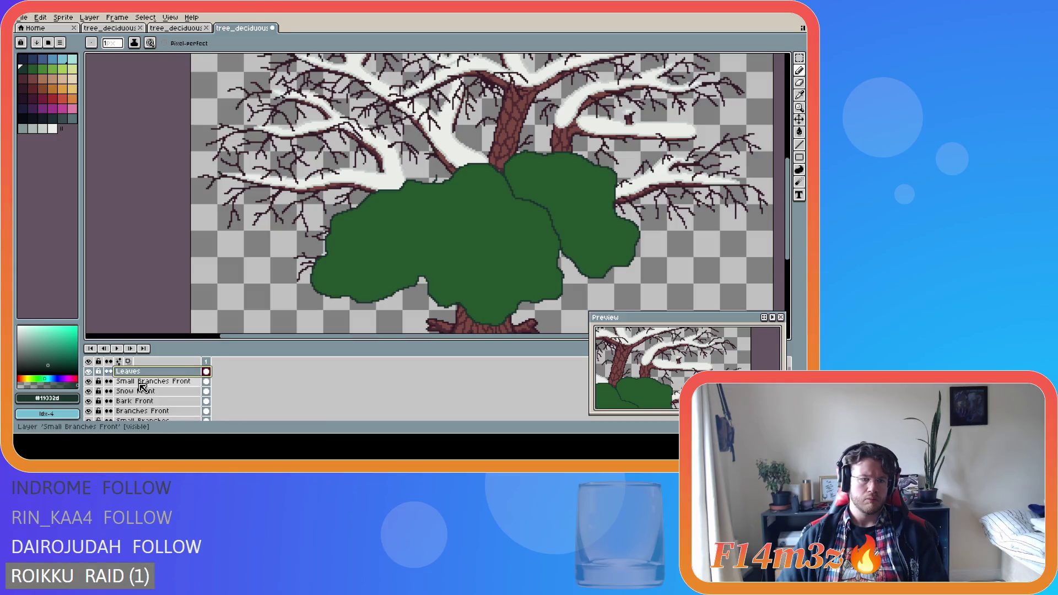
Delete the old Leaves layer and hide the Small Branches layer.
{"action": "key", "text": "Delete"}
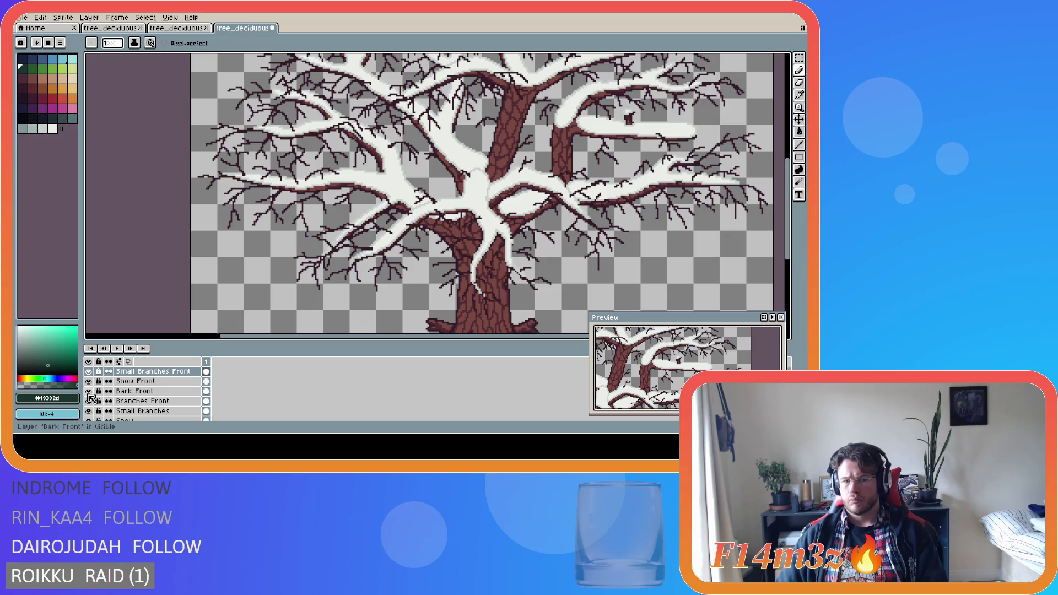
{"action": "scroll", "coordinate": [92, 398], "scroll_direction": "down", "scroll_amount": 1}
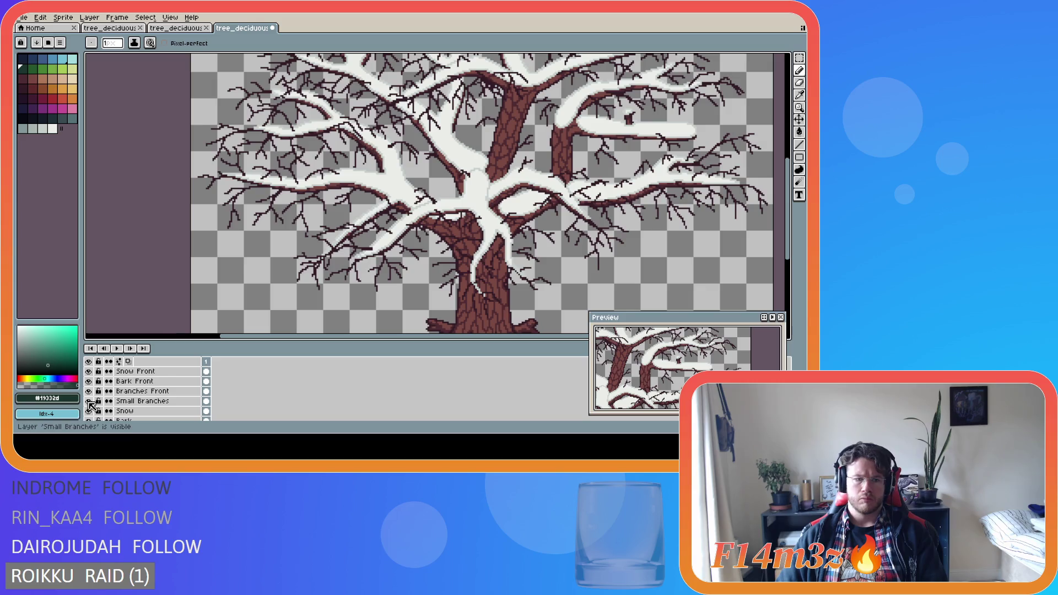
{"action": "scroll", "coordinate": [91, 404], "scroll_direction": "down", "scroll_amount": 2}
{"action": "scroll", "coordinate": [91, 405], "scroll_direction": "down", "scroll_amount": 4}
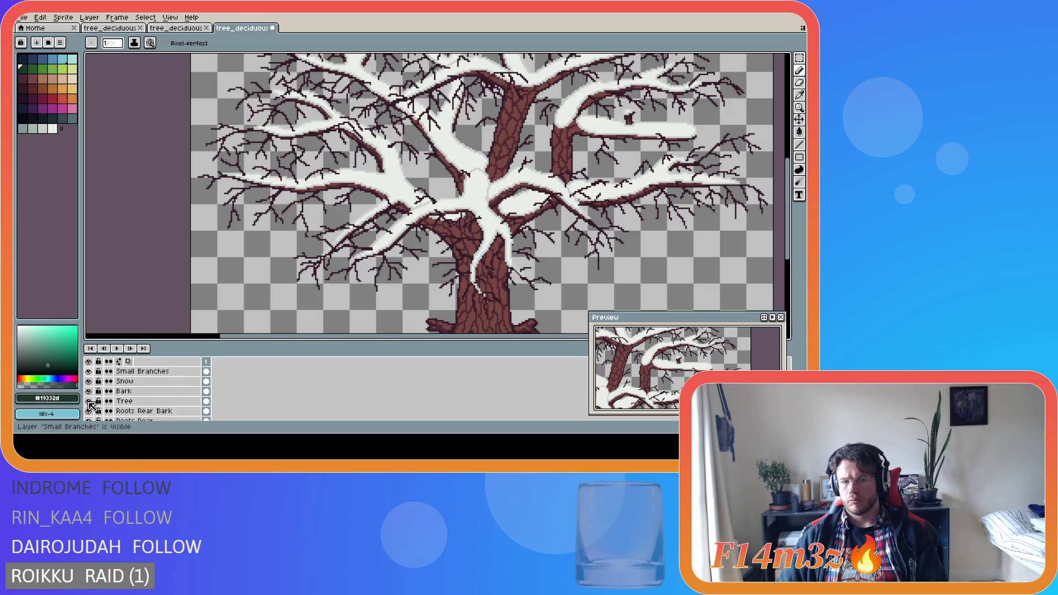
{"action": "scroll", "coordinate": [91, 406], "scroll_direction": "up", "scroll_amount": 5}
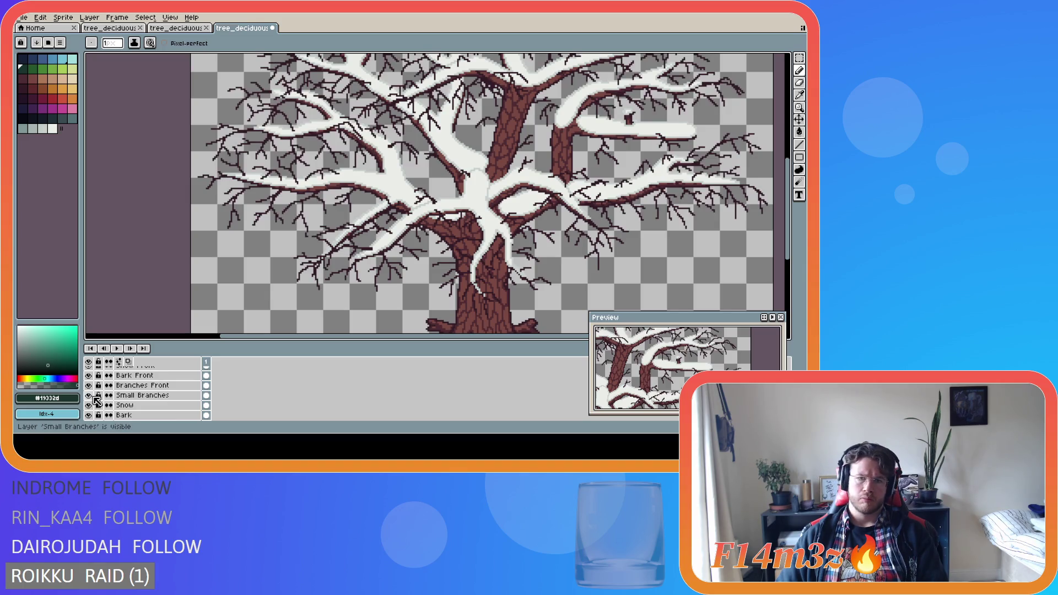
{"action": "left_click", "coordinate": [91, 396]}
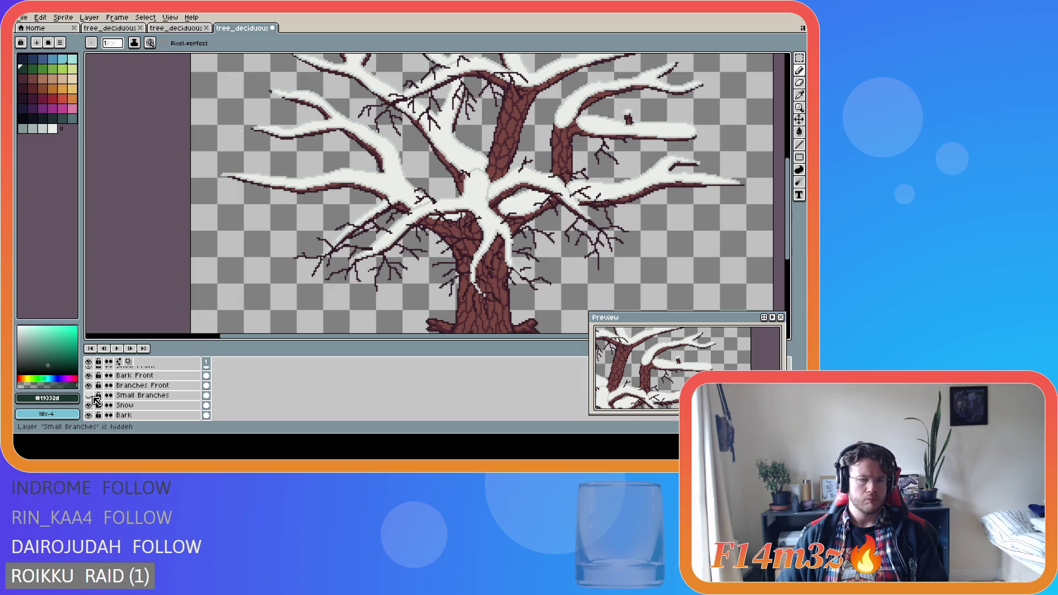
Add a new empty layer above Small Branches Front.
{"action": "scroll", "coordinate": [127, 399], "scroll_direction": "up", "scroll_amount": 1}
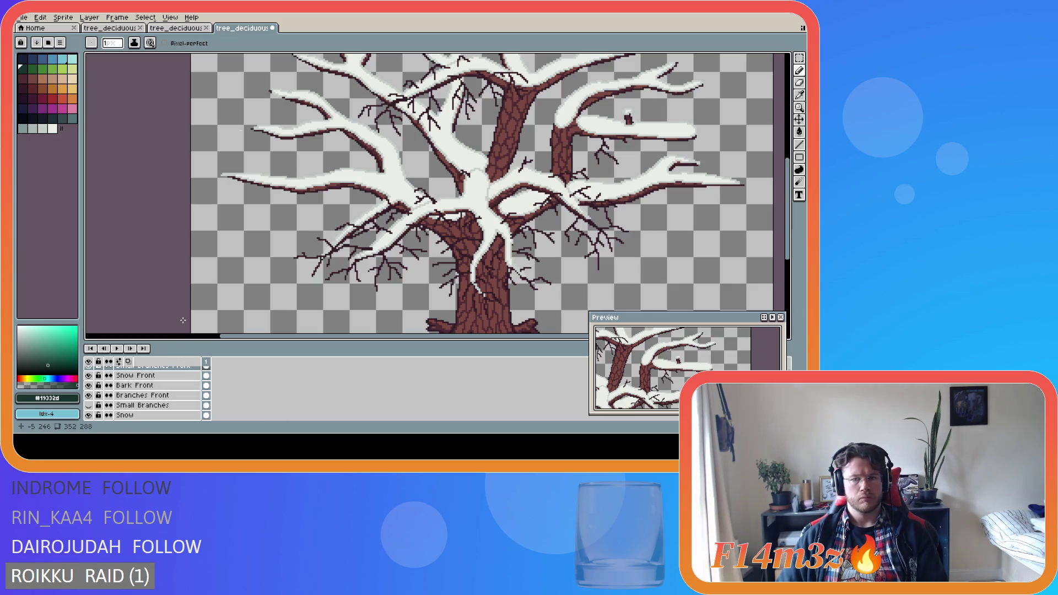
{"action": "scroll", "coordinate": [158, 385], "scroll_direction": "up", "scroll_amount": 1}
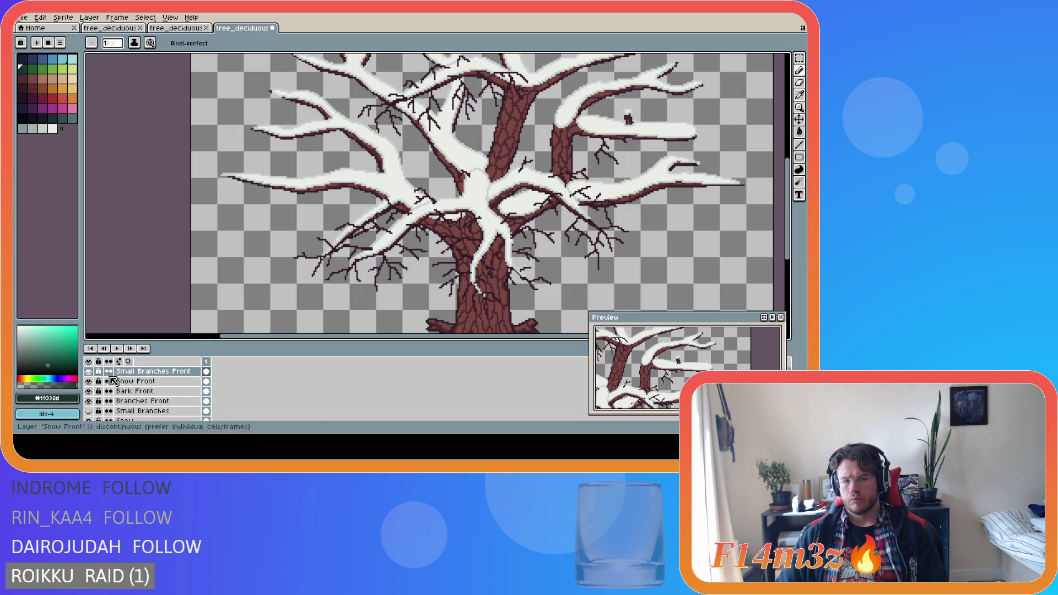
{"action": "left_click", "coordinate": [142, 373]}
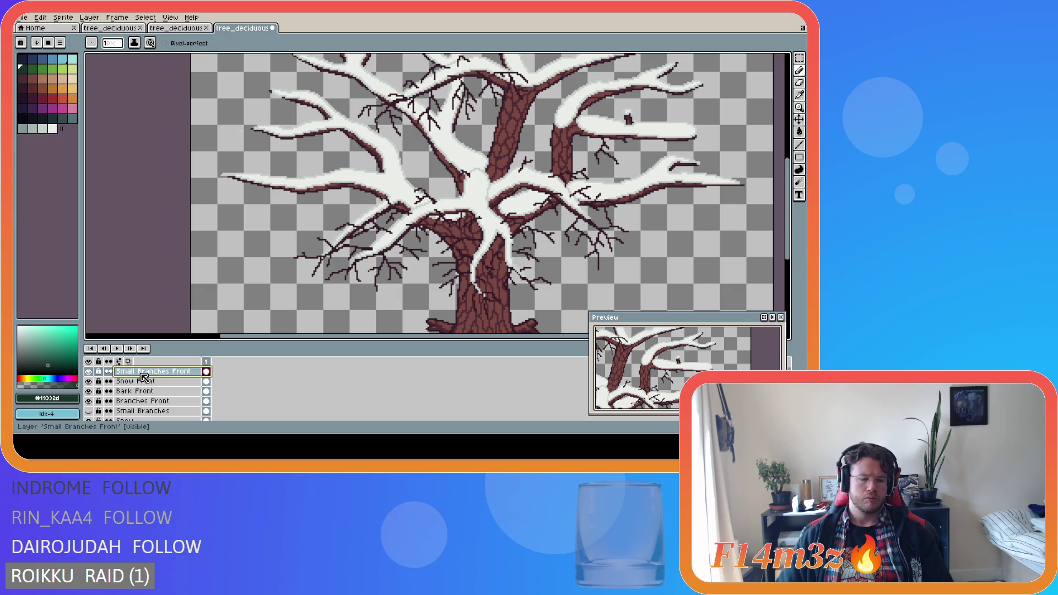
{"action": "key", "text": "shift+n"}
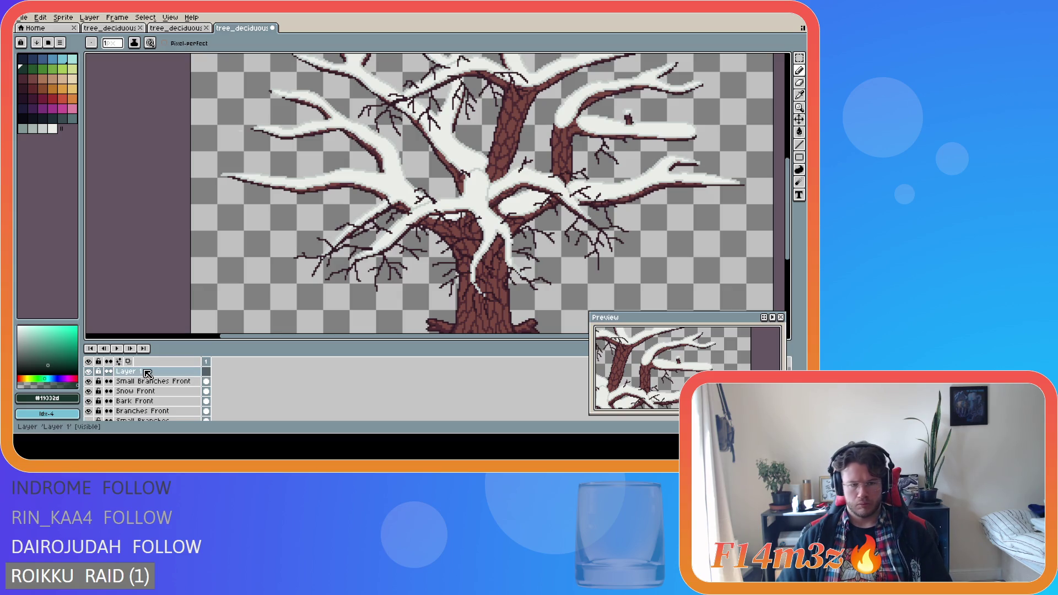
Rename 'Layer 1' to 'Leaves' in Layer Properties.
{"action": "double_click", "coordinate": [146, 370]}
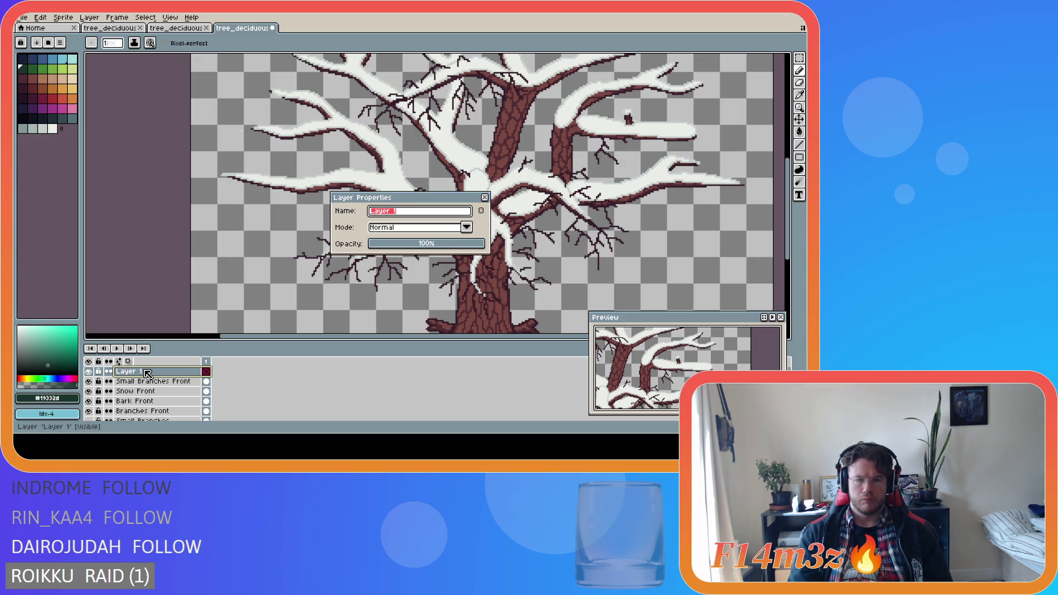
{"action": "type", "text": "Leaves"}
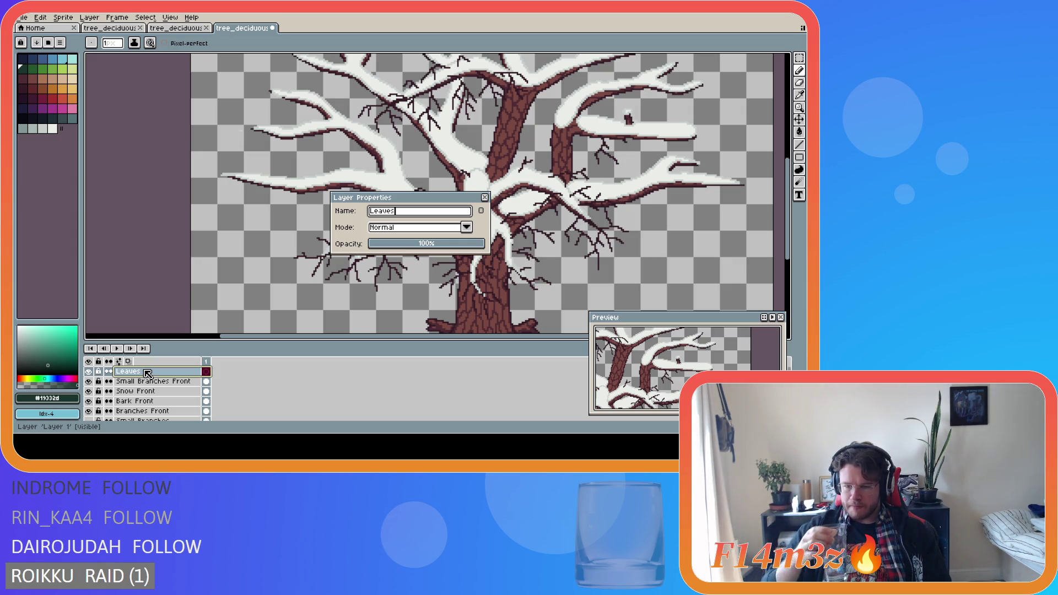
{"action": "key", "text": "Return"}
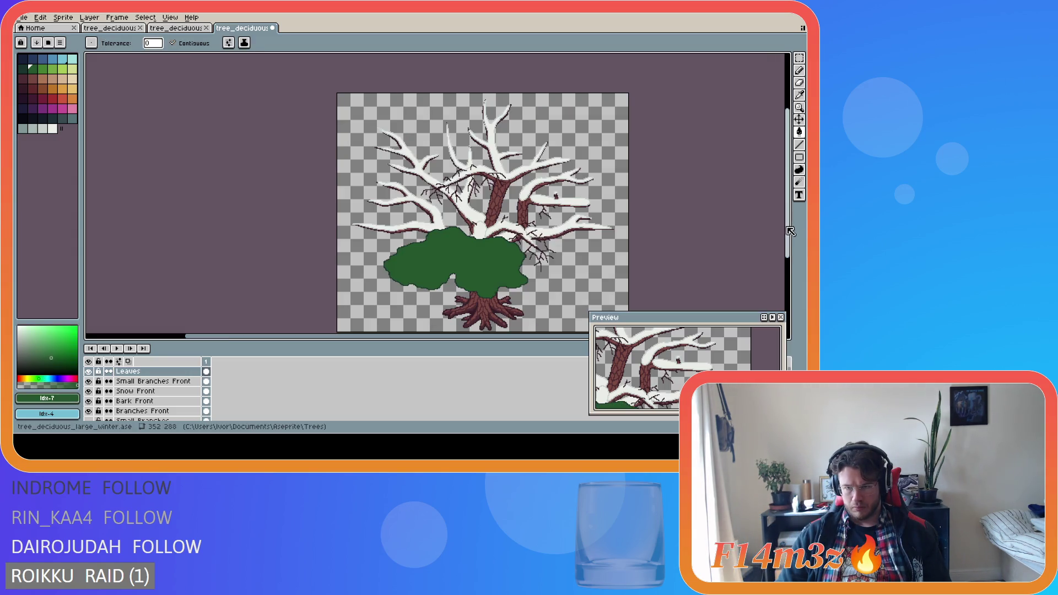
Zoom in and select the darkest green palette swatch (index 6) with the 1-pixel pencil.
{"action": "scroll", "coordinate": [588, 234], "scroll_direction": "up", "scroll_amount": 2}
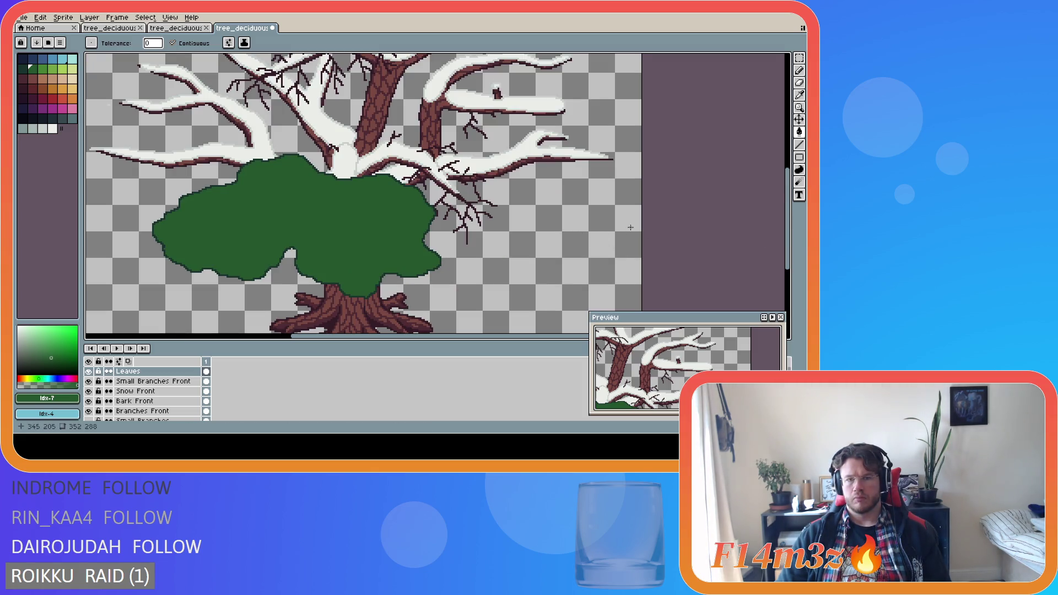
{"action": "left_click_drag", "start_coordinate": [788, 209], "coordinate": [787, 199]}
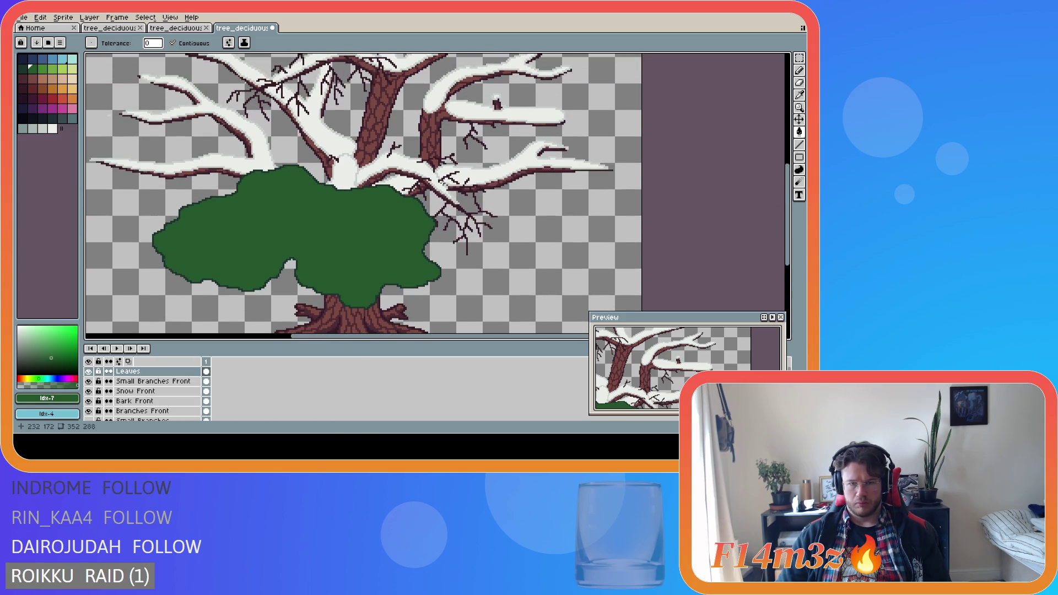
{"action": "left_click", "coordinate": [23, 69]}
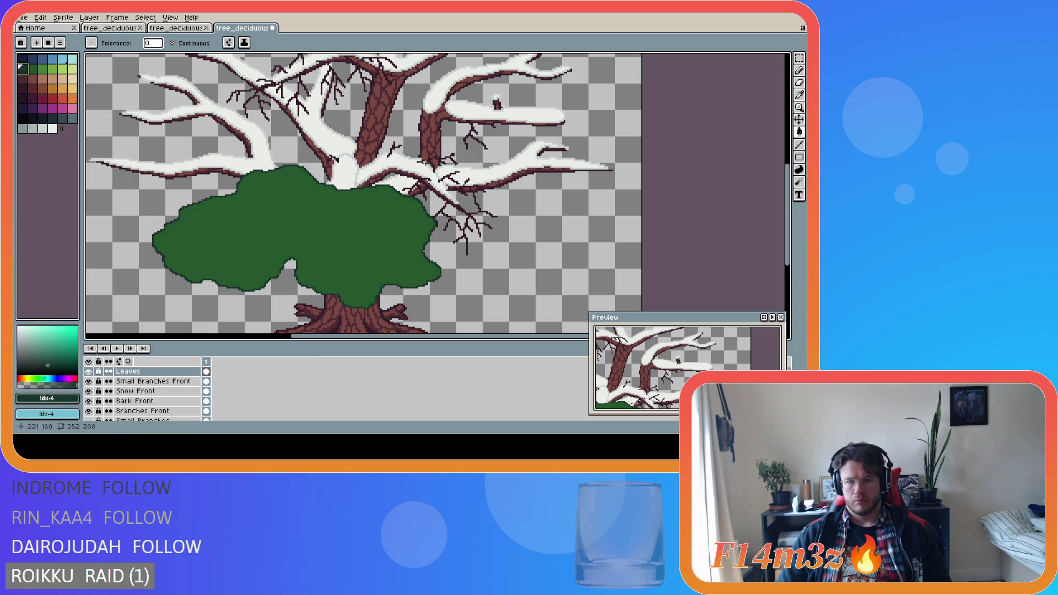
{"action": "key", "text": "b"}
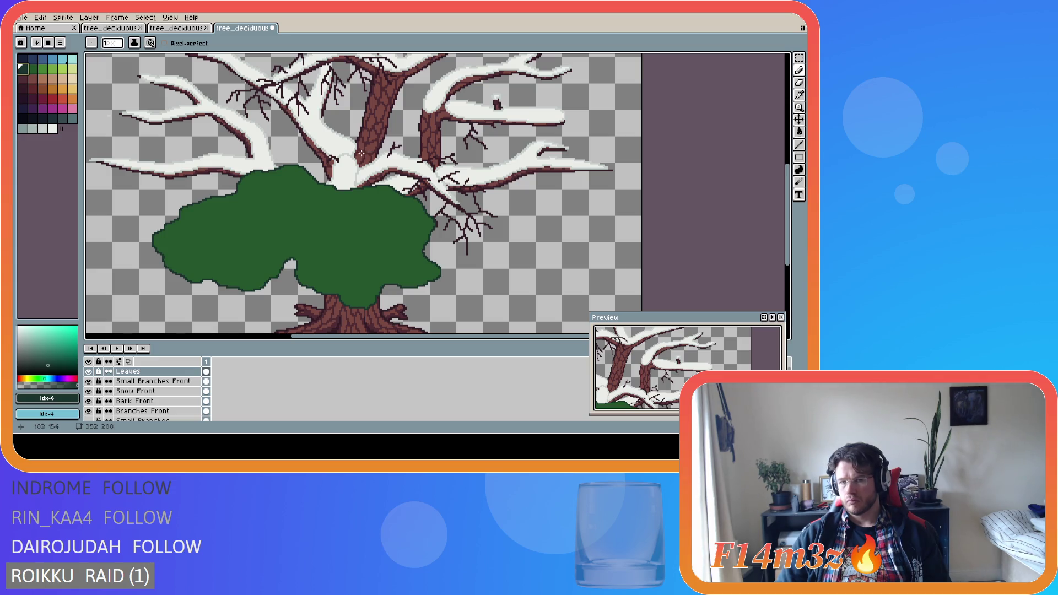
{"action": "scroll", "coordinate": [340, 158], "scroll_direction": "up", "scroll_amount": 2}
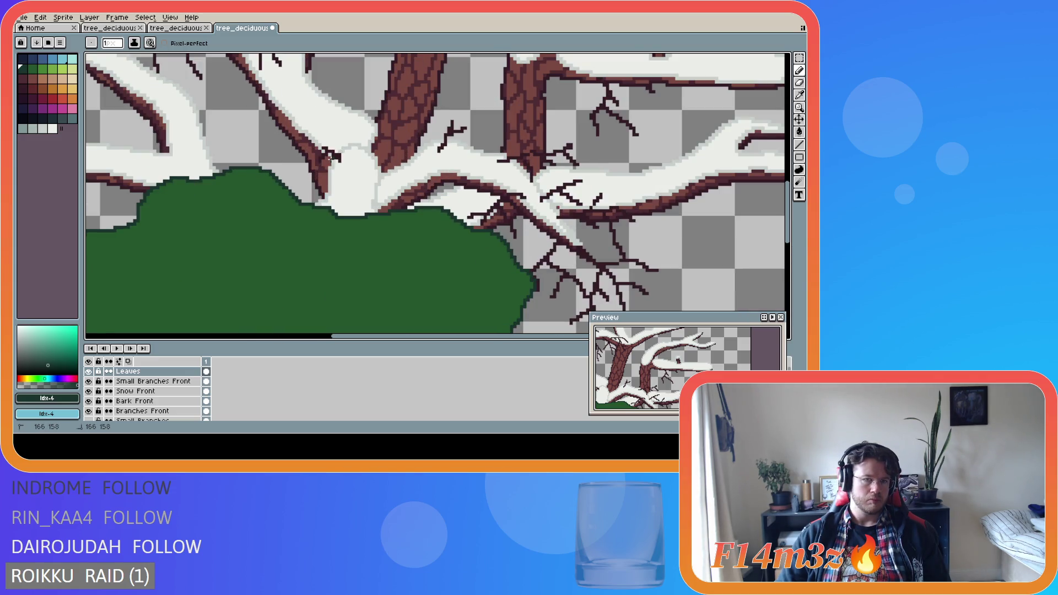
Outline a small leaf clump at the branch fork and fill it with the lighter leaf green.
{"action": "mouse_move", "coordinate": [335, 160]}
{"action": "left_mouse_down"}
{"action": "mouse_move", "coordinate": [311, 161]}
{"action": "mouse_move", "coordinate": [312, 145]}
{"action": "mouse_move", "coordinate": [333, 141]}
{"action": "mouse_move", "coordinate": [335, 155]}
{"action": "left_mouse_up"}
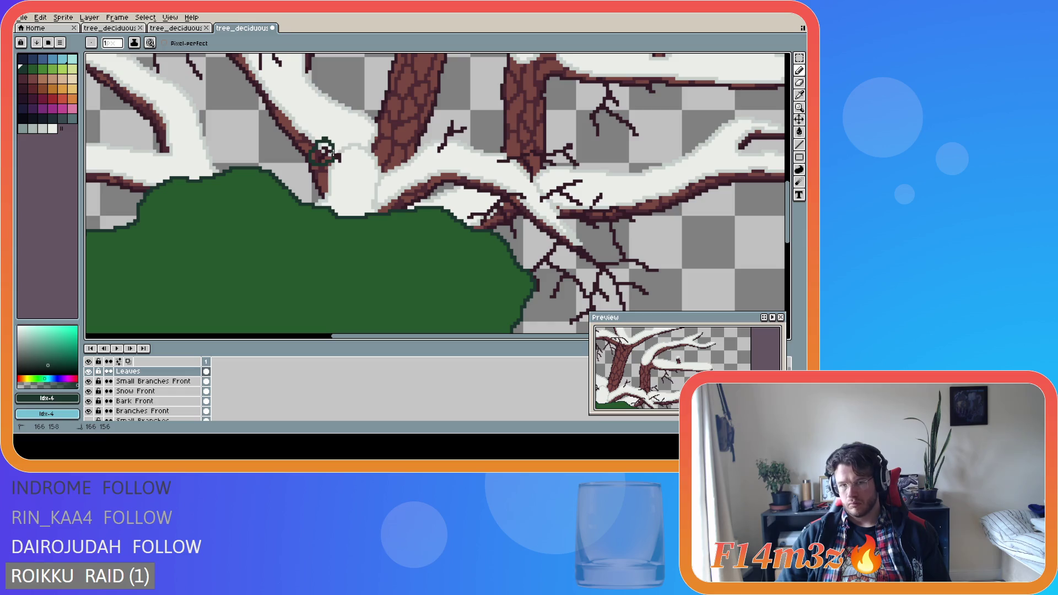
{"action": "left_click", "coordinate": [328, 158], "text": "alt"}
{"action": "key", "text": "g"}
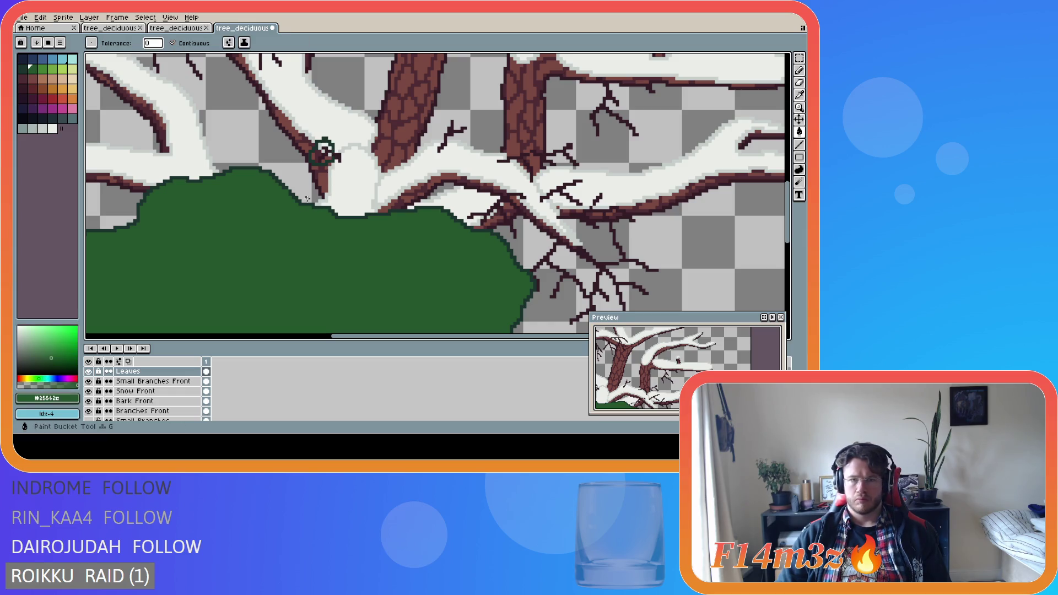
{"action": "left_click", "coordinate": [329, 157]}
{"action": "key", "text": "ctrl+z"}
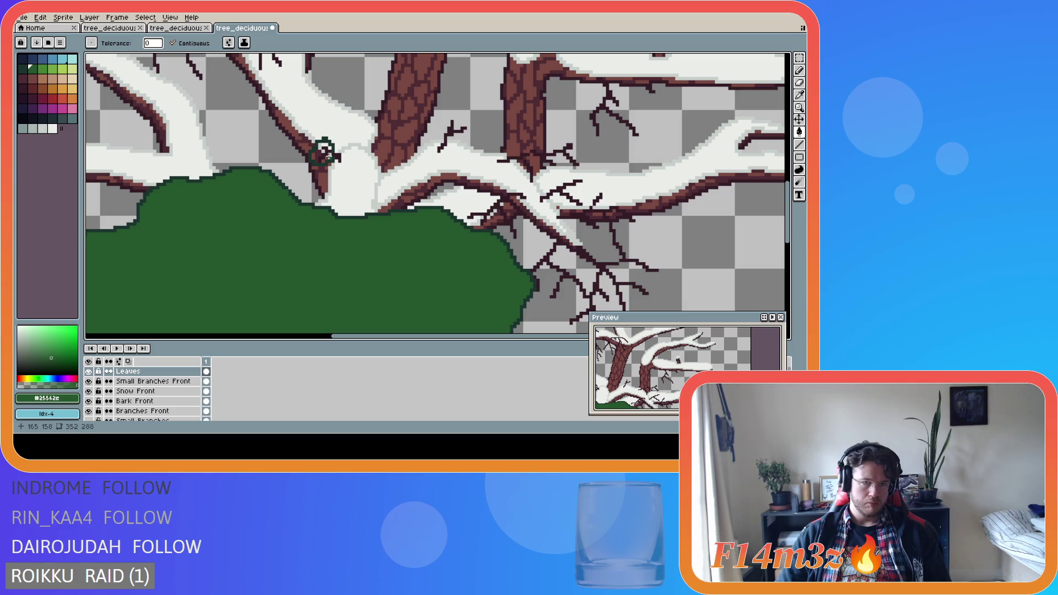
{"action": "key", "text": "i"}
{"action": "left_click", "coordinate": [333, 157]}
{"action": "key", "text": "b"}
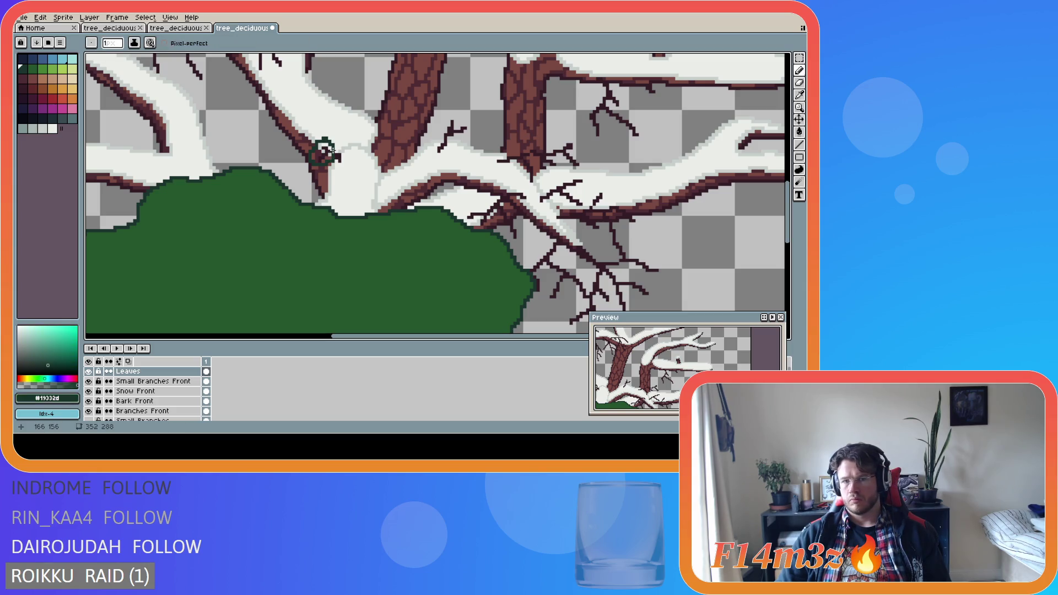
{"action": "left_click", "coordinate": [293, 240], "text": "alt"}
{"action": "key", "text": "g"}
{"action": "left_click", "coordinate": [327, 156]}
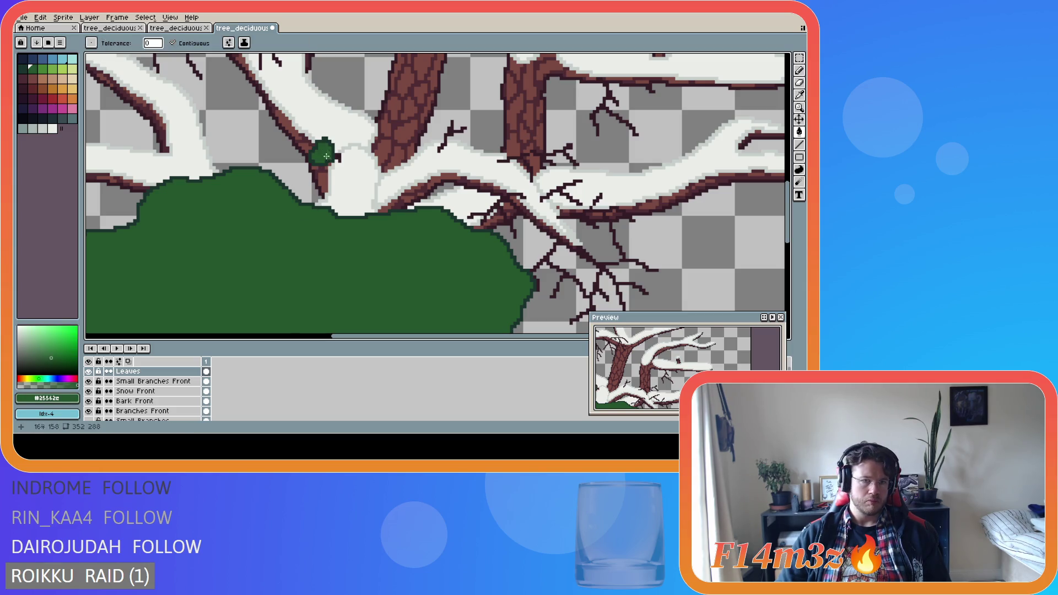
Sample the dark green #19332d and outline a second clump around the right-hand branches.
{"action": "scroll", "coordinate": [410, 222], "scroll_direction": "down", "scroll_amount": 5}
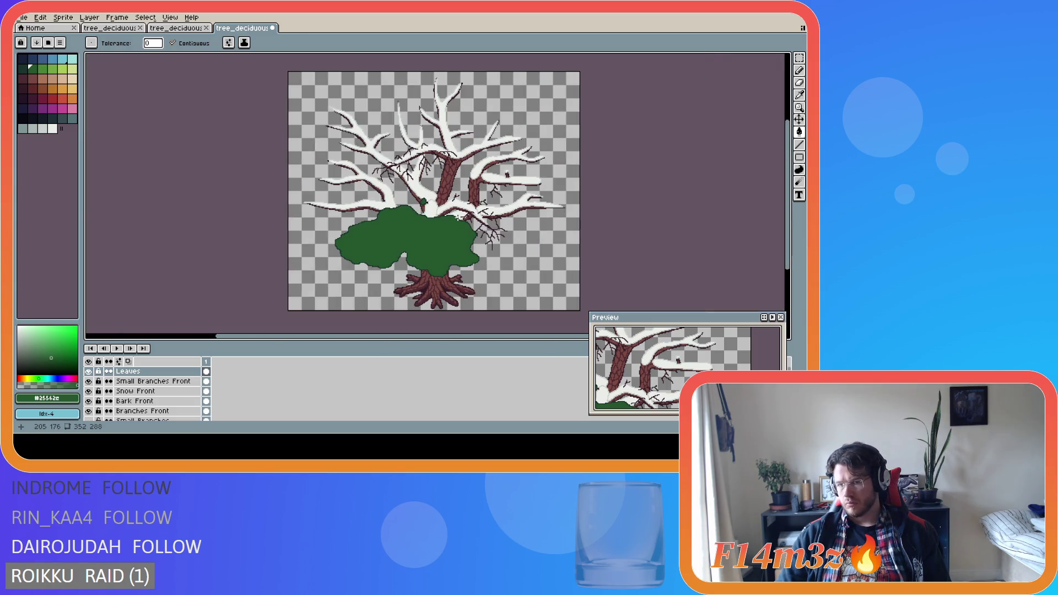
{"action": "scroll", "coordinate": [457, 217], "scroll_direction": "up", "scroll_amount": 4}
{"action": "key", "text": "b"}
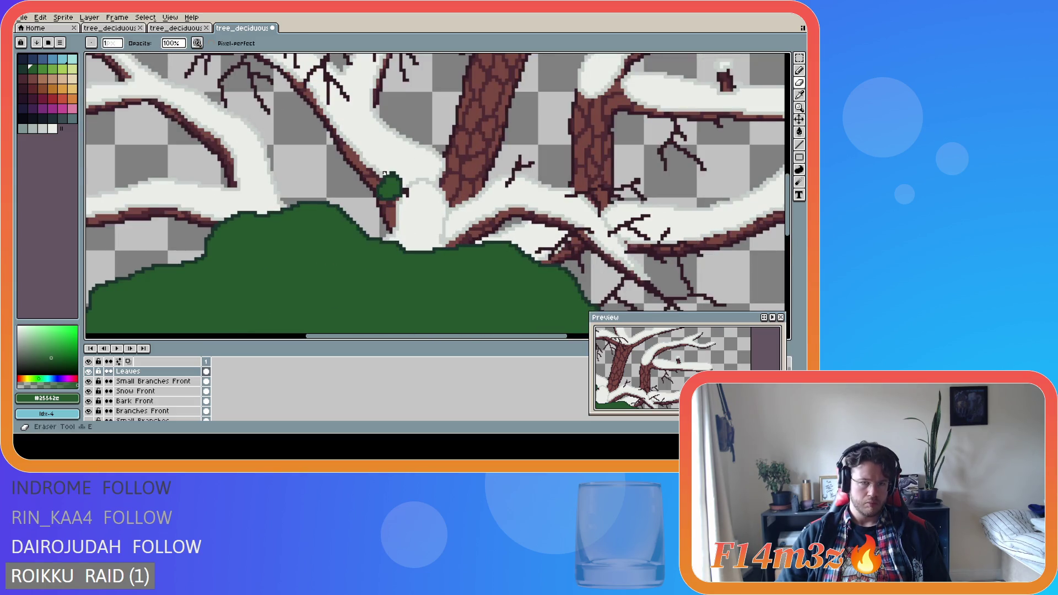
{"action": "scroll", "coordinate": [451, 186], "scroll_direction": "down", "scroll_amount": 4}
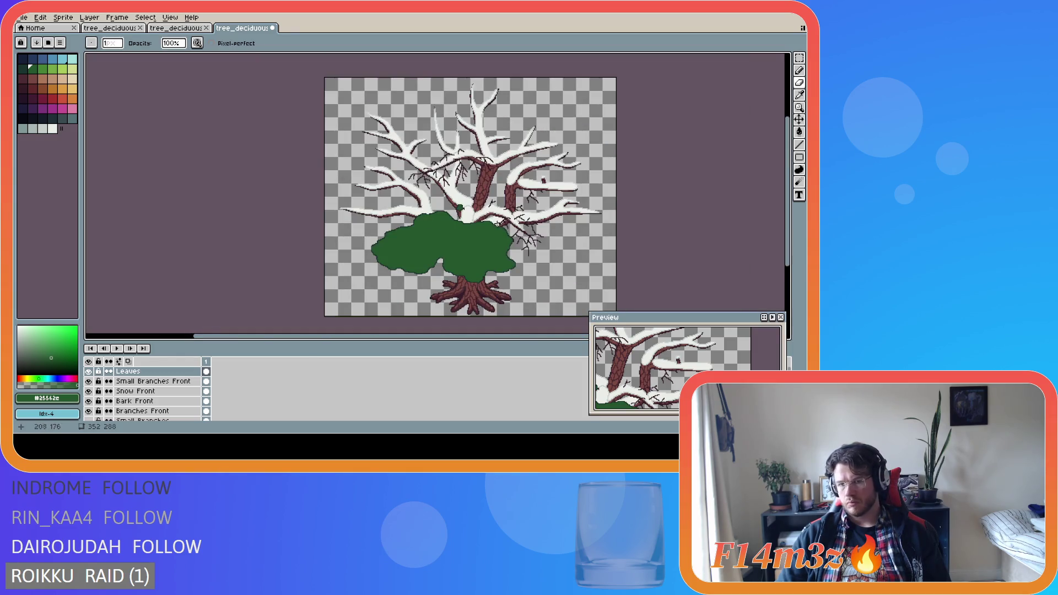
{"action": "left_click_drag", "start_coordinate": [483, 335], "coordinate": [535, 336]}
{"action": "scroll", "coordinate": [445, 263], "scroll_direction": "up", "scroll_amount": 3}
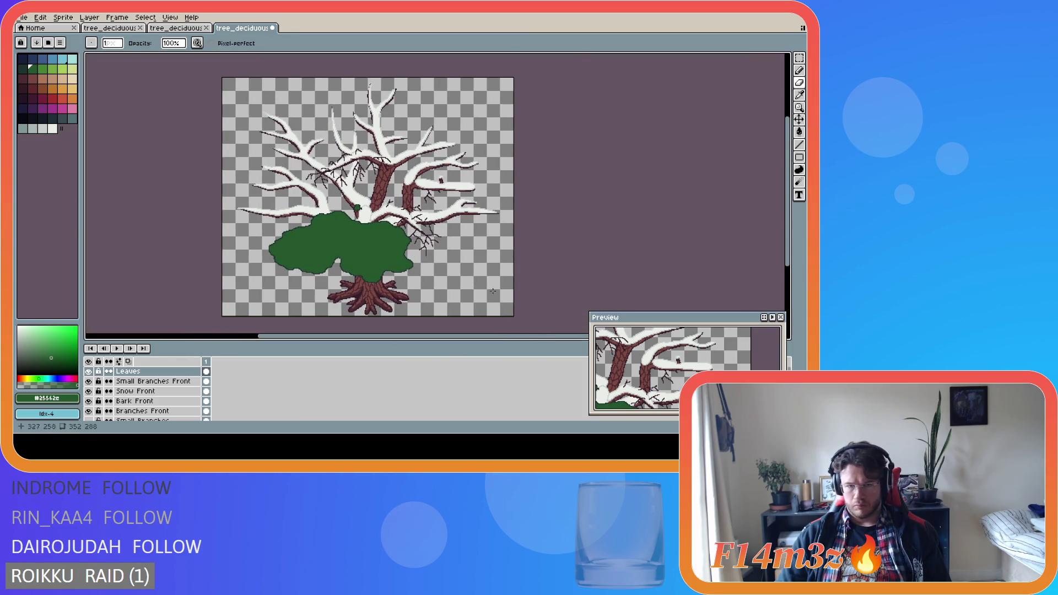
{"action": "scroll", "coordinate": [432, 246], "scroll_direction": "up", "scroll_amount": 2}
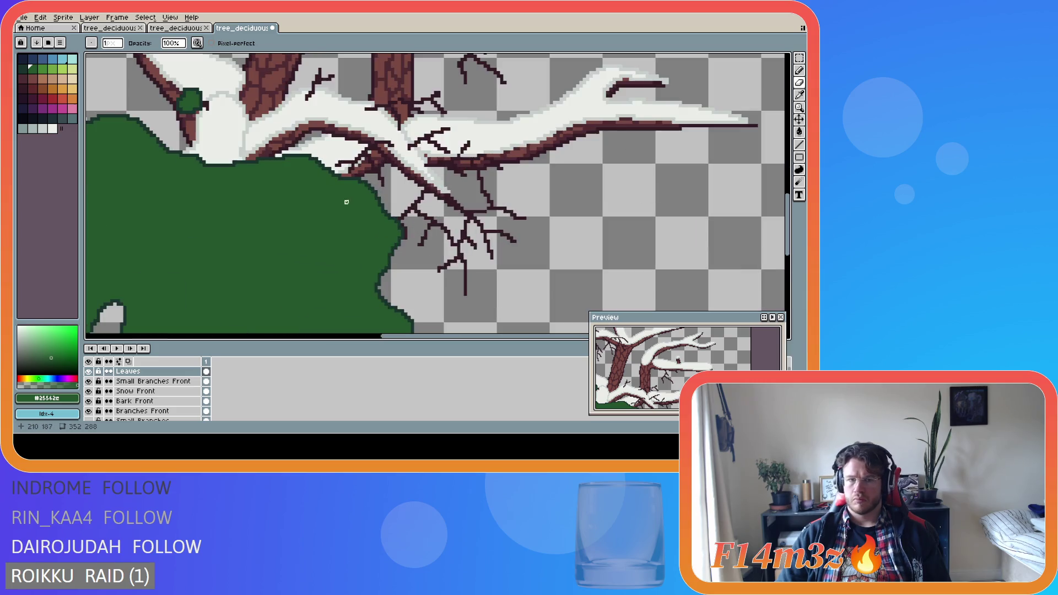
{"action": "left_click", "coordinate": [372, 189], "text": "alt"}
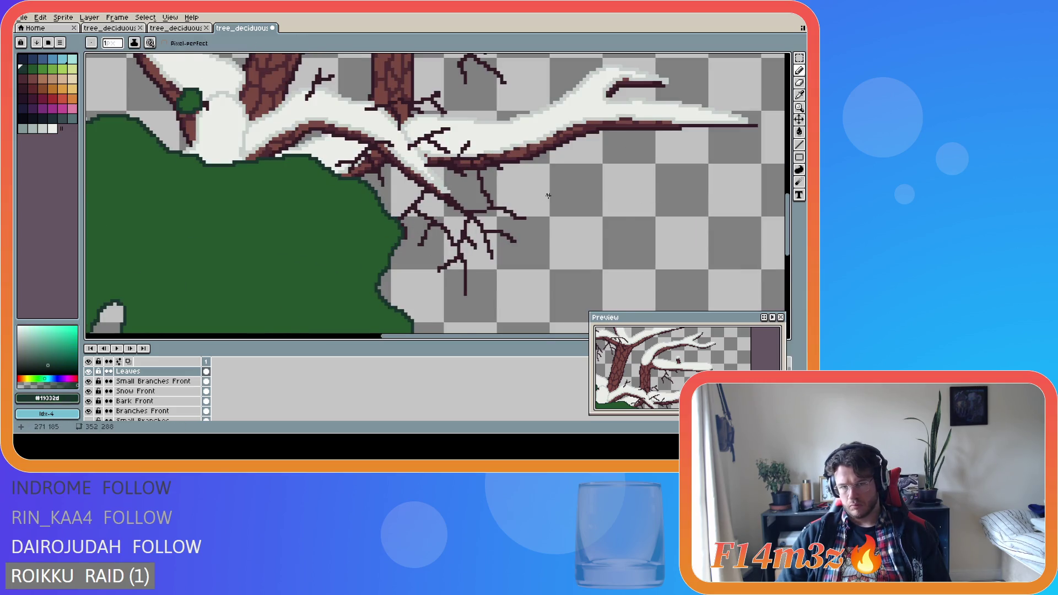
{"action": "scroll", "coordinate": [549, 196], "scroll_direction": "down", "scroll_amount": 2}
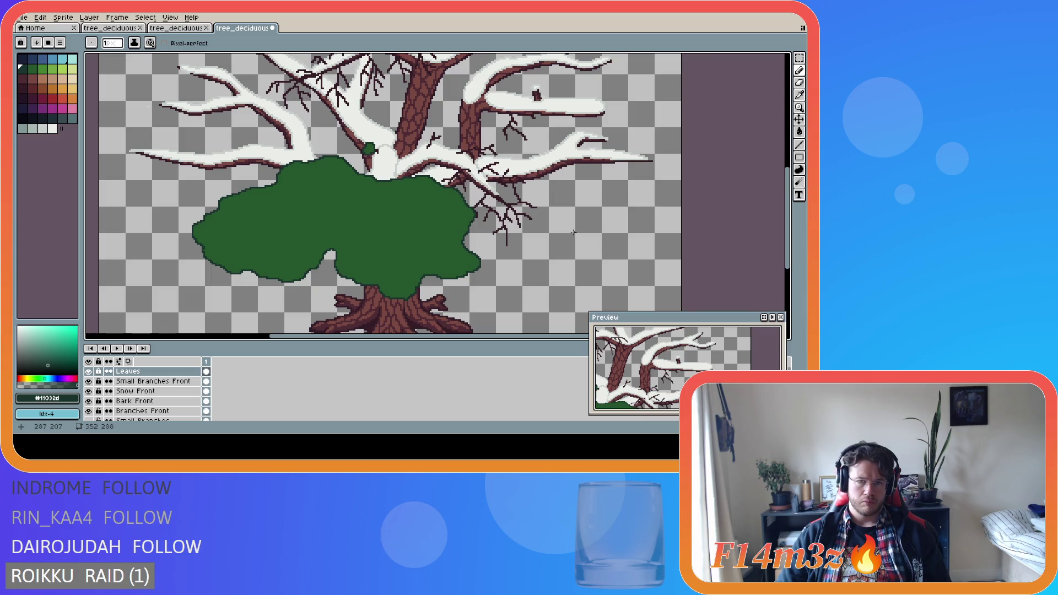
{"action": "left_click", "coordinate": [469, 223]}
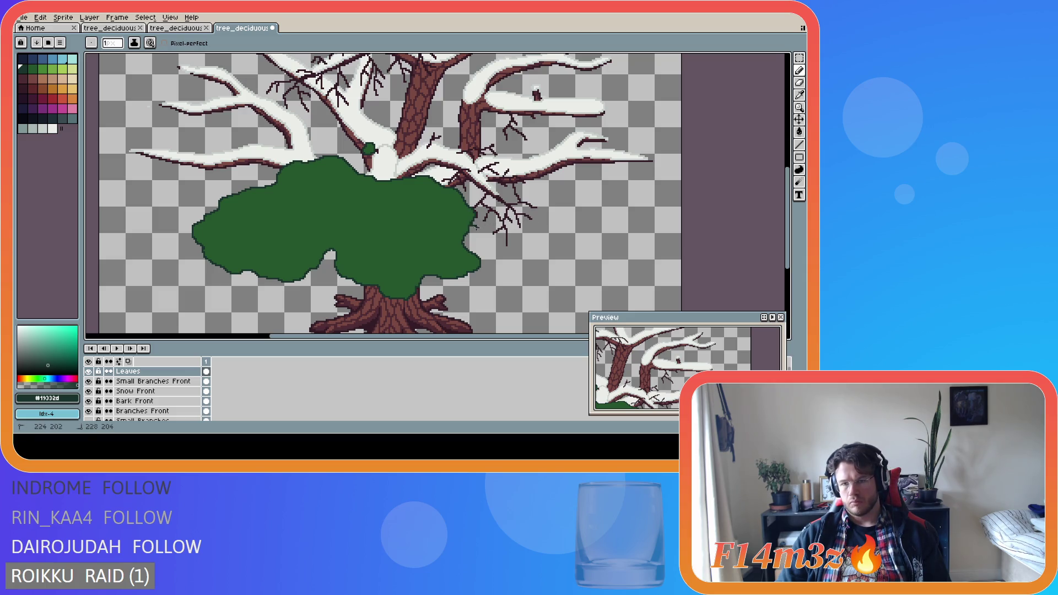
{"action": "mouse_move", "coordinate": [476, 226]}
{"action": "left_mouse_down"}
{"action": "mouse_move", "coordinate": [518, 245]}
{"action": "mouse_move", "coordinate": [550, 202]}
{"action": "mouse_move", "coordinate": [492, 135]}
{"action": "mouse_move", "coordinate": [424, 128]}
{"action": "mouse_move", "coordinate": [433, 175]}
{"action": "left_mouse_up"}
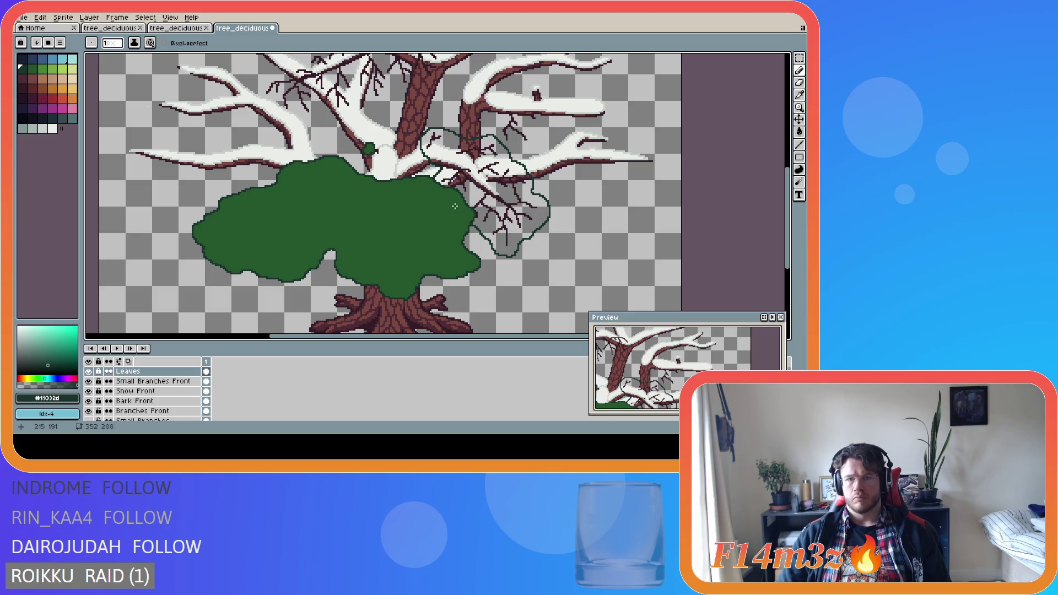
Fill the outlined clump with leaf green, then undo the fill and outline.
{"action": "left_click", "coordinate": [422, 231], "text": "alt"}
{"action": "left_click", "coordinate": [496, 233]}
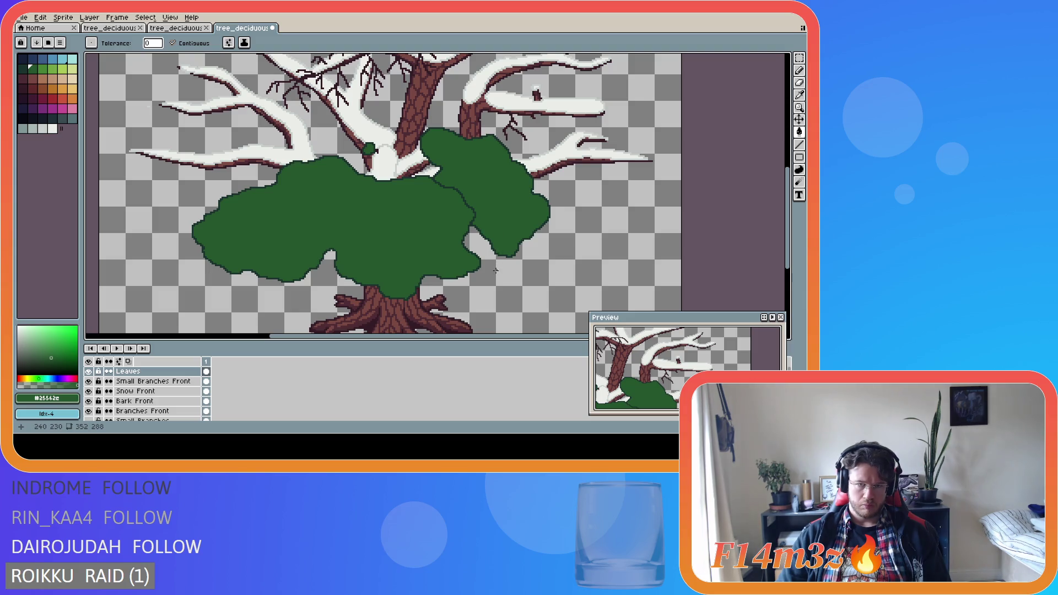
{"action": "scroll", "coordinate": [495, 270], "scroll_direction": "down", "scroll_amount": 5}
{"action": "scroll", "coordinate": [495, 271], "scroll_direction": "up", "scroll_amount": 3}
{"action": "scroll", "coordinate": [495, 270], "scroll_direction": "down", "scroll_amount": 1}
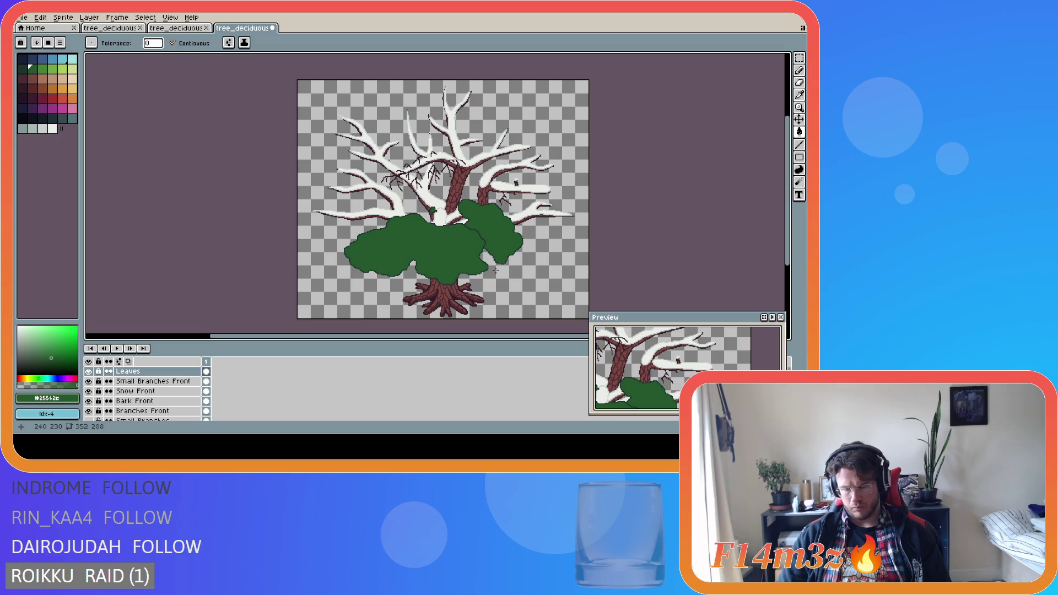
{"action": "key", "text": "ctrl+z"}
{"action": "key", "text": "ctrl+z"}
{"action": "key", "text": "ctrl+z"}
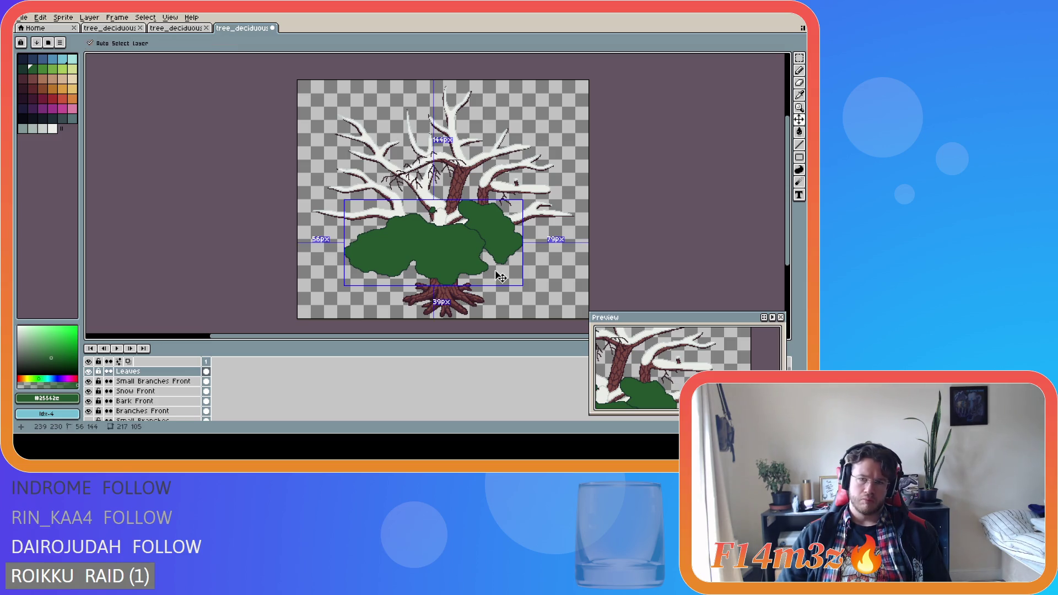
Redraw a larger, lower clump outline in the sampled dark outline green.
{"action": "scroll", "coordinate": [537, 244], "scroll_direction": "up", "scroll_amount": 2}
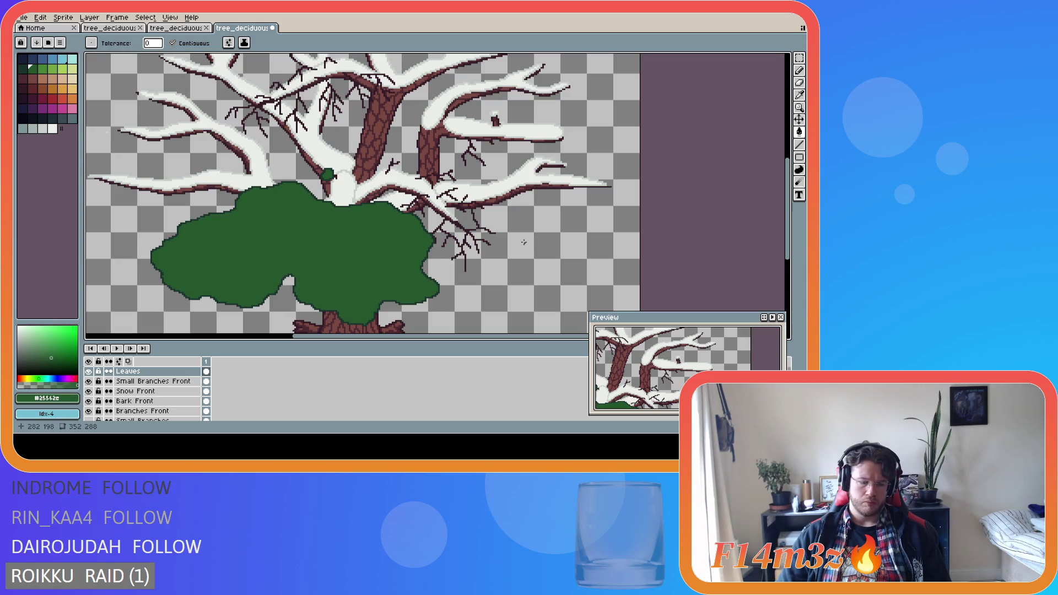
{"action": "key", "text": "b"}
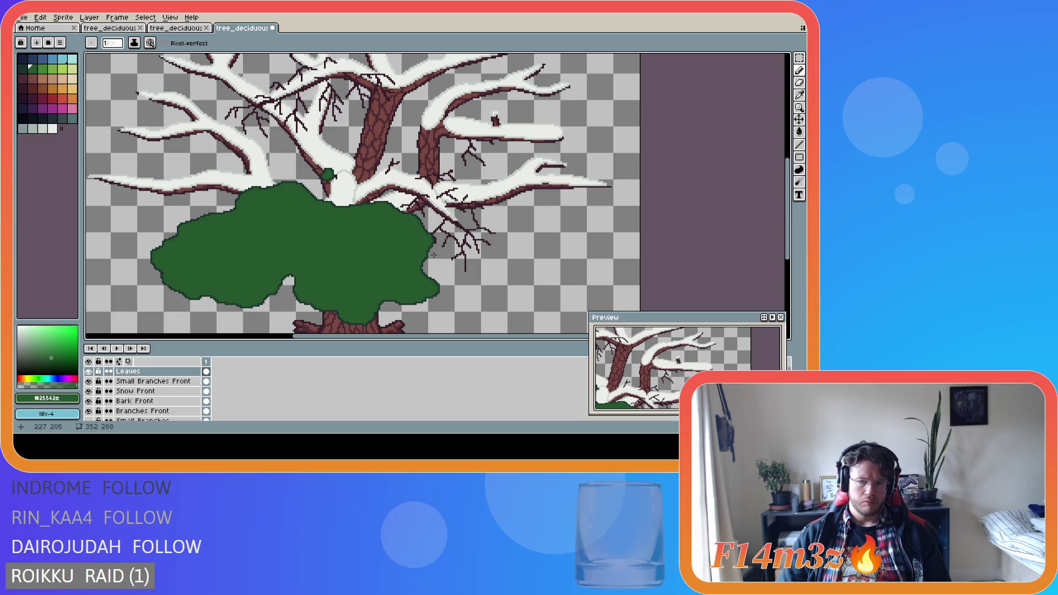
{"action": "scroll", "coordinate": [431, 250], "scroll_direction": "up", "scroll_amount": 1}
{"action": "scroll", "coordinate": [433, 250], "scroll_direction": "down", "scroll_amount": 1}
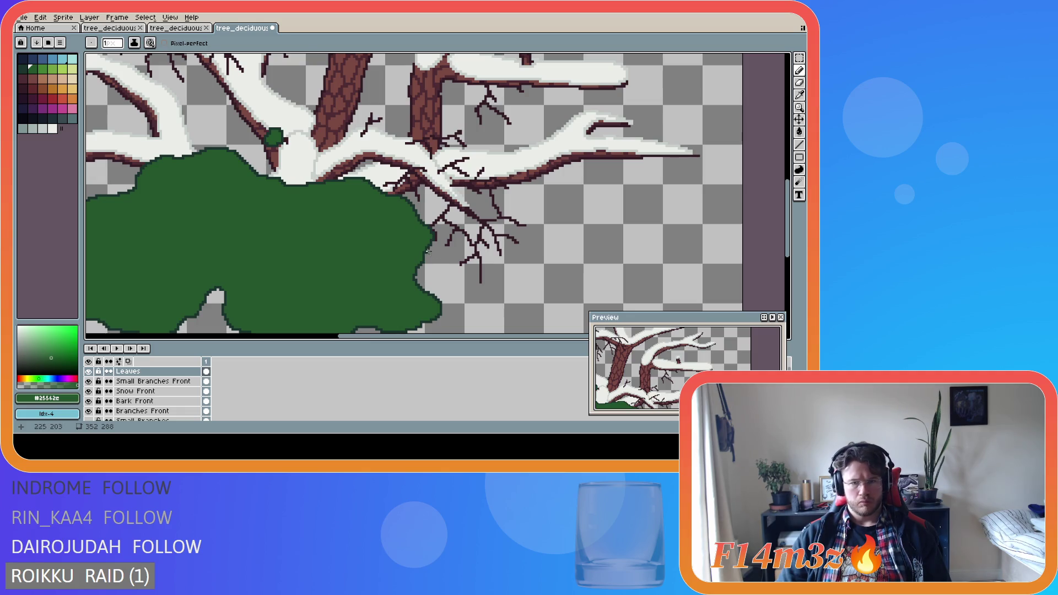
{"action": "left_click", "coordinate": [427, 250], "text": "alt"}
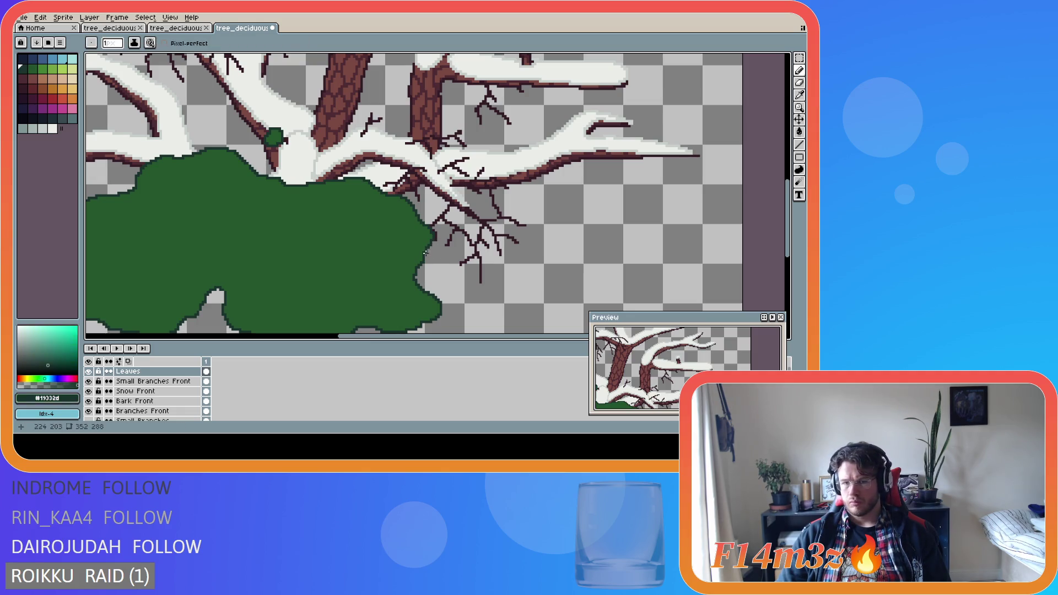
{"action": "mouse_move", "coordinate": [426, 253]}
{"action": "left_mouse_down"}
{"action": "mouse_move", "coordinate": [449, 282]}
{"action": "mouse_move", "coordinate": [492, 295]}
{"action": "mouse_move", "coordinate": [539, 241]}
{"action": "mouse_move", "coordinate": [517, 176]}
{"action": "mouse_move", "coordinate": [447, 118]}
{"action": "mouse_move", "coordinate": [383, 147]}
{"action": "mouse_move", "coordinate": [372, 176]}
{"action": "left_mouse_up"}
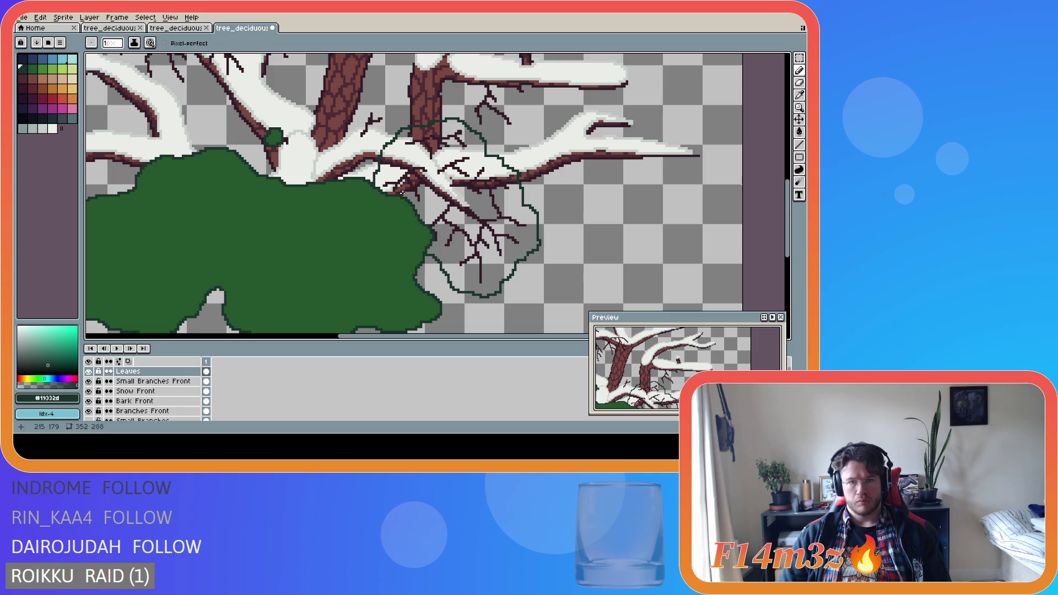
Bucket-fill the outlined right-hand clump with leaf green.
{"action": "left_click", "coordinate": [385, 253], "text": "alt"}
{"action": "key", "text": "g"}
{"action": "left_click", "coordinate": [494, 253]}
{"action": "scroll", "coordinate": [494, 254], "scroll_direction": "down", "scroll_amount": 3}
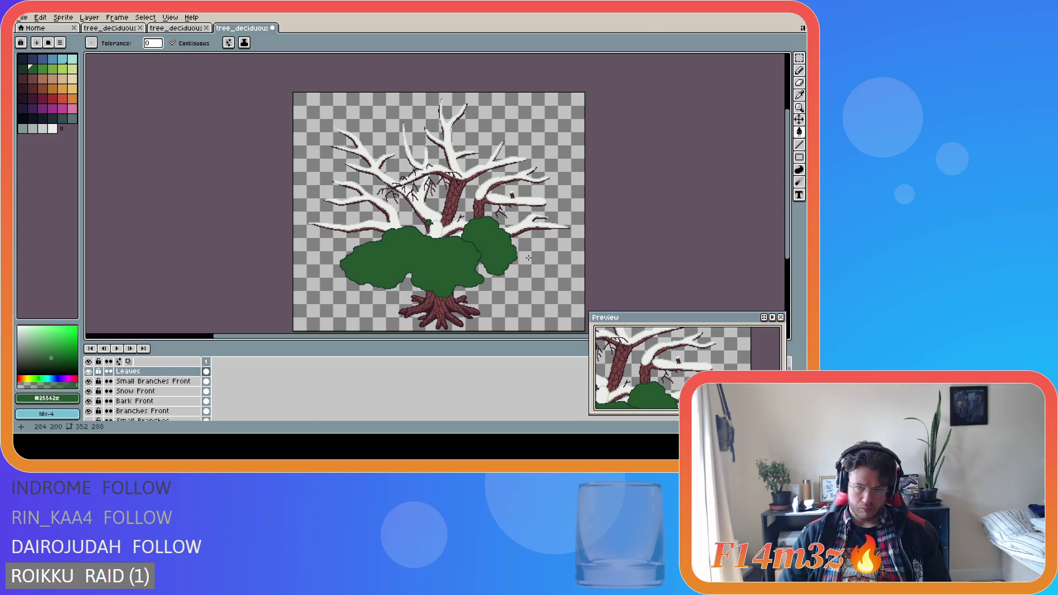
{"action": "scroll", "coordinate": [488, 249], "scroll_direction": "up", "scroll_amount": 3}
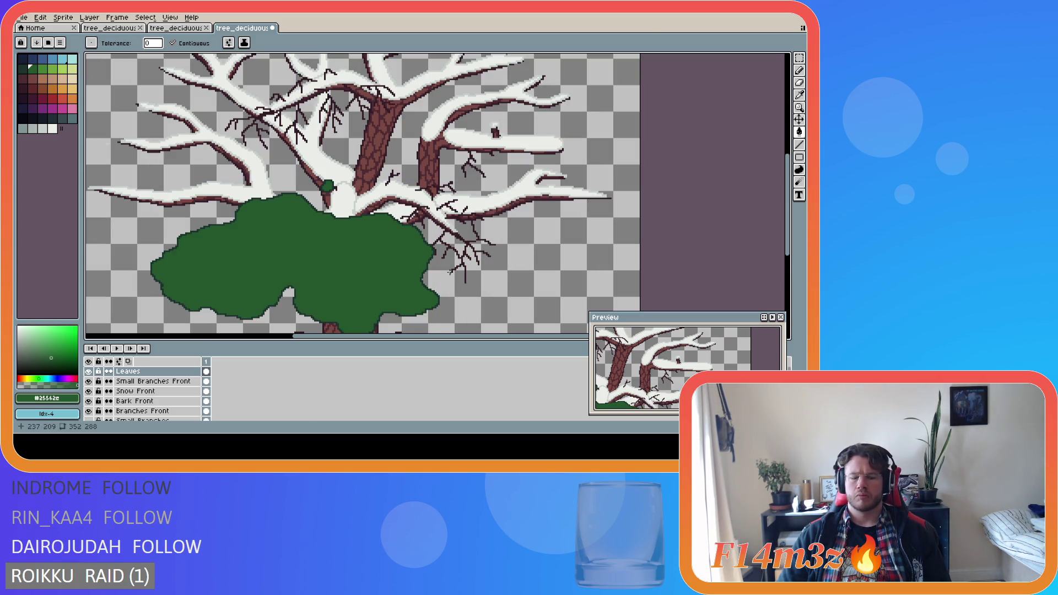
Sample the dark outline green and redraw the clump outline up along the branches.
{"action": "key", "text": "i"}
{"action": "scroll", "coordinate": [441, 248], "scroll_direction": "up", "scroll_amount": 3}
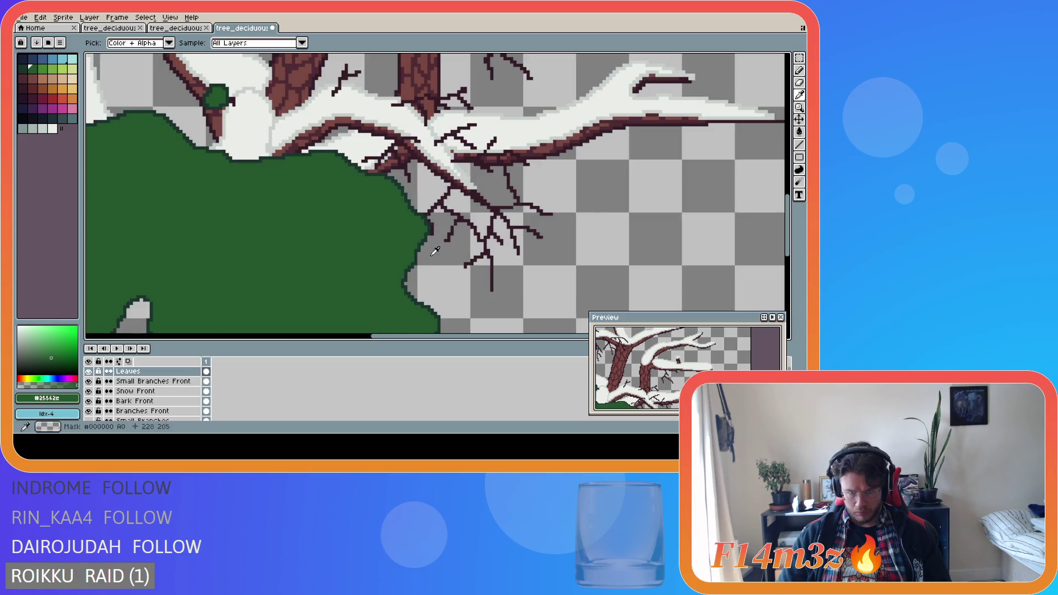
{"action": "left_click", "coordinate": [431, 231]}
{"action": "key", "text": "b"}
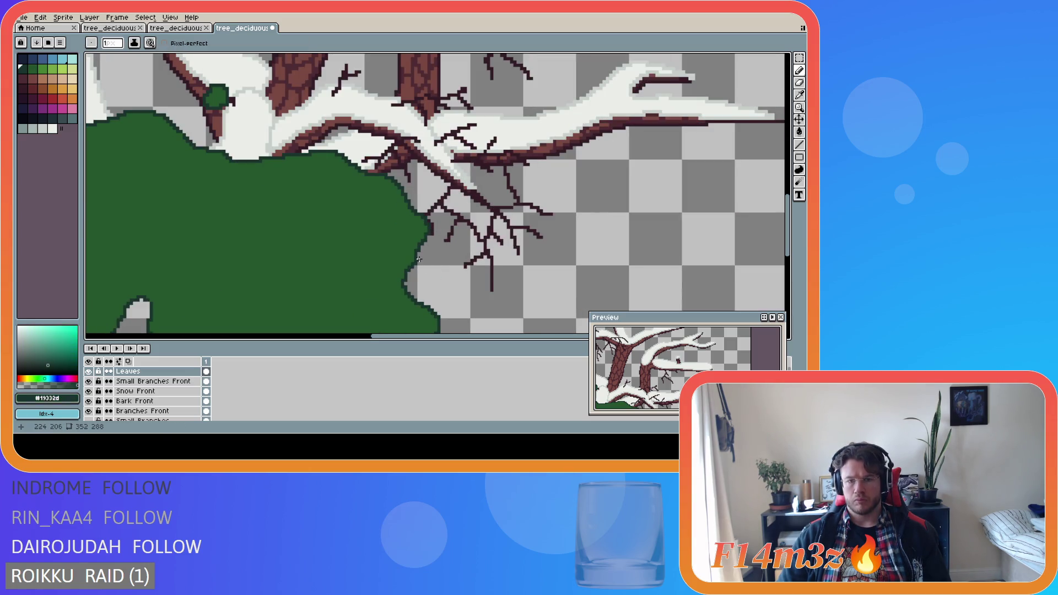
{"action": "scroll", "coordinate": [642, 230], "scroll_direction": "down", "scroll_amount": 1}
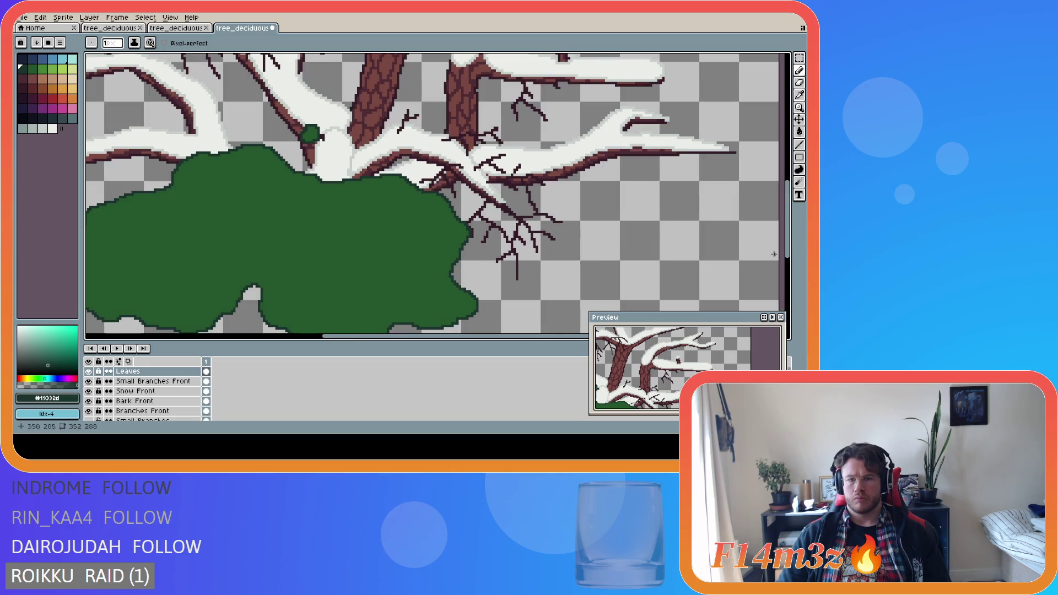
{"action": "scroll", "coordinate": [571, 318], "scroll_direction": "right", "scroll_amount": 1}
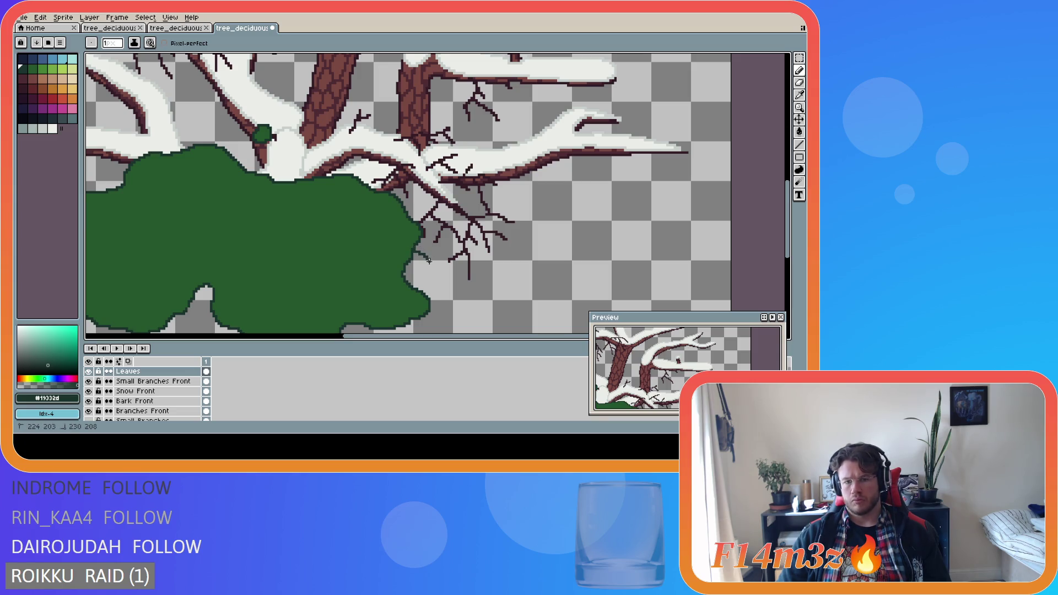
{"action": "mouse_move", "coordinate": [448, 288]}
{"action": "left_mouse_down"}
{"action": "mouse_move", "coordinate": [414, 255]}
{"action": "mouse_move", "coordinate": [461, 294]}
{"action": "mouse_move", "coordinate": [489, 293]}
{"action": "mouse_move", "coordinate": [528, 252]}
{"action": "mouse_move", "coordinate": [532, 227]}
{"action": "left_mouse_up"}
{"action": "mouse_move", "coordinate": [510, 190]}
{"action": "left_mouse_down"}
{"action": "mouse_move", "coordinate": [439, 115]}
{"action": "mouse_move", "coordinate": [402, 119]}
{"action": "mouse_move", "coordinate": [364, 177]}
{"action": "left_mouse_up"}
Flood-fill the closed outline with leaf green and resample the dark outline green.
{"action": "key", "text": "g"}
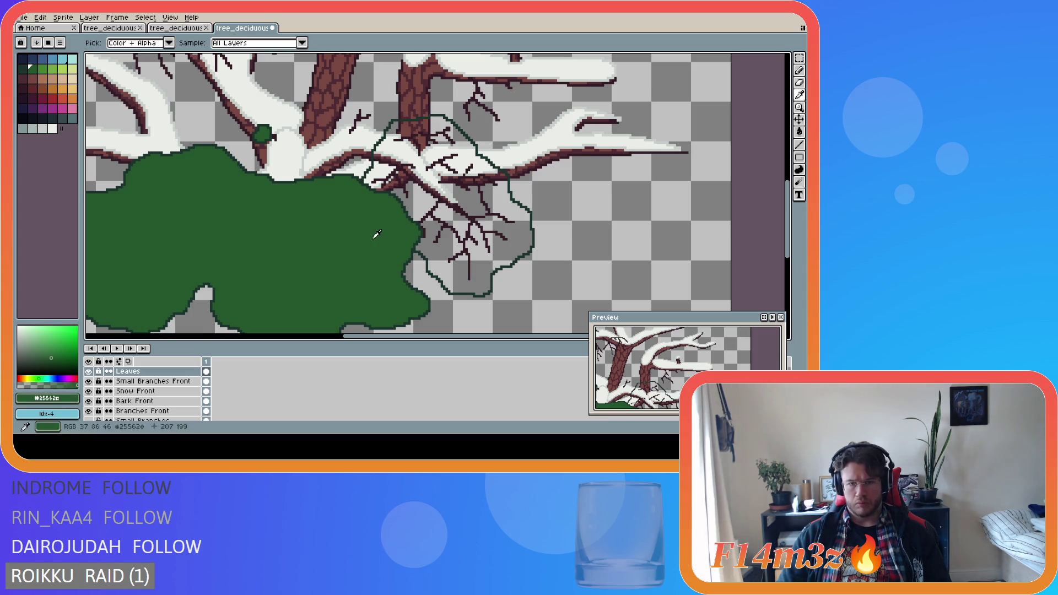
{"action": "left_click", "coordinate": [422, 181]}
{"action": "scroll", "coordinate": [422, 182], "scroll_direction": "down", "scroll_amount": 3}
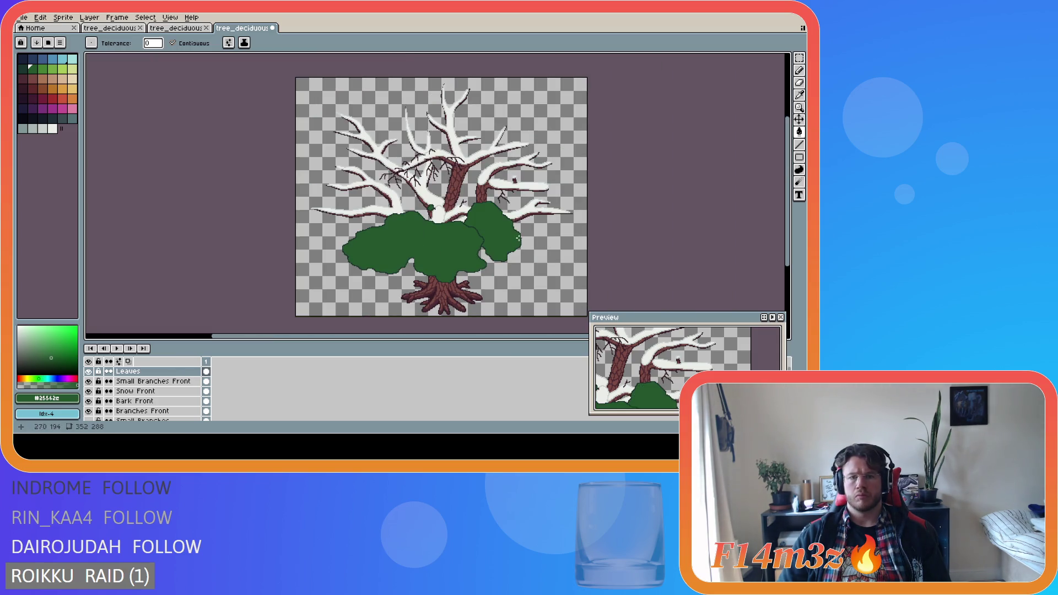
{"action": "scroll", "coordinate": [521, 239], "scroll_direction": "up", "scroll_amount": 2}
{"action": "scroll", "coordinate": [520, 239], "scroll_direction": "up", "scroll_amount": 1}
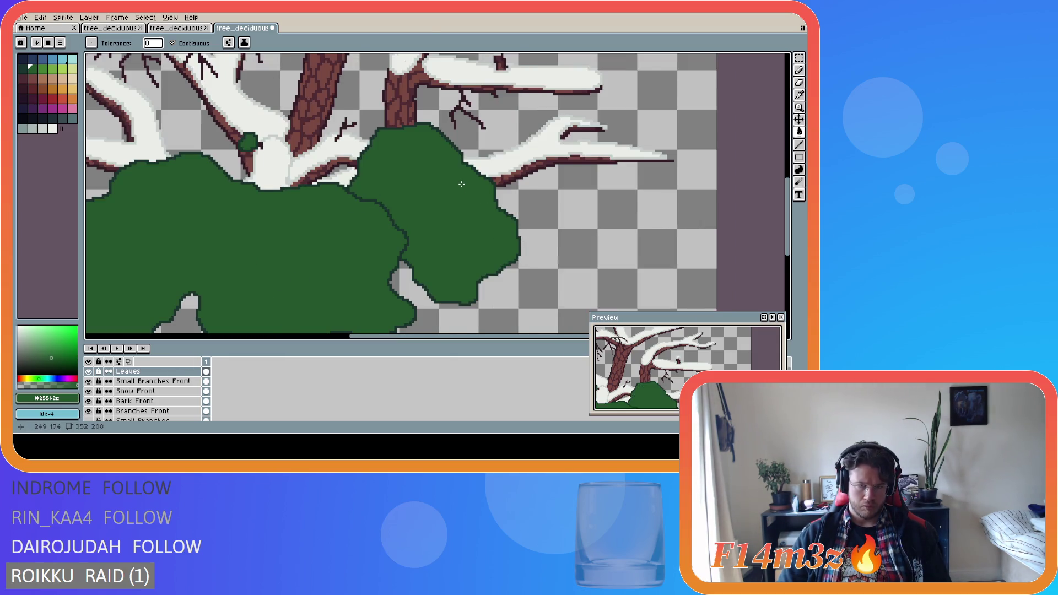
{"action": "scroll", "coordinate": [462, 184], "scroll_direction": "down", "scroll_amount": 2}
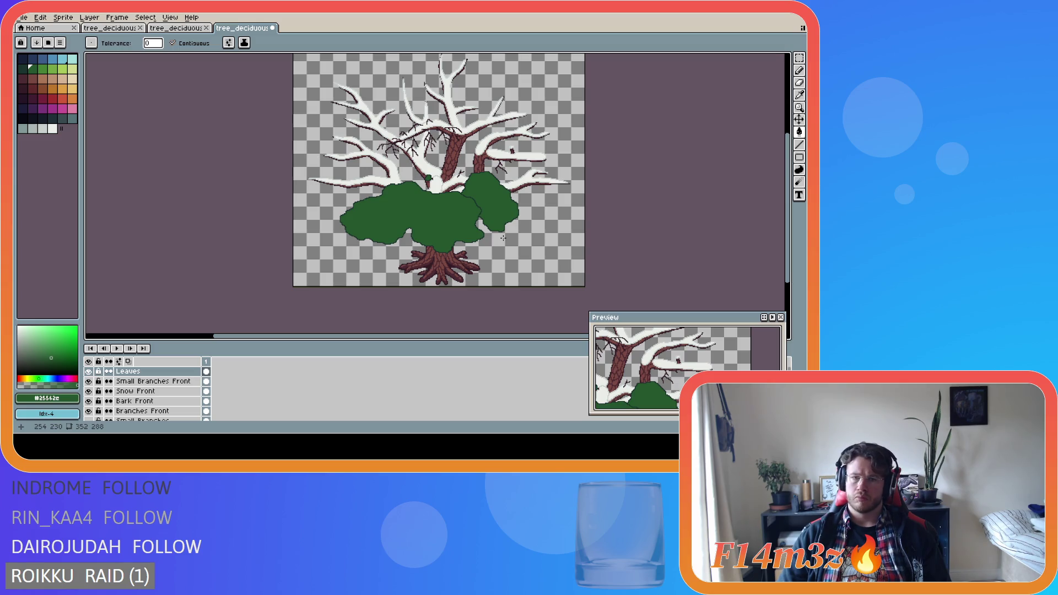
{"action": "scroll", "coordinate": [502, 237], "scroll_direction": "up", "scroll_amount": 2}
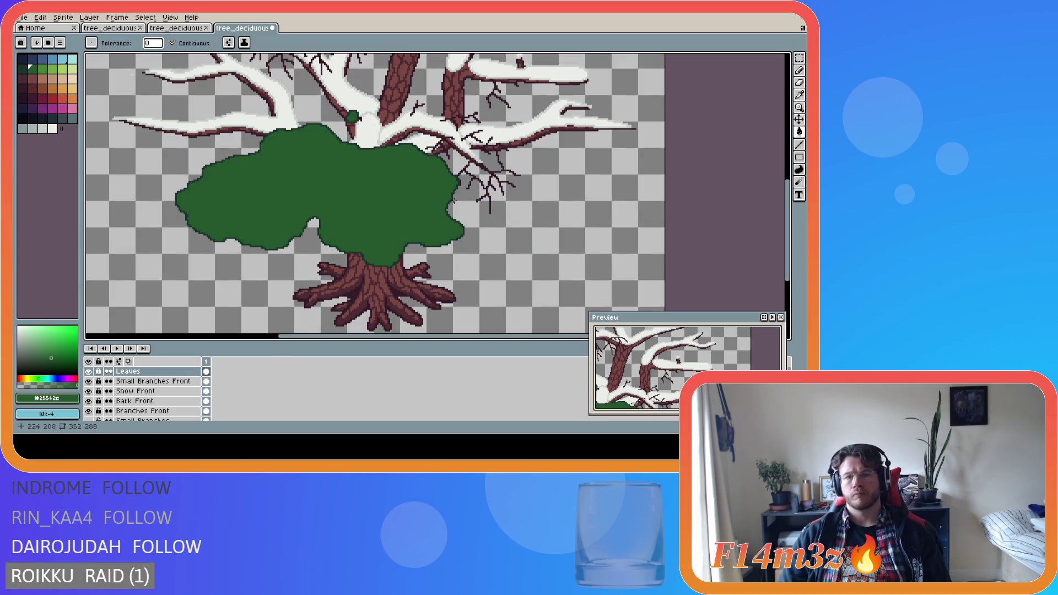
{"action": "scroll", "coordinate": [459, 206], "scroll_direction": "up", "scroll_amount": 2}
{"action": "left_click", "coordinate": [435, 192], "text": "alt"}
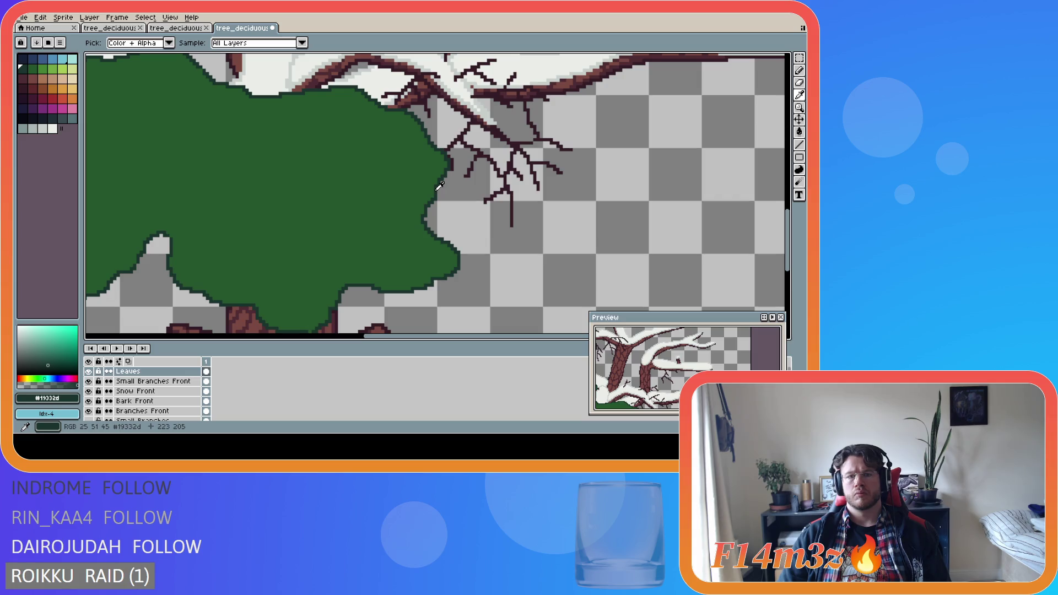
Try two dark green clump outlines curving down-right from the leaves, undoing both.
{"action": "key", "text": "b"}
{"action": "mouse_move", "coordinate": [435, 191]}
{"action": "left_mouse_down"}
{"action": "mouse_move", "coordinate": [494, 248]}
{"action": "mouse_move", "coordinate": [530, 243]}
{"action": "mouse_move", "coordinate": [541, 226]}
{"action": "left_mouse_up"}
{"action": "key", "text": "ctrl+z"}
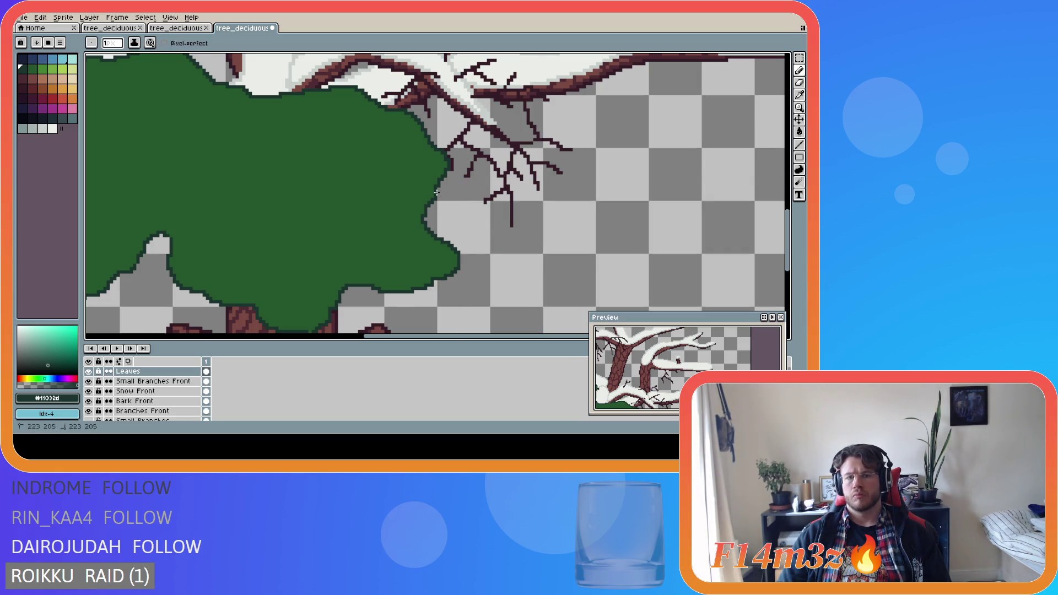
{"action": "mouse_move", "coordinate": [436, 193]}
{"action": "left_mouse_down"}
{"action": "mouse_move", "coordinate": [499, 250]}
{"action": "mouse_move", "coordinate": [539, 248]}
{"action": "left_mouse_up"}
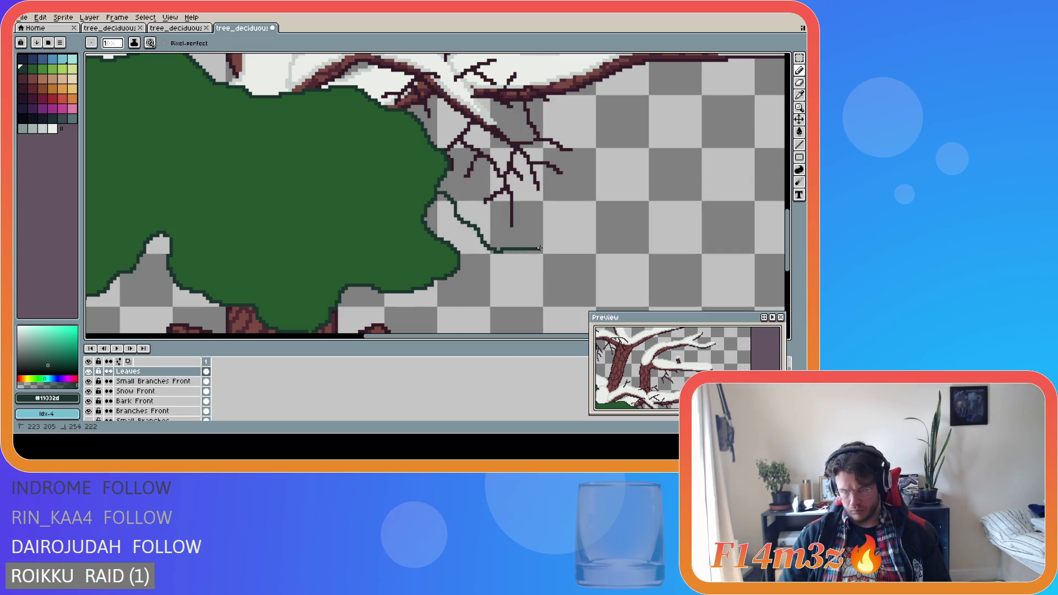
{"action": "key", "text": "ctrl+z"}
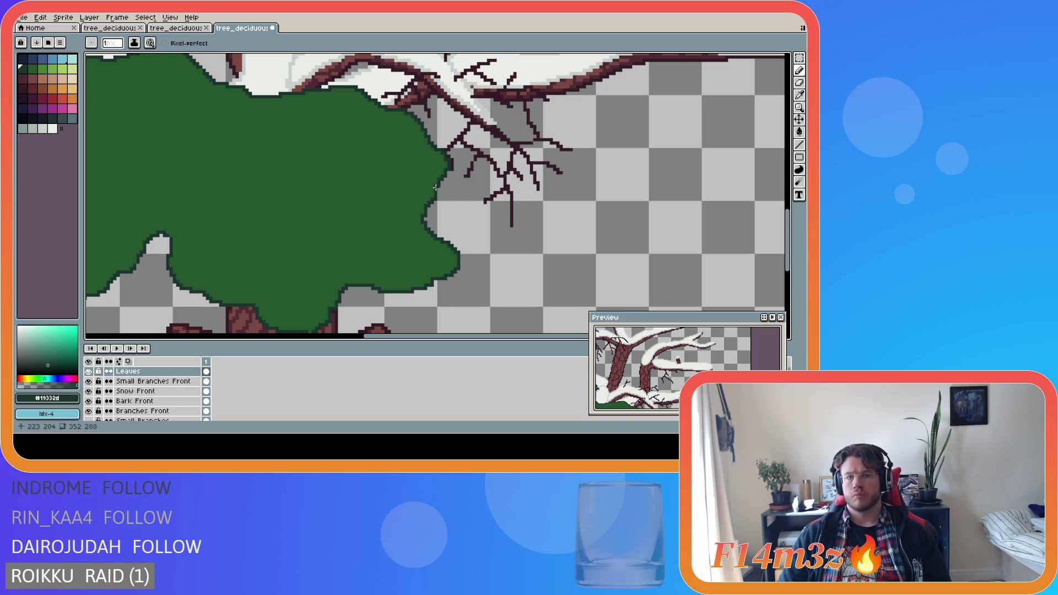
Draw the taller clump's lower and right edges in dark green, then sample the bush's mid green.
{"action": "mouse_move", "coordinate": [437, 187]}
{"action": "left_mouse_down"}
{"action": "mouse_move", "coordinate": [485, 237]}
{"action": "mouse_move", "coordinate": [532, 239]}
{"action": "mouse_move", "coordinate": [593, 173]}
{"action": "mouse_move", "coordinate": [601, 140]}
{"action": "mouse_move", "coordinate": [569, 96]}
{"action": "left_mouse_up"}
{"action": "scroll", "coordinate": [610, 198], "scroll_direction": "up", "scroll_amount": 5}
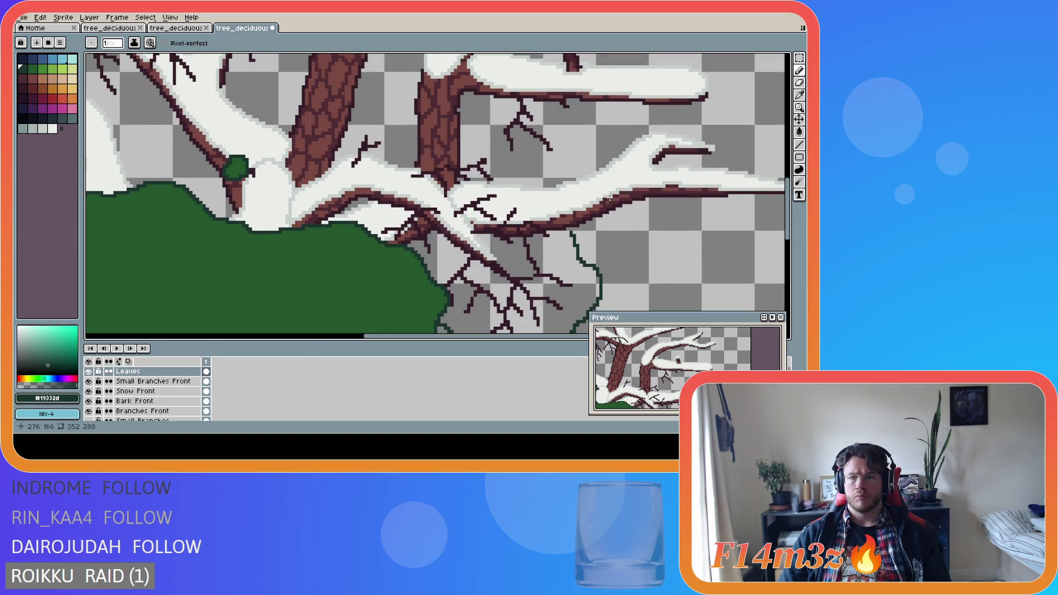
{"action": "left_click_drag", "start_coordinate": [570, 231], "coordinate": [535, 186]}
{"action": "key", "text": "ctrl+z"}
{"action": "mouse_move", "coordinate": [571, 234]}
{"action": "left_mouse_down"}
{"action": "mouse_move", "coordinate": [478, 138]}
{"action": "mouse_move", "coordinate": [423, 150]}
{"action": "mouse_move", "coordinate": [381, 211]}
{"action": "left_mouse_up"}
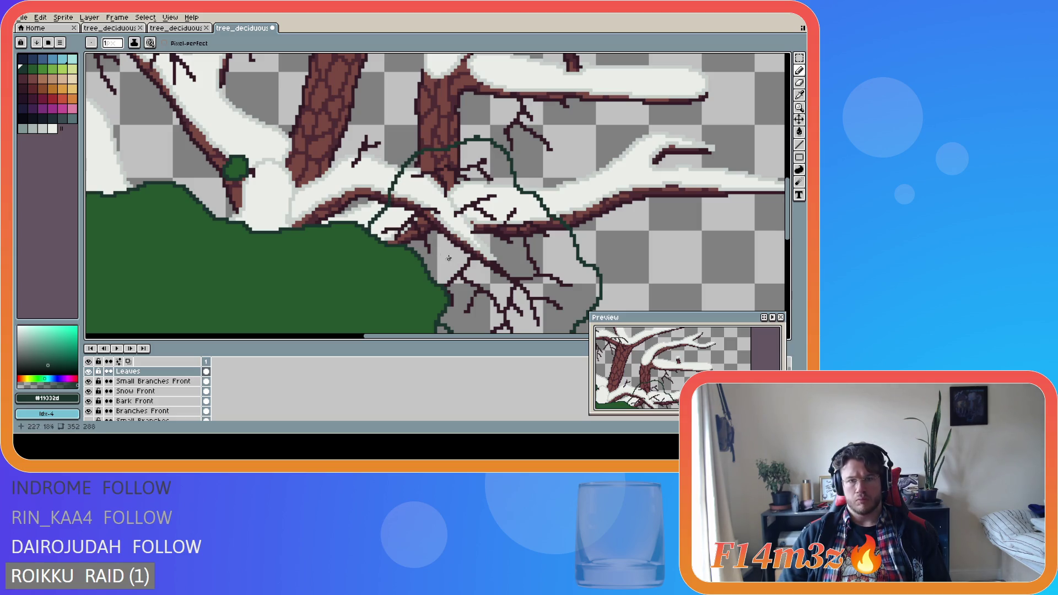
{"action": "scroll", "coordinate": [474, 273], "scroll_direction": "down", "scroll_amount": 2}
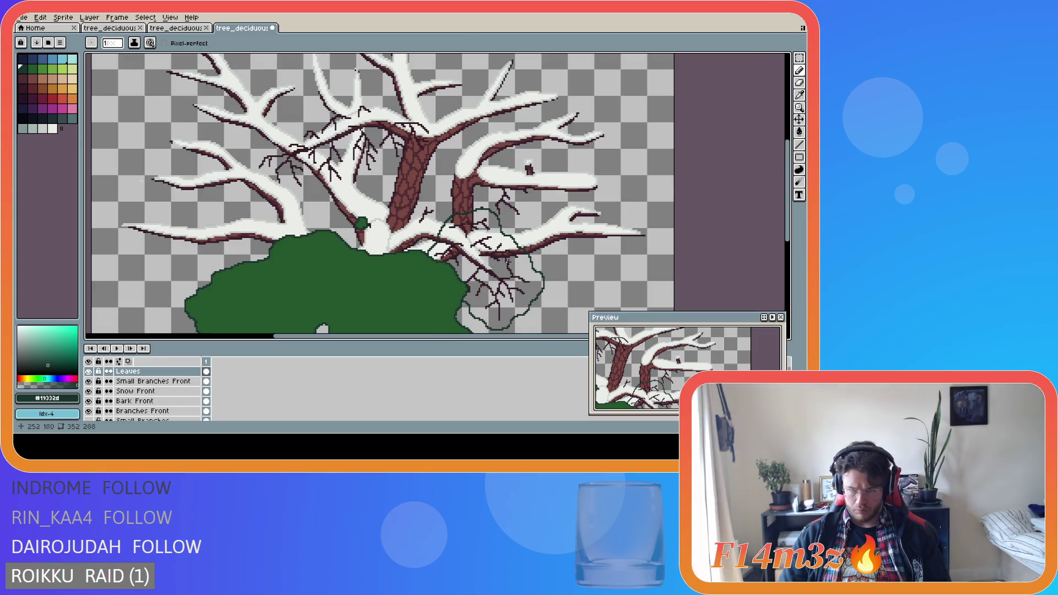
{"action": "scroll", "coordinate": [500, 255], "scroll_direction": "up", "scroll_amount": 1}
{"action": "key", "text": "i"}
{"action": "left_click", "coordinate": [389, 309]}
Fill the outlined right leaf clump with mid green and zoom out to see the whole tree.
{"action": "key", "text": "g"}
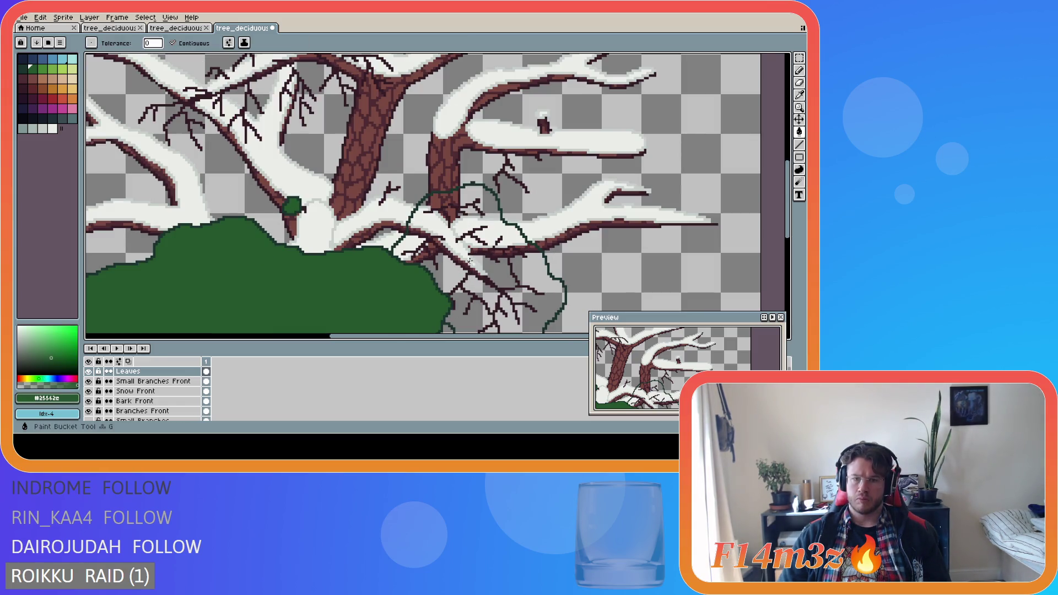
{"action": "left_click", "coordinate": [486, 259]}
{"action": "scroll", "coordinate": [791, 244], "scroll_direction": "down", "scroll_amount": 2}
{"action": "scroll", "coordinate": [791, 245], "scroll_direction": "down", "scroll_amount": 1}
{"action": "key", "text": "e"}
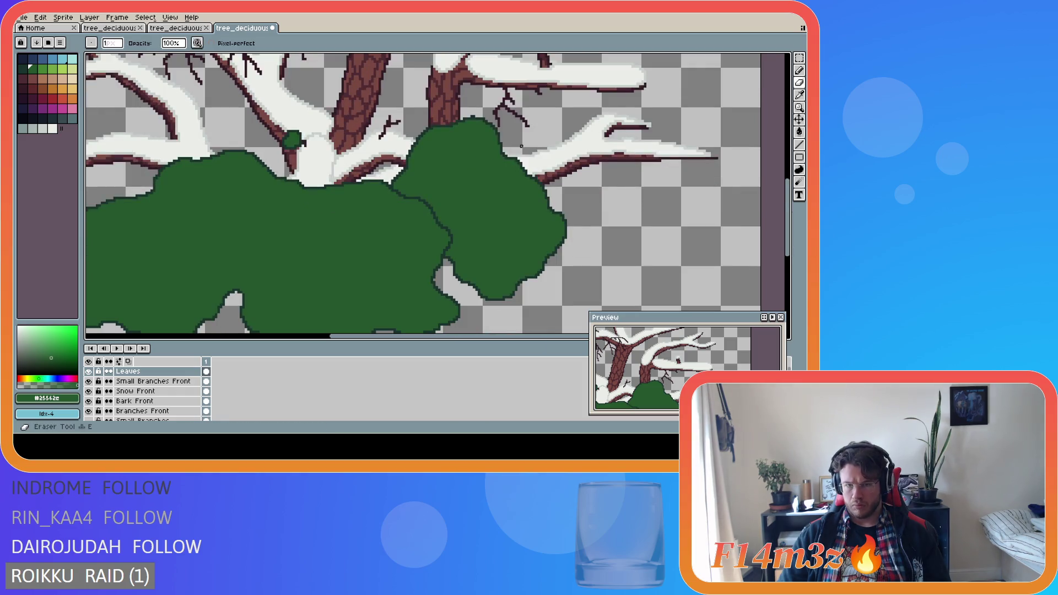
{"action": "key", "text": "minus"}
{"action": "key", "text": "minus"}
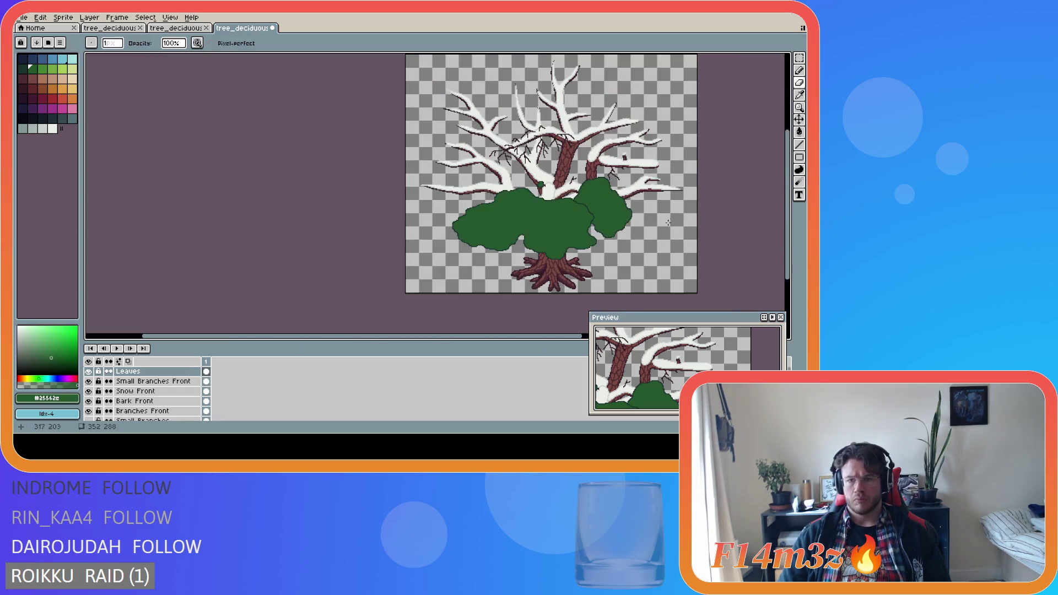
{"action": "left_click_drag", "start_coordinate": [523, 341], "coordinate": [500, 340]}
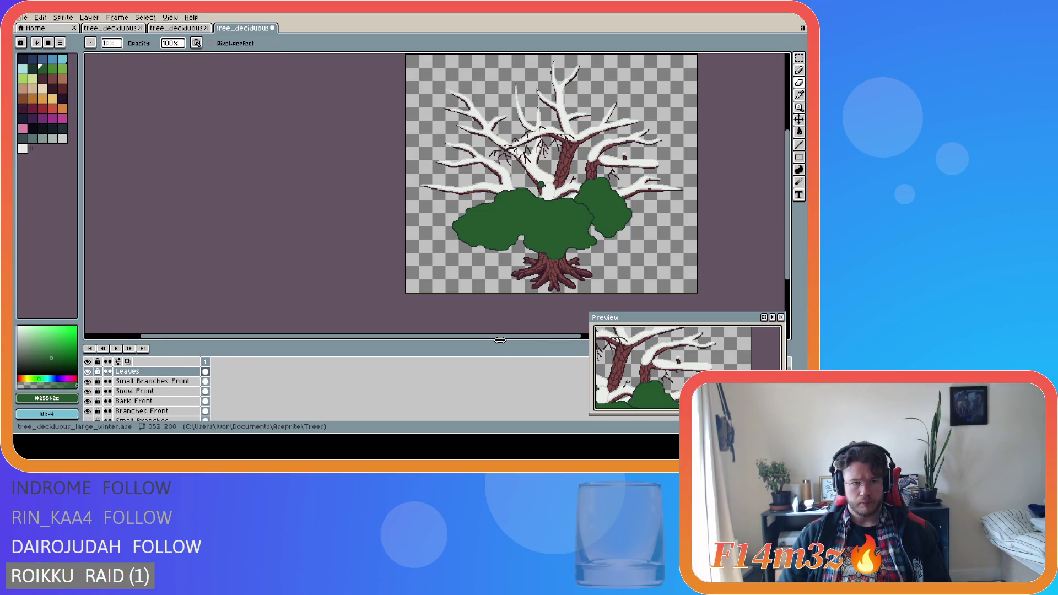
{"action": "left_click_drag", "start_coordinate": [391, 337], "coordinate": [482, 336]}
{"action": "scroll", "coordinate": [436, 166], "scroll_direction": "up", "scroll_amount": 5}
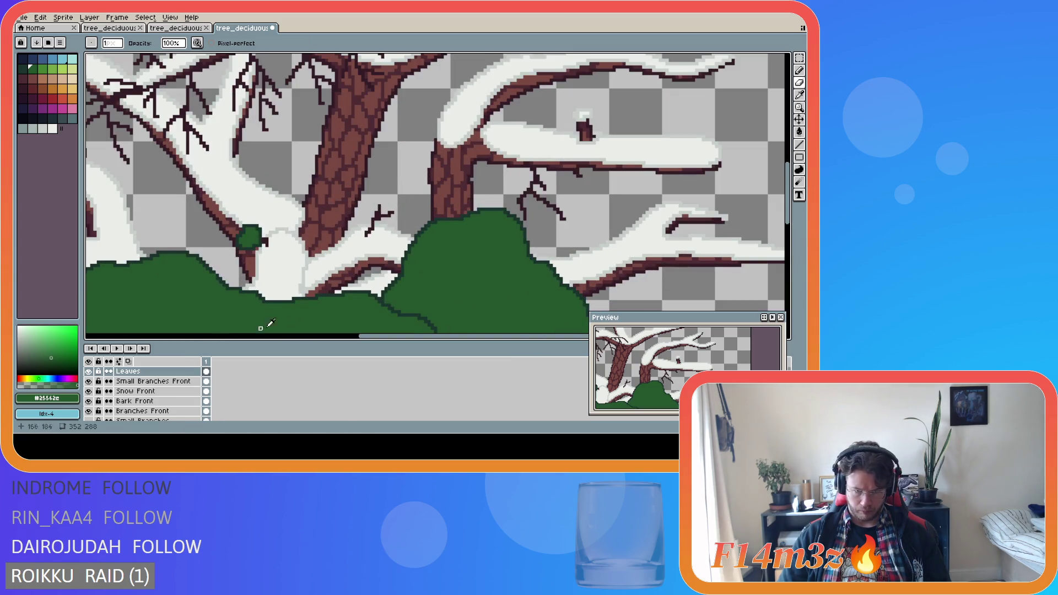
Outline a small dark green clump around the twig beside the trunk and fill it mid green.
{"action": "left_click", "coordinate": [407, 263], "text": "alt"}
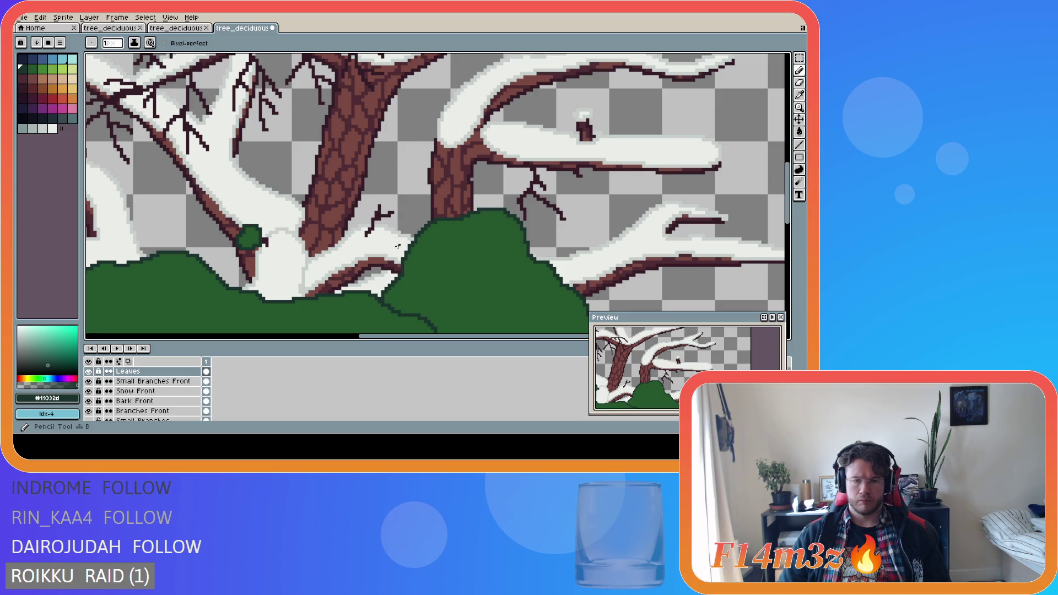
{"action": "key", "text": "v"}
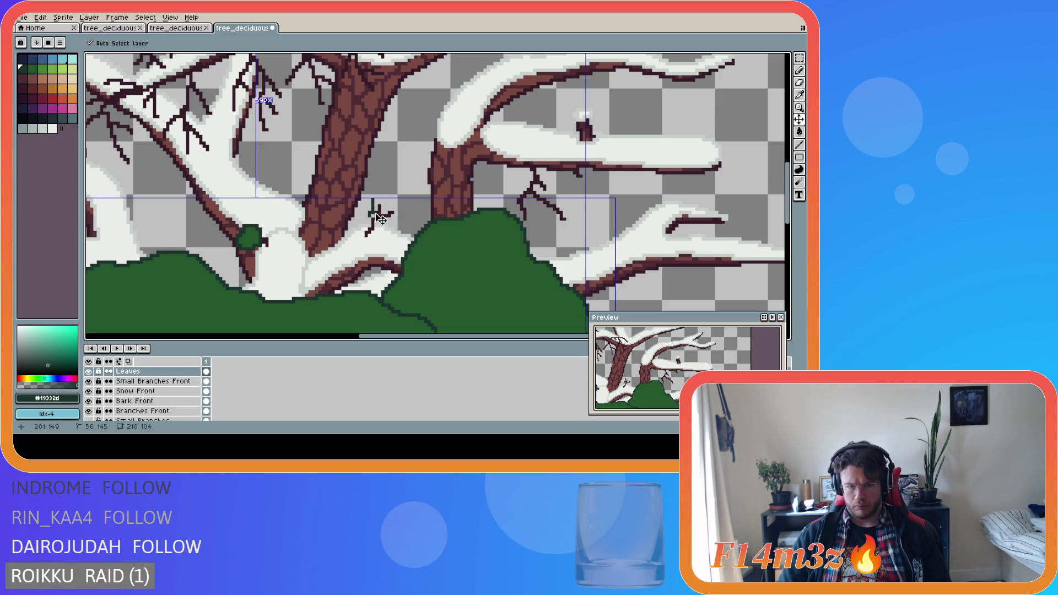
{"action": "key", "text": "b"}
{"action": "mouse_move", "coordinate": [374, 194]}
{"action": "left_mouse_down"}
{"action": "mouse_move", "coordinate": [366, 223]}
{"action": "mouse_move", "coordinate": [405, 219]}
{"action": "mouse_move", "coordinate": [398, 203]}
{"action": "mouse_move", "coordinate": [375, 196]}
{"action": "mouse_move", "coordinate": [392, 218]}
{"action": "left_mouse_up"}
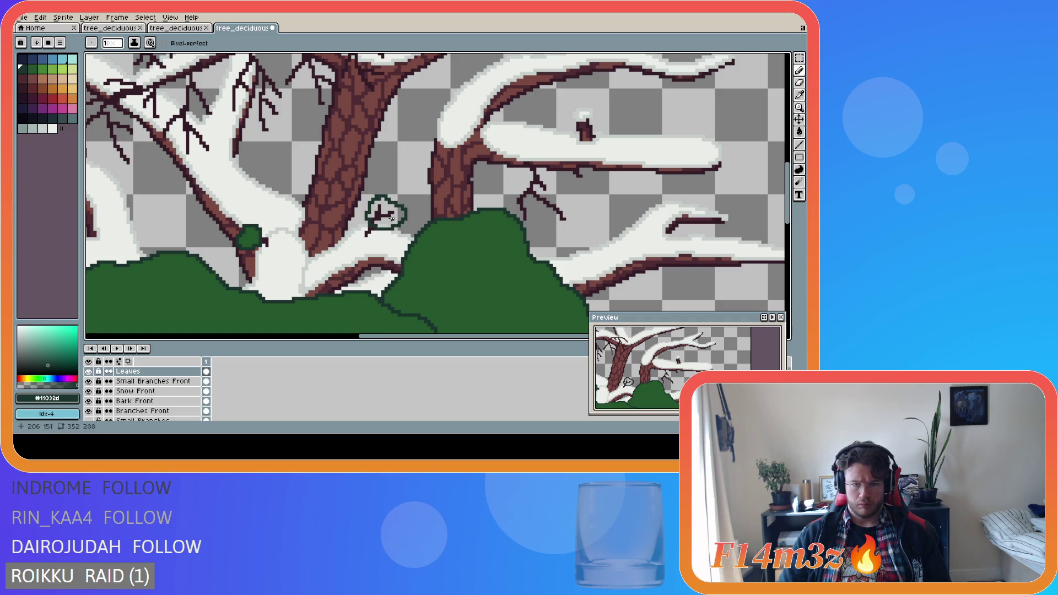
{"action": "scroll", "coordinate": [393, 219], "scroll_direction": "up", "scroll_amount": 1}
{"action": "left_click", "coordinate": [429, 257], "text": "alt"}
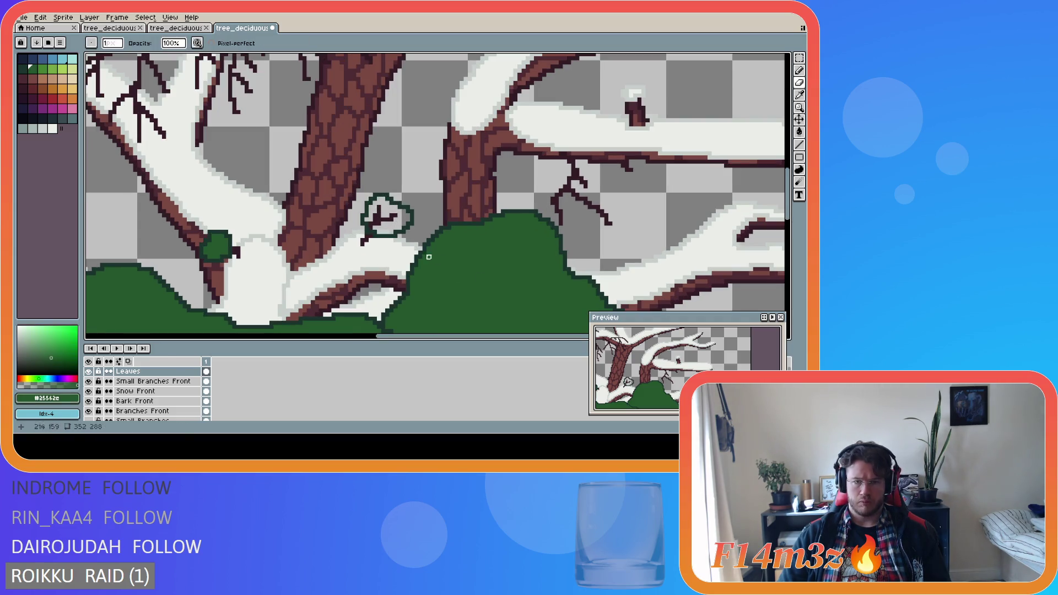
{"action": "key", "text": "g"}
{"action": "left_click", "coordinate": [393, 207]}
{"action": "scroll", "coordinate": [558, 282], "scroll_direction": "down", "scroll_amount": 3}
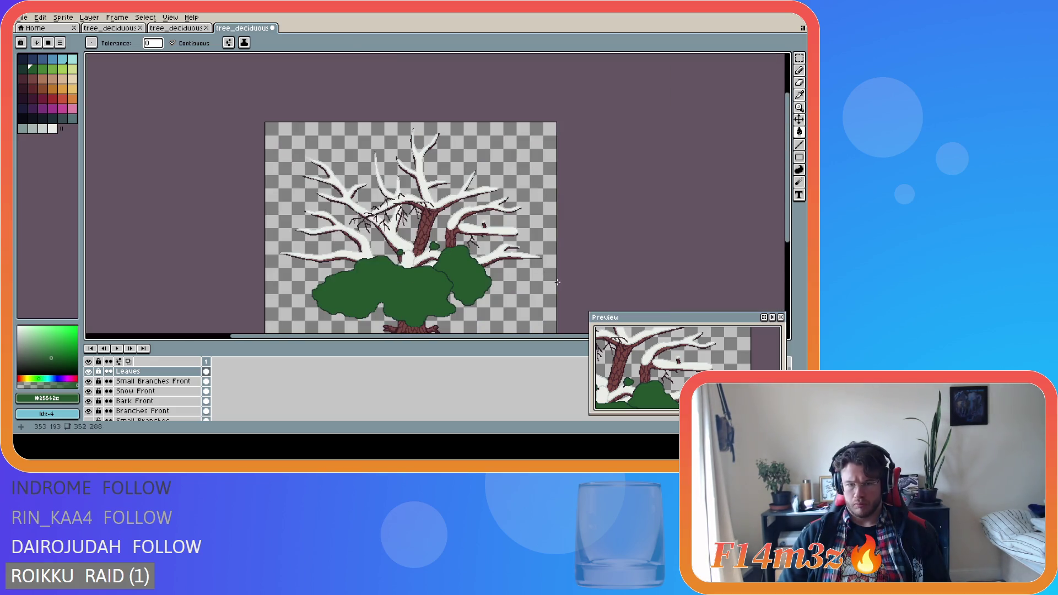
{"action": "left_click_drag", "start_coordinate": [792, 242], "coordinate": [793, 261]}
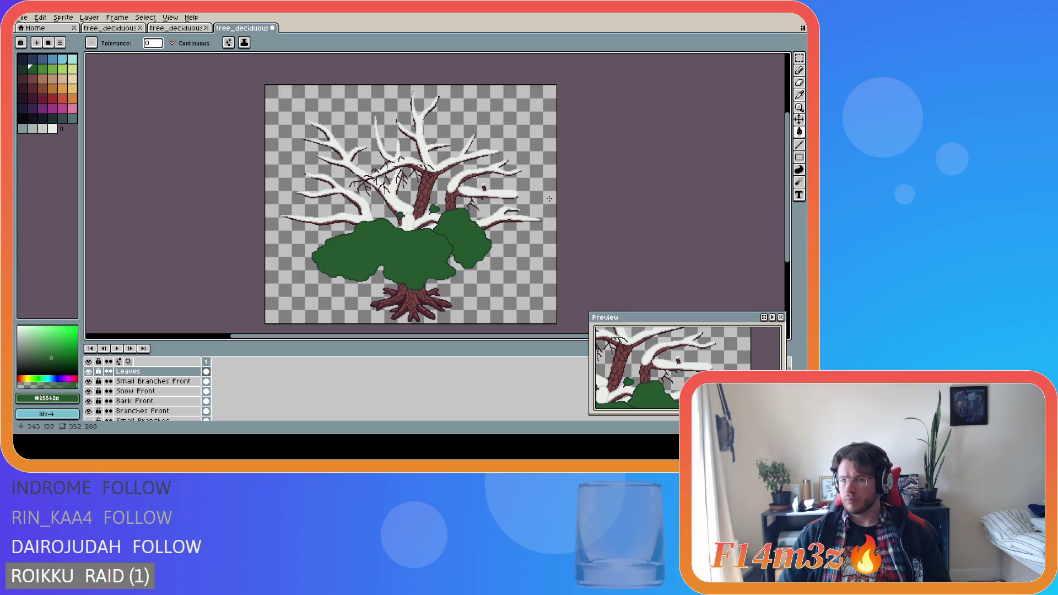
With Leaves hidden, marquee-select and delete the small twigs on Small Branches Front.
{"action": "scroll", "coordinate": [549, 199], "scroll_direction": "up", "scroll_amount": 3}
{"action": "left_click", "coordinate": [88, 372]}
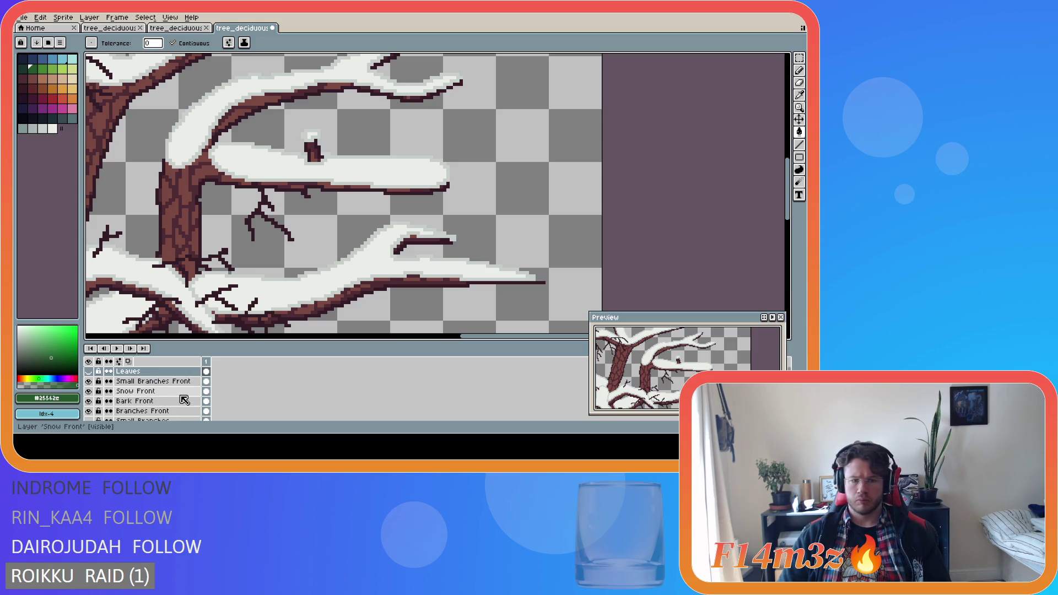
{"action": "left_click", "coordinate": [144, 382]}
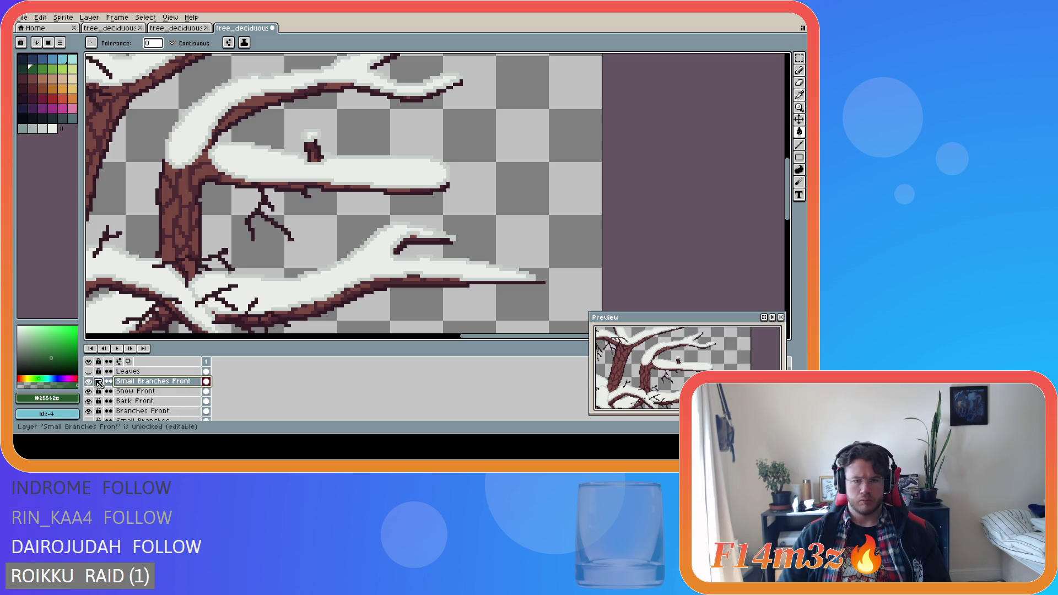
{"action": "key", "text": "m"}
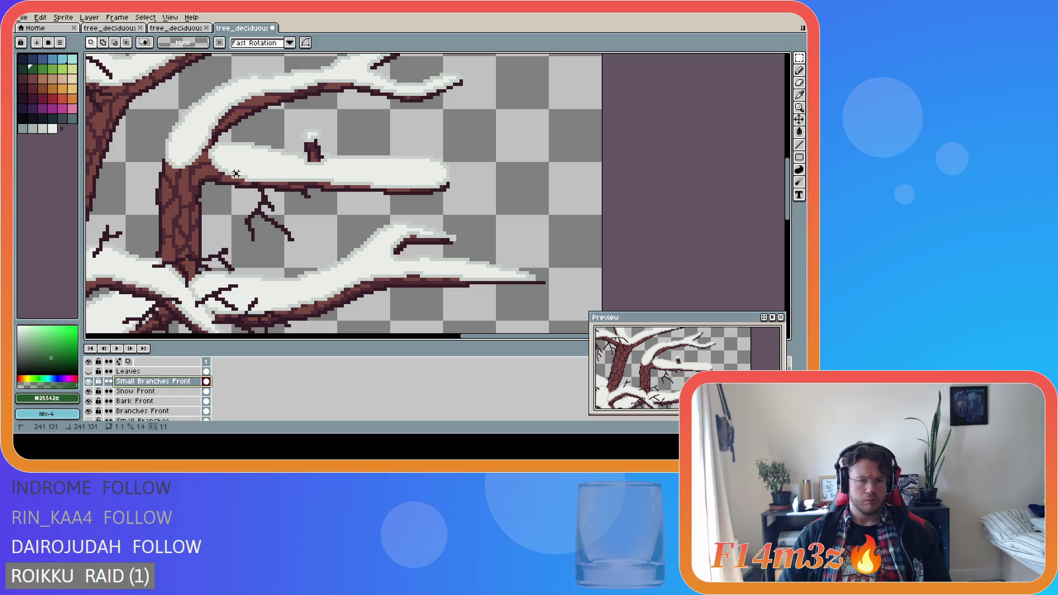
{"action": "mouse_move", "coordinate": [236, 175]}
{"action": "left_mouse_down"}
{"action": "mouse_move", "coordinate": [319, 245]}
{"action": "mouse_move", "coordinate": [335, 244]}
{"action": "left_mouse_up"}
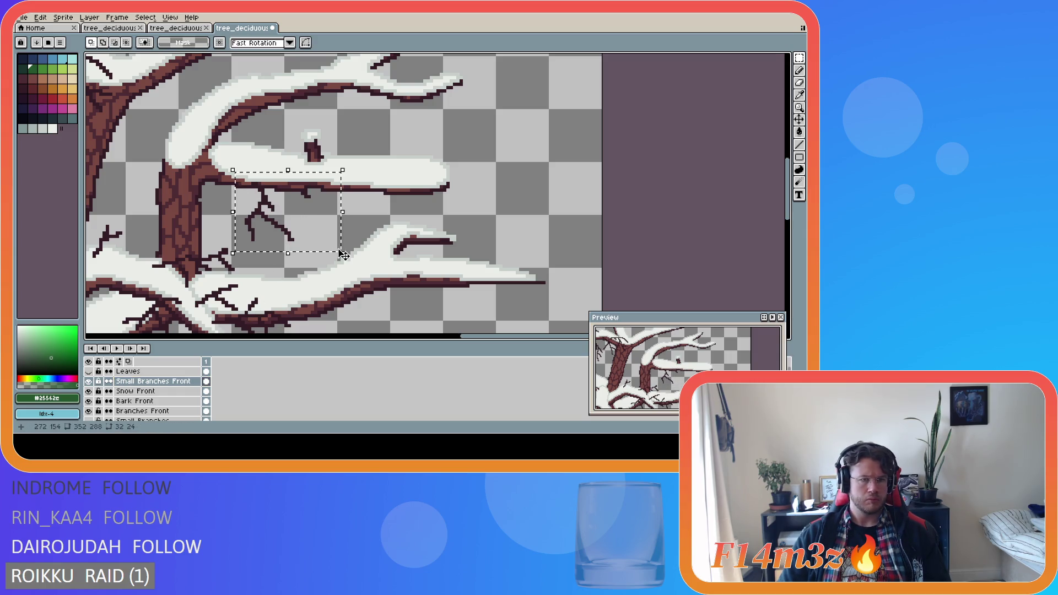
{"action": "scroll", "coordinate": [245, 287], "scroll_direction": "down", "scroll_amount": 2}
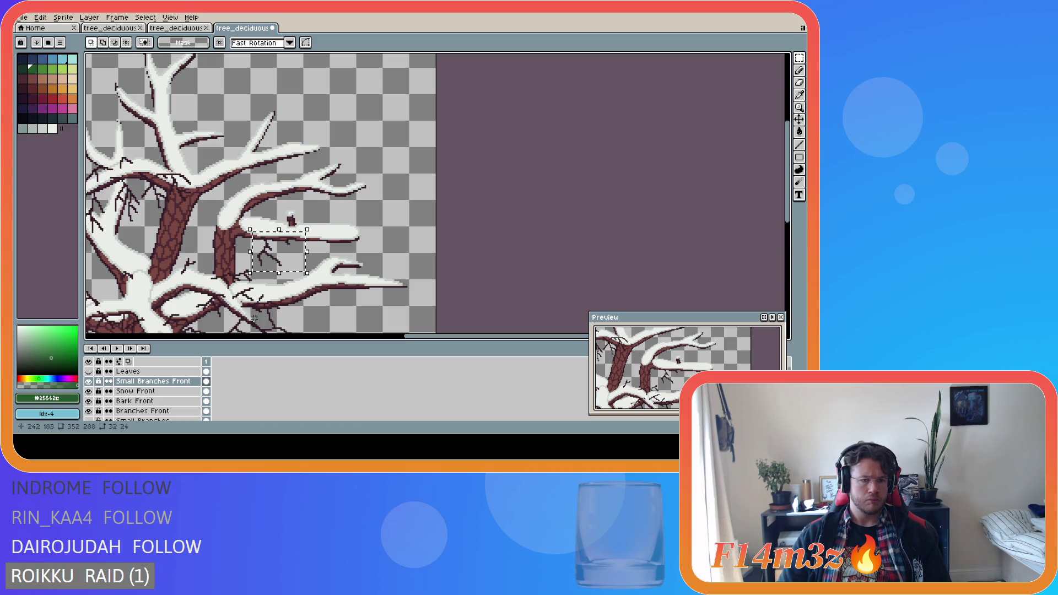
{"action": "scroll", "coordinate": [273, 291], "scroll_direction": "up", "scroll_amount": 2}
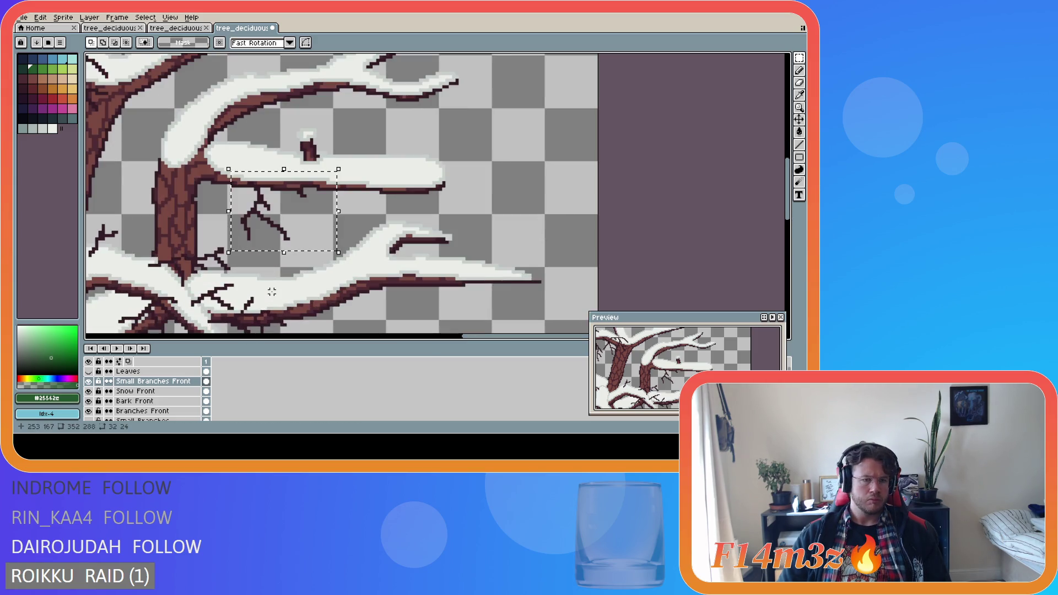
{"action": "key", "text": "Delete"}
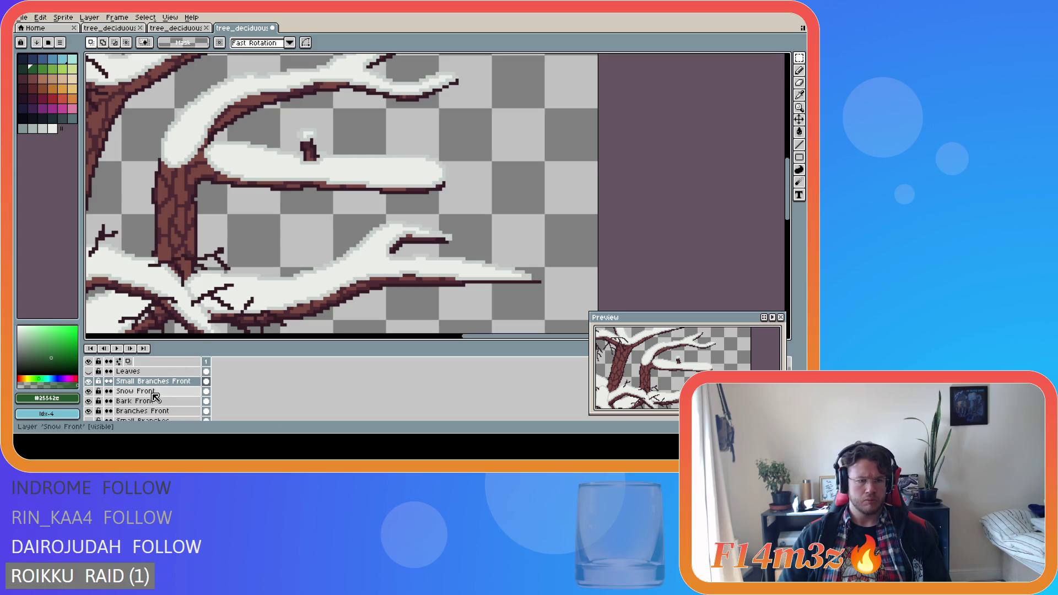
Hide Small Branches again, then show Leaves and make it the active layer.
{"action": "scroll", "coordinate": [99, 405], "scroll_direction": "down", "scroll_amount": 2}
{"action": "left_click", "coordinate": [89, 401]}
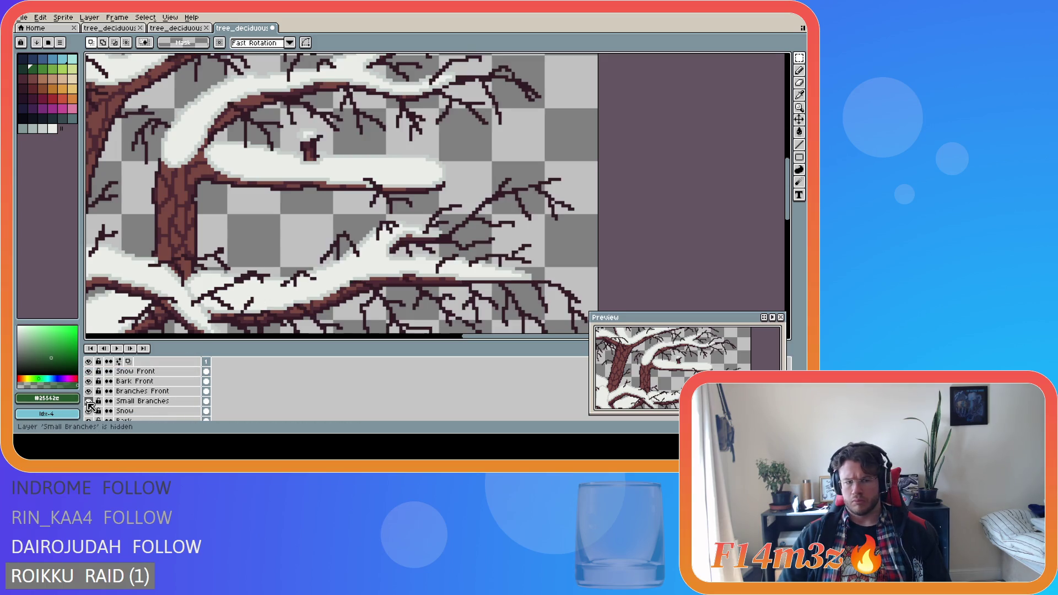
{"action": "left_click", "coordinate": [160, 401]}
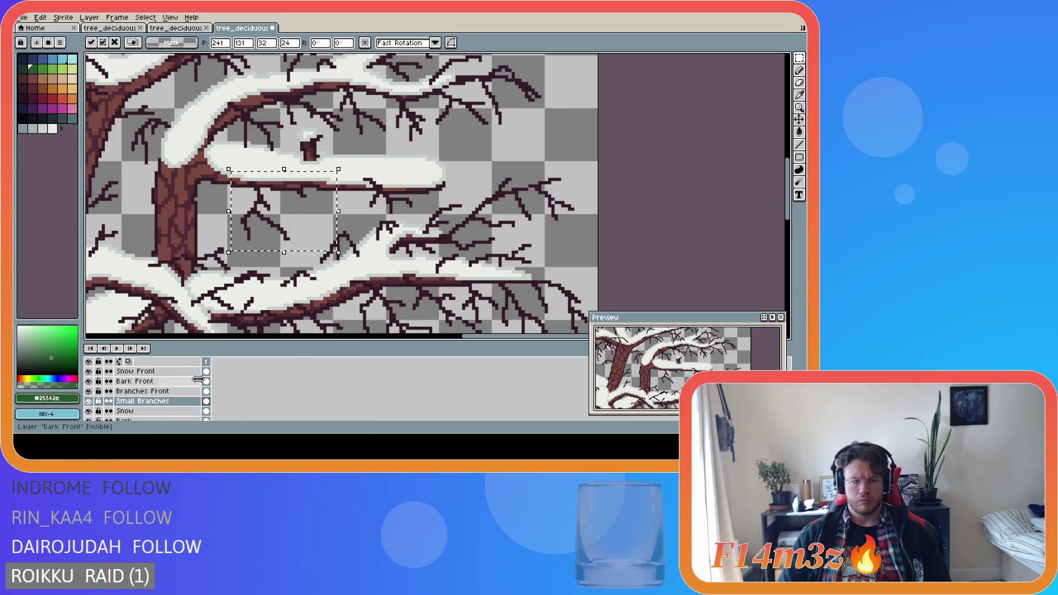
{"action": "scroll", "coordinate": [121, 397], "scroll_direction": "up", "scroll_amount": 2}
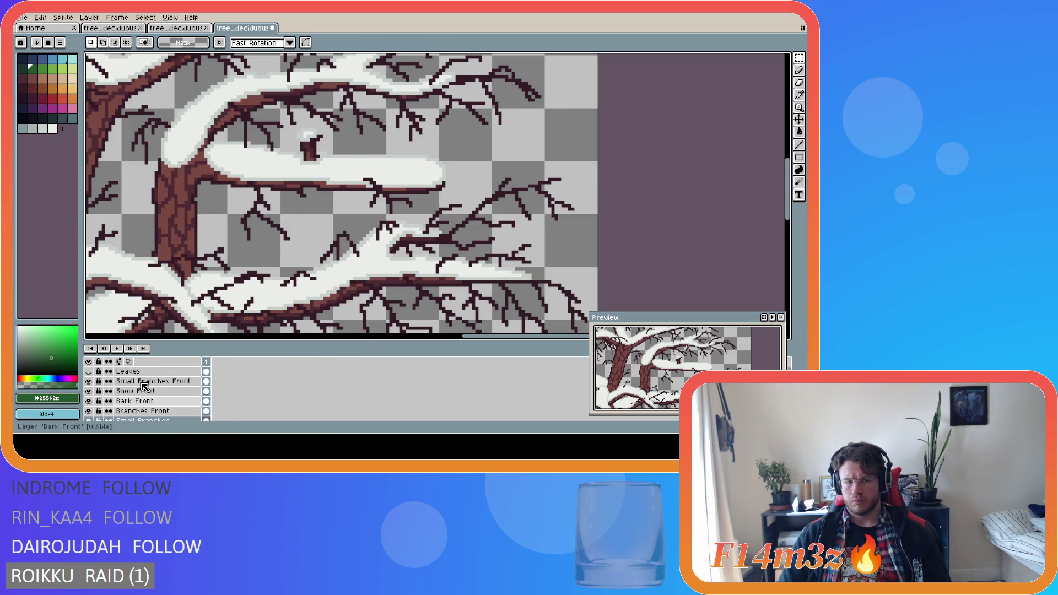
{"action": "left_click", "coordinate": [92, 421]}
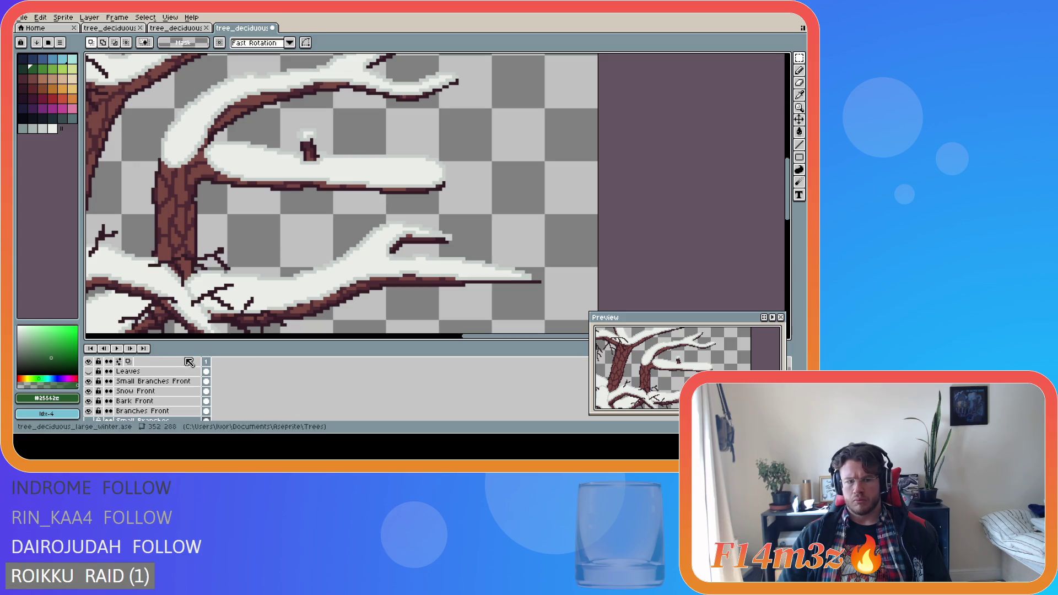
{"action": "left_click", "coordinate": [89, 372]}
{"action": "left_click", "coordinate": [89, 372]}
{"action": "left_click", "coordinate": [147, 371]}
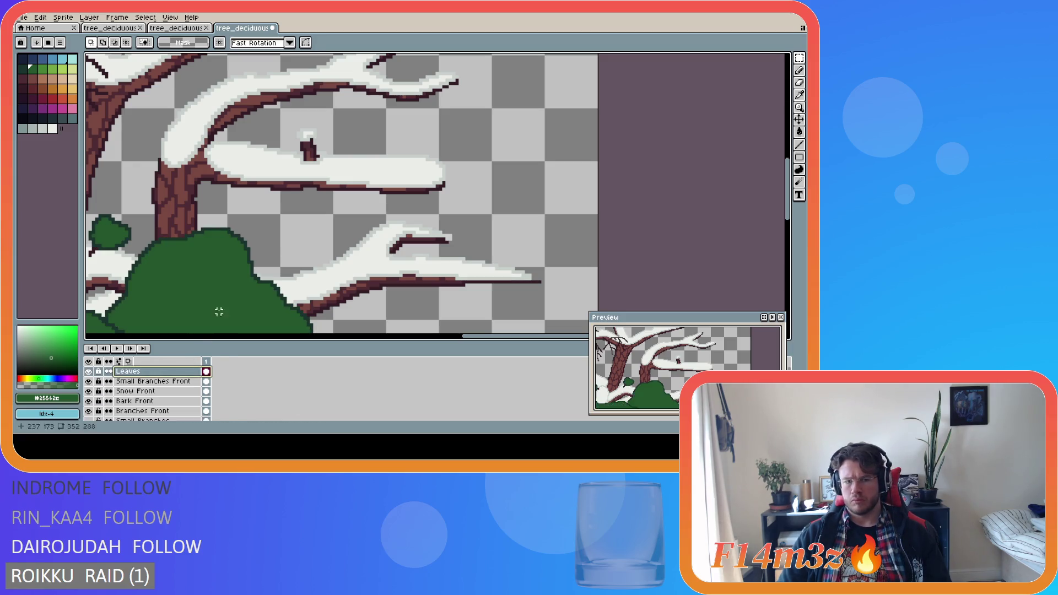
Sample the darker bush-edge green, undo an accidental whole-canvas fill, and scroll up to the branches.
{"action": "key", "text": "i"}
{"action": "left_click", "coordinate": [238, 234]}
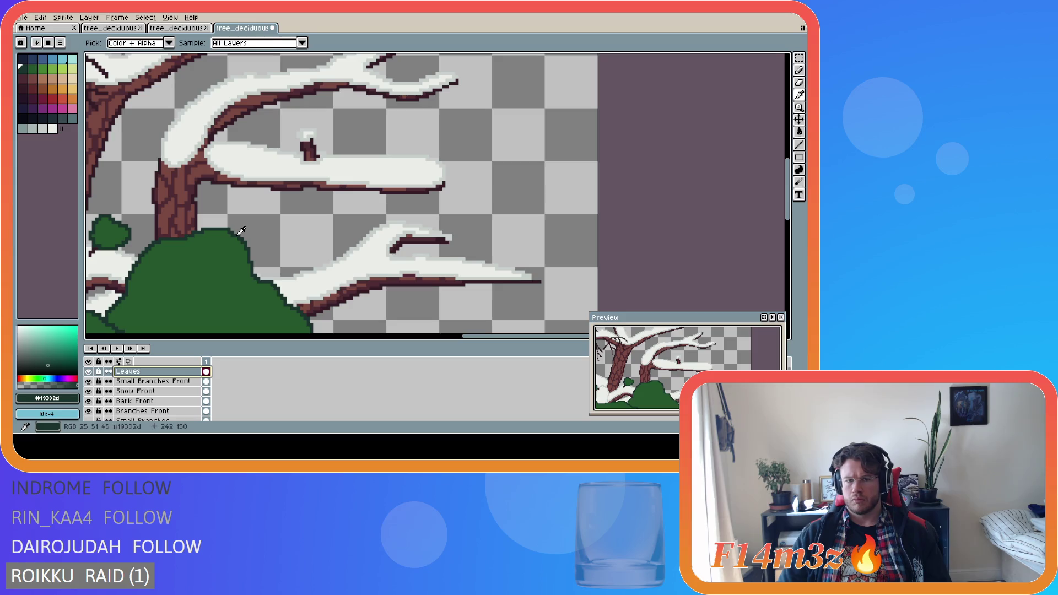
{"action": "key", "text": "g"}
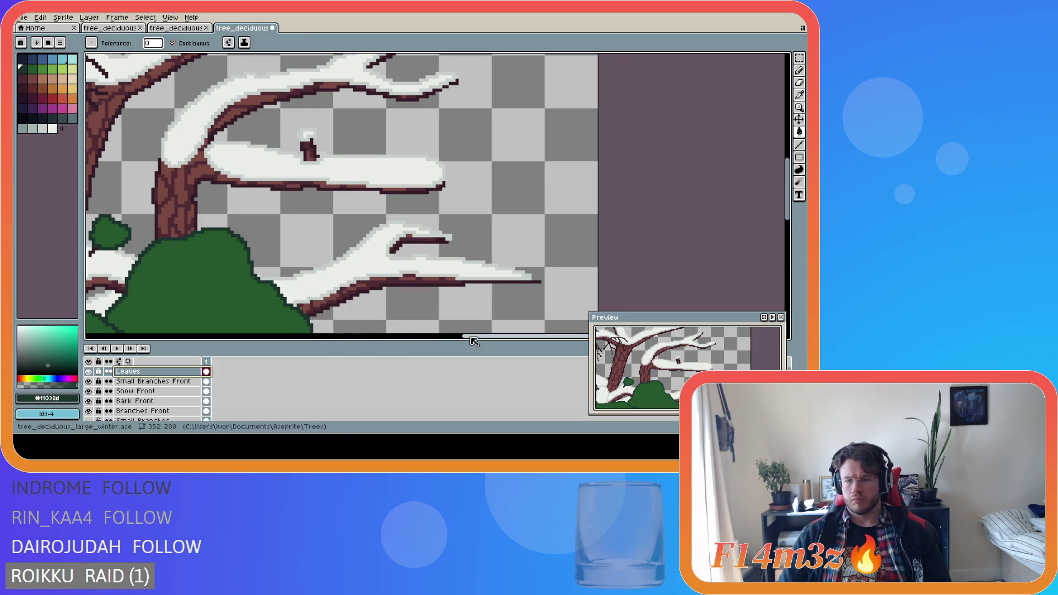
{"action": "left_click_drag", "start_coordinate": [474, 342], "coordinate": [426, 342]}
{"action": "left_click", "coordinate": [783, 200]}
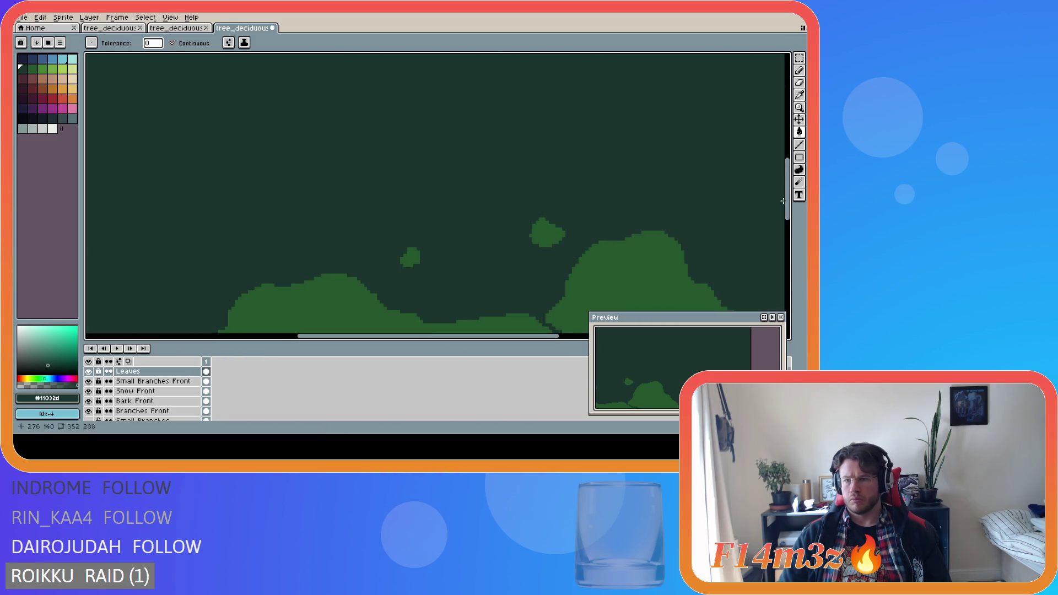
{"action": "key", "text": "ctrl+z"}
{"action": "left_click_drag", "start_coordinate": [789, 205], "coordinate": [789, 182]}
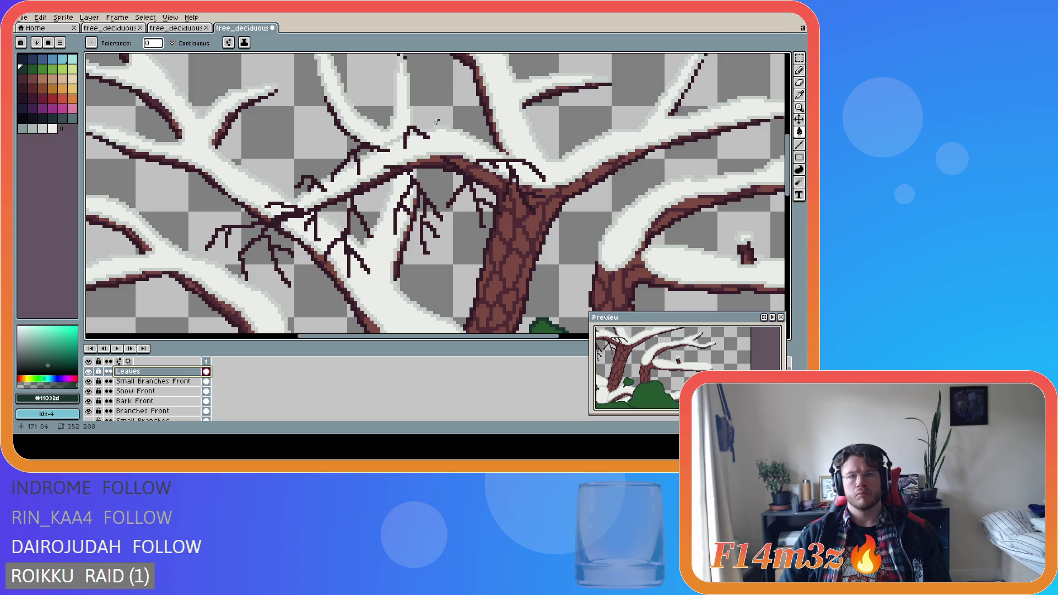
Undo an accidental canvas fill and outline a new leaf clump over the upper branches.
{"action": "left_click", "coordinate": [433, 121]}
{"action": "key", "text": "ctrl+z"}
{"action": "key", "text": "b"}
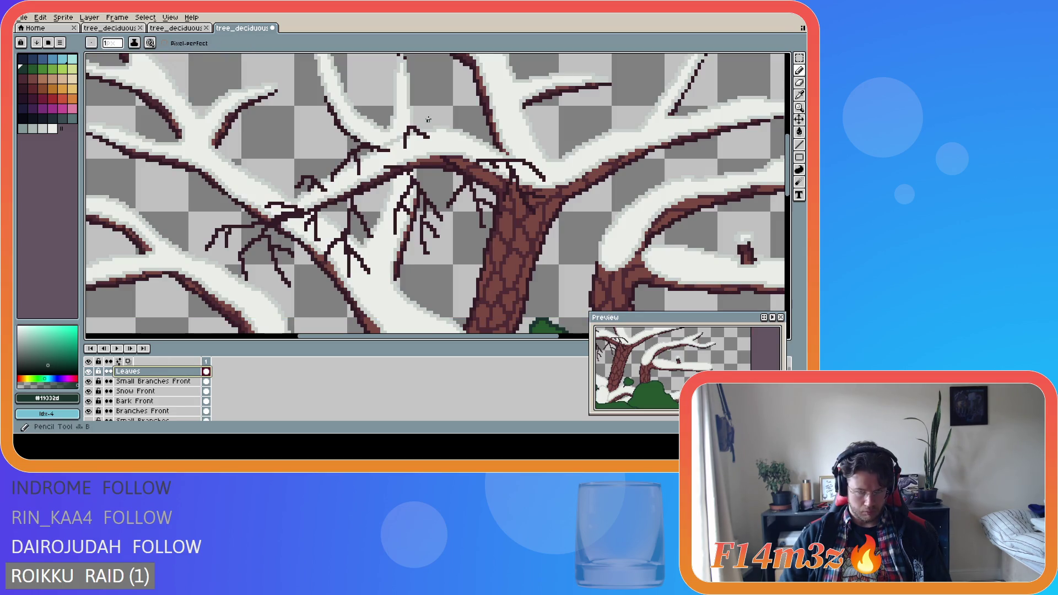
{"action": "mouse_move", "coordinate": [434, 121]}
{"action": "left_mouse_down"}
{"action": "mouse_move", "coordinate": [400, 113]}
{"action": "mouse_move", "coordinate": [337, 133]}
{"action": "mouse_move", "coordinate": [236, 208]}
{"action": "mouse_move", "coordinate": [188, 227]}
{"action": "mouse_move", "coordinate": [183, 260]}
{"action": "mouse_move", "coordinate": [242, 295]}
{"action": "mouse_move", "coordinate": [376, 294]}
{"action": "left_mouse_up"}
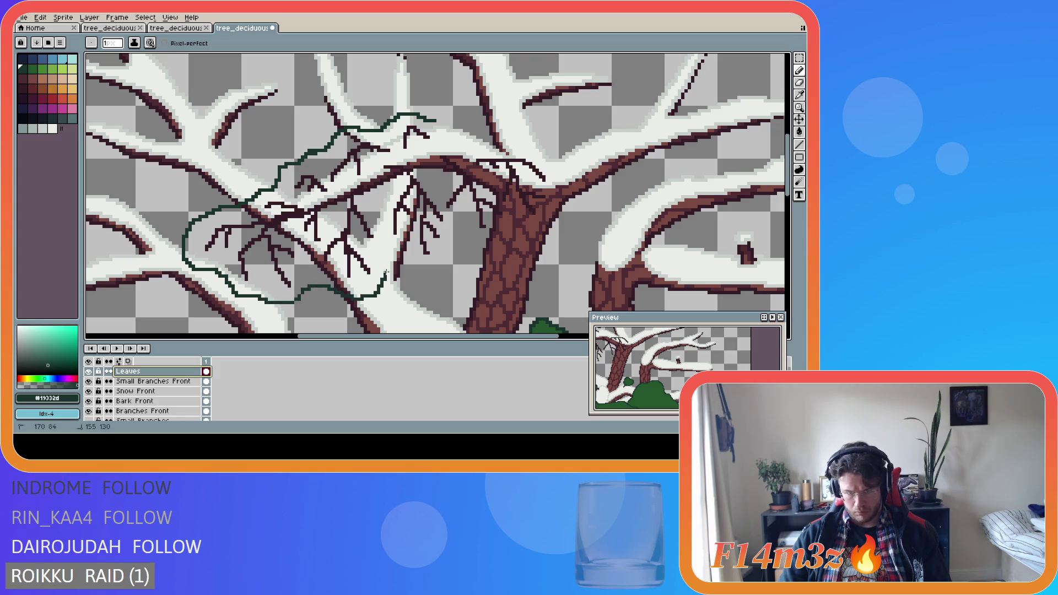
{"action": "left_click_drag", "start_coordinate": [403, 258], "coordinate": [437, 269]}
{"action": "mouse_move", "coordinate": [454, 251]}
{"action": "left_mouse_down"}
{"action": "mouse_move", "coordinate": [547, 224]}
{"action": "mouse_move", "coordinate": [561, 199]}
{"action": "mouse_move", "coordinate": [558, 166]}
{"action": "mouse_move", "coordinate": [532, 147]}
{"action": "mouse_move", "coordinate": [461, 140]}
{"action": "mouse_move", "coordinate": [431, 120]}
{"action": "left_mouse_up"}
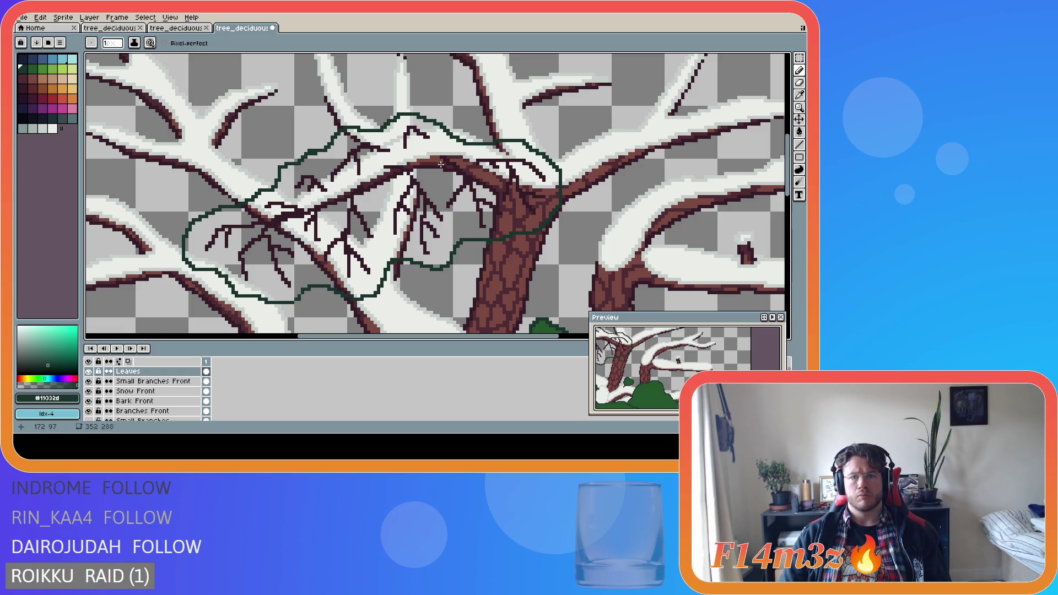
Fill the new clump with mid green #25562e sampled from the existing leaves.
{"action": "left_click", "coordinate": [551, 326], "text": "alt"}
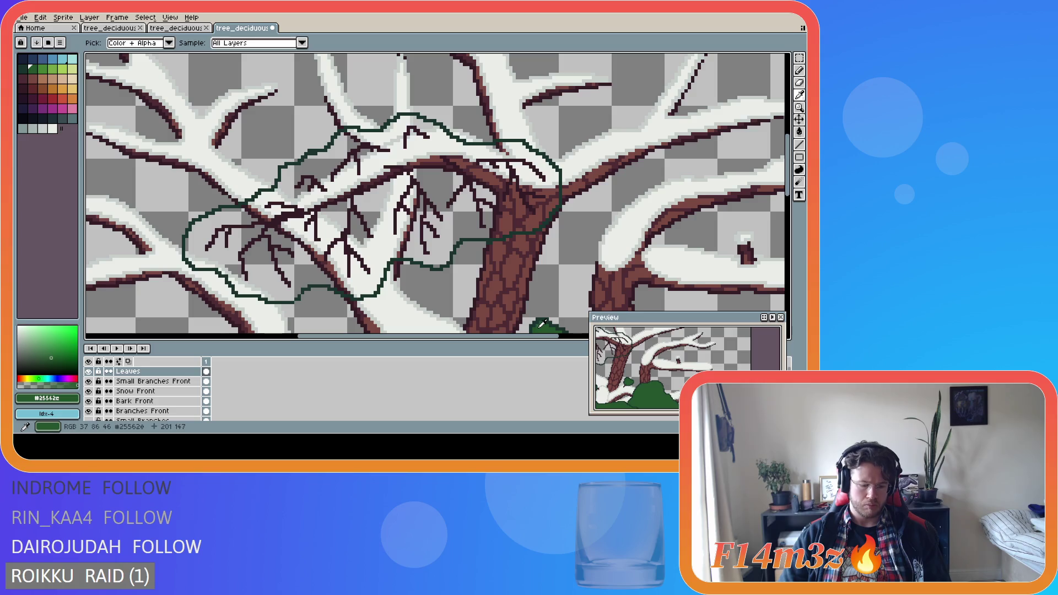
{"action": "key", "text": "g"}
{"action": "left_click", "coordinate": [375, 221]}
{"action": "scroll", "coordinate": [375, 222], "scroll_direction": "down", "scroll_amount": 5}
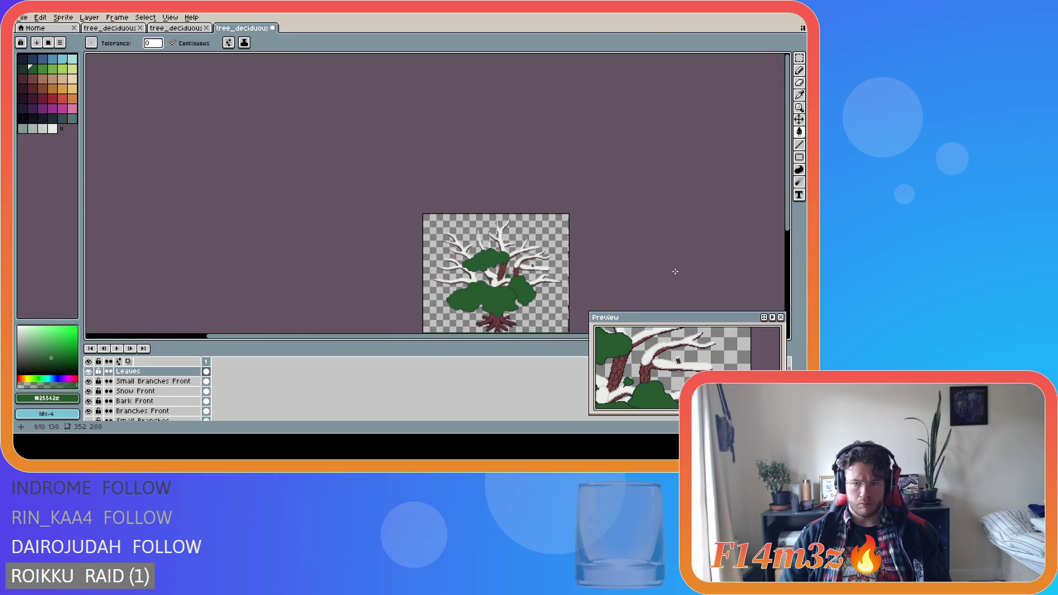
{"action": "left_click_drag", "start_coordinate": [531, 337], "coordinate": [561, 337]}
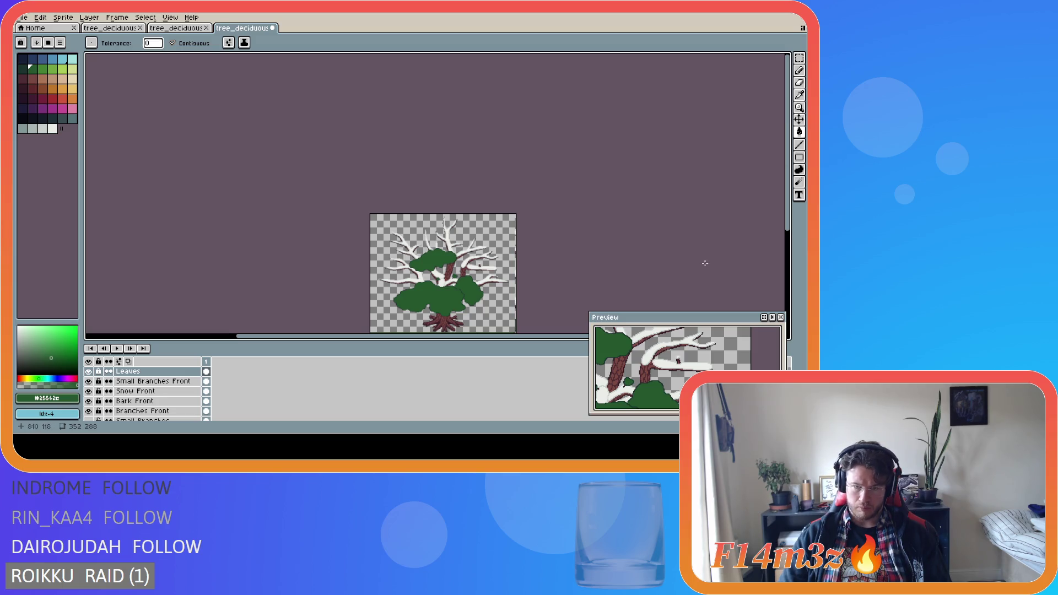
{"action": "scroll", "coordinate": [513, 248], "scroll_direction": "up", "scroll_amount": 3}
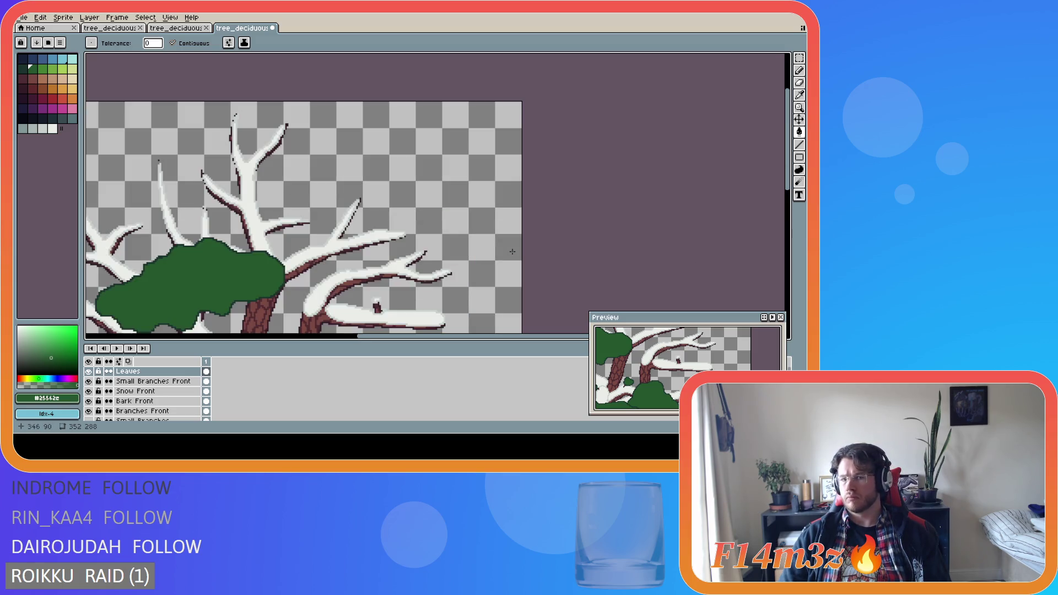
{"action": "scroll", "coordinate": [512, 248], "scroll_direction": "down", "scroll_amount": 1}
{"action": "scroll", "coordinate": [384, 283], "scroll_direction": "up", "scroll_amount": 1}
{"action": "scroll", "coordinate": [384, 283], "scroll_direction": "down", "scroll_amount": 2}
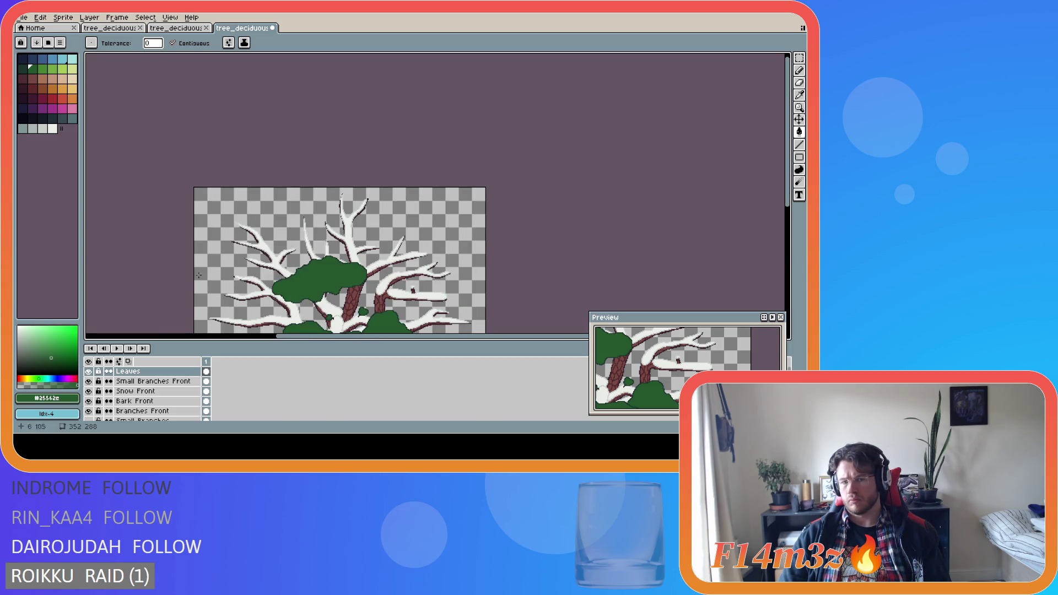
Toggle the Leaves layer's visibility repeatedly to compare the tree with and without leaves.
{"action": "left_click", "coordinate": [89, 372]}
{"action": "left_click", "coordinate": [89, 372]}
{"action": "left_click", "coordinate": [89, 373]}
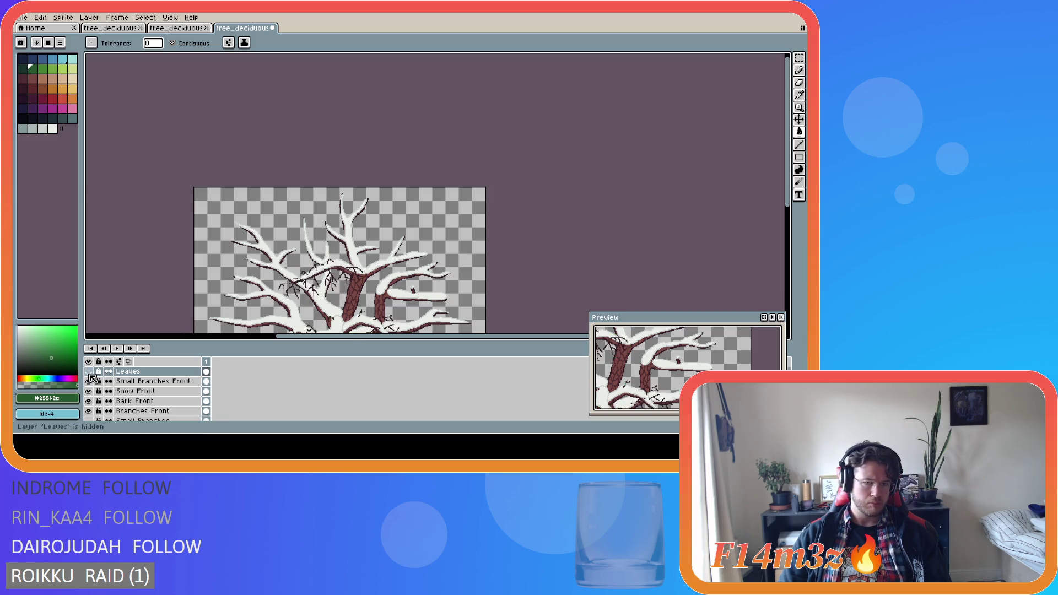
{"action": "left_click", "coordinate": [89, 373]}
{"action": "left_click", "coordinate": [89, 373]}
{"action": "left_click", "coordinate": [89, 373]}
{"action": "left_click", "coordinate": [88, 373]}
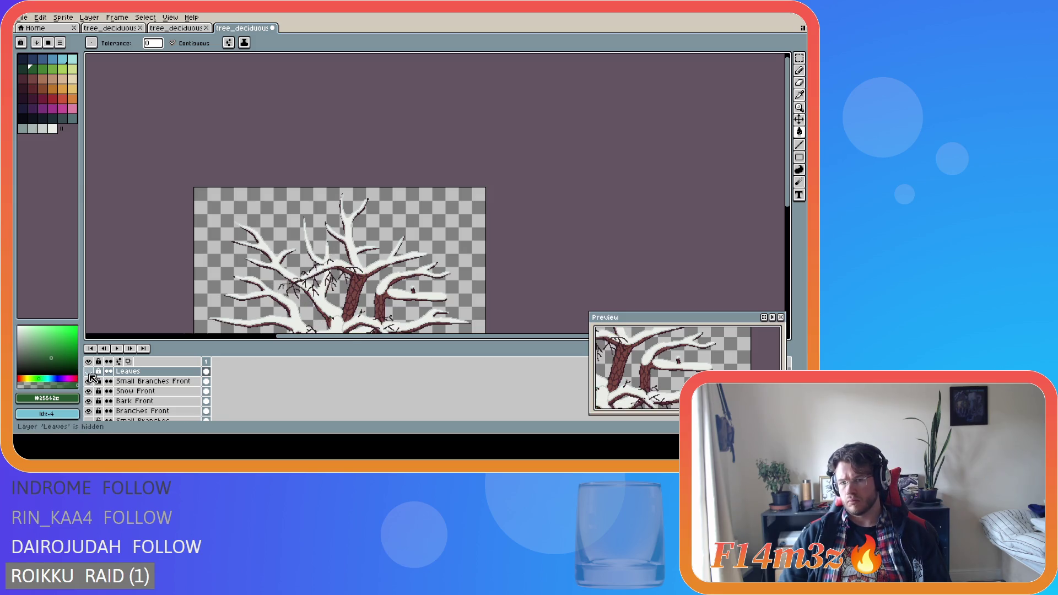
{"action": "left_click", "coordinate": [89, 373]}
{"action": "scroll", "coordinate": [381, 292], "scroll_direction": "up", "scroll_amount": 3}
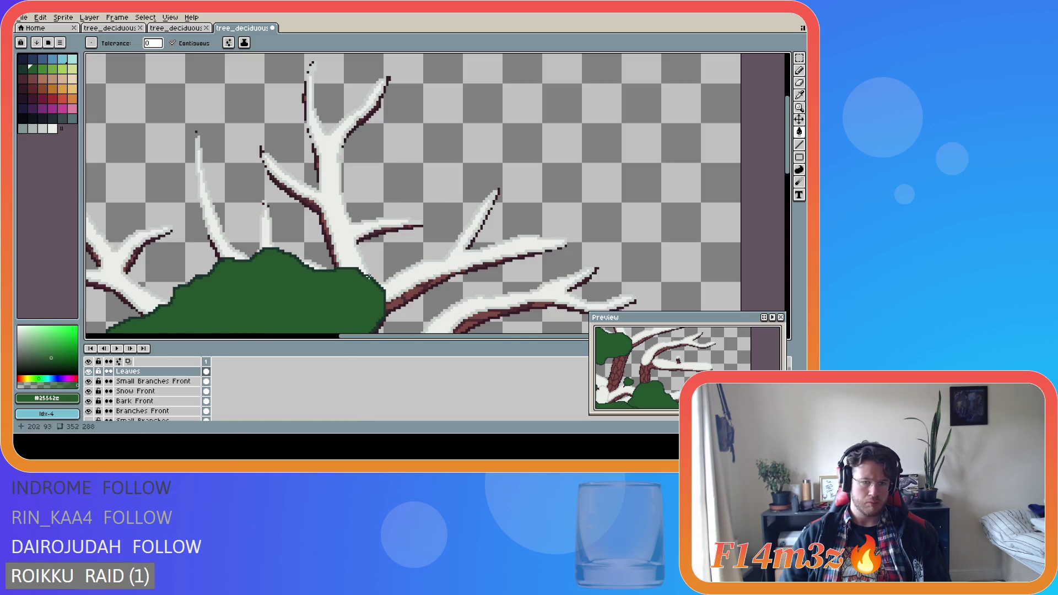
Draw a dark #19332d outline along the top edge of the leaves with the Pencil.
{"action": "key", "text": "b"}
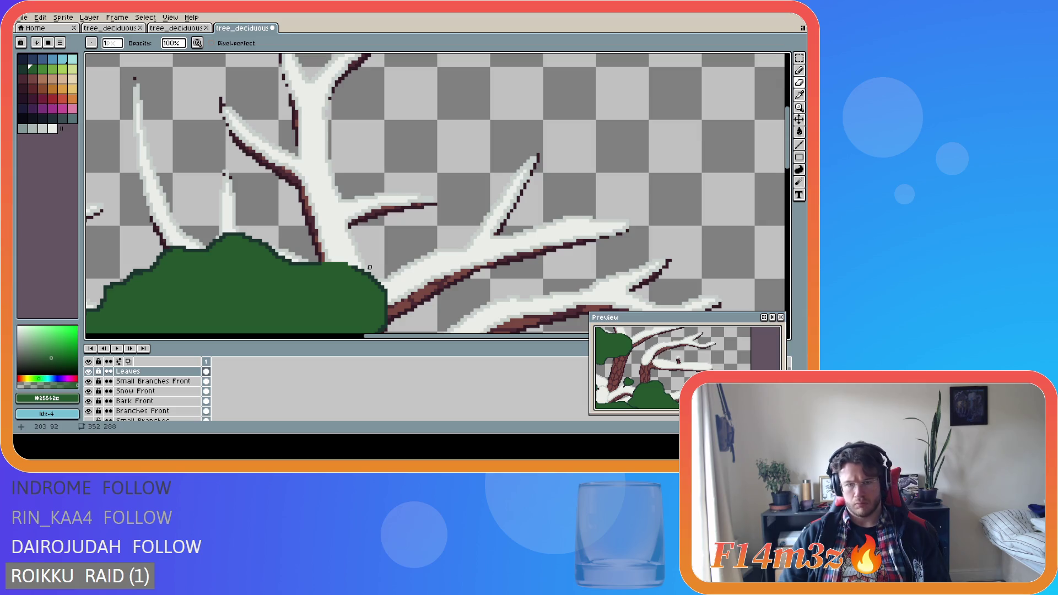
{"action": "left_click", "coordinate": [308, 267], "text": "alt"}
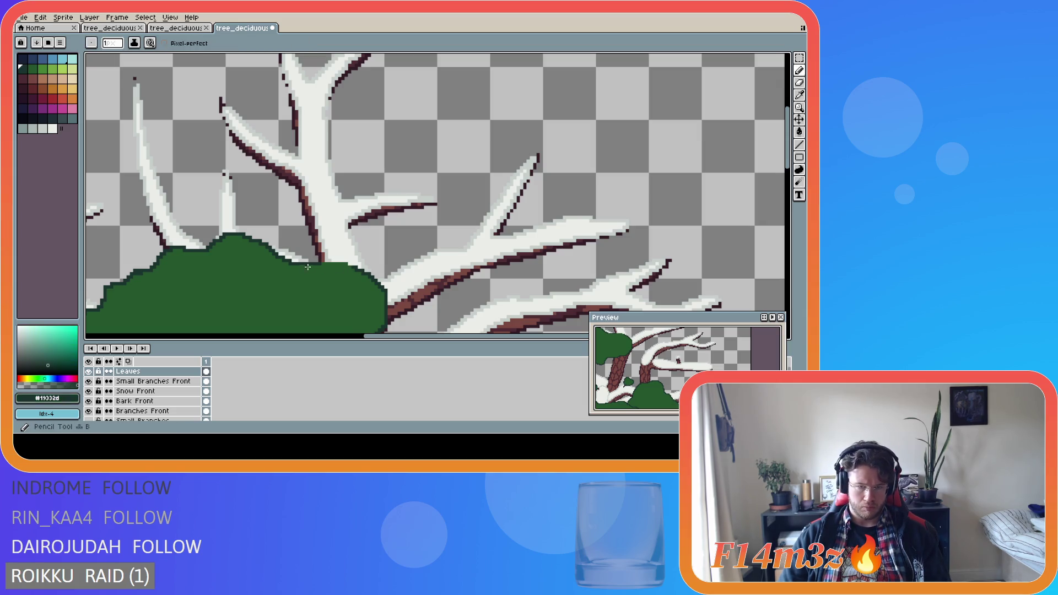
{"action": "scroll", "coordinate": [308, 267], "scroll_direction": "up", "scroll_amount": 1}
{"action": "left_click_drag", "start_coordinate": [317, 263], "coordinate": [359, 267]}
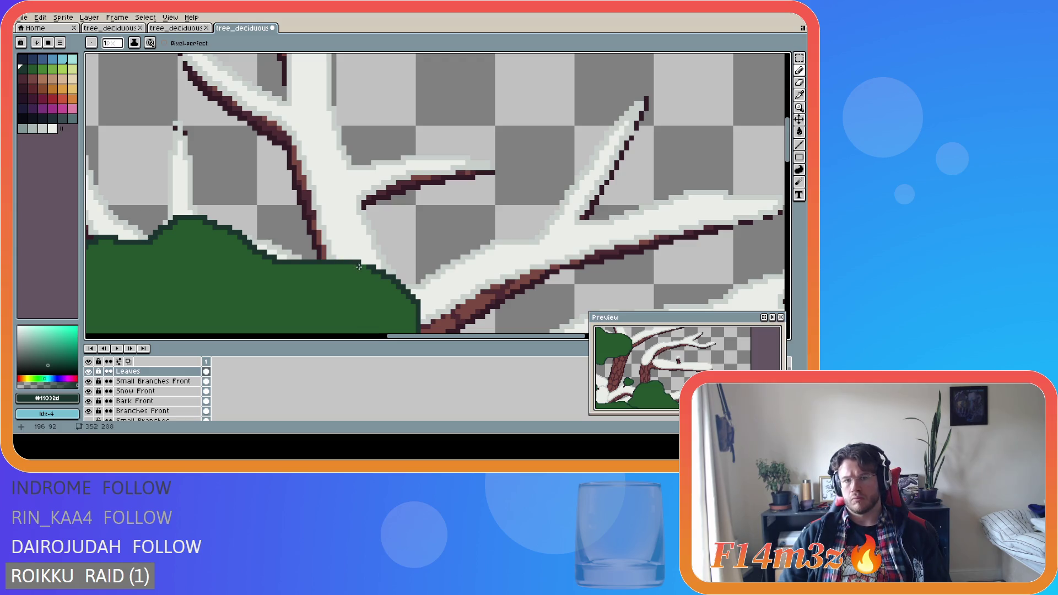
{"action": "scroll", "coordinate": [359, 267], "scroll_direction": "down", "scroll_amount": 3}
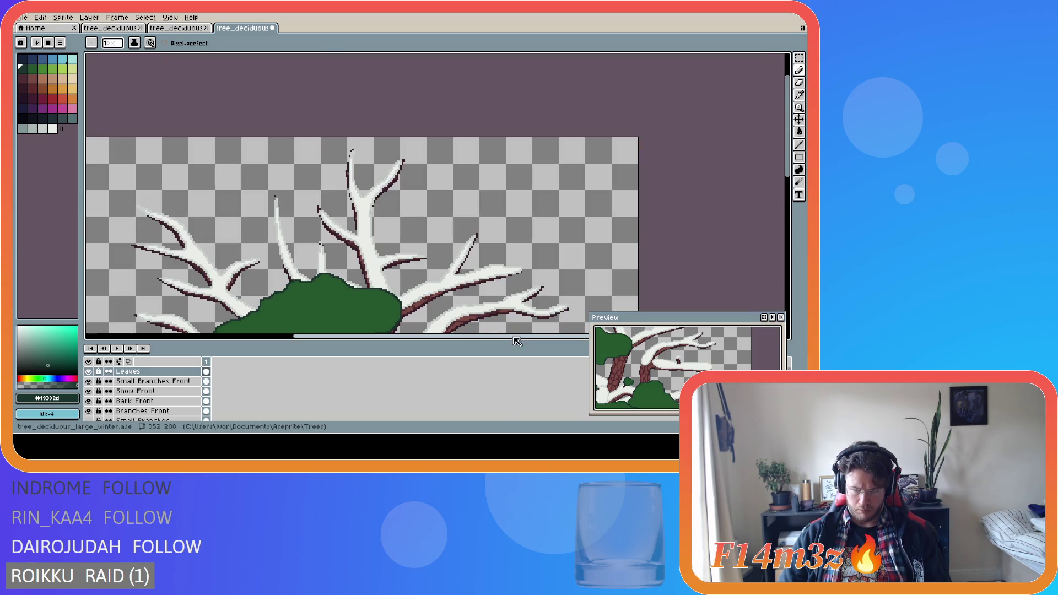
{"action": "left_click_drag", "start_coordinate": [515, 338], "coordinate": [507, 338]}
{"action": "left_click_drag", "start_coordinate": [795, 175], "coordinate": [763, 228]}
Save the tree file as tree_deciduous_large_winter.ase.
{"action": "key", "text": "ctrl+s"}
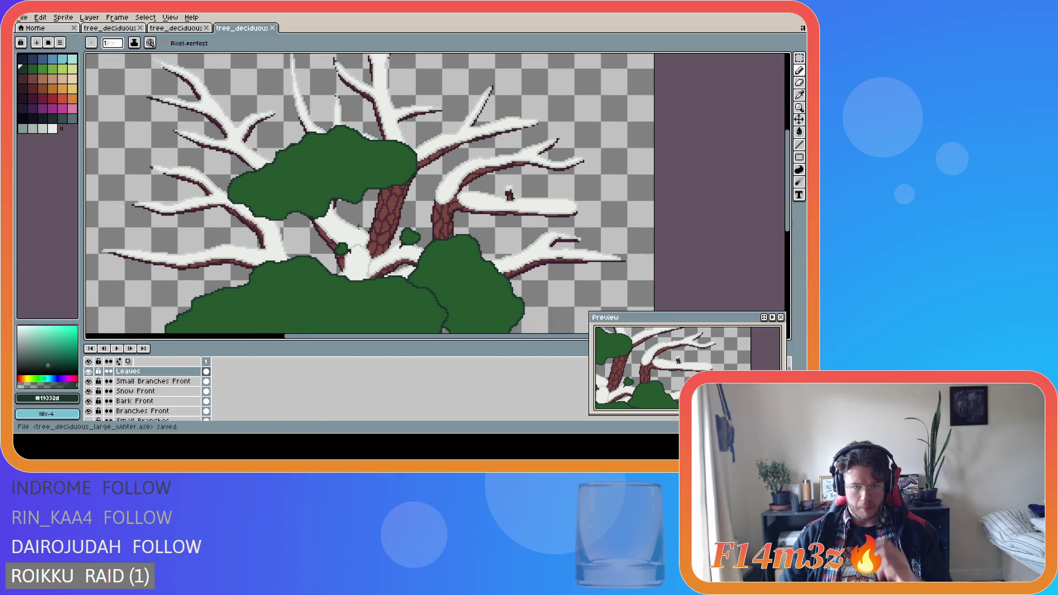
{"action": "scroll", "coordinate": [351, 235], "scroll_direction": "down", "scroll_amount": 2}
{"action": "scroll", "coordinate": [320, 243], "scroll_direction": "up", "scroll_amount": 4}
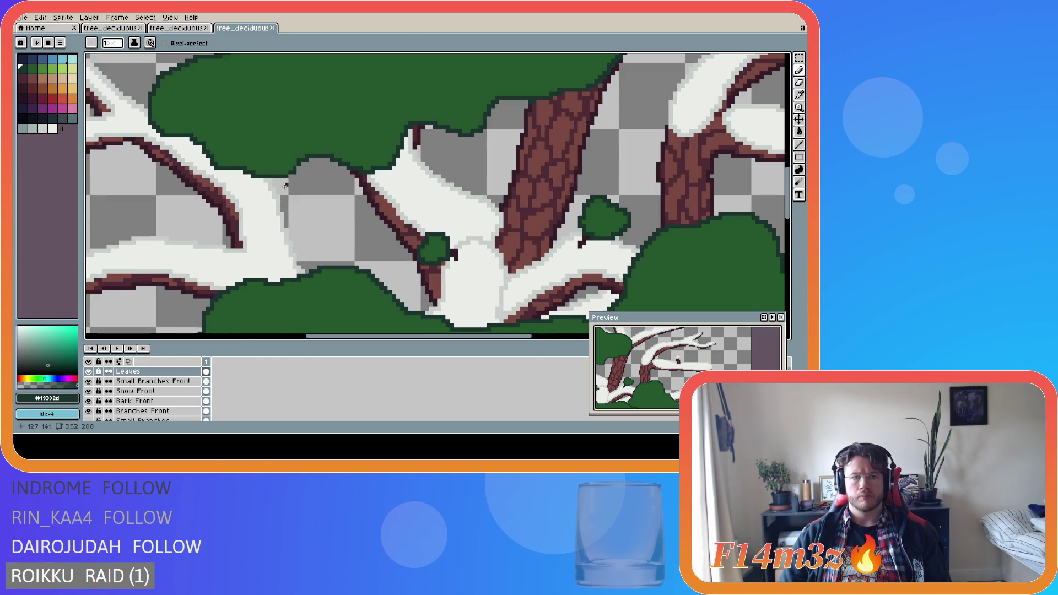
{"action": "scroll", "coordinate": [318, 239], "scroll_direction": "up", "scroll_amount": 1}
{"action": "scroll", "coordinate": [411, 268], "scroll_direction": "down", "scroll_amount": 2}
{"action": "scroll", "coordinate": [331, 226], "scroll_direction": "up", "scroll_amount": 1}
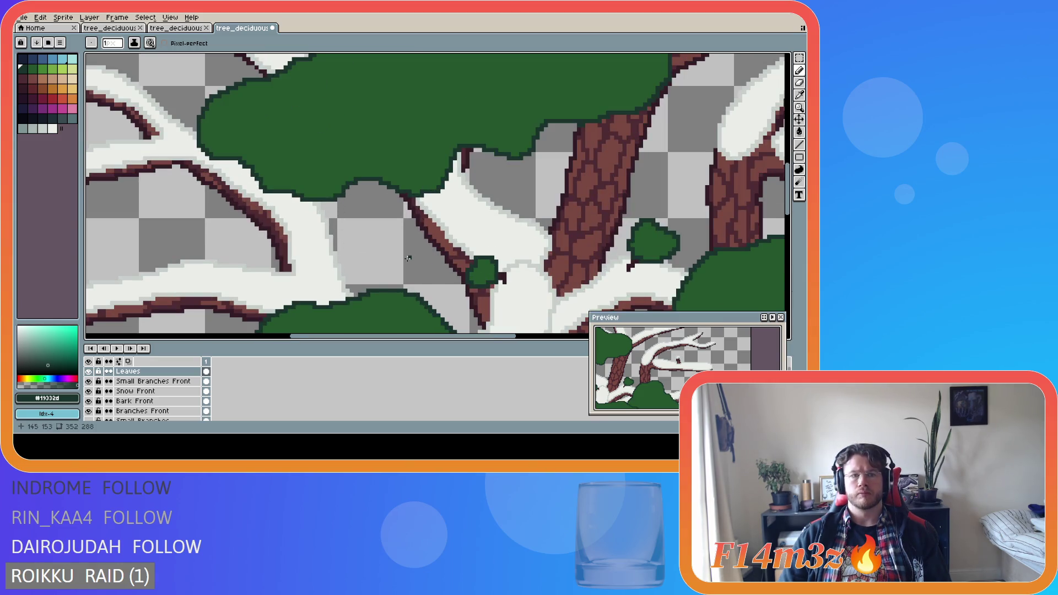
{"action": "scroll", "coordinate": [408, 258], "scroll_direction": "down", "scroll_amount": 3}
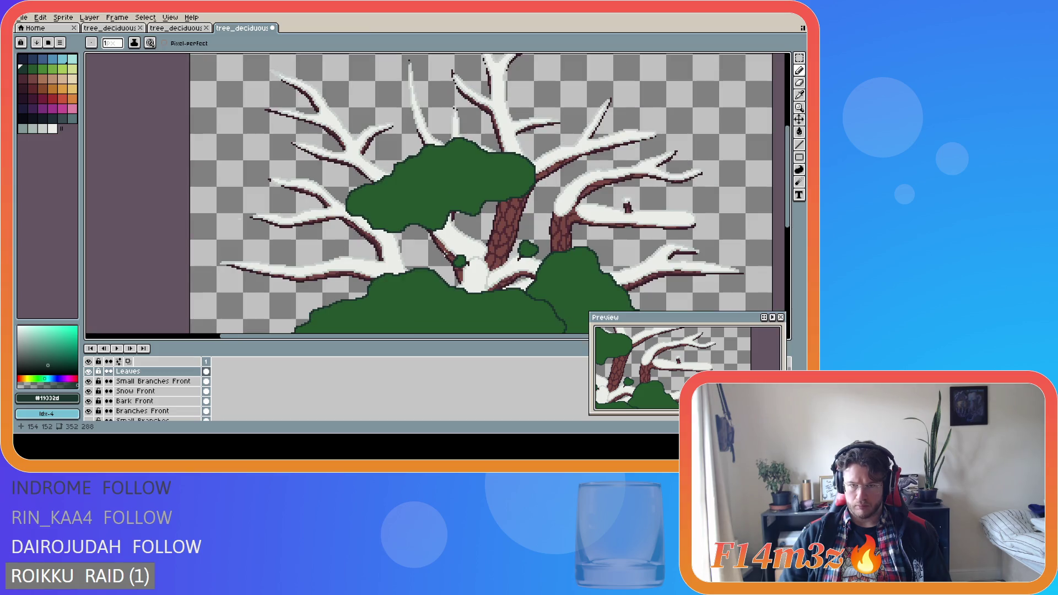
Pick the dark outline green #19332d and save the tree file again.
{"action": "left_click_drag", "start_coordinate": [788, 224], "coordinate": [788, 268]}
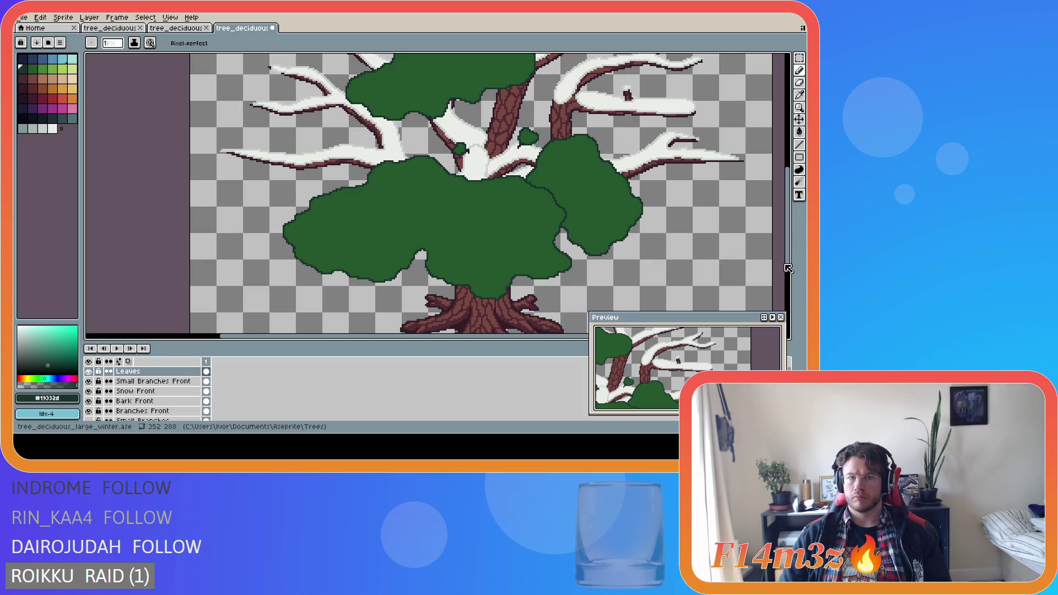
{"action": "scroll", "coordinate": [272, 229], "scroll_direction": "up", "scroll_amount": 1}
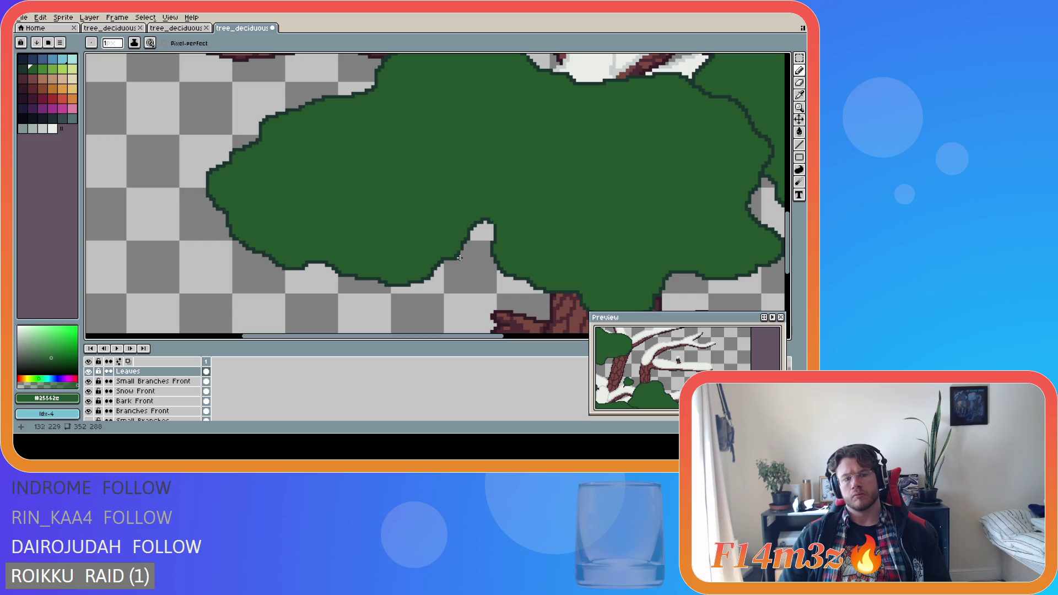
{"action": "scroll", "coordinate": [534, 272], "scroll_direction": "down", "scroll_amount": 1}
{"action": "scroll", "coordinate": [509, 254], "scroll_direction": "up", "scroll_amount": 2}
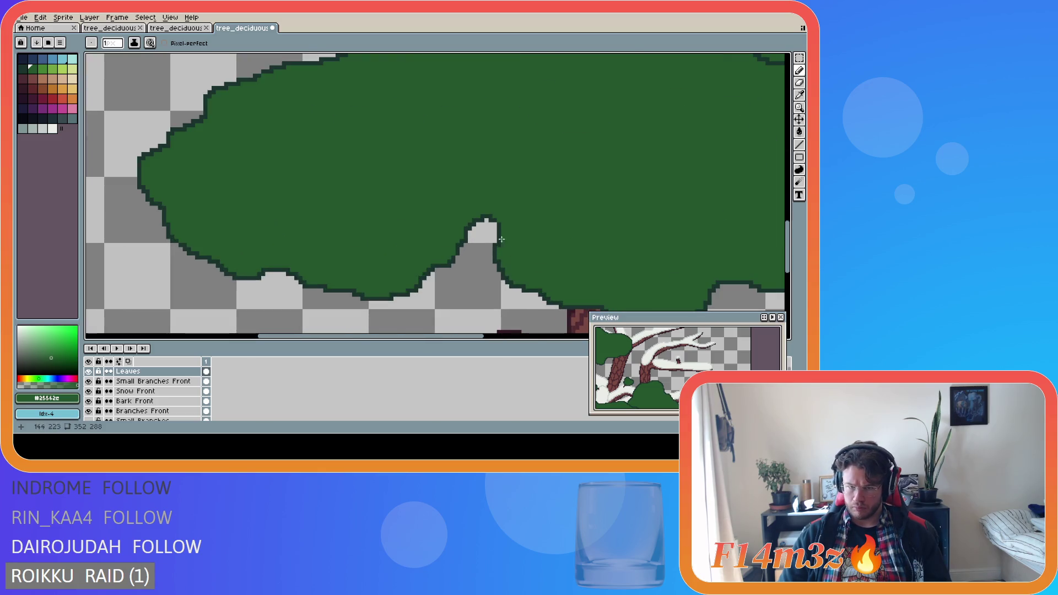
{"action": "left_click", "coordinate": [496, 227], "text": "alt"}
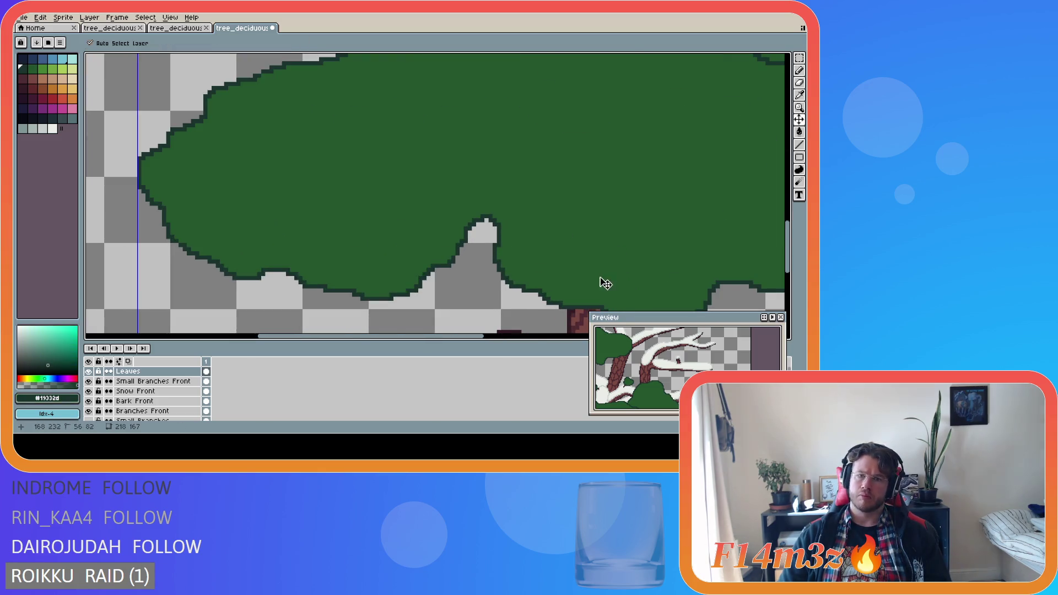
{"action": "scroll", "coordinate": [539, 254], "scroll_direction": "down", "scroll_amount": 2}
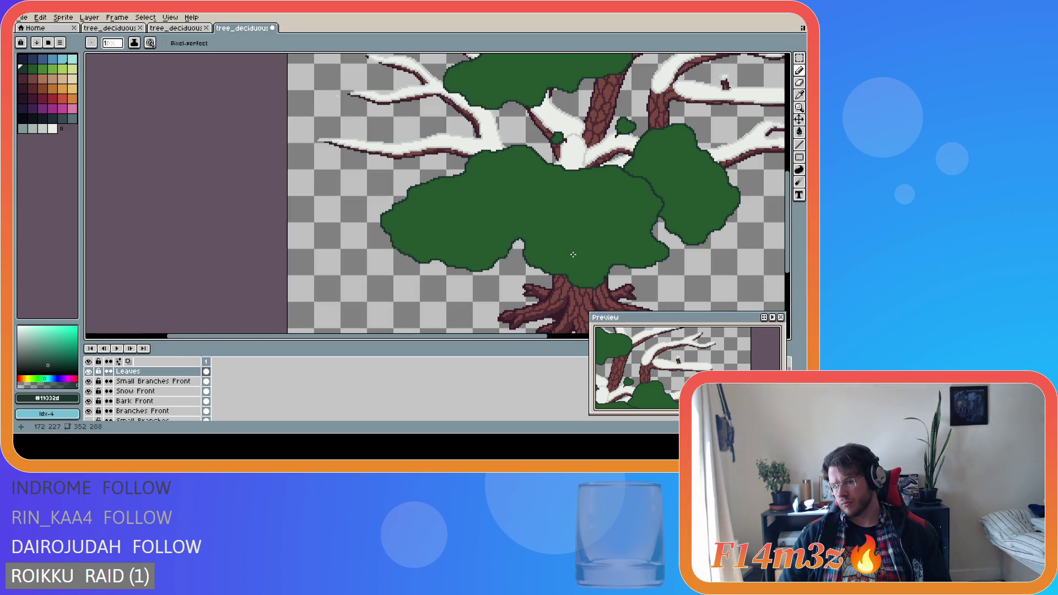
{"action": "scroll", "coordinate": [544, 248], "scroll_direction": "up", "scroll_amount": 2}
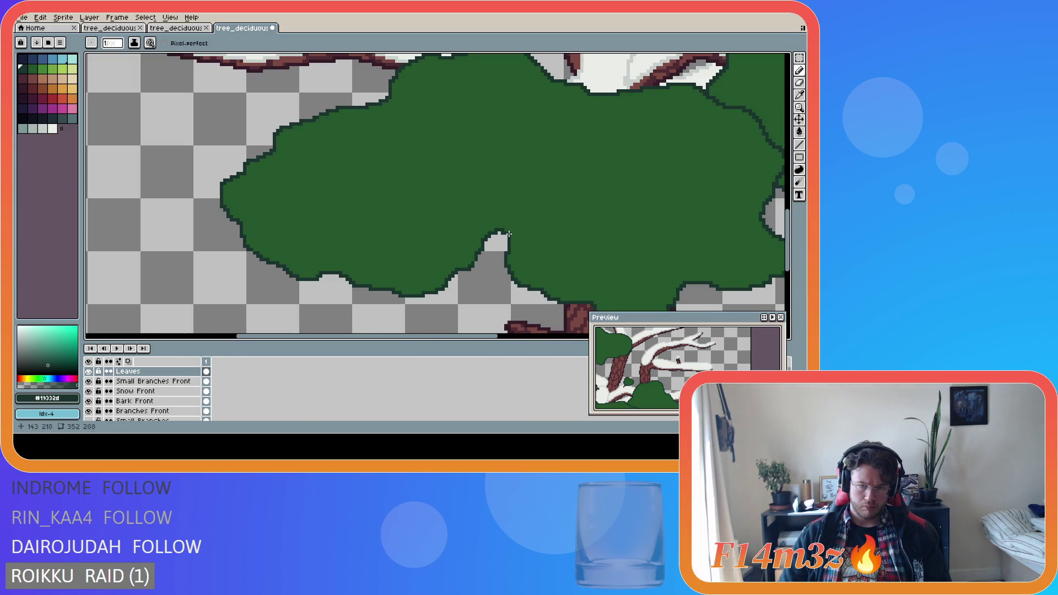
{"action": "scroll", "coordinate": [506, 235], "scroll_direction": "down", "scroll_amount": 2}
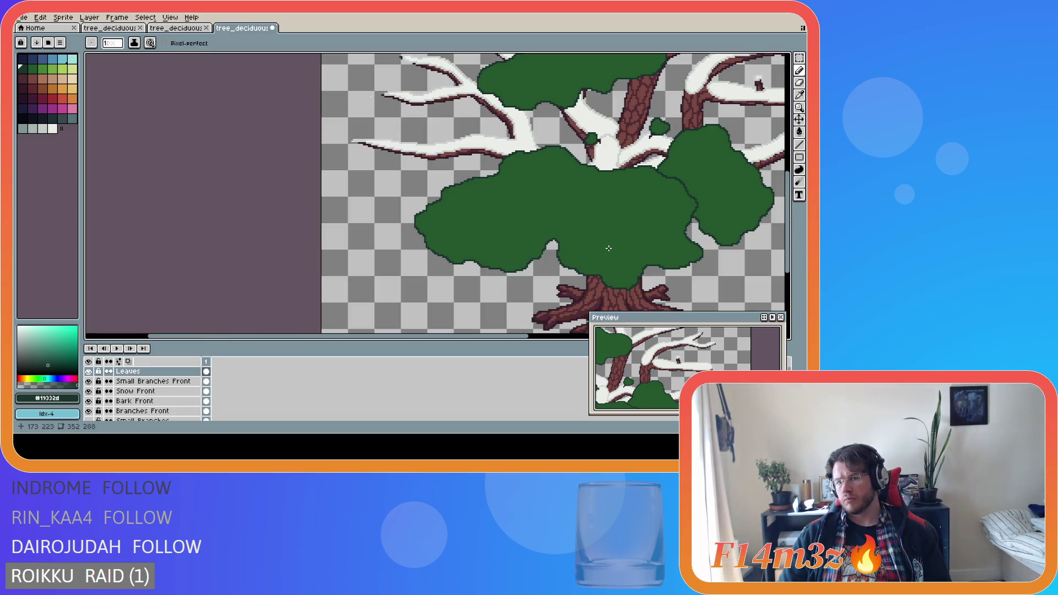
{"action": "left_click_drag", "start_coordinate": [485, 337], "coordinate": [606, 344]}
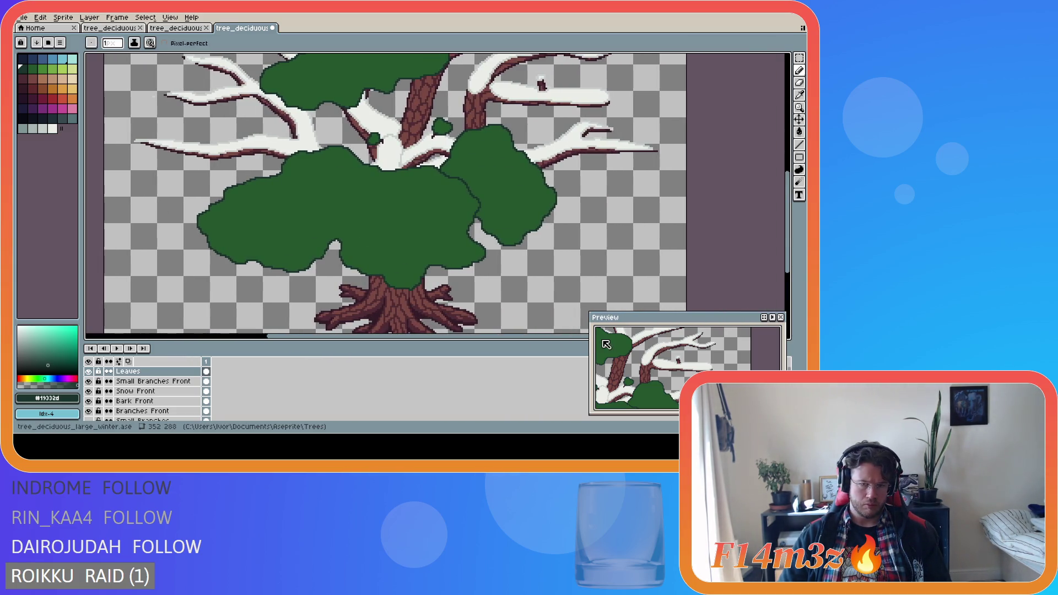
{"action": "scroll", "coordinate": [486, 265], "scroll_direction": "up", "scroll_amount": 2}
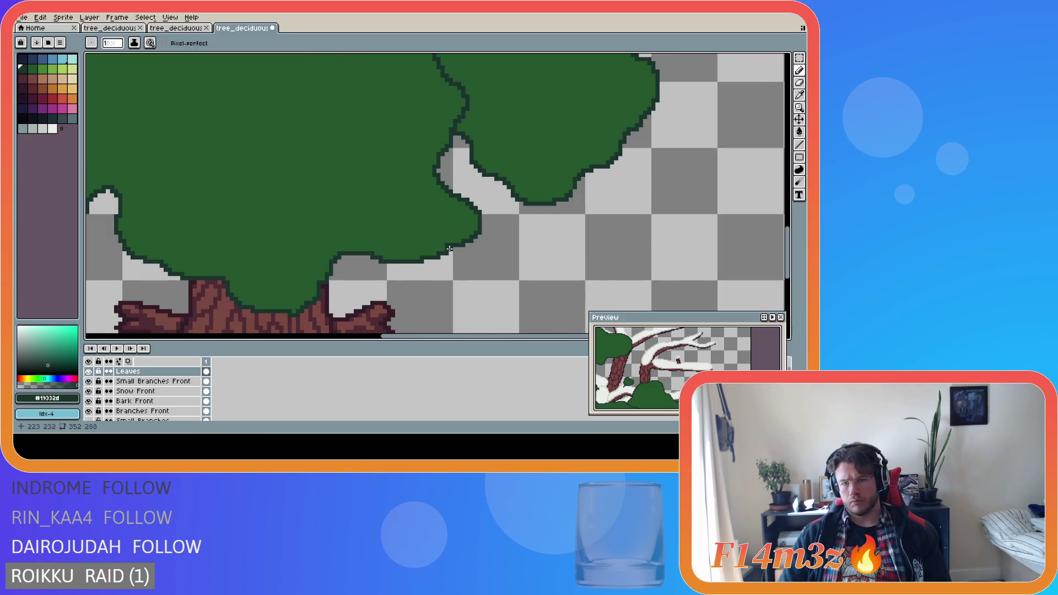
{"action": "key", "text": "]"}
{"action": "key", "text": "ctrl+s"}
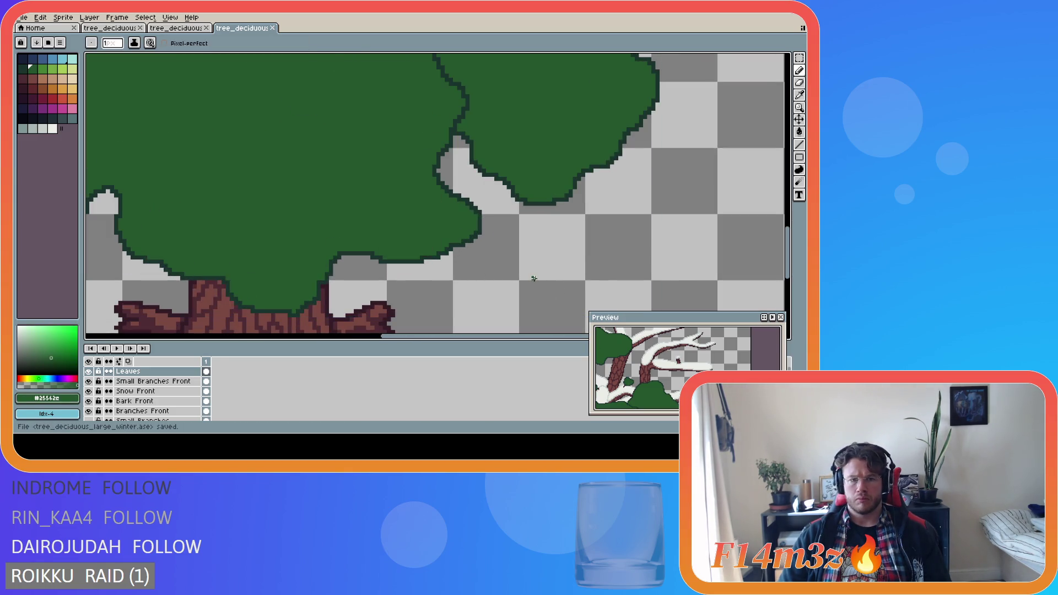
{"action": "scroll", "coordinate": [331, 284], "scroll_direction": "up", "scroll_amount": 1}
Restore mid leaf green #25562e as the drawing colour and zoom out over the whole tree.
{"action": "left_click", "coordinate": [318, 282], "text": "alt"}
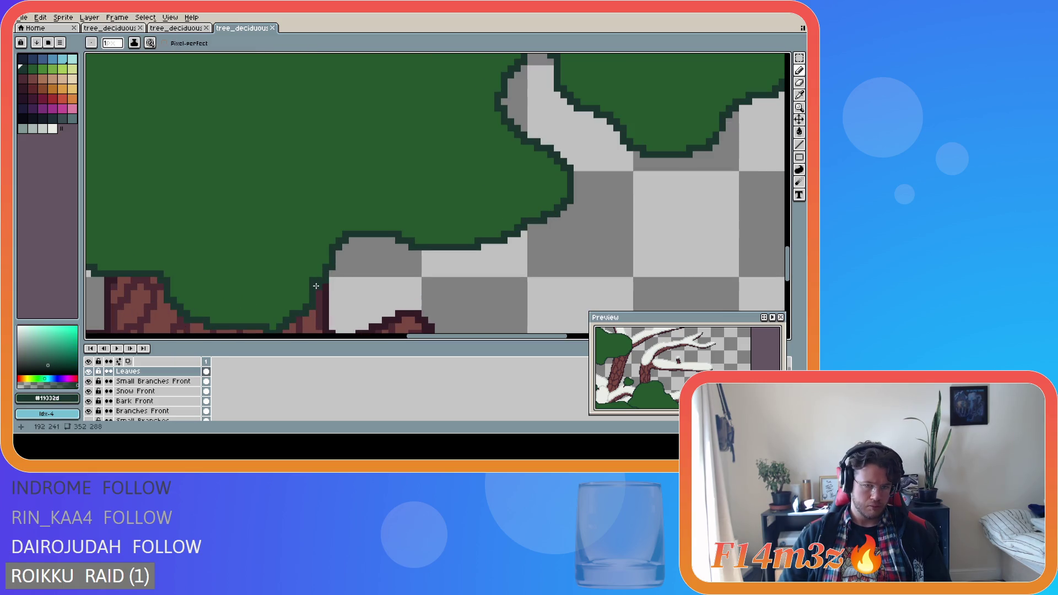
{"action": "left_click", "coordinate": [312, 269], "text": "alt"}
{"action": "scroll", "coordinate": [446, 289], "scroll_direction": "down", "scroll_amount": 1}
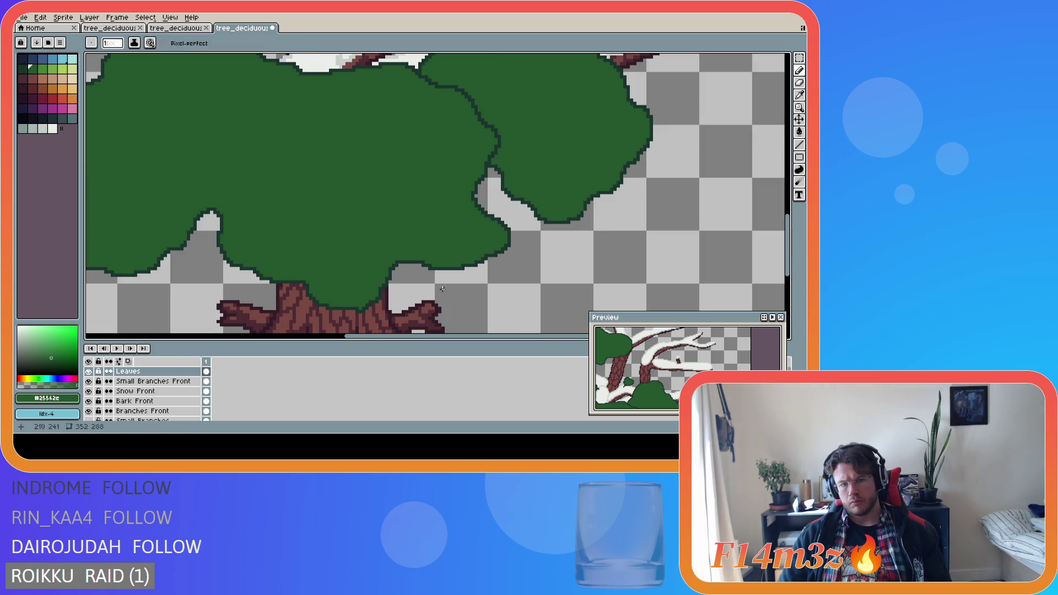
{"action": "scroll", "coordinate": [386, 283], "scroll_direction": "up", "scroll_amount": 1}
{"action": "scroll", "coordinate": [314, 279], "scroll_direction": "up", "scroll_amount": 1}
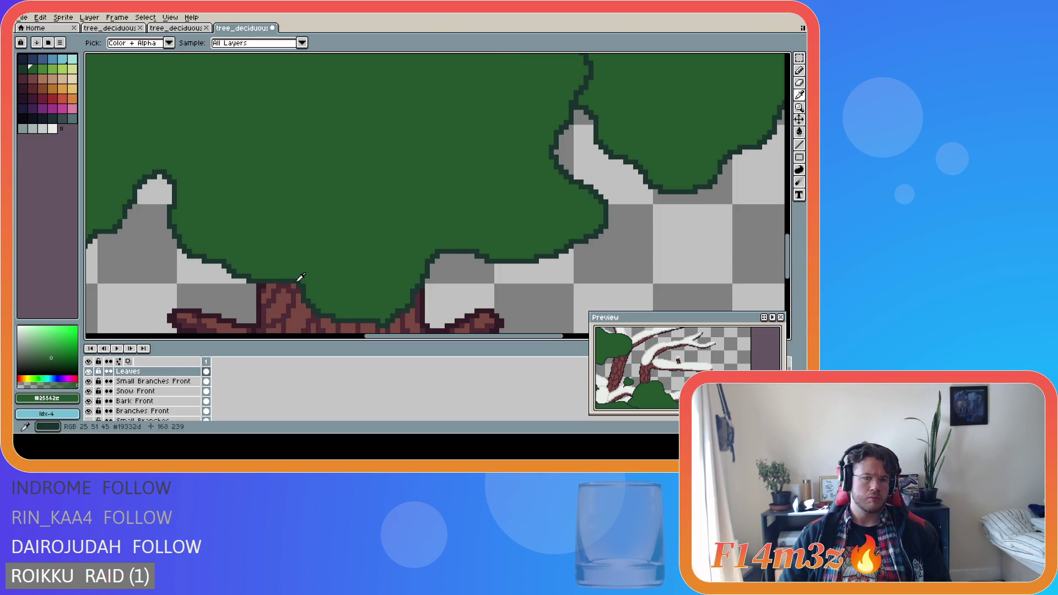
{"action": "left_click", "coordinate": [294, 282], "text": "alt"}
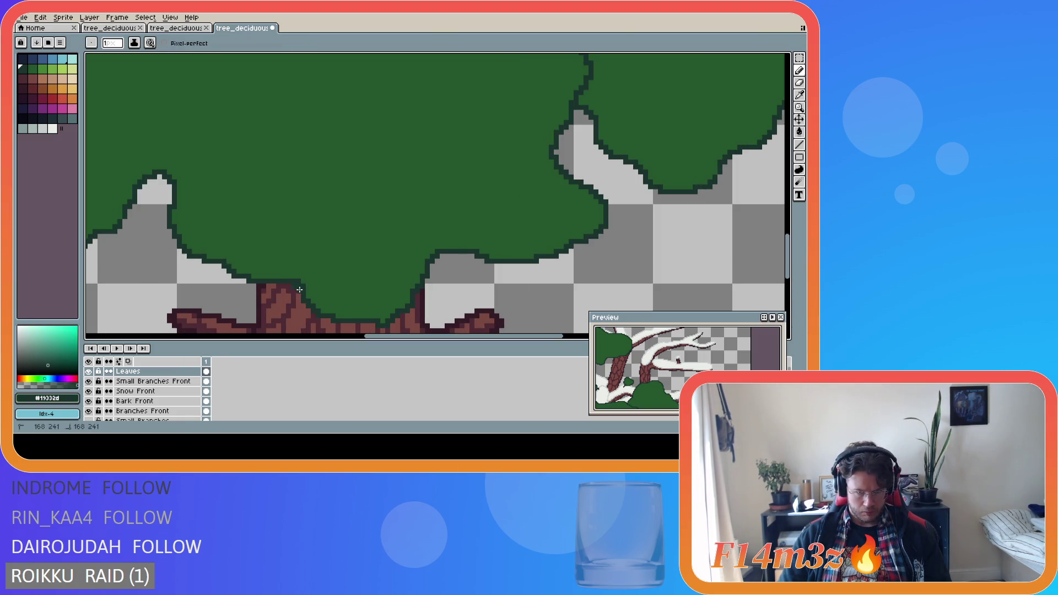
{"action": "left_click", "coordinate": [303, 283], "text": "alt"}
{"action": "scroll", "coordinate": [300, 281], "scroll_direction": "down", "scroll_amount": 2}
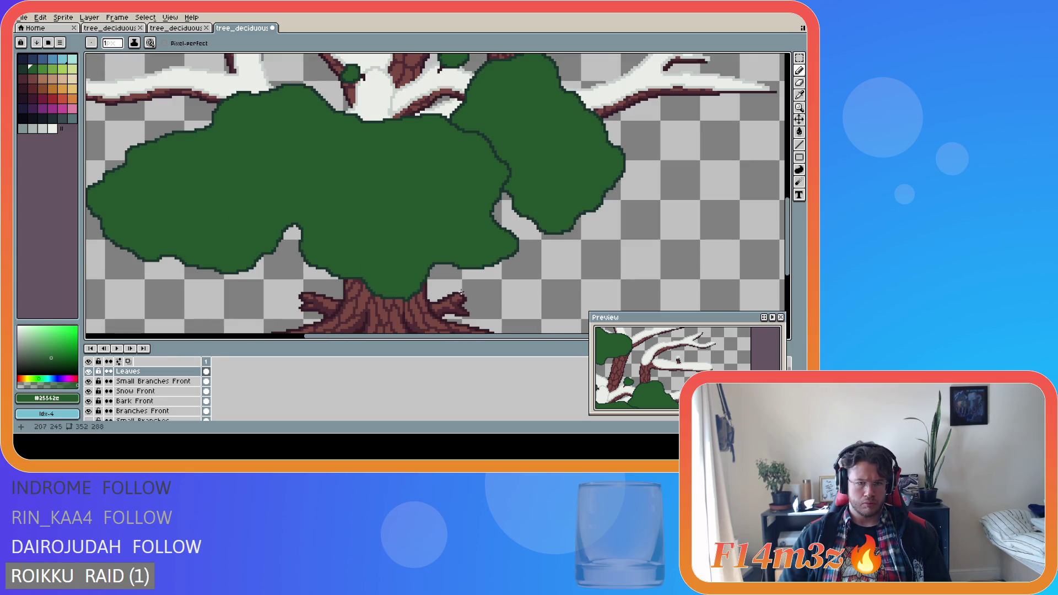
{"action": "scroll", "coordinate": [494, 289], "scroll_direction": "down", "scroll_amount": 1}
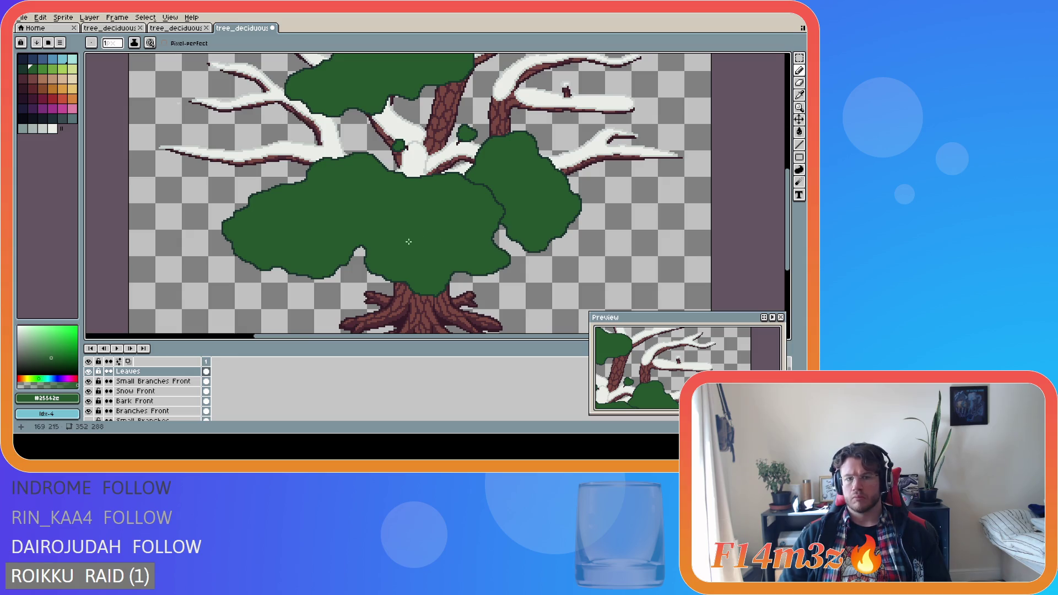
{"action": "scroll", "coordinate": [408, 242], "scroll_direction": "up", "scroll_amount": 1}
{"action": "scroll", "coordinate": [370, 248], "scroll_direction": "down", "scroll_amount": 3}
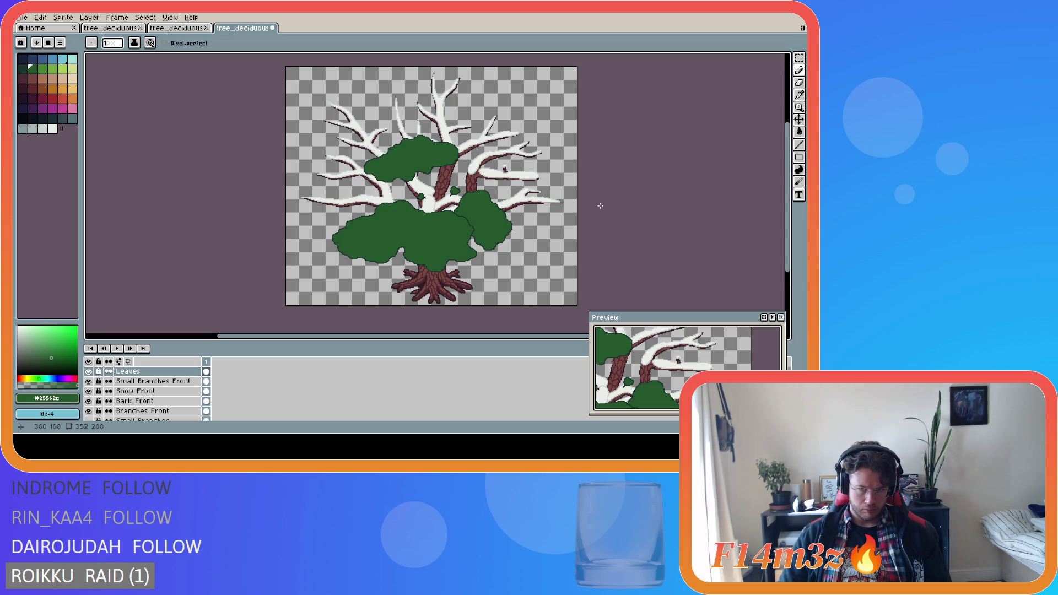
Save the file, rename the Leaves layer to 'Leaves Front', and hide it.
{"action": "key", "text": "ctrl+s"}
{"action": "key", "text": "Return"}
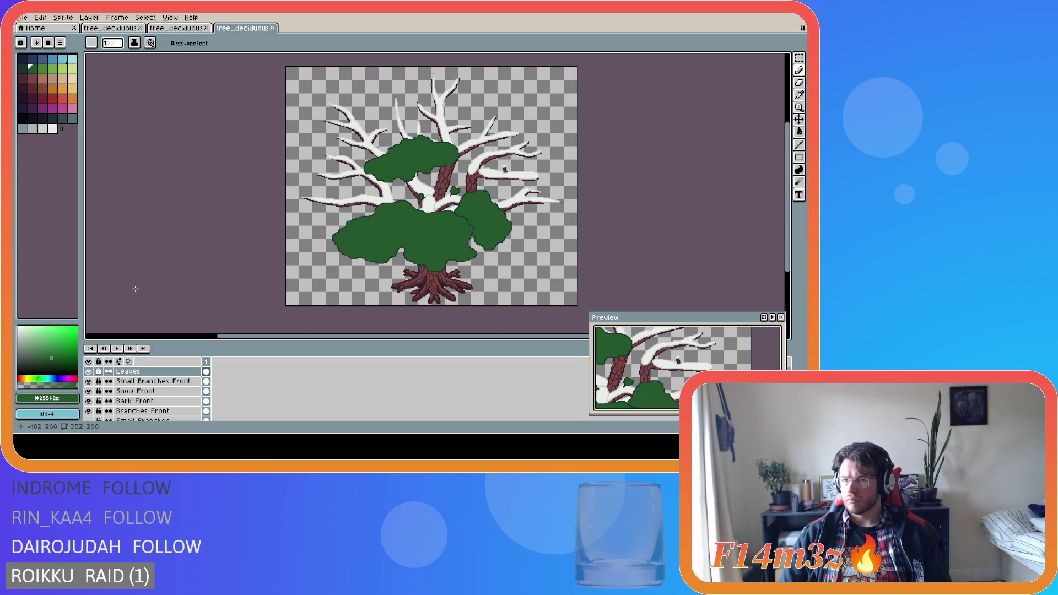
{"action": "double_click", "coordinate": [138, 371]}
{"action": "left_click", "coordinate": [426, 215]}
{"action": "type", "text": "Front"}
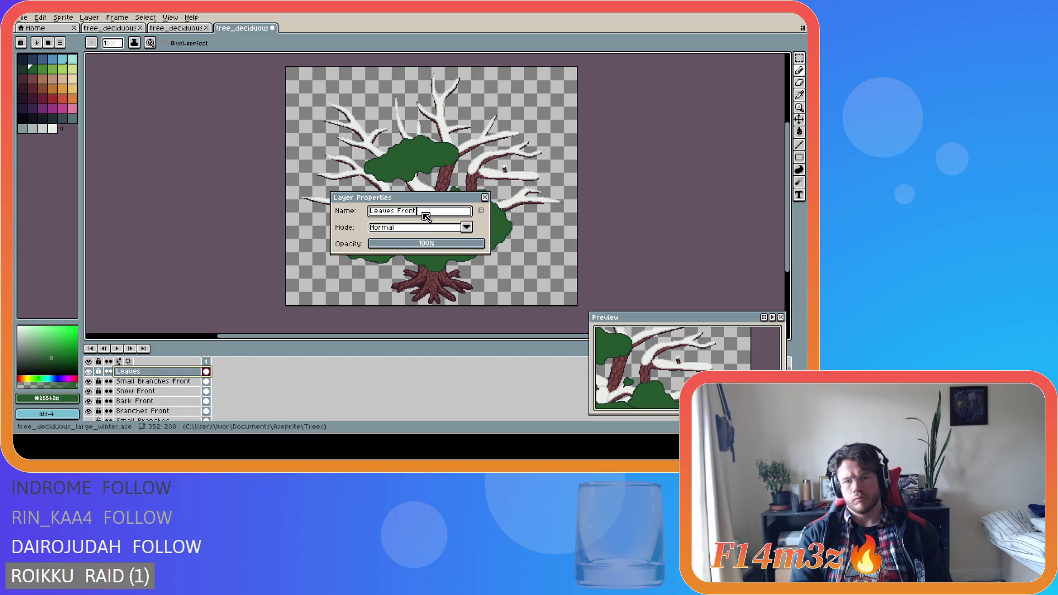
{"action": "key", "text": "Return"}
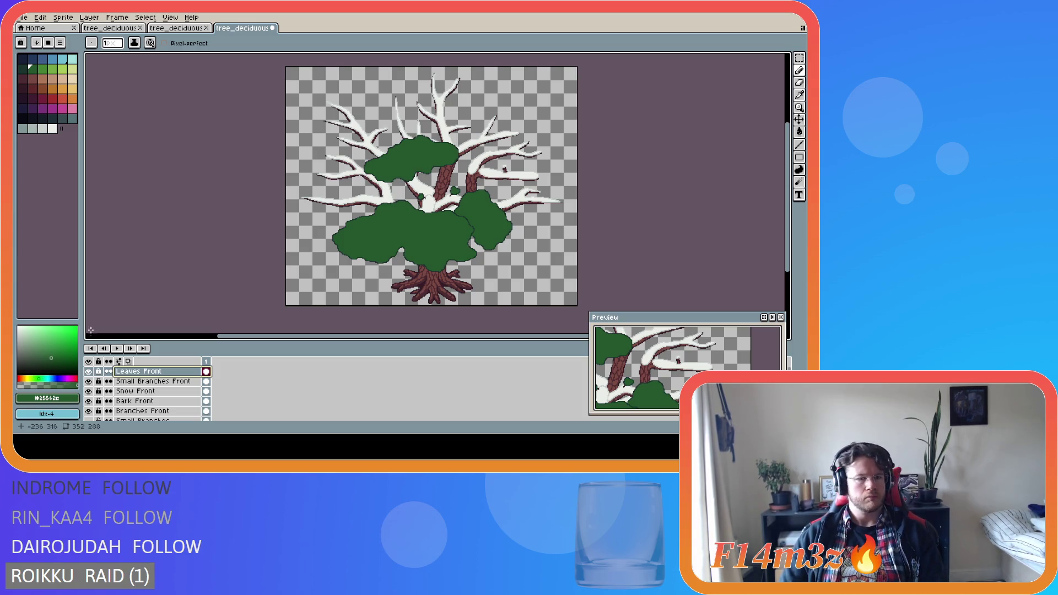
{"action": "left_click", "coordinate": [91, 371]}
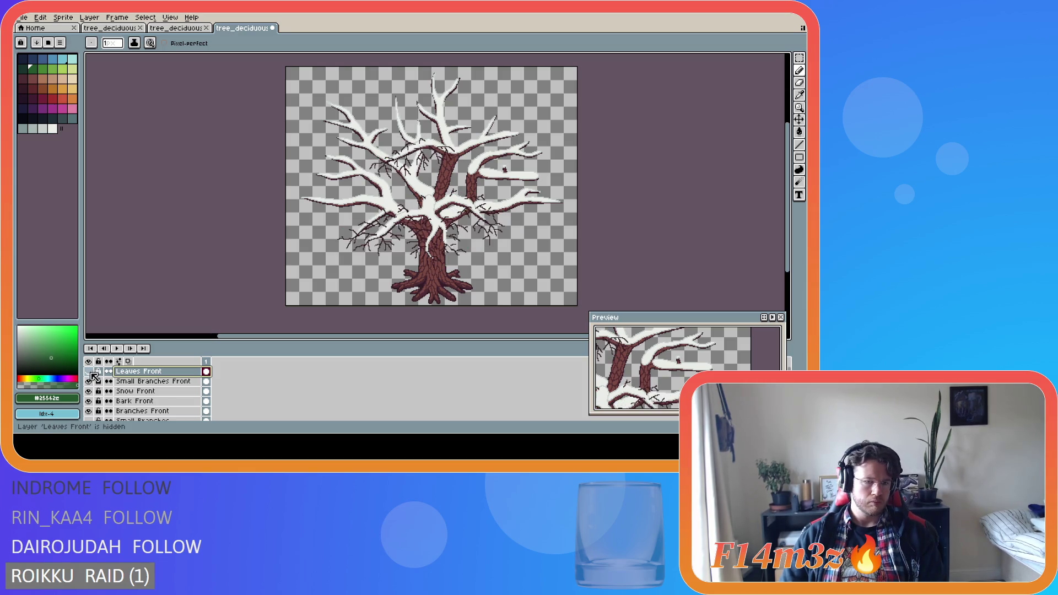
Hide Small Branches Front, show the Small Branches twigs, and select a dark palette swatch.
{"action": "left_click", "coordinate": [90, 381]}
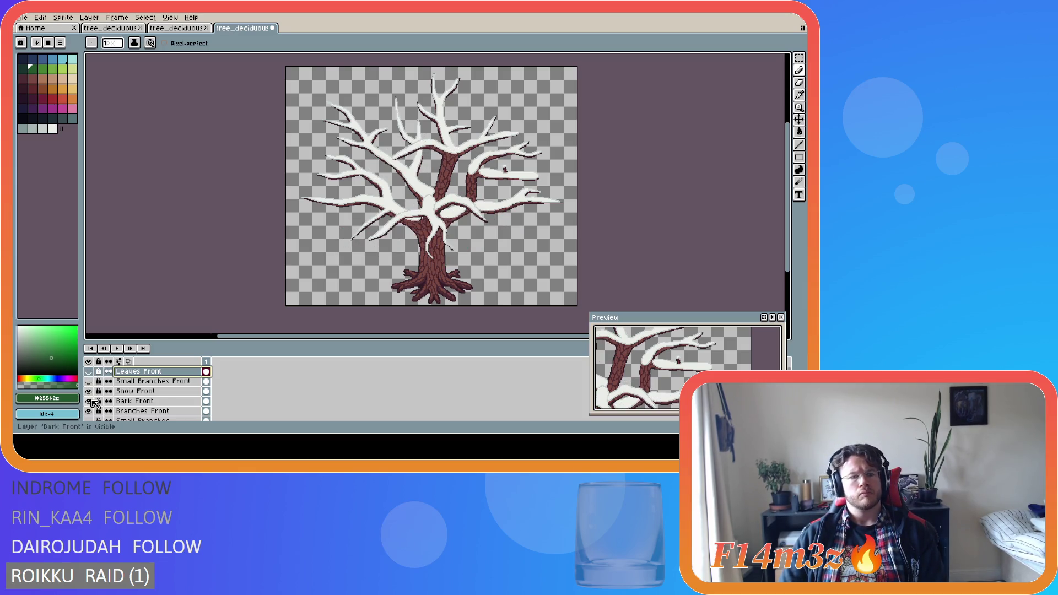
{"action": "scroll", "coordinate": [94, 407], "scroll_direction": "down", "scroll_amount": 1}
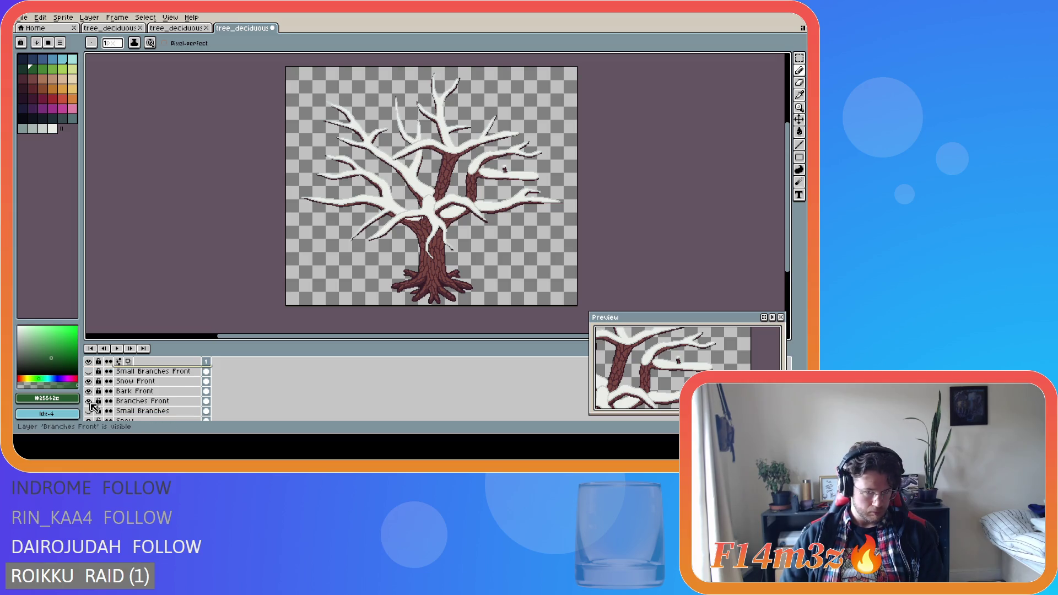
{"action": "left_click", "coordinate": [91, 412]}
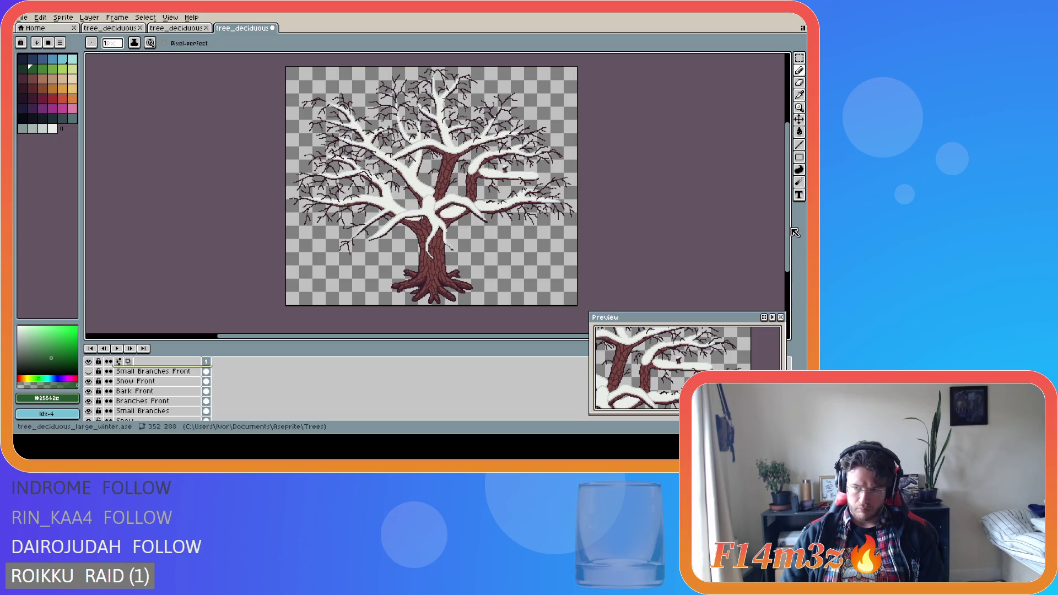
{"action": "left_click_drag", "start_coordinate": [788, 233], "coordinate": [789, 216]}
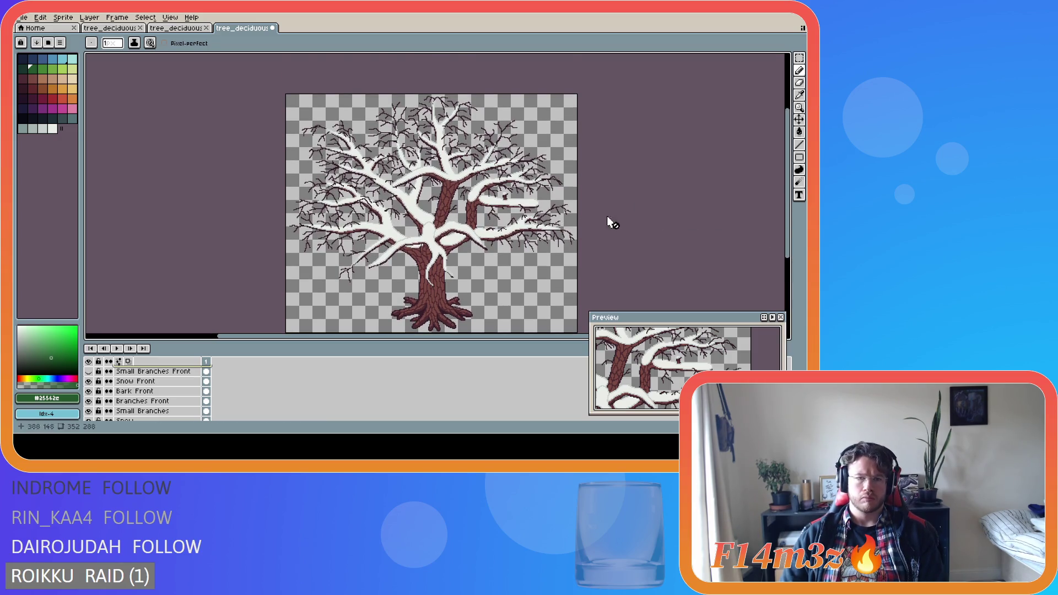
{"action": "left_click", "coordinate": [23, 68]}
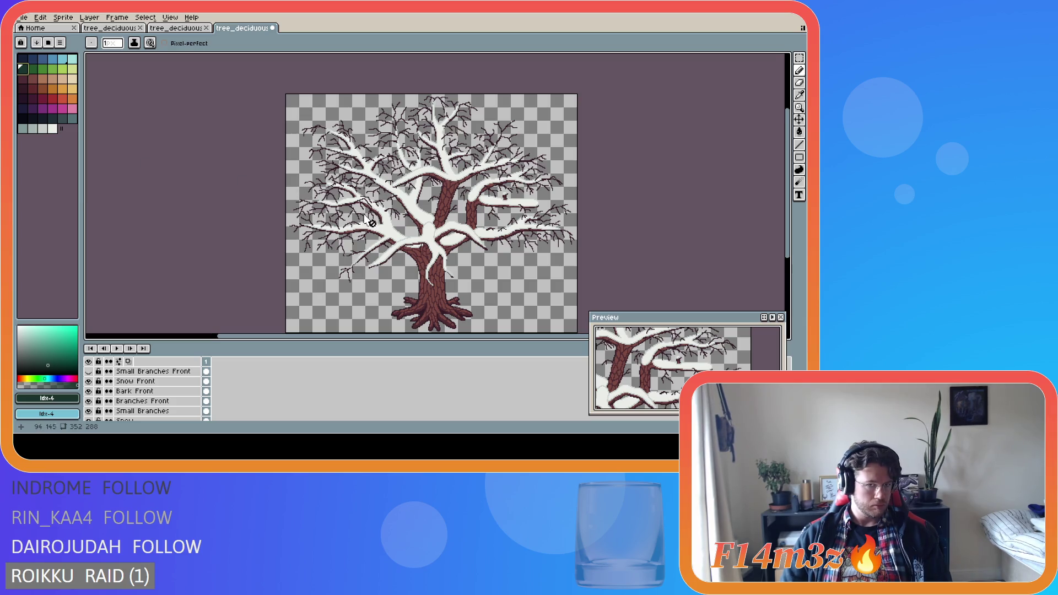
{"action": "scroll", "coordinate": [164, 375], "scroll_direction": "up", "scroll_amount": 1}
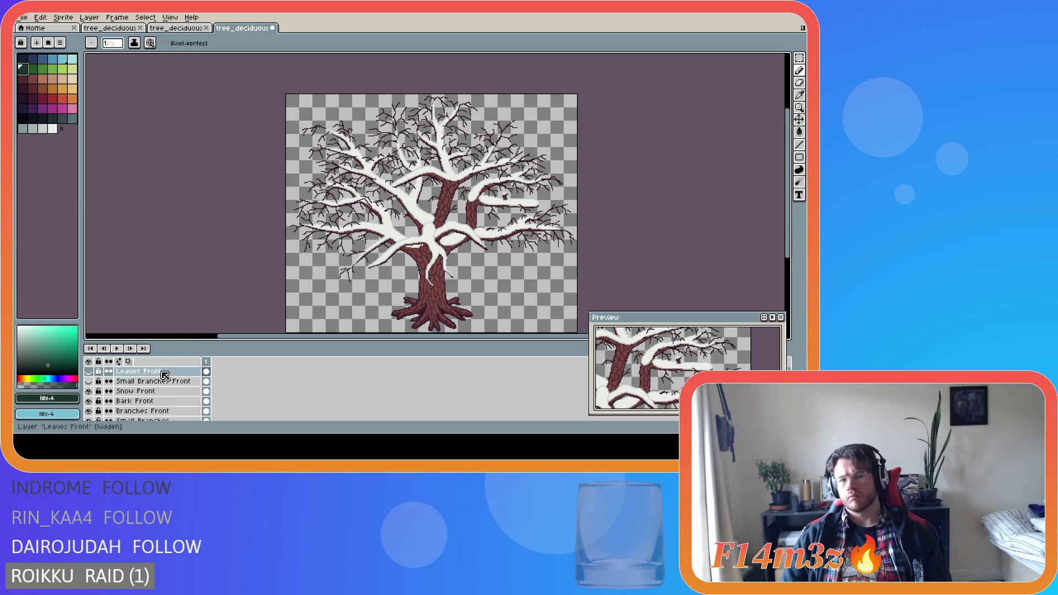
Add a new layer above Leaves Front and name it 'Leaves Back'.
{"action": "left_click", "coordinate": [164, 373]}
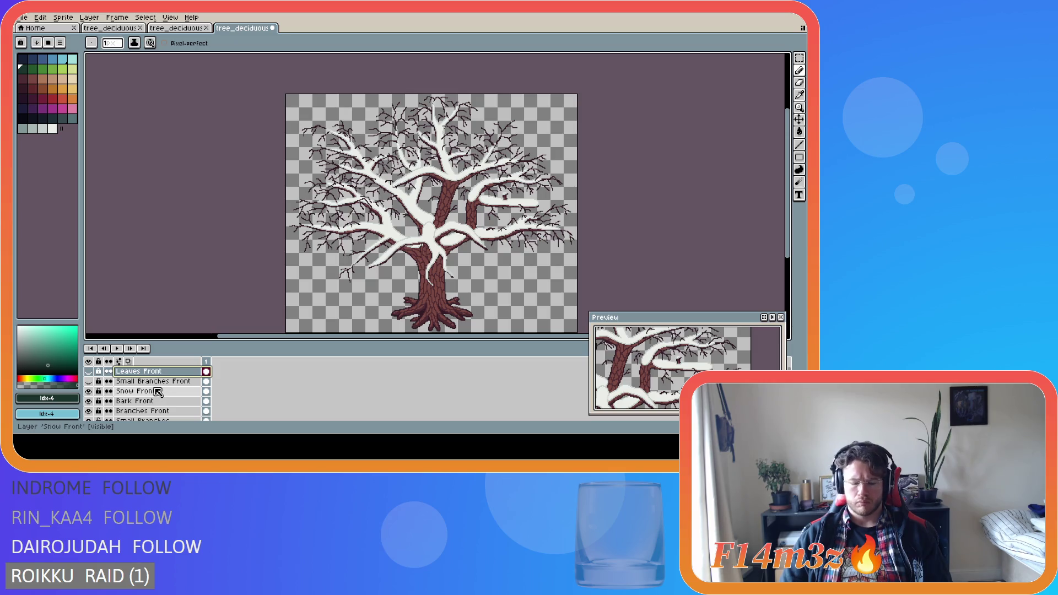
{"action": "key", "text": "shift+n"}
{"action": "double_click", "coordinate": [138, 374]}
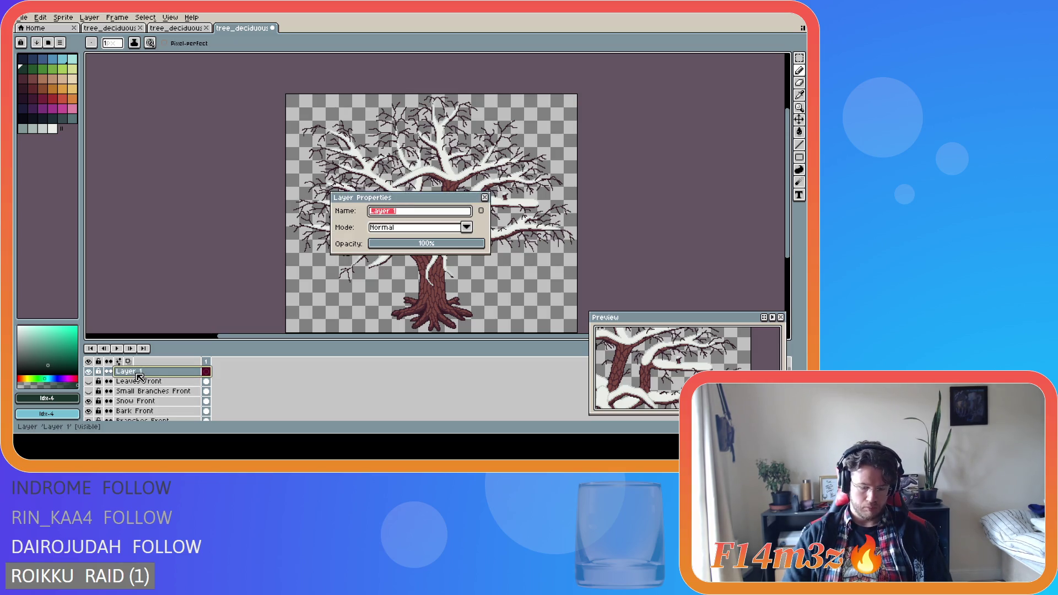
{"action": "type", "text": "Leaves"}
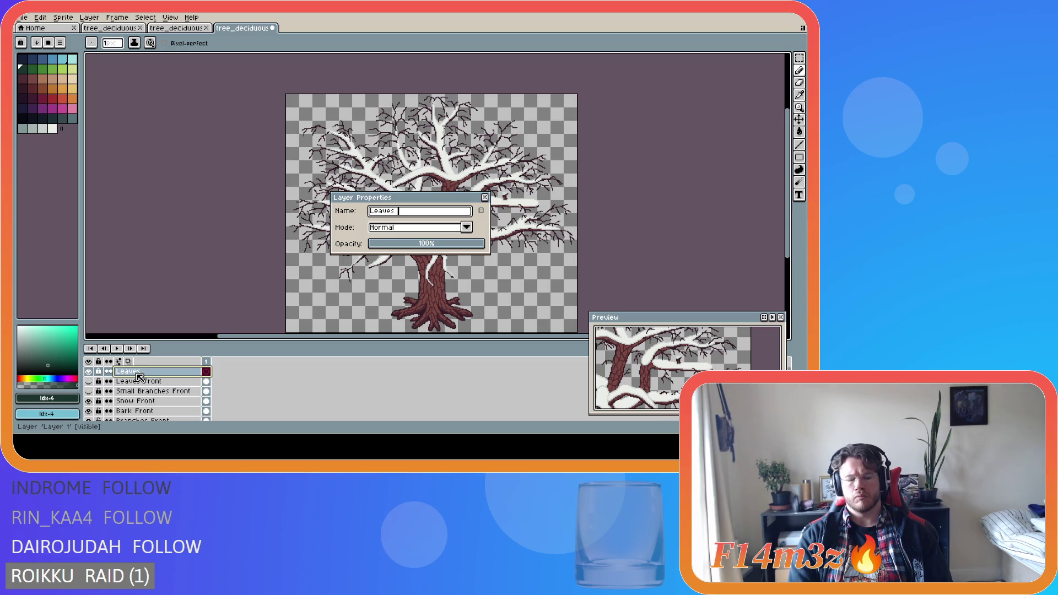
{"action": "type", "text": "k"}
{"action": "key", "text": "Return"}
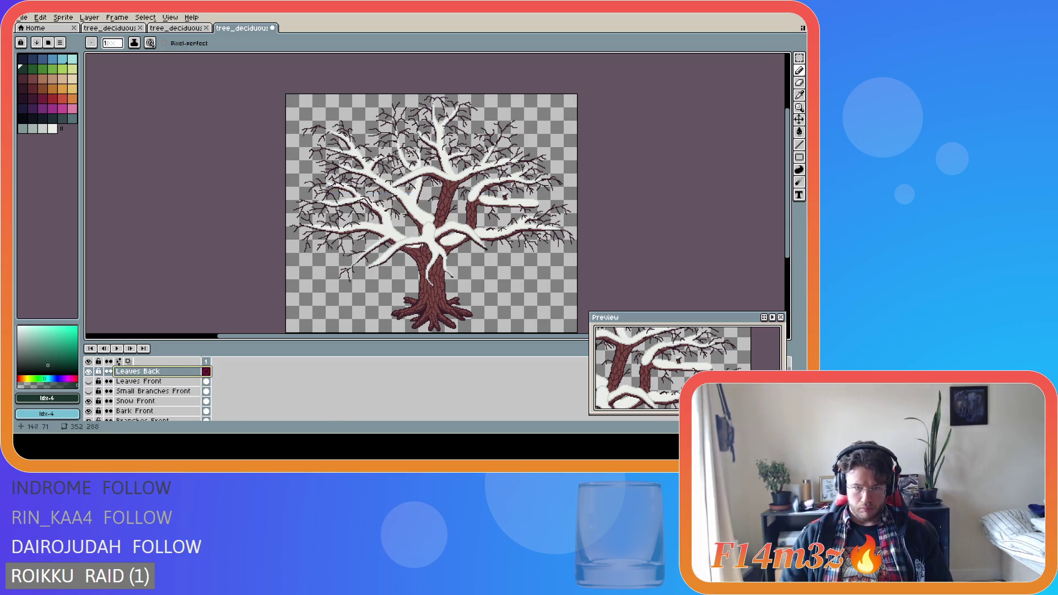
Sketch a dark green leaf-clump outline left of the trunk, undoing a stray stroke.
{"action": "scroll", "coordinate": [408, 197], "scroll_direction": "up", "scroll_amount": 1}
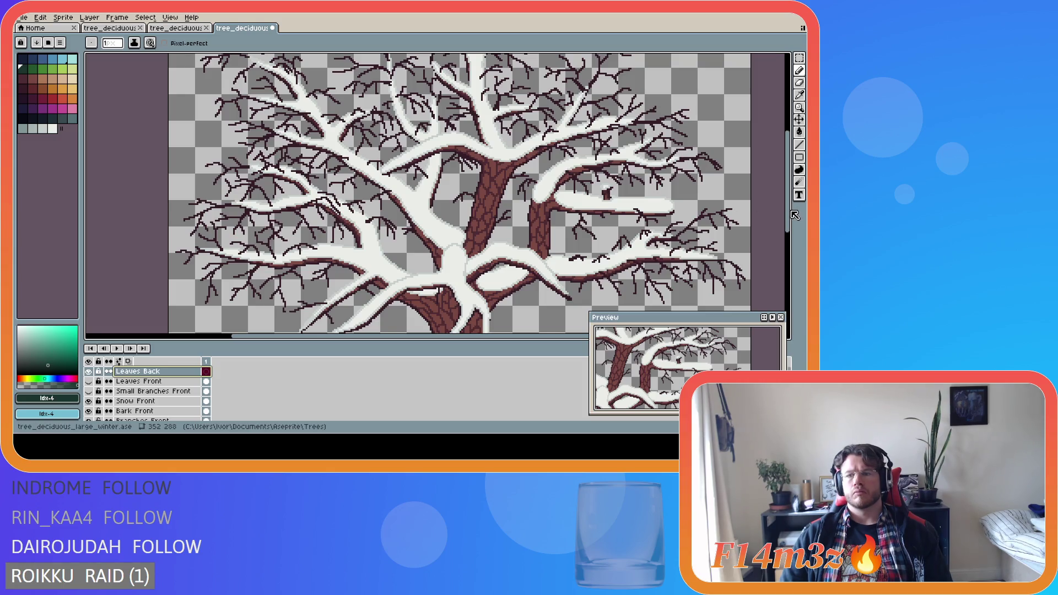
{"action": "mouse_move", "coordinate": [791, 220]}
{"action": "left_mouse_down"}
{"action": "mouse_move", "coordinate": [791, 208]}
{"action": "mouse_move", "coordinate": [791, 249]}
{"action": "left_mouse_up"}
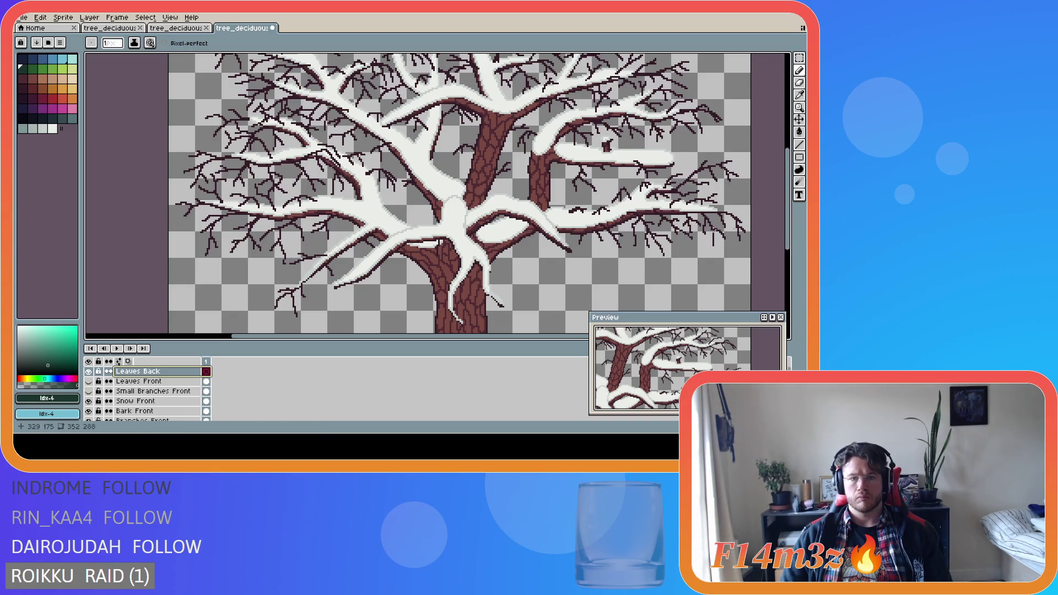
{"action": "scroll", "coordinate": [697, 225], "scroll_direction": "down", "scroll_amount": 2}
{"action": "scroll", "coordinate": [697, 225], "scroll_direction": "up", "scroll_amount": 2}
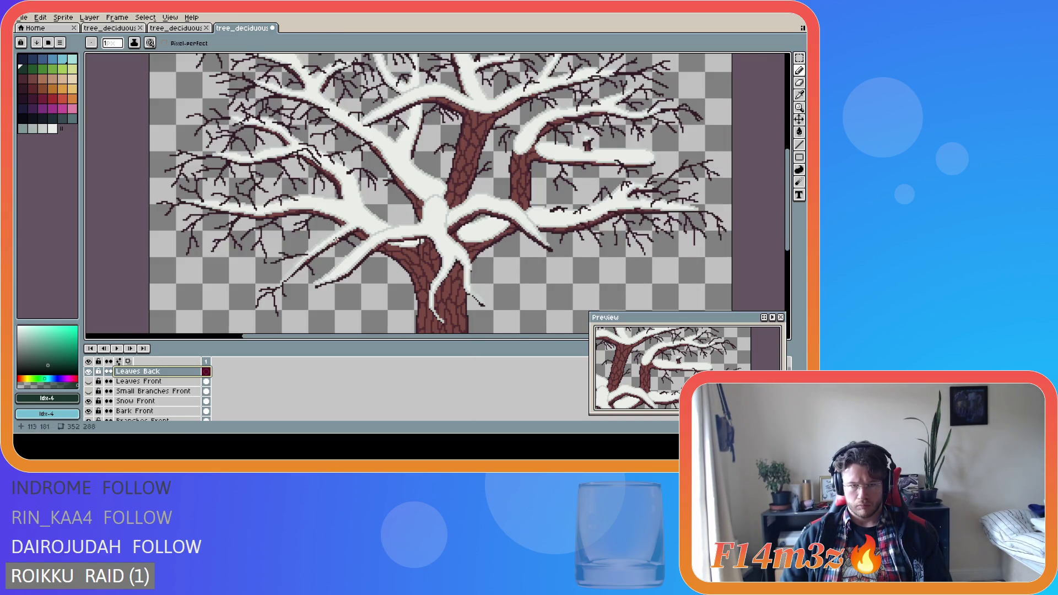
{"action": "scroll", "coordinate": [319, 243], "scroll_direction": "down", "scroll_amount": 2}
{"action": "scroll", "coordinate": [301, 249], "scroll_direction": "up", "scroll_amount": 2}
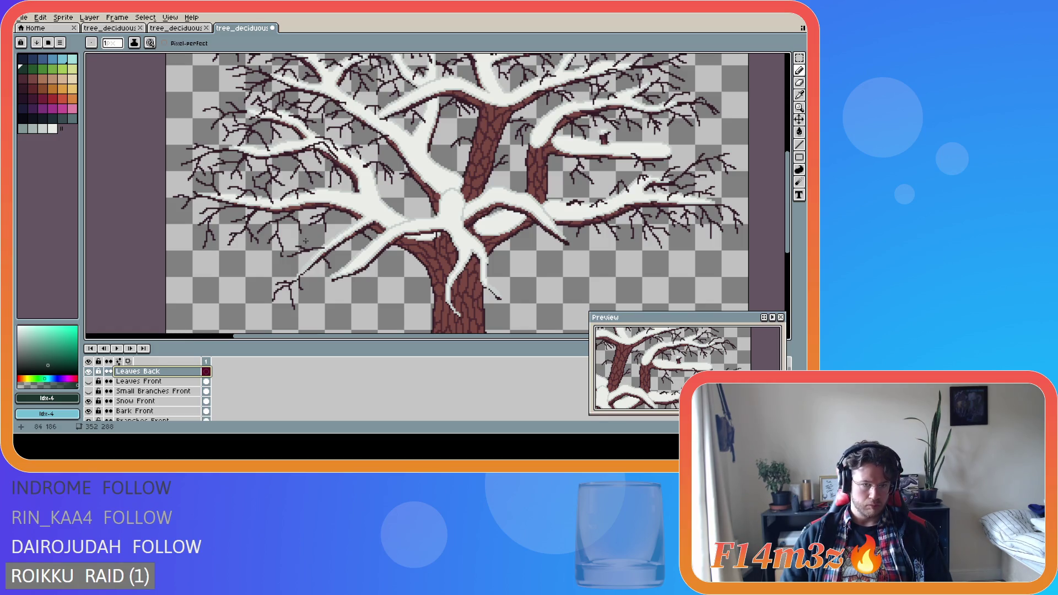
{"action": "mouse_move", "coordinate": [302, 239]}
{"action": "left_mouse_down"}
{"action": "mouse_move", "coordinate": [284, 247]}
{"action": "mouse_move", "coordinate": [260, 298]}
{"action": "mouse_move", "coordinate": [296, 319]}
{"action": "mouse_move", "coordinate": [337, 266]}
{"action": "mouse_move", "coordinate": [335, 249]}
{"action": "mouse_move", "coordinate": [303, 238]}
{"action": "left_mouse_up"}
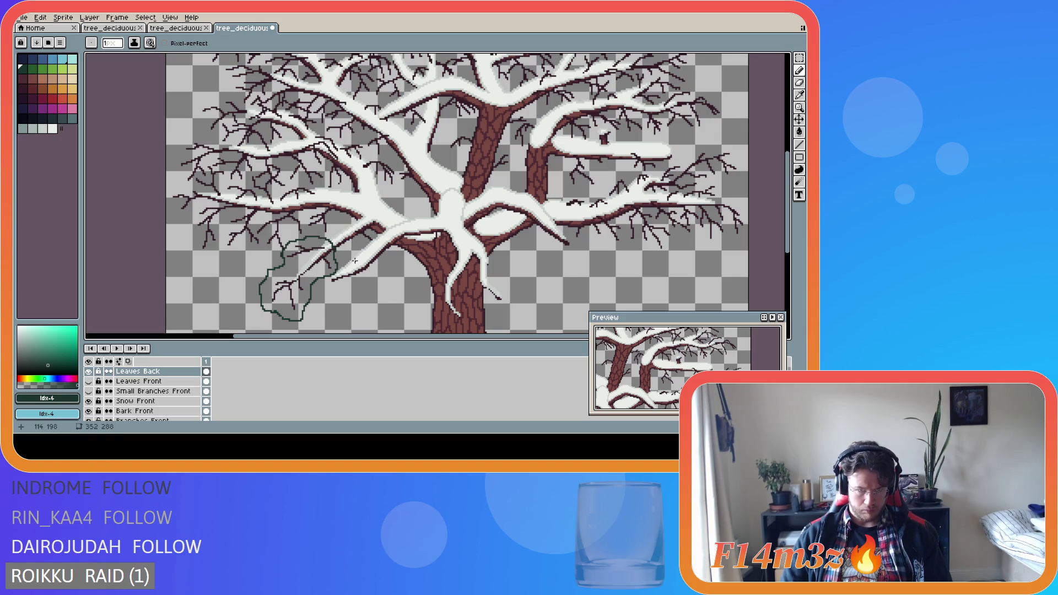
{"action": "scroll", "coordinate": [267, 280], "scroll_direction": "up", "scroll_amount": 3}
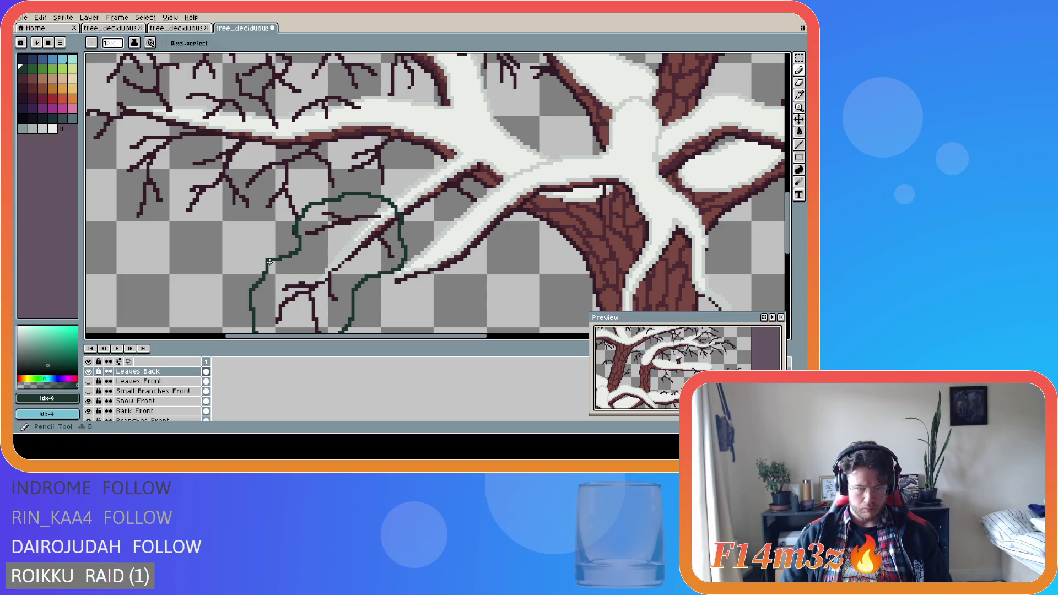
{"action": "scroll", "coordinate": [324, 326], "scroll_direction": "down", "scroll_amount": 1}
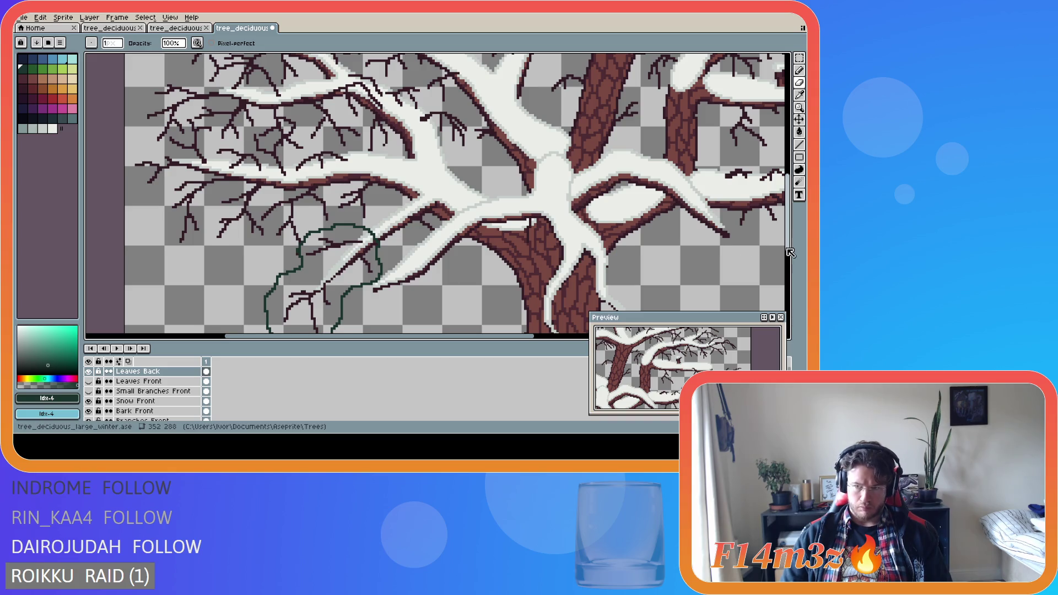
{"action": "scroll", "coordinate": [263, 243], "scroll_direction": "up", "scroll_amount": 2}
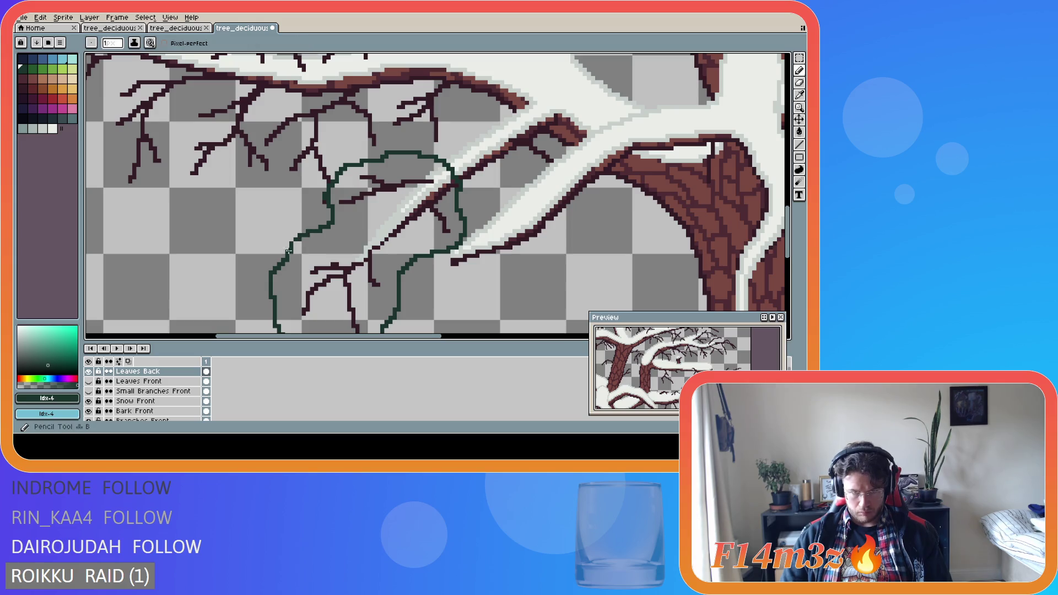
{"action": "scroll", "coordinate": [377, 305], "scroll_direction": "down", "scroll_amount": 2}
{"action": "key", "text": "ctrl+z"}
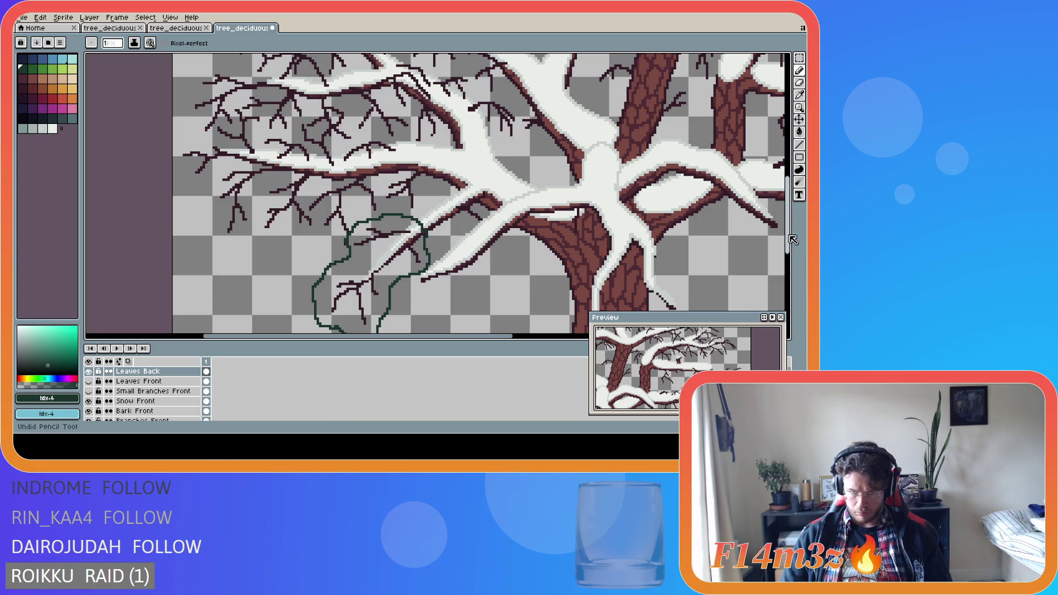
{"action": "left_click_drag", "start_coordinate": [792, 243], "coordinate": [792, 259]}
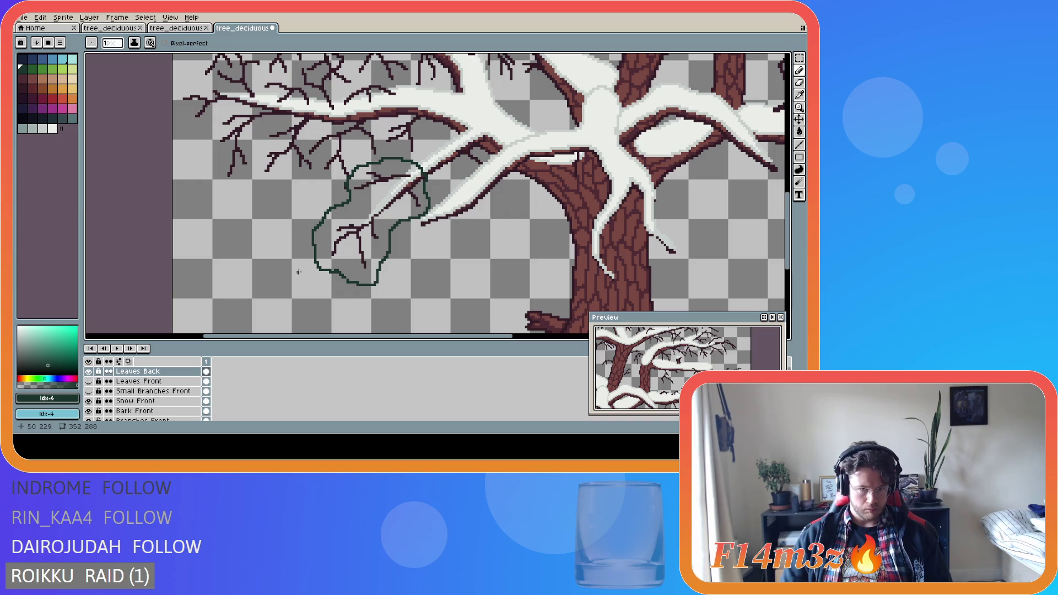
{"action": "scroll", "coordinate": [341, 273], "scroll_direction": "up", "scroll_amount": 1}
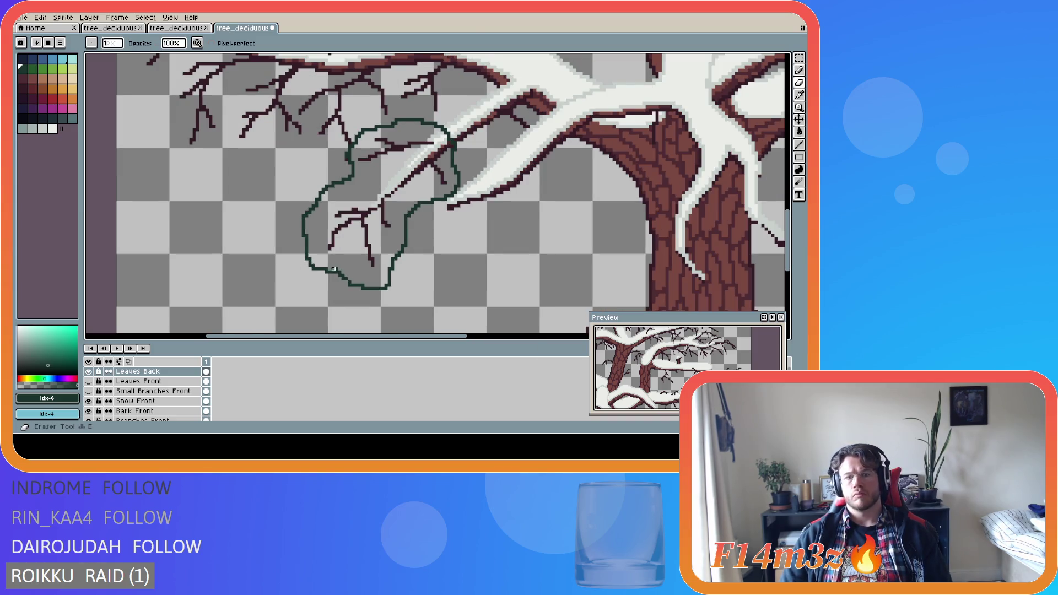
Fill the clump outline with the next green palette swatch.
{"action": "key", "text": "e"}
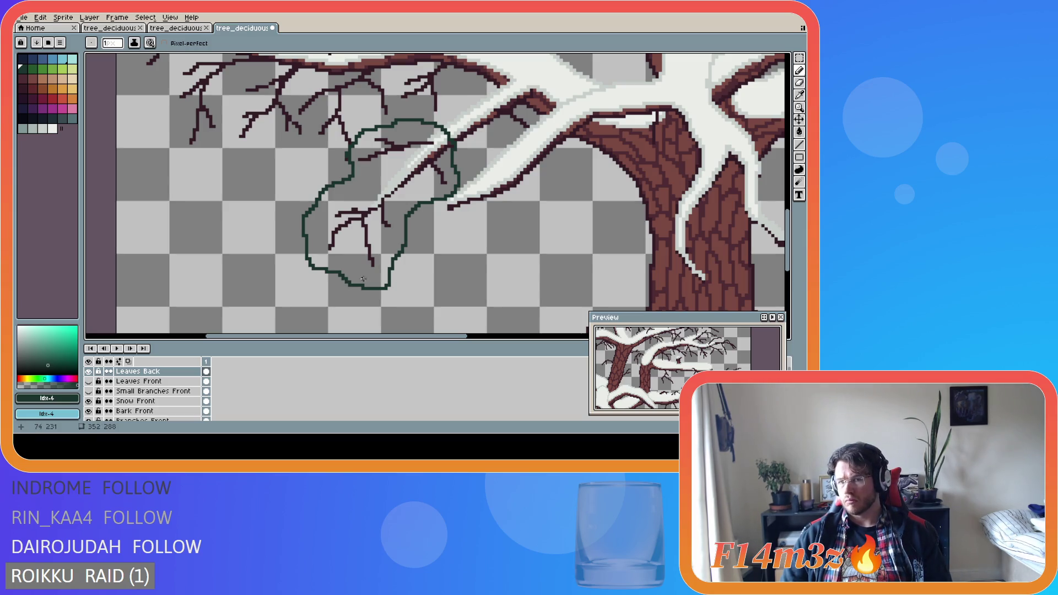
{"action": "left_click", "coordinate": [32, 70]}
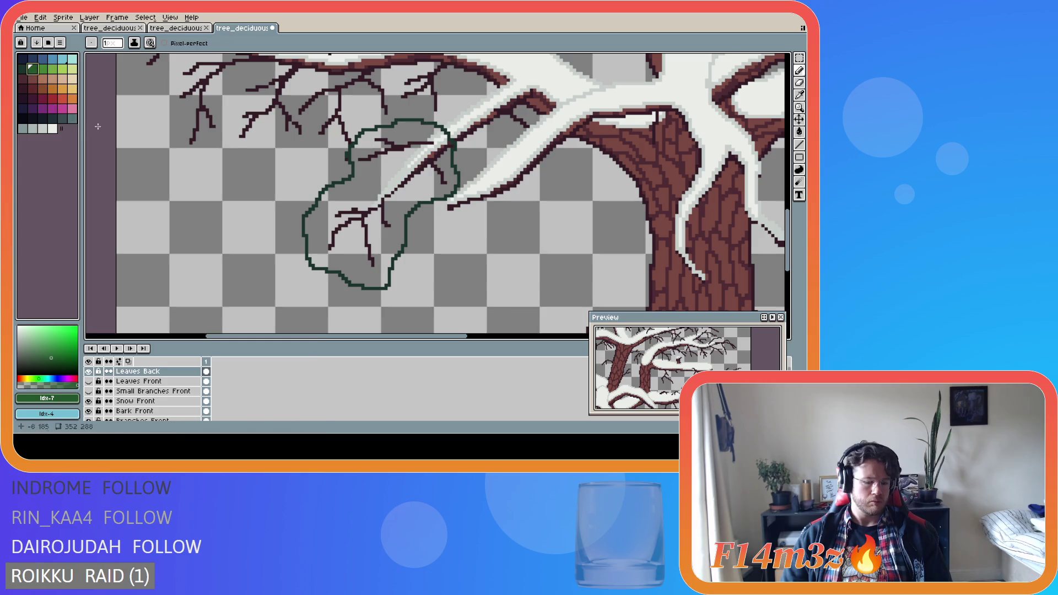
{"action": "key", "text": "g"}
{"action": "left_click", "coordinate": [353, 242]}
Sample the dark outline green #19332d and draw the edge of a second, larger clump.
{"action": "scroll", "coordinate": [500, 244], "scroll_direction": "down", "scroll_amount": 2}
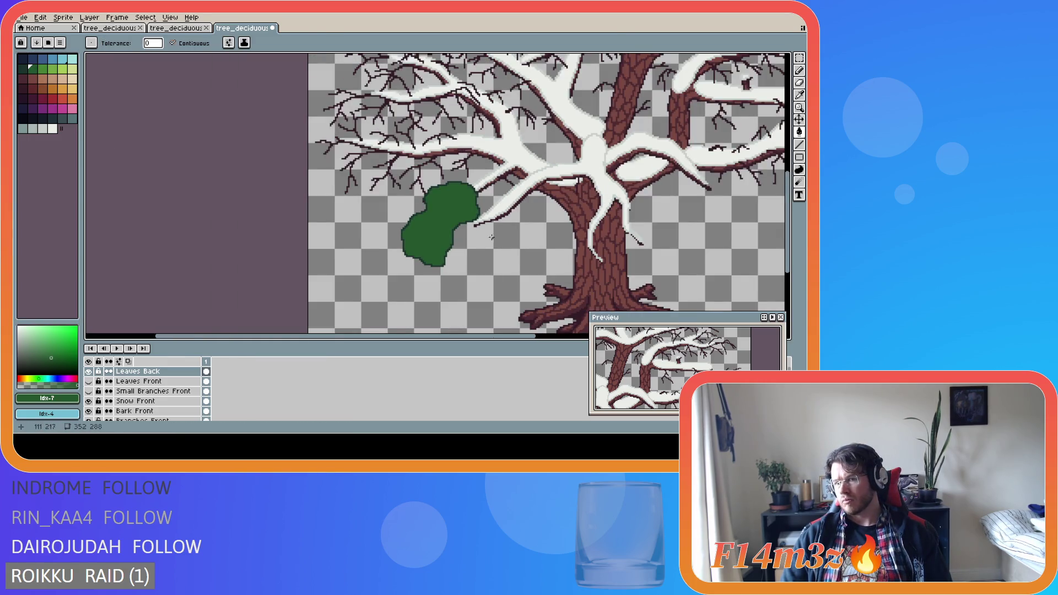
{"action": "scroll", "coordinate": [322, 142], "scroll_direction": "up", "scroll_amount": 1}
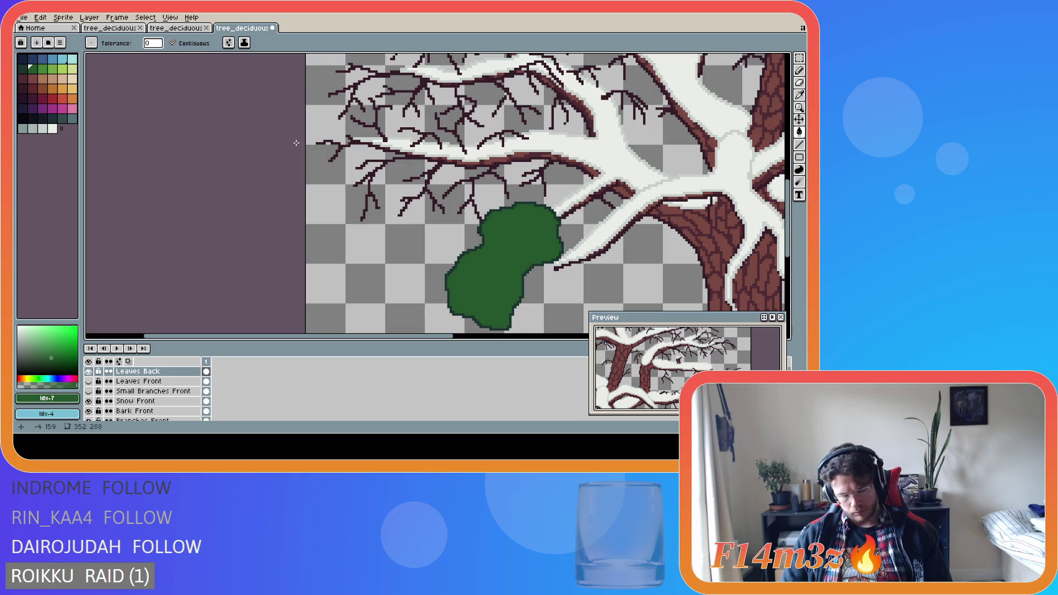
{"action": "key", "text": "b"}
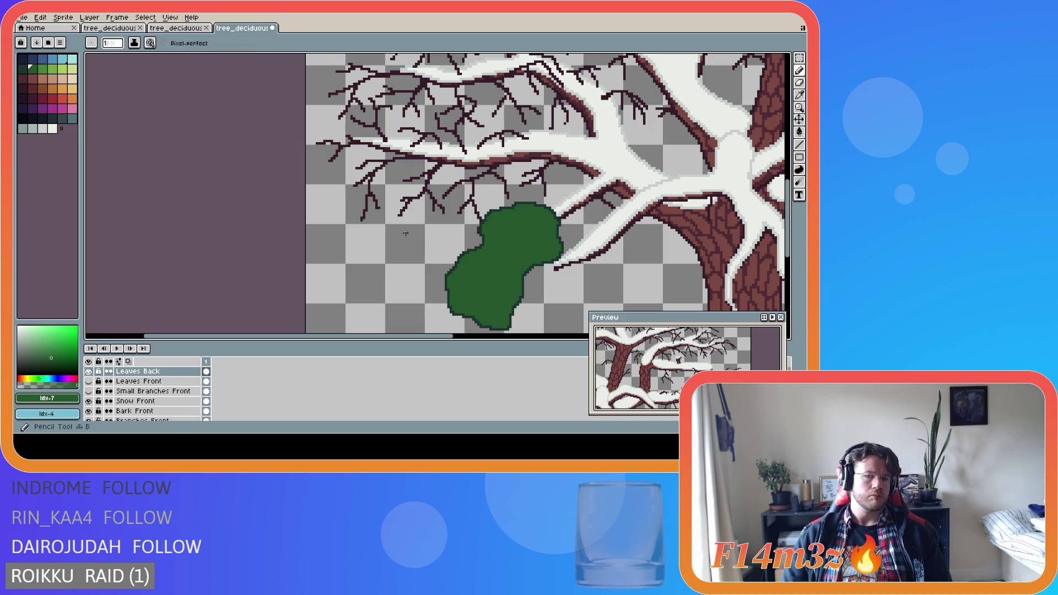
{"action": "left_click", "coordinate": [488, 233], "text": "alt"}
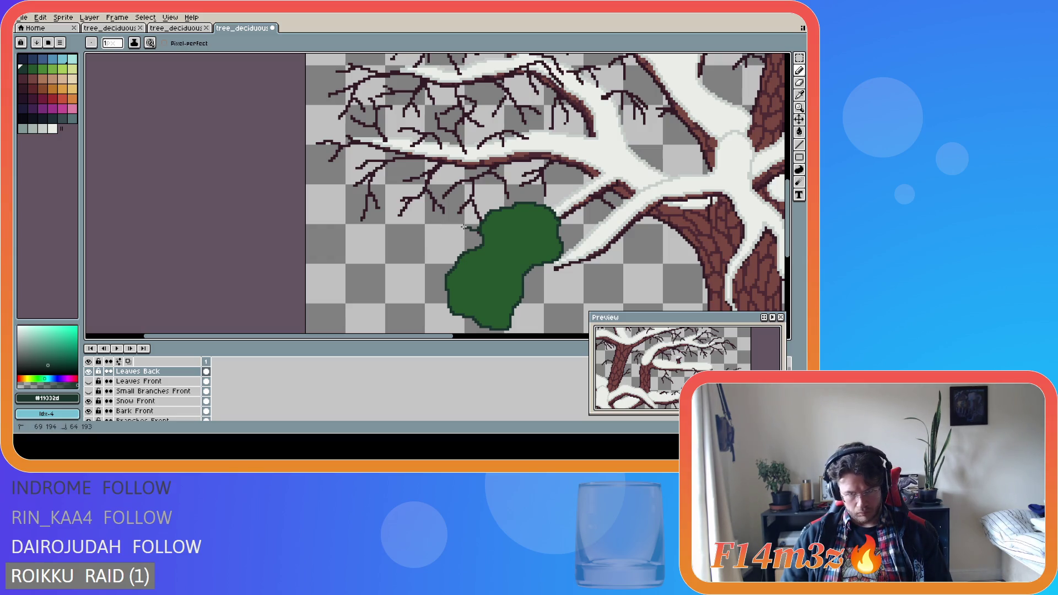
{"action": "mouse_move", "coordinate": [464, 227]}
{"action": "left_mouse_down"}
{"action": "mouse_move", "coordinate": [344, 223]}
{"action": "mouse_move", "coordinate": [339, 191]}
{"action": "mouse_move", "coordinate": [310, 161]}
{"action": "mouse_move", "coordinate": [311, 135]}
{"action": "mouse_move", "coordinate": [353, 94]}
{"action": "mouse_move", "coordinate": [381, 89]}
{"action": "mouse_move", "coordinate": [419, 111]}
{"action": "mouse_move", "coordinate": [473, 84]}
{"action": "mouse_move", "coordinate": [551, 136]}
{"action": "mouse_move", "coordinate": [561, 189]}
{"action": "mouse_move", "coordinate": [546, 204]}
{"action": "left_mouse_up"}
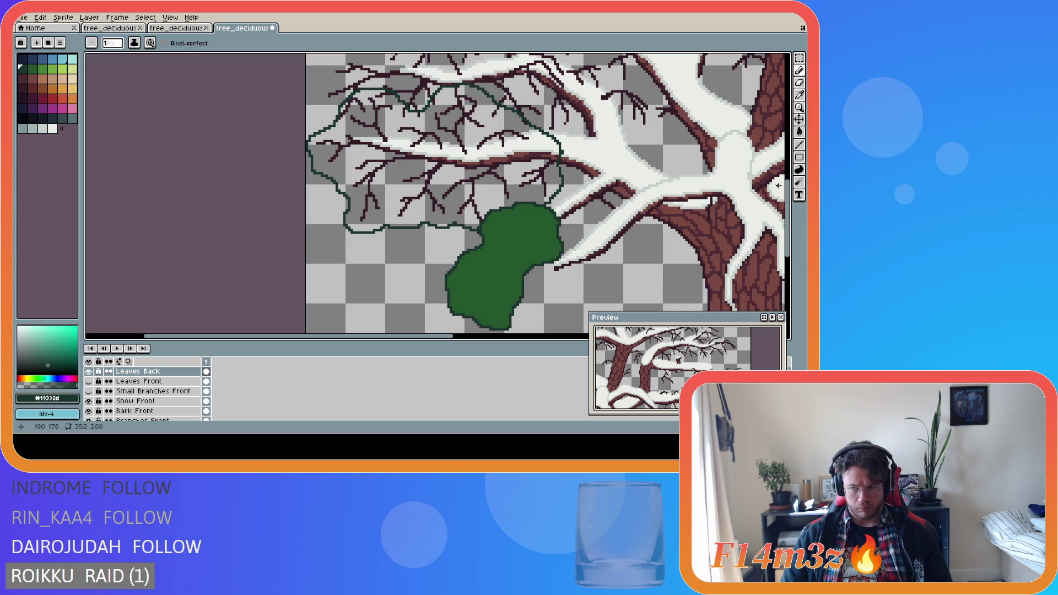
Fill the large upper leaf outline with the lighter palette green.
{"action": "scroll", "coordinate": [778, 185], "scroll_direction": "up", "scroll_amount": 2}
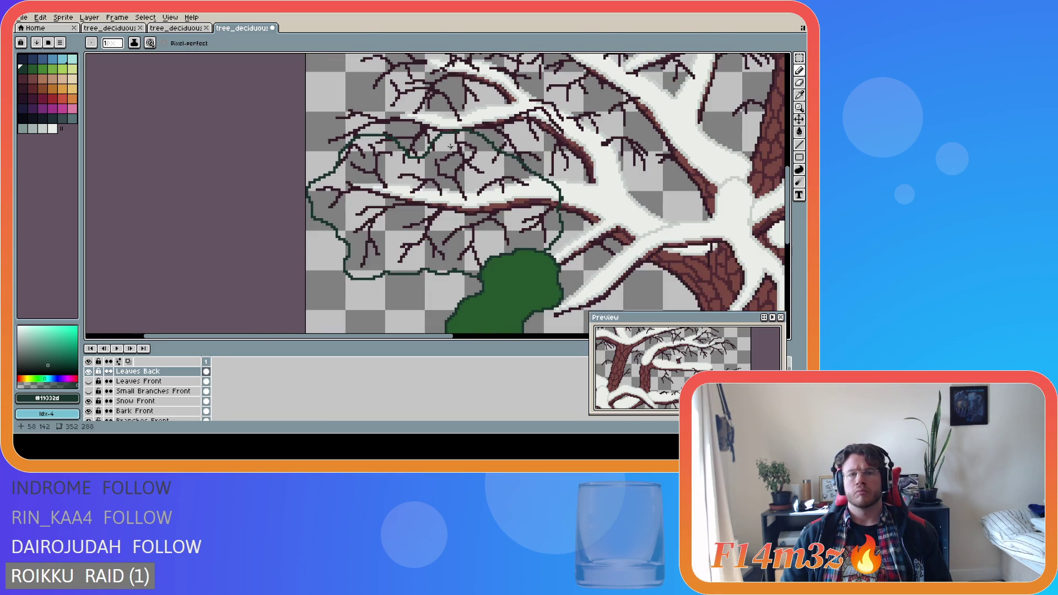
{"action": "key", "text": "bracketright"}
{"action": "key", "text": "g"}
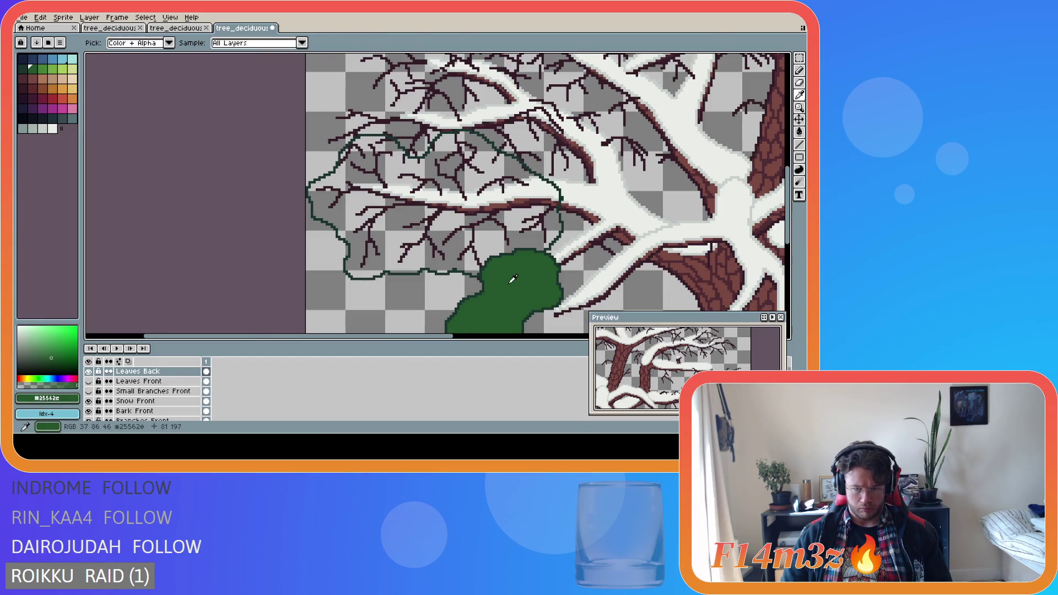
{"action": "left_click", "coordinate": [433, 208]}
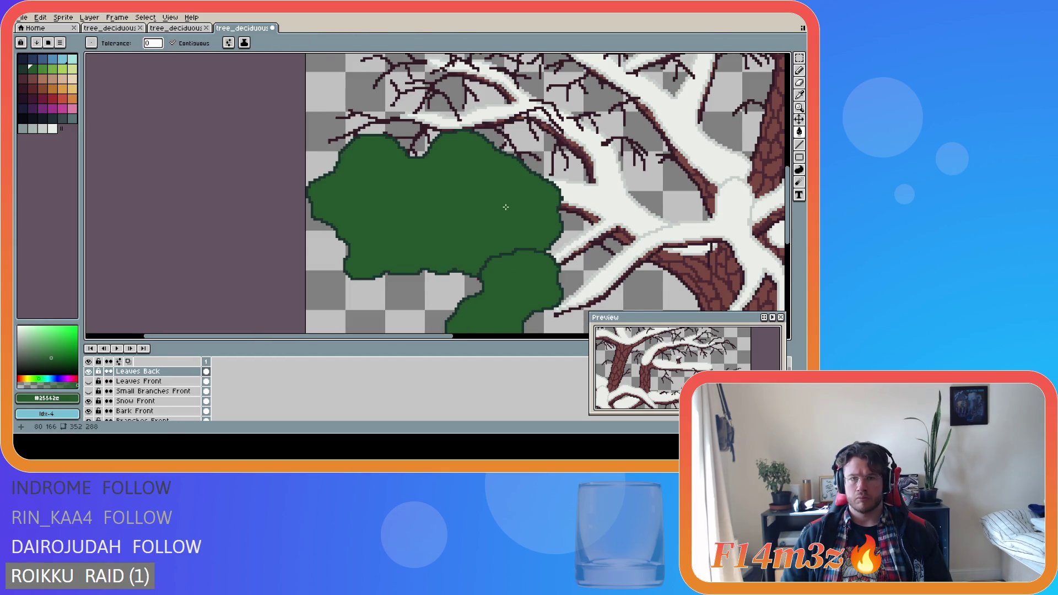
{"action": "scroll", "coordinate": [505, 207], "scroll_direction": "down", "scroll_amount": 2}
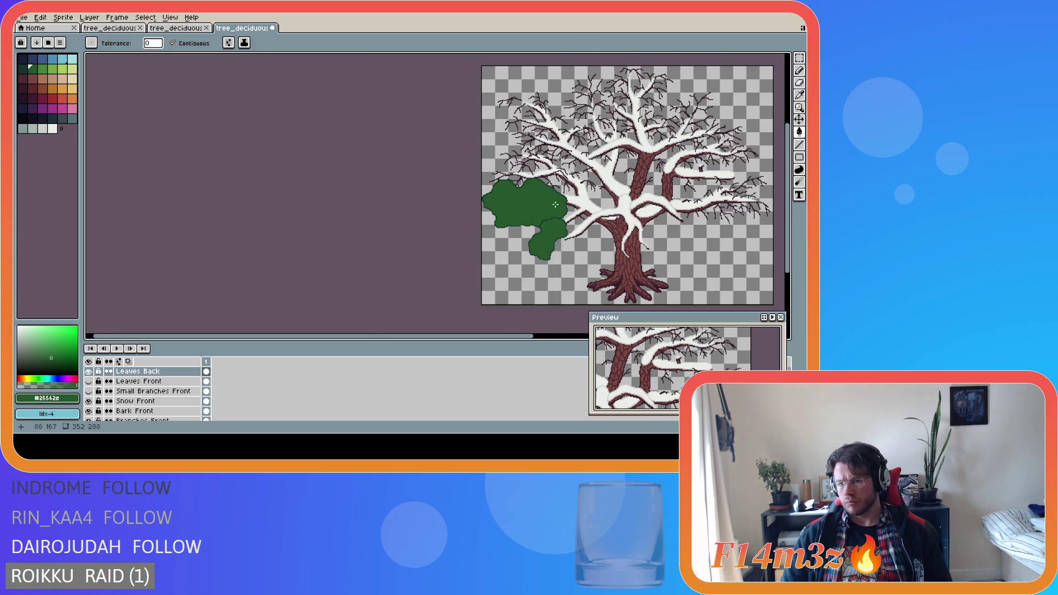
{"action": "scroll", "coordinate": [519, 232], "scroll_direction": "up", "scroll_amount": 2}
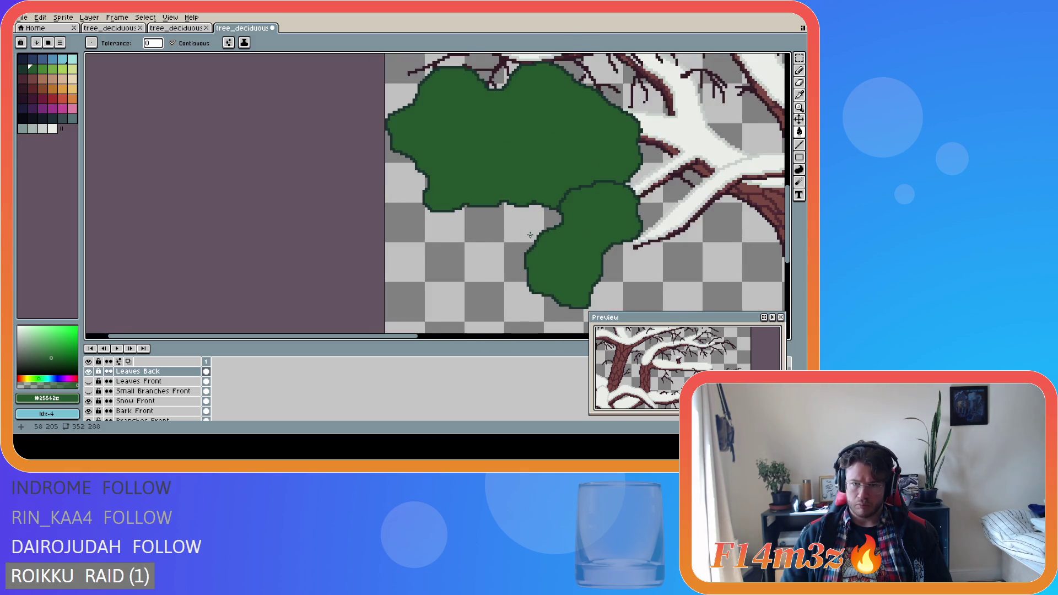
{"action": "scroll", "coordinate": [529, 226], "scroll_direction": "down", "scroll_amount": 2}
{"action": "scroll", "coordinate": [541, 222], "scroll_direction": "up", "scroll_amount": 2}
{"action": "scroll", "coordinate": [541, 223], "scroll_direction": "up", "scroll_amount": 1}
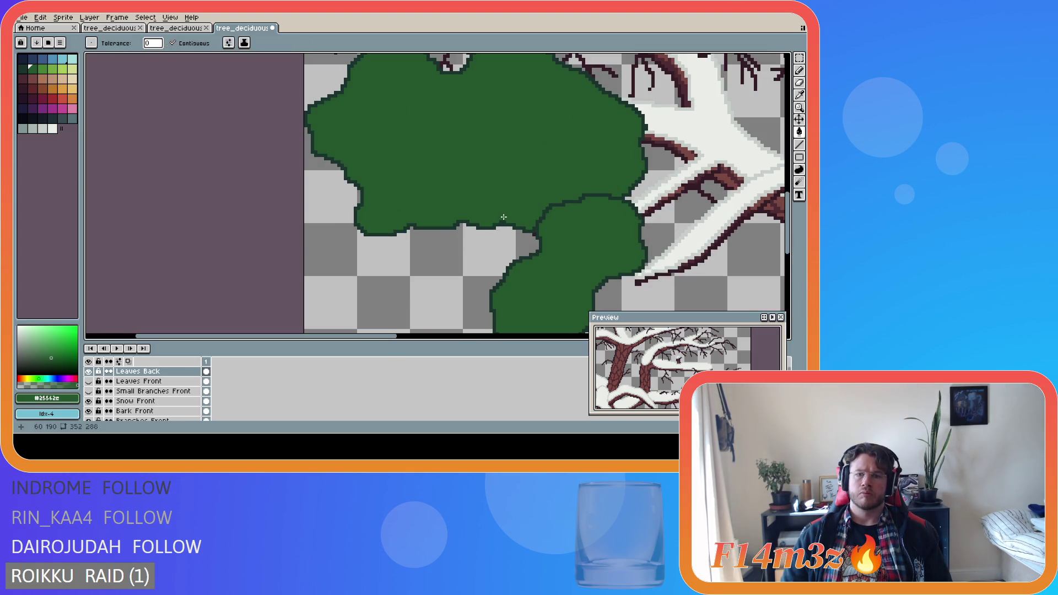
Switch to the Eraser and reposition the view along the tree.
{"action": "key", "text": "b"}
{"action": "key", "text": "e"}
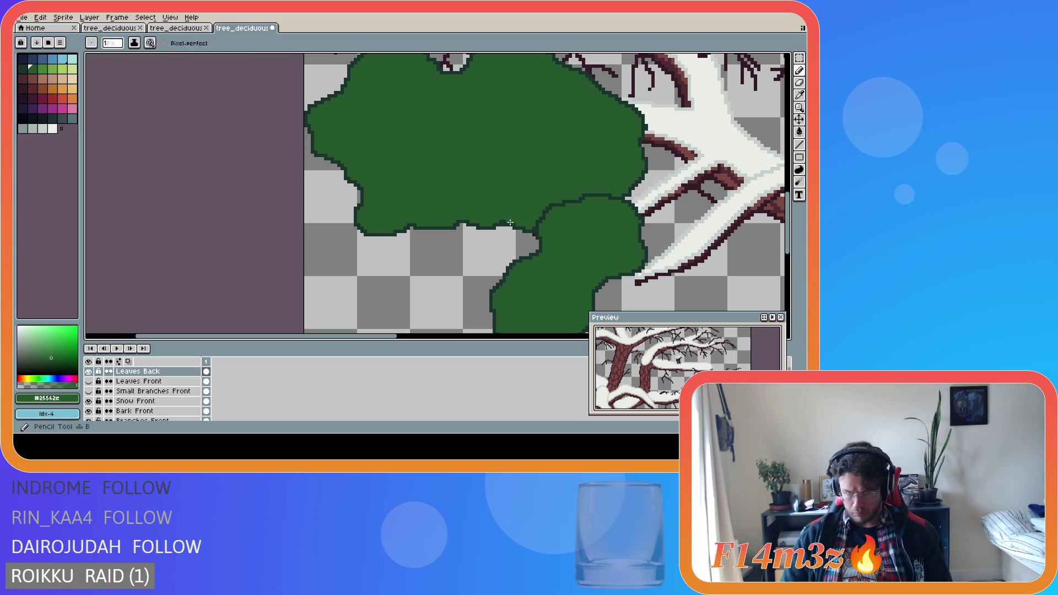
{"action": "scroll", "coordinate": [519, 211], "scroll_direction": "down", "scroll_amount": 2}
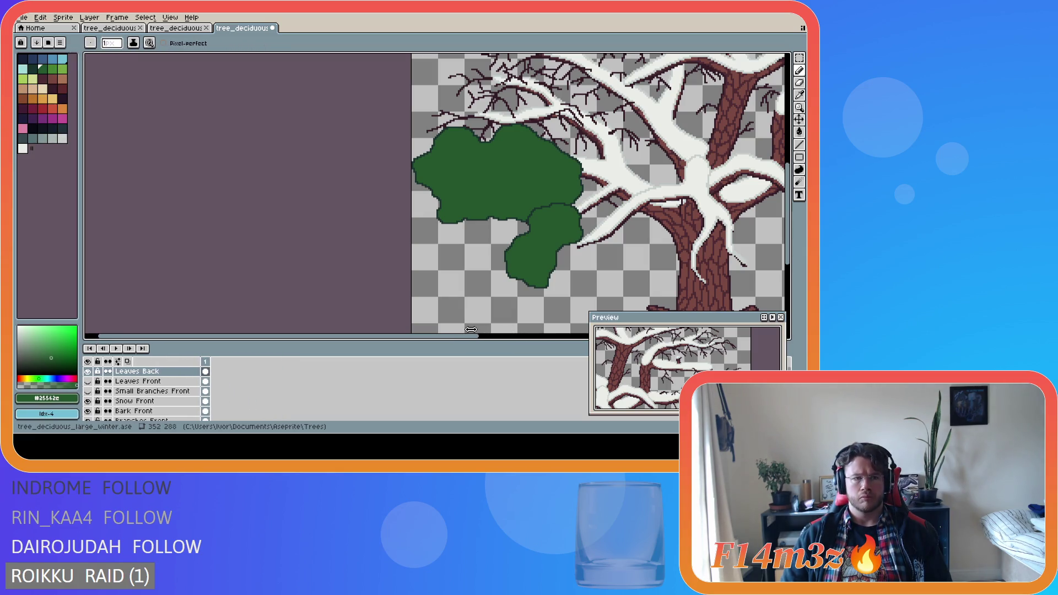
{"action": "left_click_drag", "start_coordinate": [461, 336], "coordinate": [615, 336]}
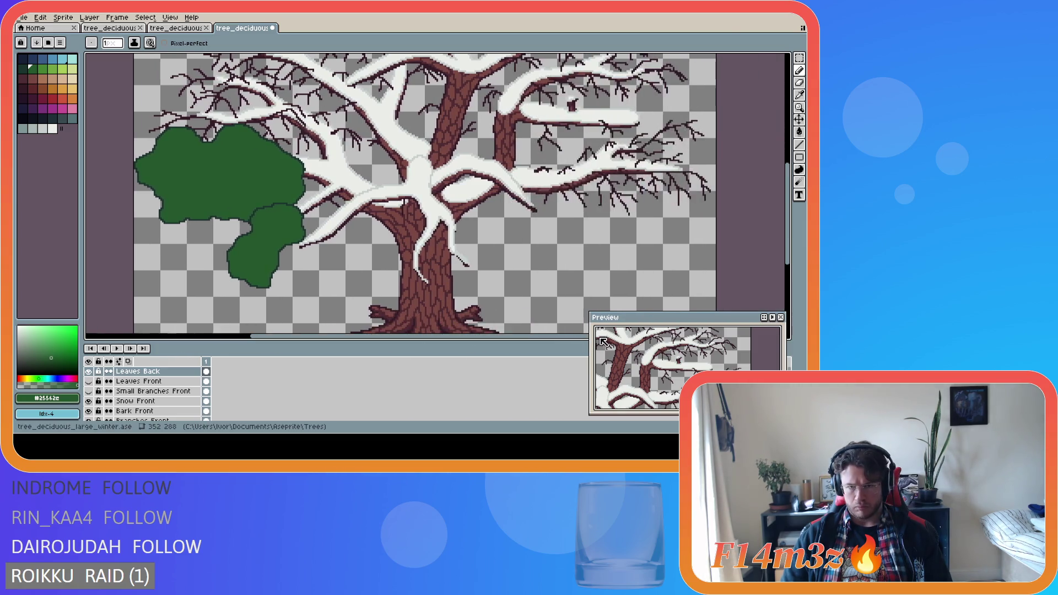
Sample the dark leaf-edge green and begin a new clump outline rising above the left leaves.
{"action": "left_click_drag", "start_coordinate": [794, 224], "coordinate": [790, 209]}
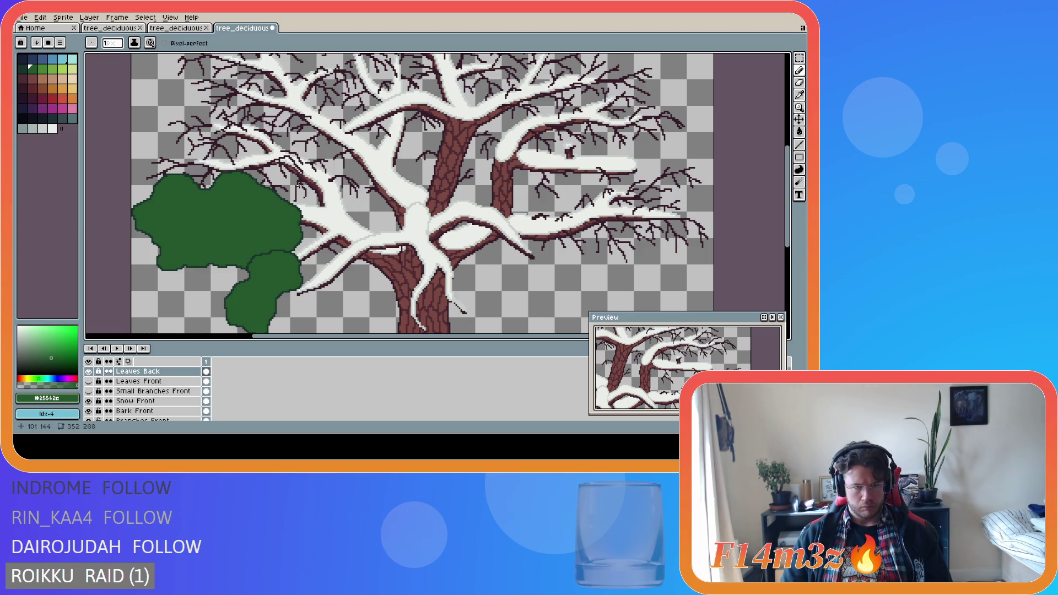
{"action": "scroll", "coordinate": [298, 187], "scroll_direction": "down", "scroll_amount": 2}
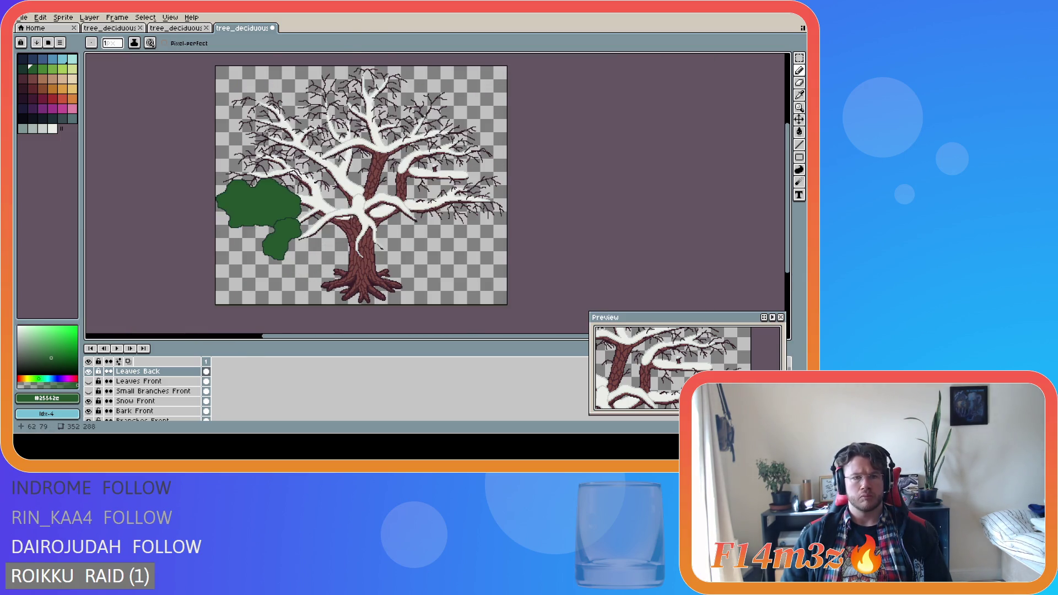
{"action": "scroll", "coordinate": [267, 131], "scroll_direction": "up", "scroll_amount": 2}
{"action": "mouse_move", "coordinate": [792, 196]}
{"action": "left_mouse_down"}
{"action": "mouse_move", "coordinate": [793, 174]}
{"action": "mouse_move", "coordinate": [796, 198]}
{"action": "left_mouse_up"}
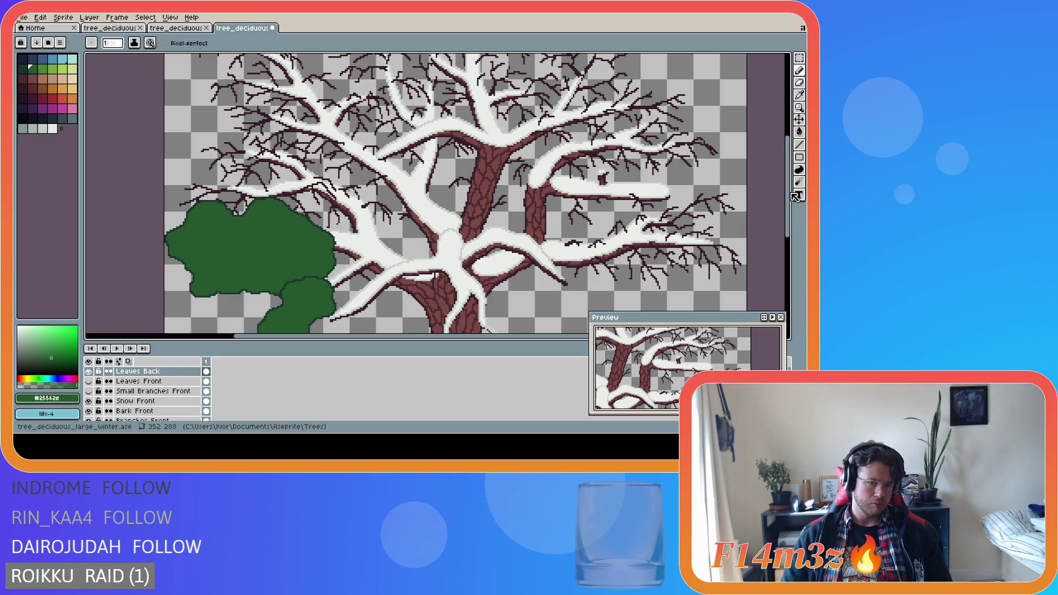
{"action": "left_click_drag", "start_coordinate": [796, 197], "coordinate": [791, 198]}
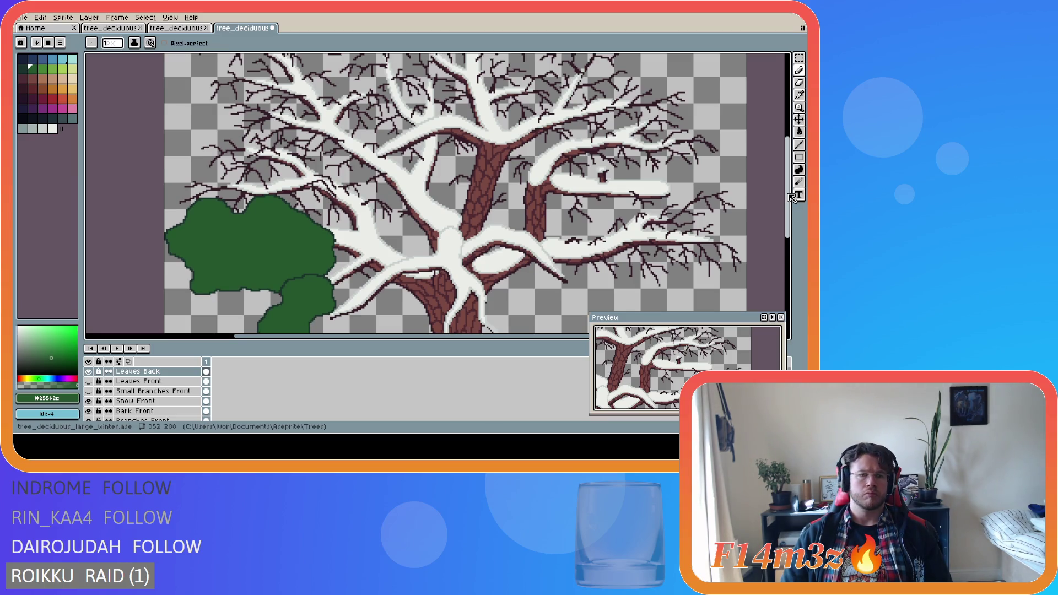
{"action": "left_click_drag", "start_coordinate": [792, 197], "coordinate": [790, 197]}
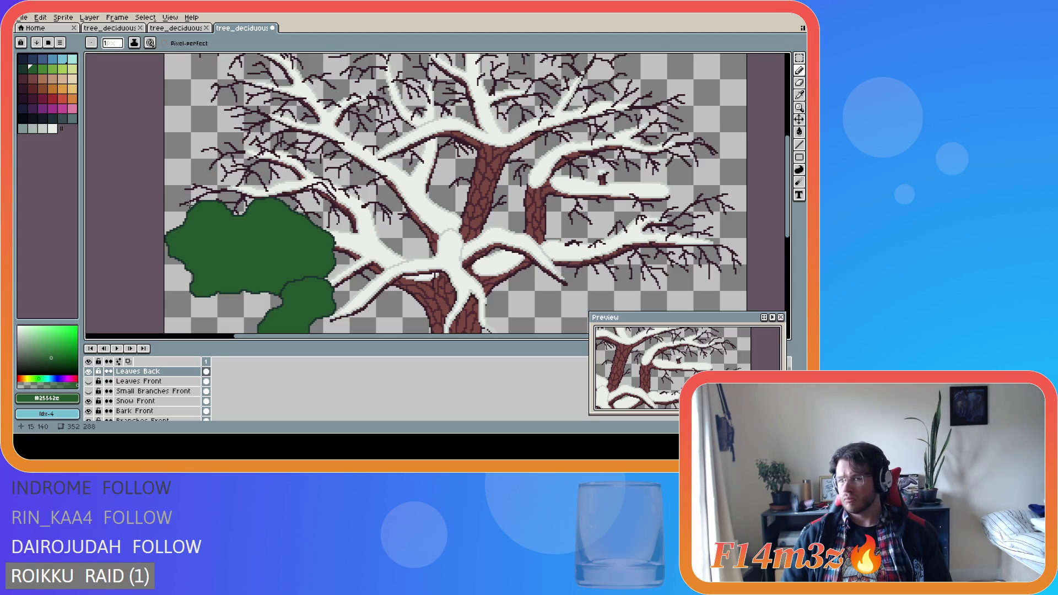
{"action": "scroll", "coordinate": [180, 206], "scroll_direction": "up", "scroll_amount": 1}
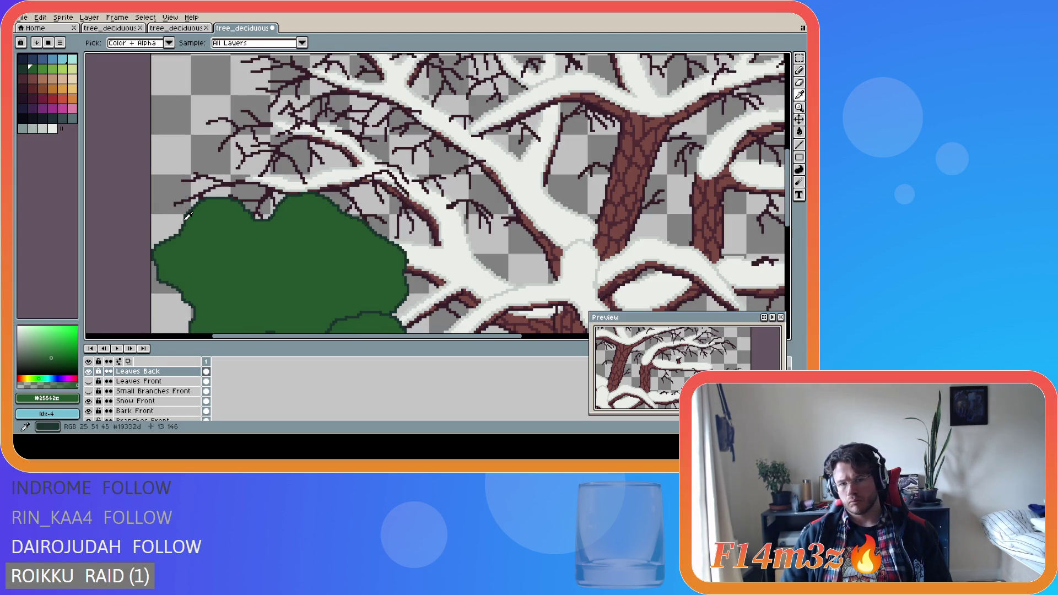
{"action": "left_click", "coordinate": [186, 215], "text": "alt"}
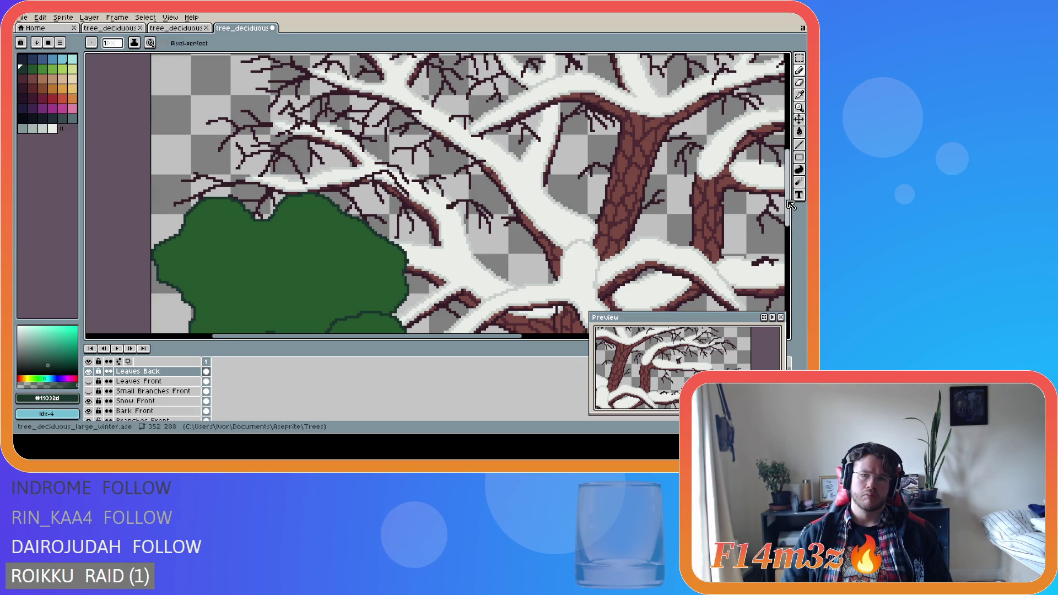
{"action": "left_click_drag", "start_coordinate": [787, 202], "coordinate": [787, 197]}
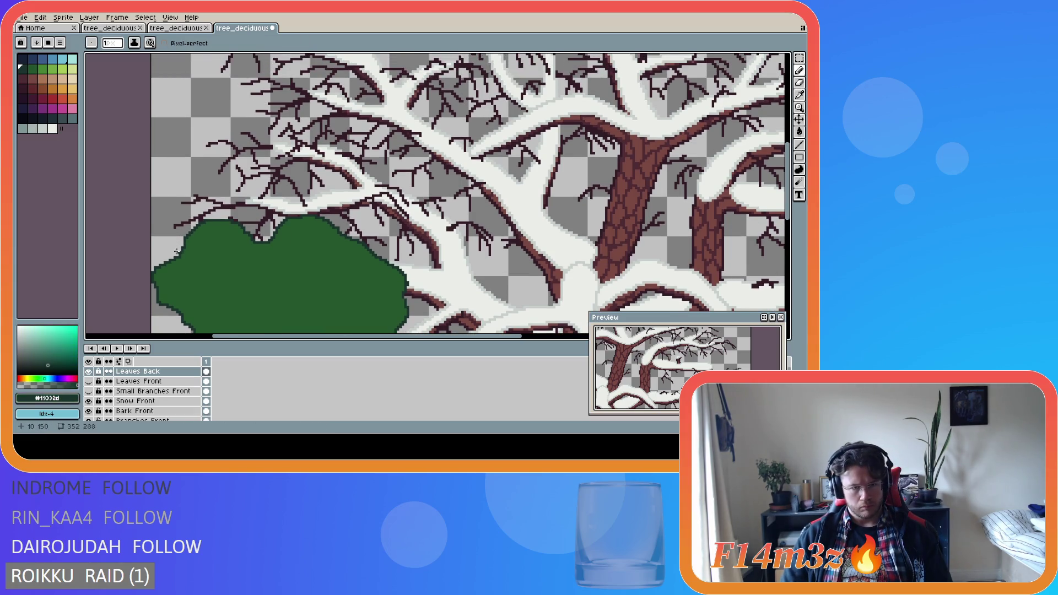
{"action": "mouse_move", "coordinate": [184, 243]}
{"action": "left_mouse_down"}
{"action": "mouse_move", "coordinate": [165, 221]}
{"action": "mouse_move", "coordinate": [184, 187]}
{"action": "mouse_move", "coordinate": [208, 180]}
{"action": "mouse_move", "coordinate": [190, 153]}
{"action": "mouse_move", "coordinate": [194, 134]}
{"action": "mouse_move", "coordinate": [253, 122]}
{"action": "left_mouse_up"}
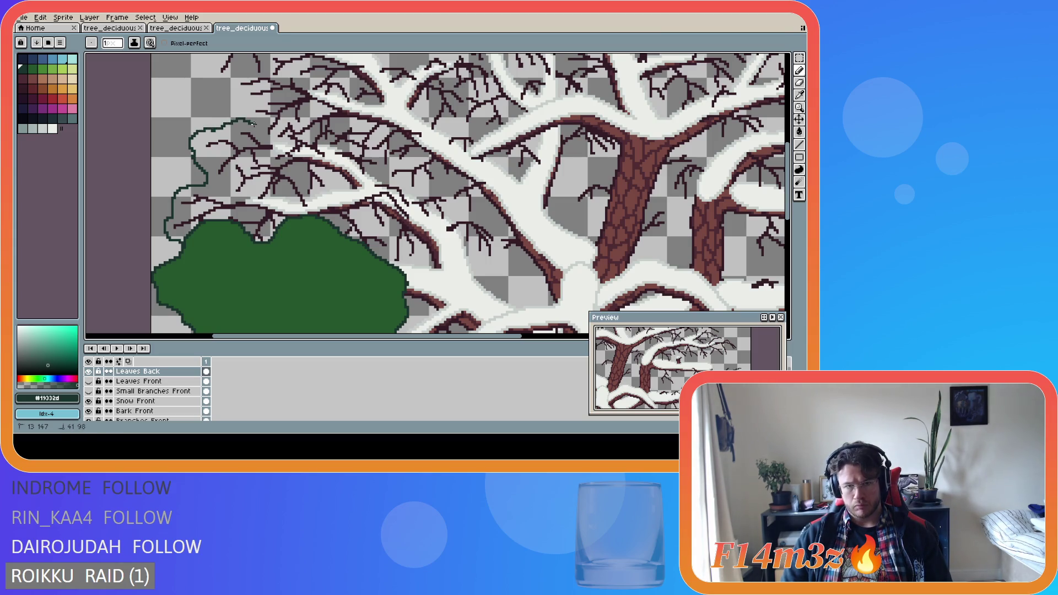
Complete the new clump outline across the top and back down to the left.
{"action": "mouse_move", "coordinate": [252, 122]}
{"action": "left_mouse_down"}
{"action": "mouse_move", "coordinate": [368, 125]}
{"action": "mouse_move", "coordinate": [405, 183]}
{"action": "mouse_move", "coordinate": [447, 190]}
{"action": "mouse_move", "coordinate": [502, 236]}
{"action": "left_mouse_up"}
{"action": "scroll", "coordinate": [503, 236], "scroll_direction": "down", "scroll_amount": 1}
{"action": "scroll", "coordinate": [502, 237], "scroll_direction": "up", "scroll_amount": 3}
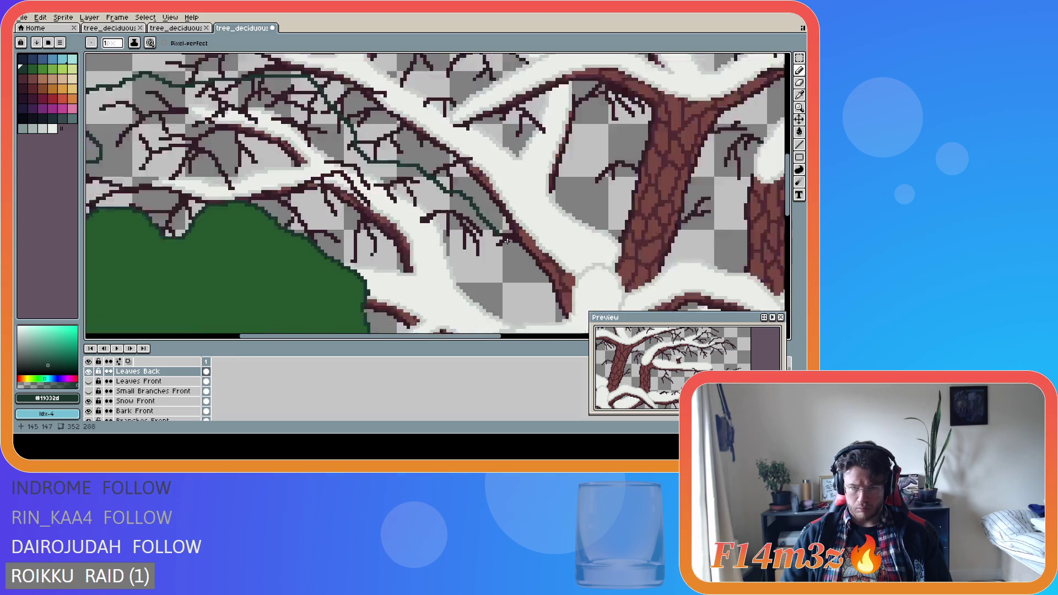
{"action": "scroll", "coordinate": [499, 234], "scroll_direction": "down", "scroll_amount": 2}
{"action": "scroll", "coordinate": [503, 244], "scroll_direction": "up", "scroll_amount": 3}
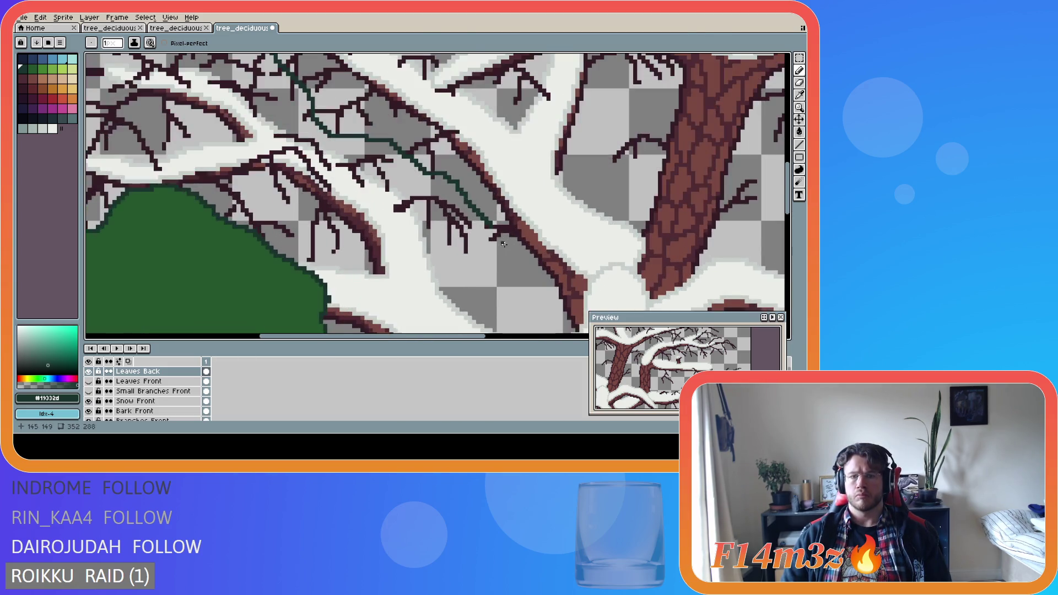
{"action": "mouse_move", "coordinate": [491, 226]}
{"action": "left_mouse_down"}
{"action": "mouse_move", "coordinate": [482, 264]}
{"action": "mouse_move", "coordinate": [441, 265]}
{"action": "mouse_move", "coordinate": [378, 245]}
{"action": "mouse_move", "coordinate": [338, 251]}
{"action": "mouse_move", "coordinate": [320, 277]}
{"action": "left_mouse_up"}
{"action": "scroll", "coordinate": [373, 259], "scroll_direction": "down", "scroll_amount": 1}
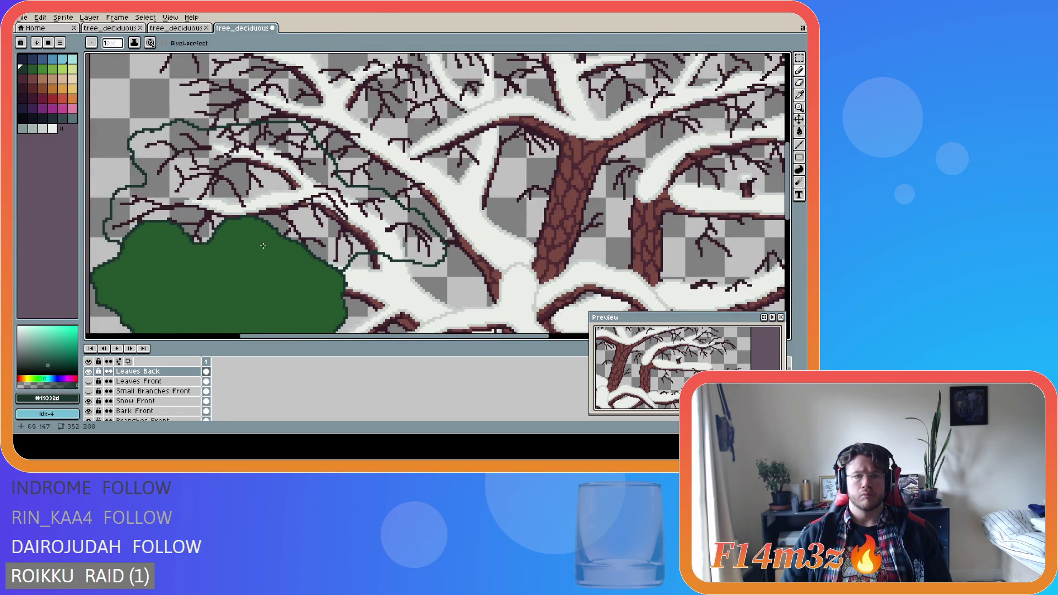
Fill the outlined clump with the dark green swatch using the Paint Bucket.
{"action": "key", "text": "g"}
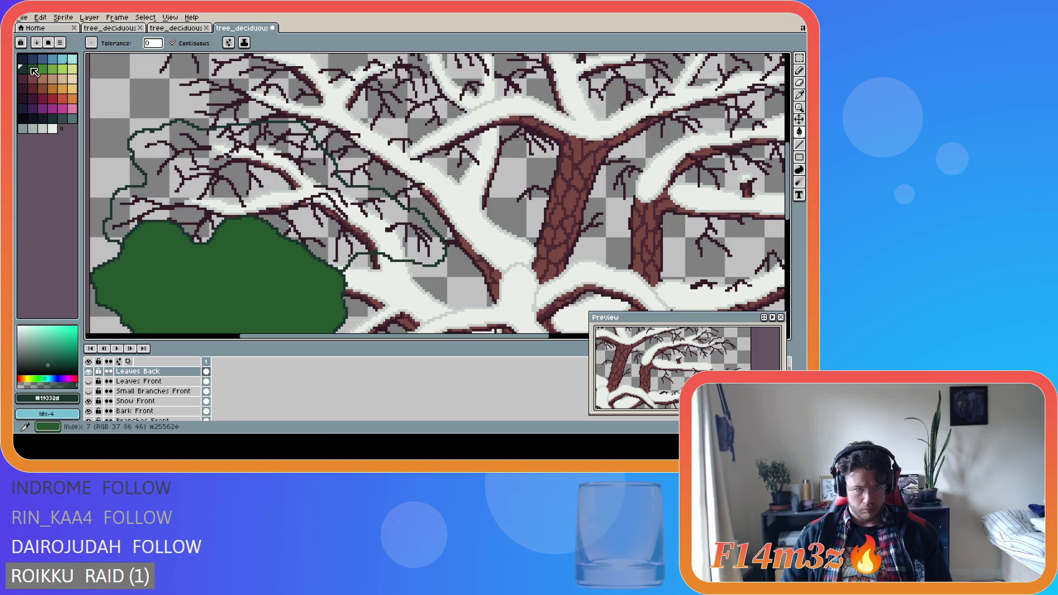
{"action": "left_click", "coordinate": [333, 208], "text": "alt"}
{"action": "left_click", "coordinate": [333, 209]}
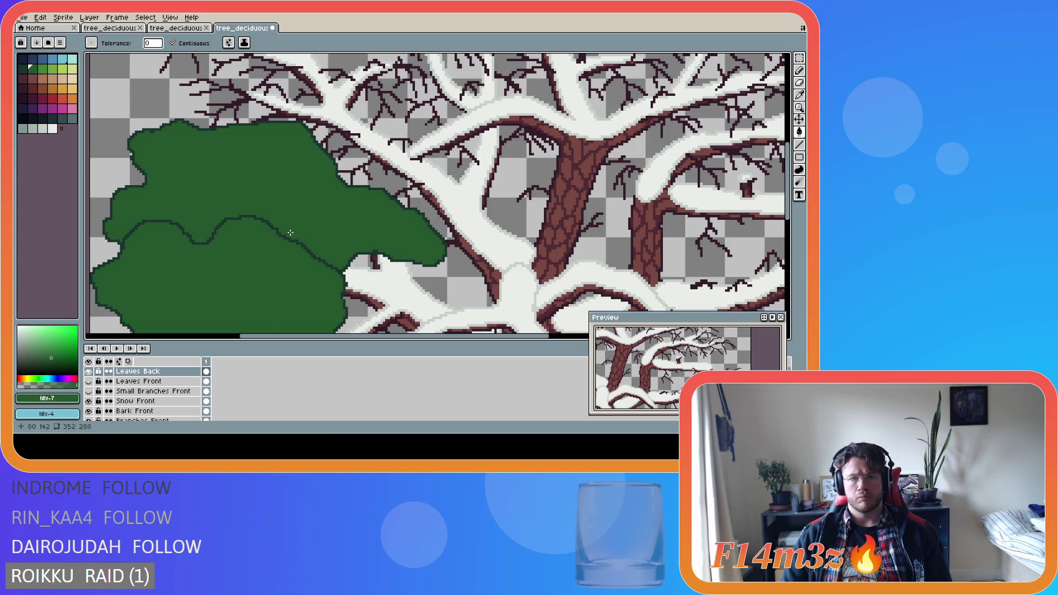
{"action": "scroll", "coordinate": [291, 228], "scroll_direction": "down", "scroll_amount": 2}
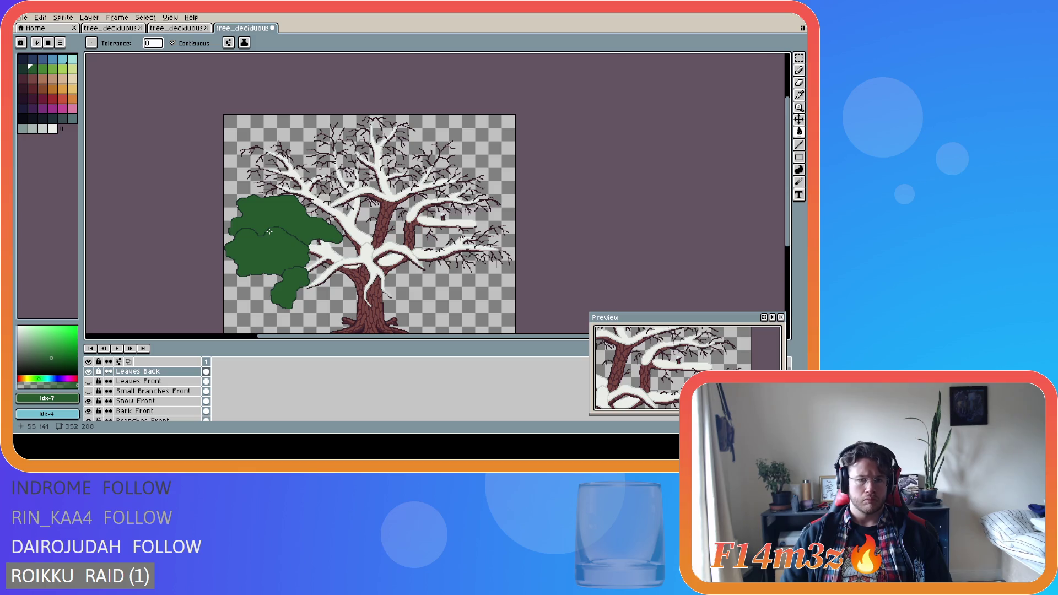
{"action": "scroll", "coordinate": [269, 232], "scroll_direction": "up", "scroll_amount": 2}
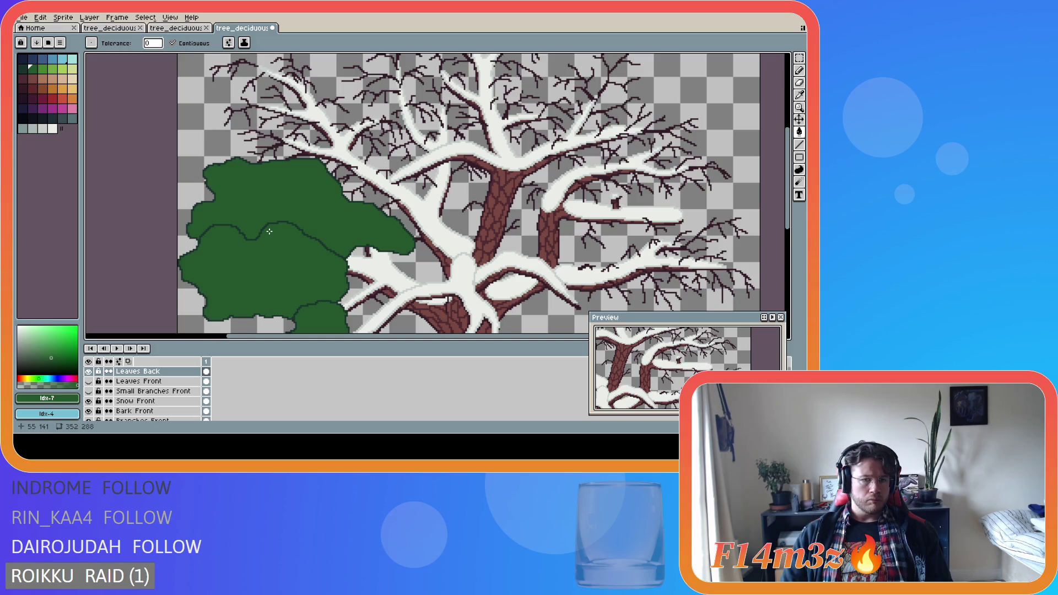
Compare against Leaves Front, erase stray light pixels at the clump's top-left, then sample dark green #19332d.
{"action": "left_click", "coordinate": [88, 381]}
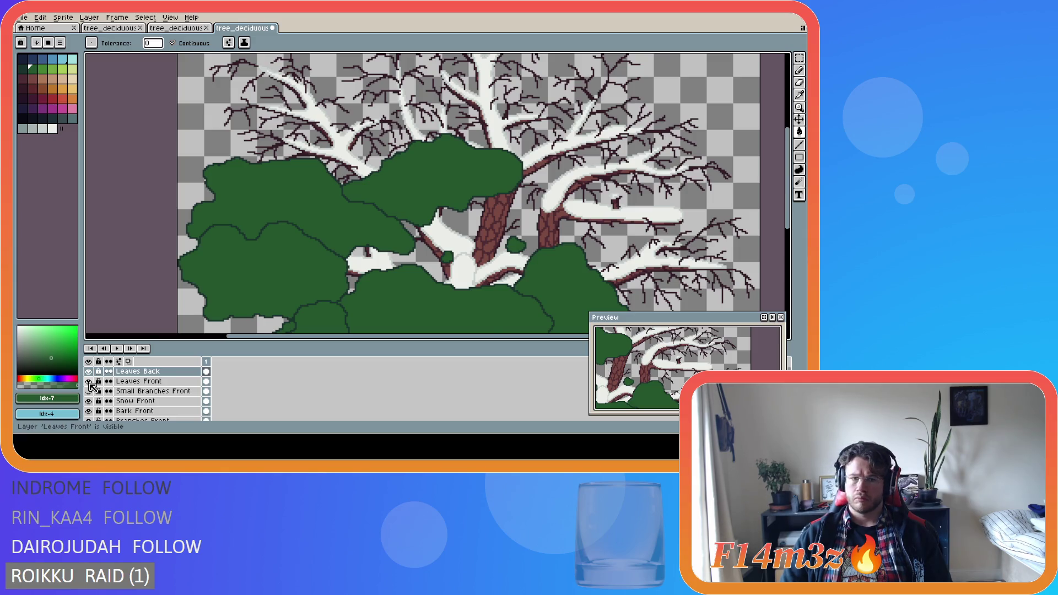
{"action": "left_click", "coordinate": [89, 382]}
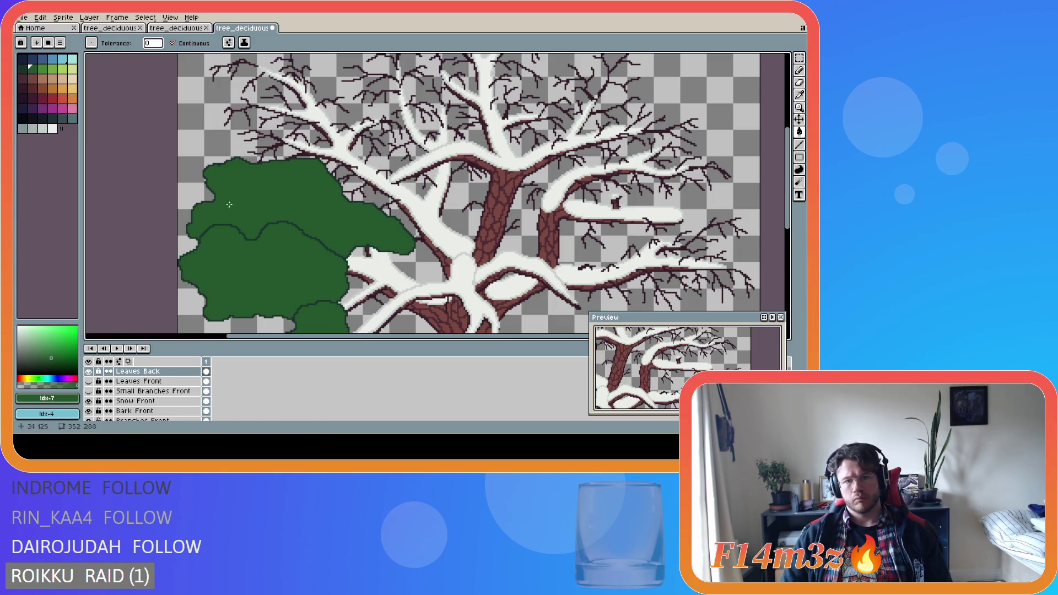
{"action": "left_click_drag", "start_coordinate": [788, 203], "coordinate": [795, 181]}
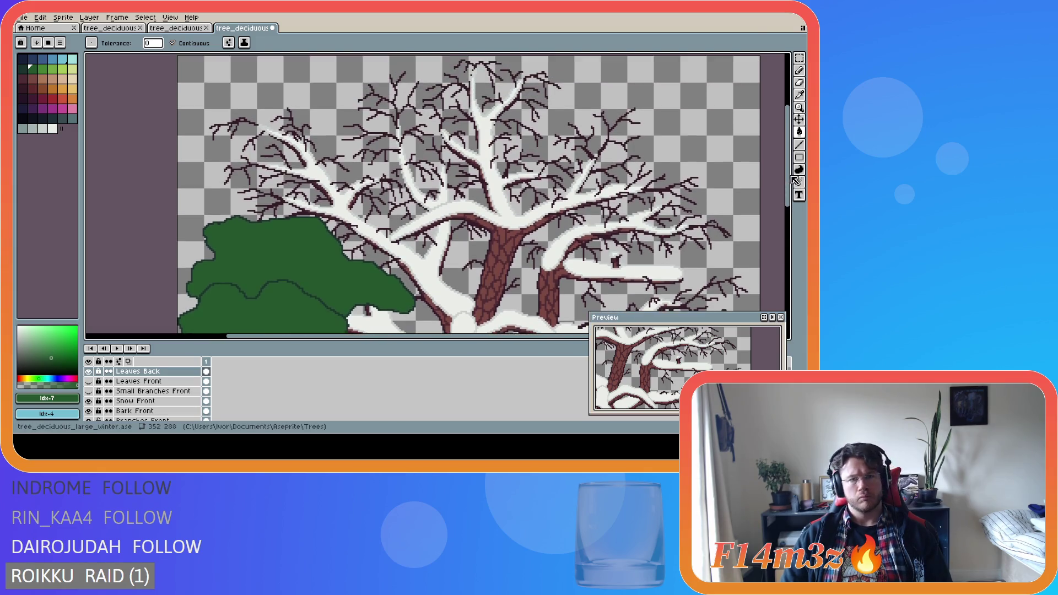
{"action": "scroll", "coordinate": [212, 225], "scroll_direction": "up", "scroll_amount": 2}
{"action": "left_click", "coordinate": [225, 223], "text": "alt"}
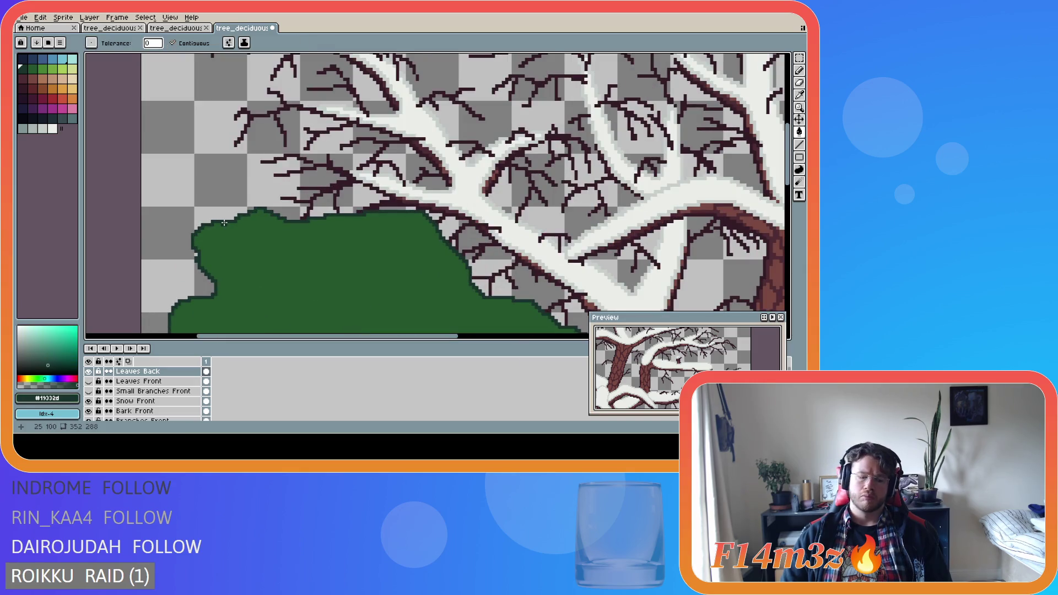
{"action": "key", "text": "b"}
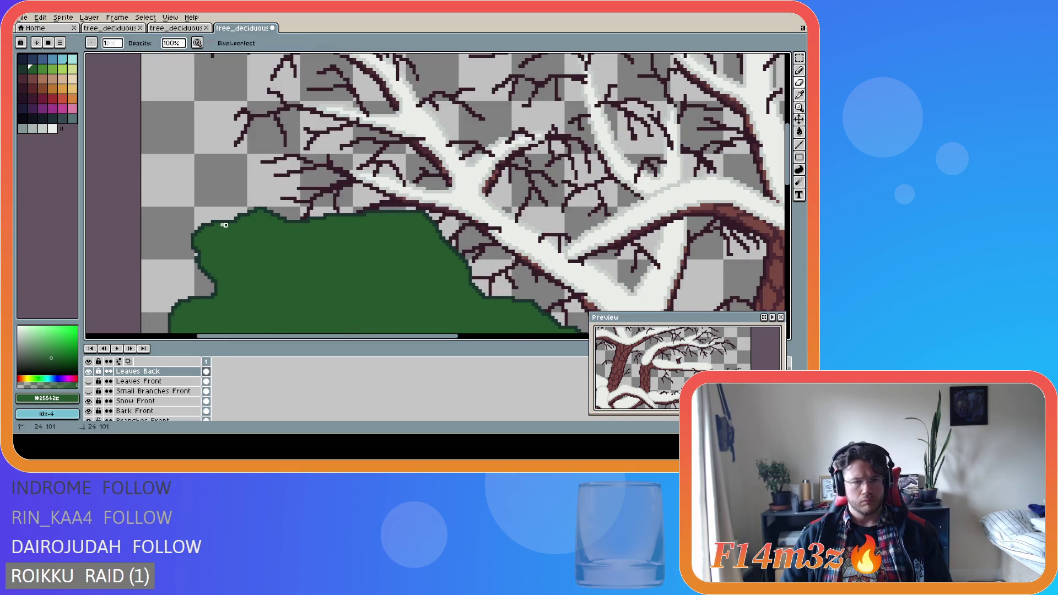
{"action": "left_click", "coordinate": [242, 234], "text": "alt"}
{"action": "key", "text": "e"}
{"action": "left_click_drag", "start_coordinate": [221, 224], "coordinate": [234, 225]}
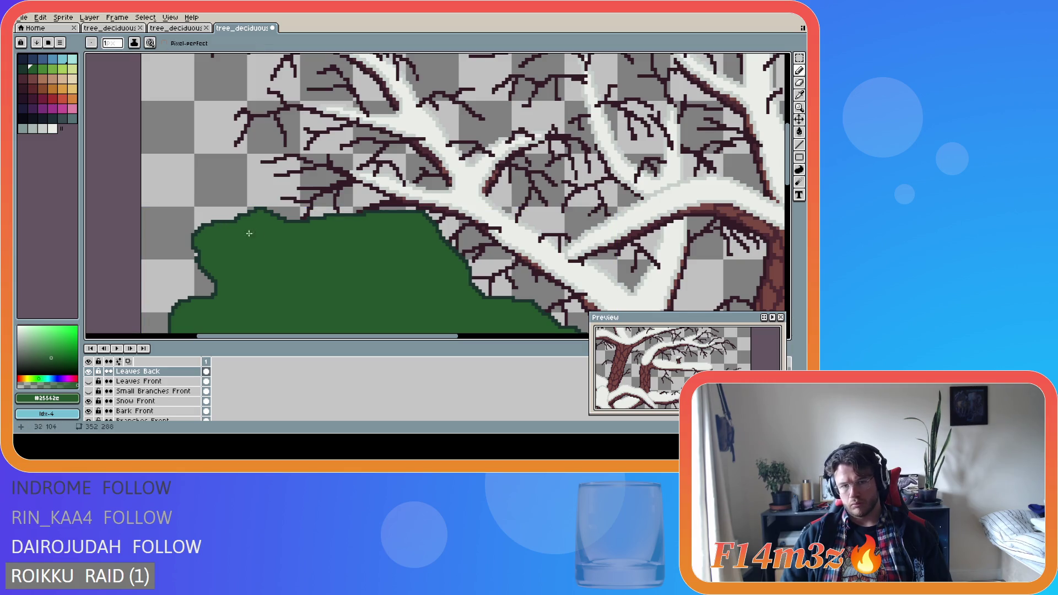
{"action": "left_click", "coordinate": [374, 207], "text": "alt"}
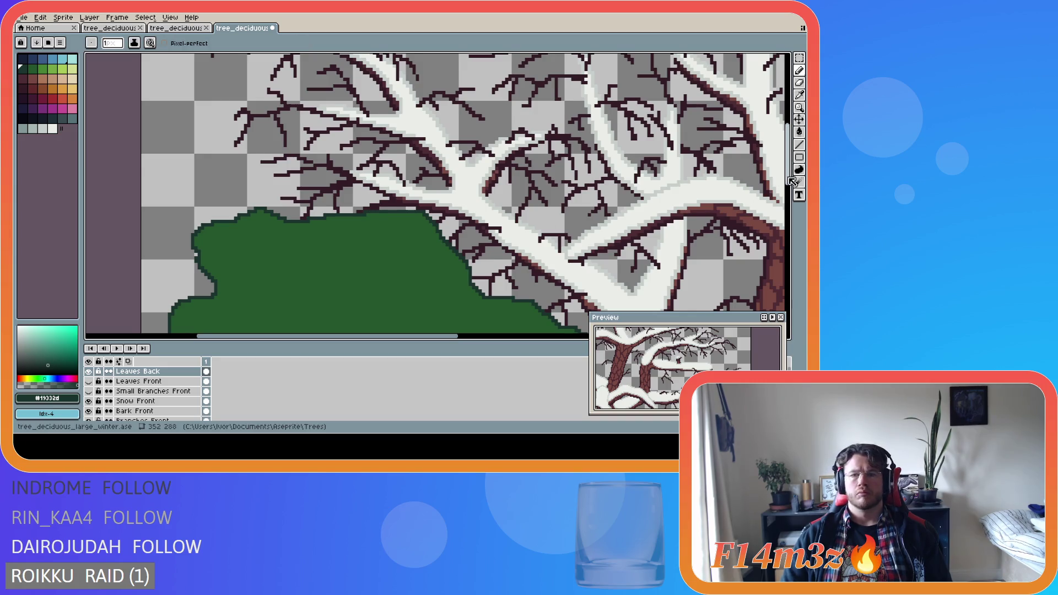
Move the canvas view into position and return to the Pencil for outlining.
{"action": "left_click_drag", "start_coordinate": [792, 185], "coordinate": [792, 168]}
{"action": "scroll", "coordinate": [495, 266], "scroll_direction": "down", "scroll_amount": 1}
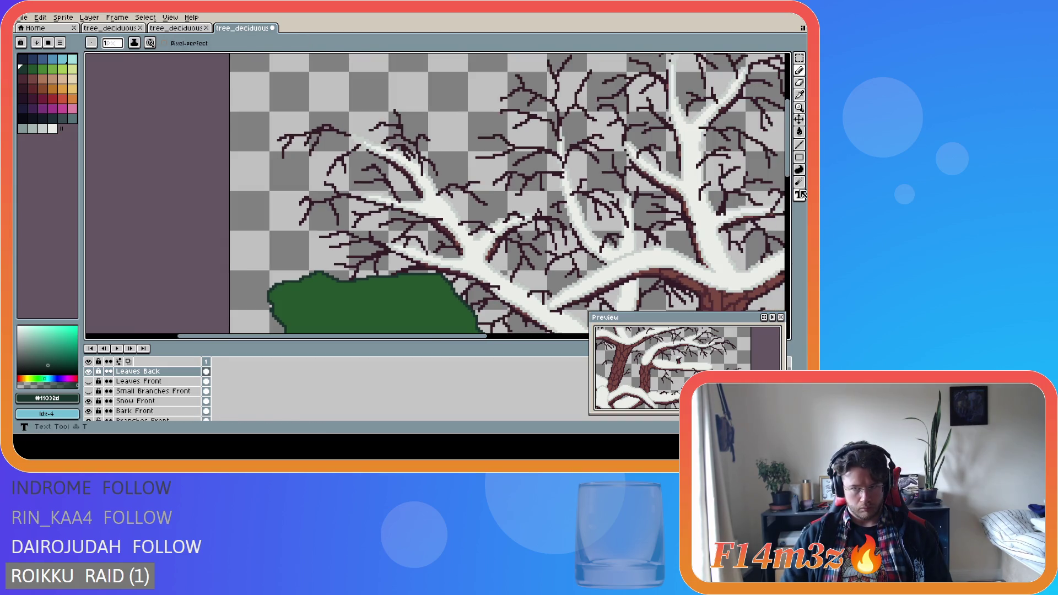
{"action": "scroll", "coordinate": [631, 260], "scroll_direction": "down", "scroll_amount": 3}
{"action": "scroll", "coordinate": [631, 261], "scroll_direction": "down", "scroll_amount": 1}
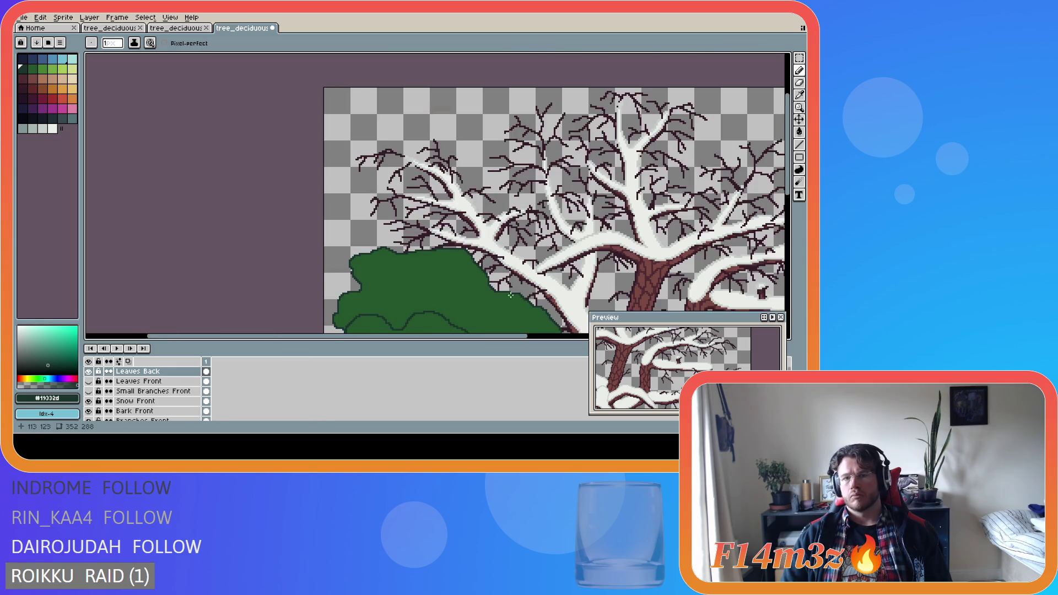
{"action": "scroll", "coordinate": [485, 331], "scroll_direction": "left", "scroll_amount": 2}
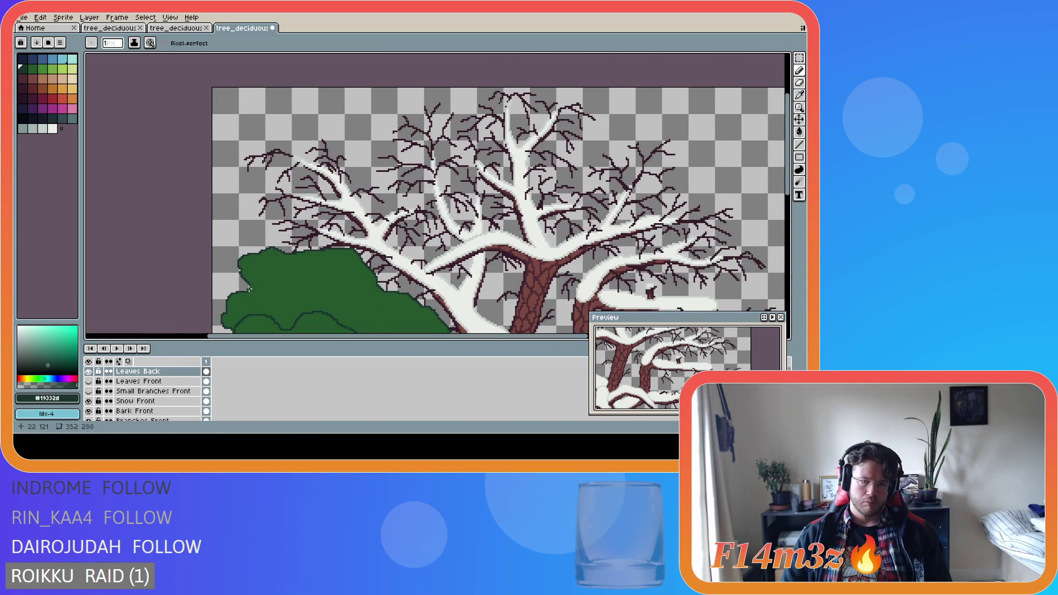
{"action": "scroll", "coordinate": [248, 288], "scroll_direction": "up", "scroll_amount": 3}
{"action": "key", "text": "b"}
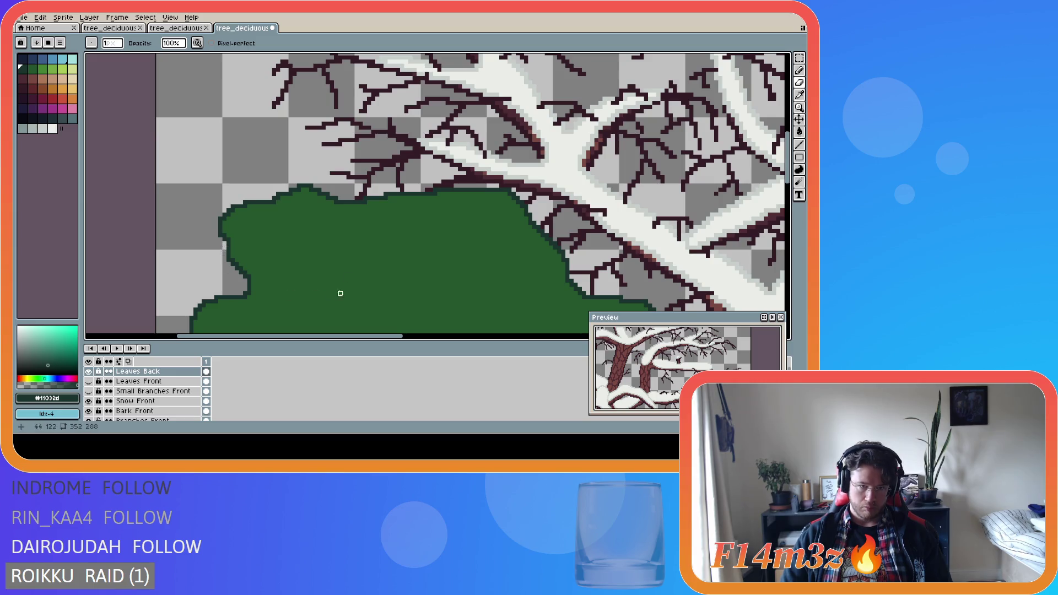
{"action": "key", "text": "b"}
{"action": "scroll", "coordinate": [558, 208], "scroll_direction": "down", "scroll_amount": 1}
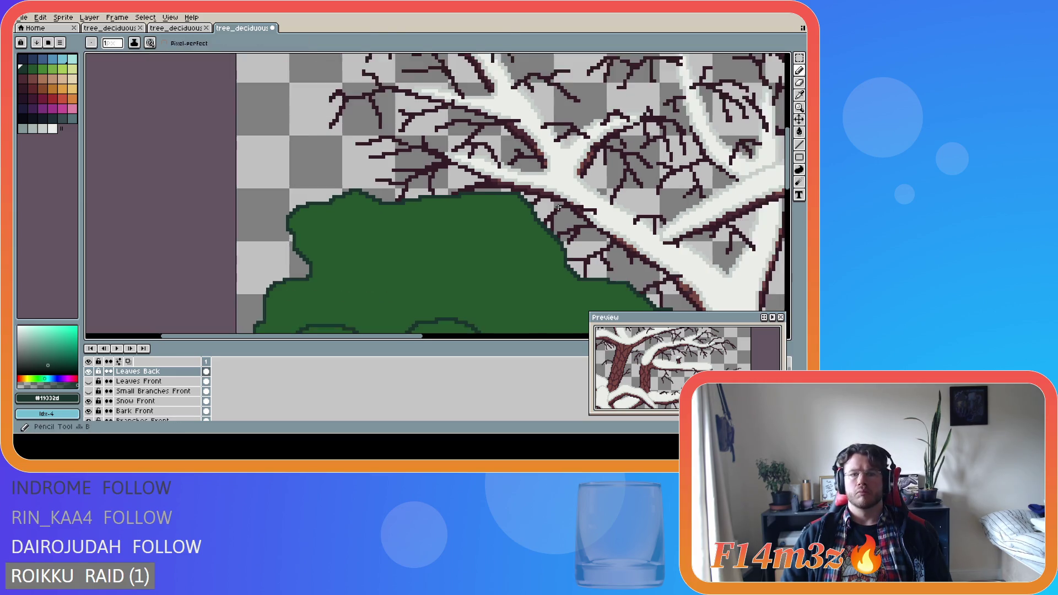
{"action": "scroll", "coordinate": [558, 208], "scroll_direction": "down", "scroll_amount": 1}
{"action": "scroll", "coordinate": [493, 311], "scroll_direction": "down", "scroll_amount": 1}
Start a new dark green leaf outline climbing the far left side toward the top.
{"action": "left_click_drag", "start_coordinate": [472, 334], "coordinate": [564, 334]}
{"action": "left_click_drag", "start_coordinate": [789, 202], "coordinate": [796, 185]}
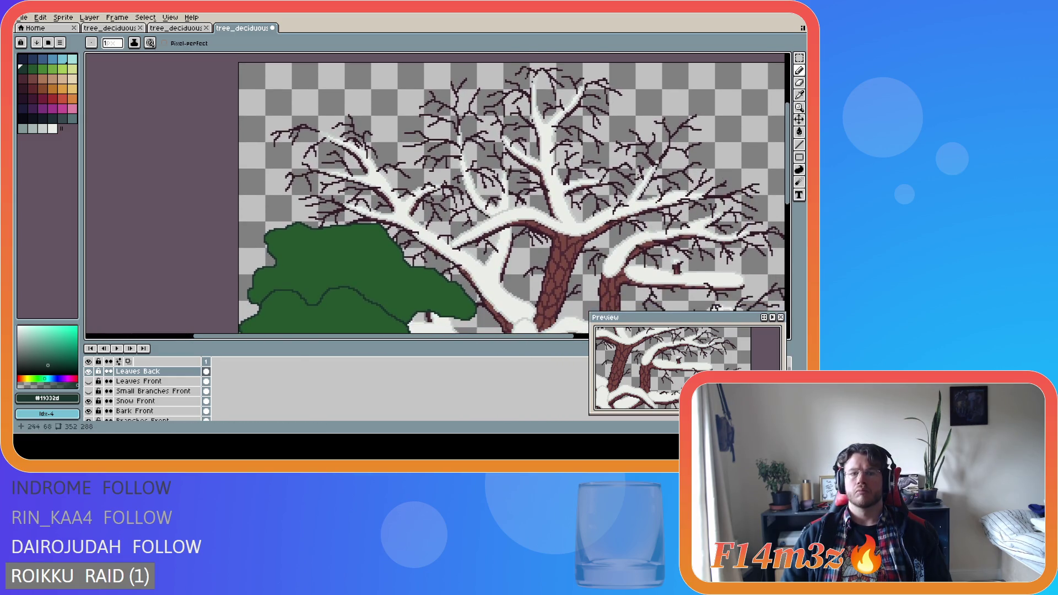
{"action": "scroll", "coordinate": [354, 180], "scroll_direction": "up", "scroll_amount": 1}
{"action": "scroll", "coordinate": [257, 240], "scroll_direction": "up", "scroll_amount": 1}
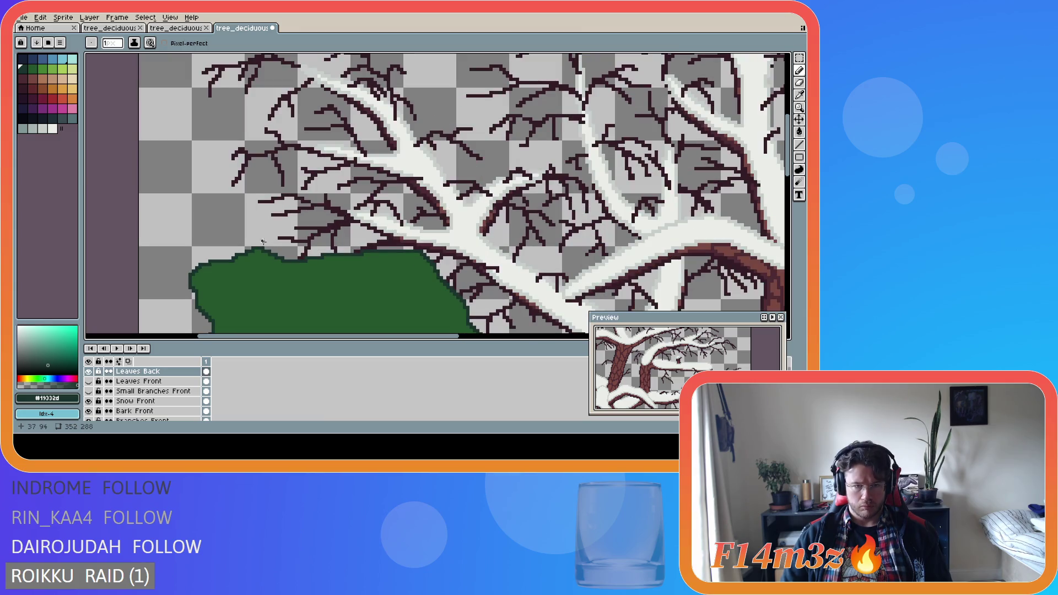
{"action": "scroll", "coordinate": [585, 196], "scroll_direction": "down", "scroll_amount": 1}
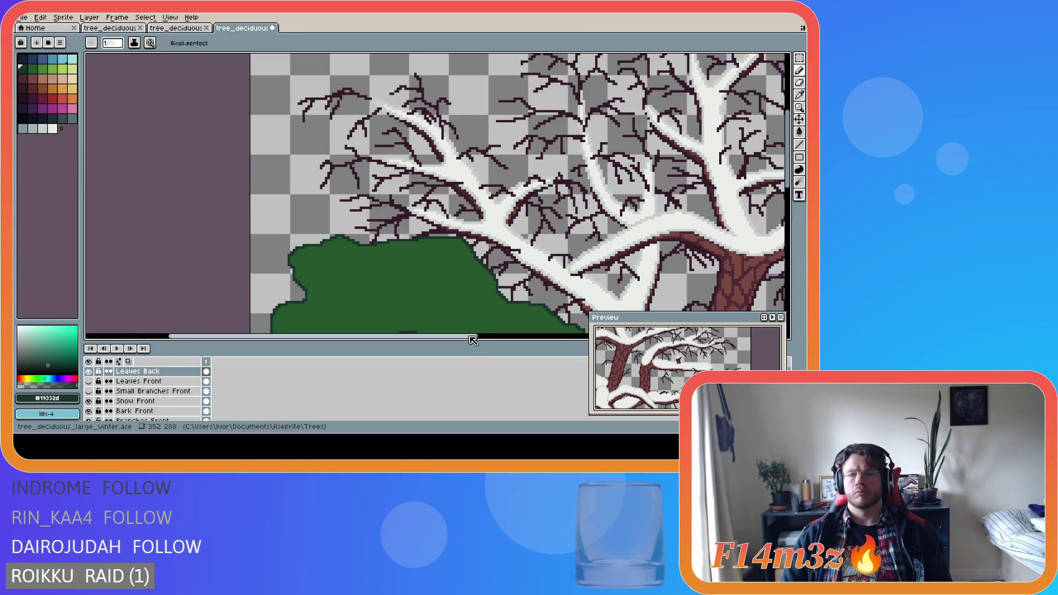
{"action": "left_click_drag", "start_coordinate": [496, 336], "coordinate": [512, 339]}
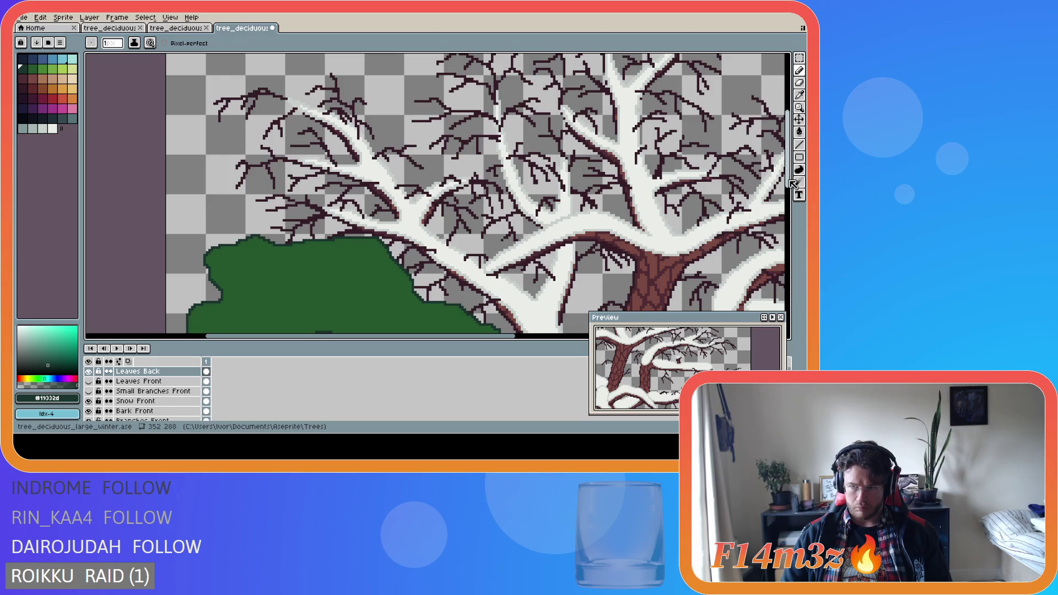
{"action": "left_click_drag", "start_coordinate": [788, 186], "coordinate": [788, 180]}
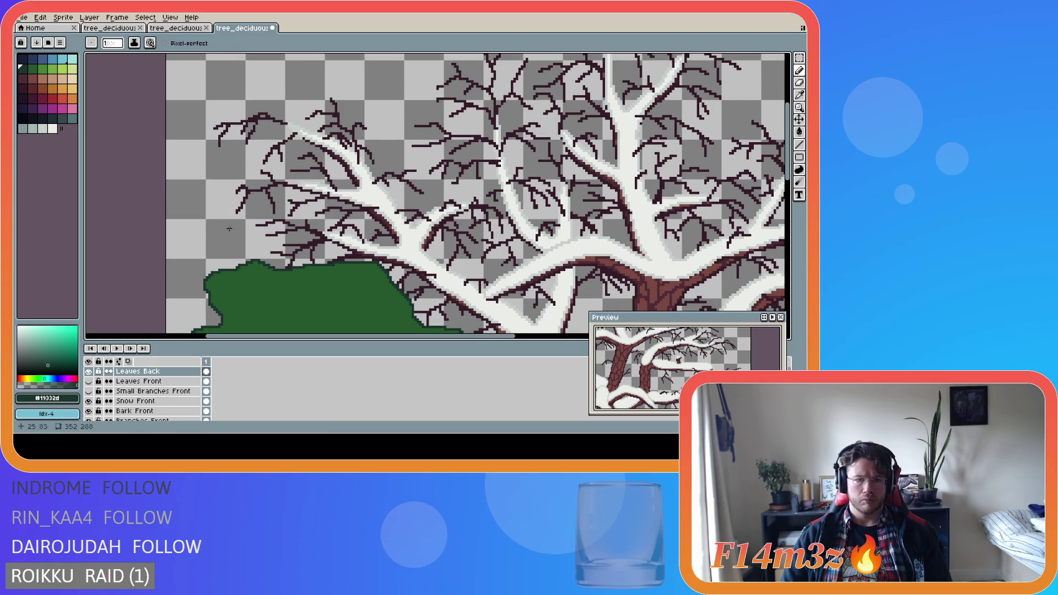
{"action": "scroll", "coordinate": [260, 258], "scroll_direction": "up", "scroll_amount": 1}
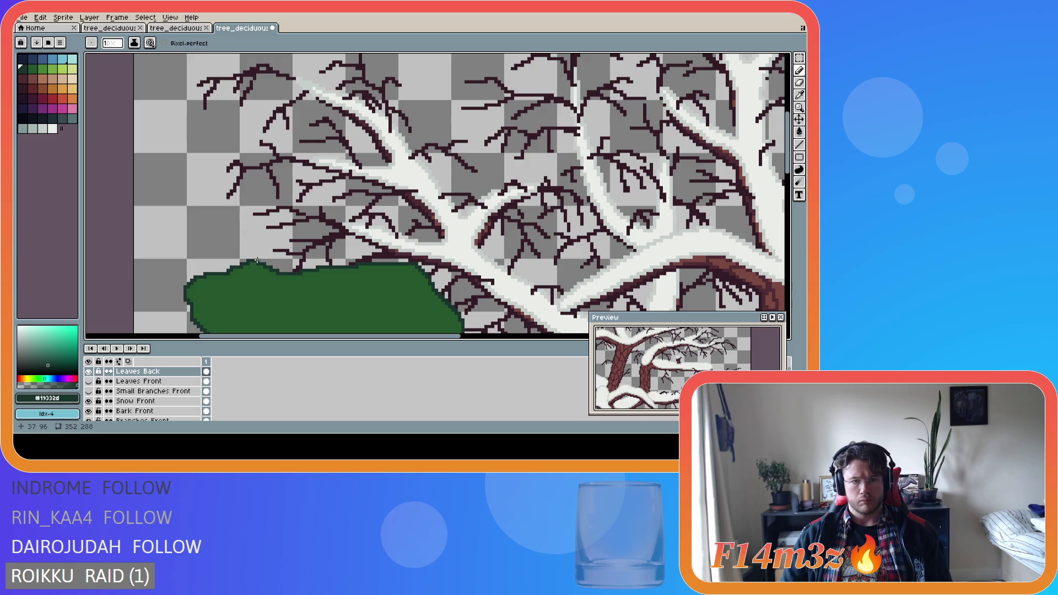
{"action": "left_click", "coordinate": [262, 263]}
{"action": "mouse_move", "coordinate": [259, 250]}
{"action": "left_mouse_down"}
{"action": "mouse_move", "coordinate": [264, 262]}
{"action": "mouse_move", "coordinate": [207, 200]}
{"action": "mouse_move", "coordinate": [217, 153]}
{"action": "mouse_move", "coordinate": [240, 132]}
{"action": "mouse_move", "coordinate": [224, 118]}
{"action": "mouse_move", "coordinate": [185, 117]}
{"action": "mouse_move", "coordinate": [182, 88]}
{"action": "mouse_move", "coordinate": [215, 60]}
{"action": "left_mouse_up"}
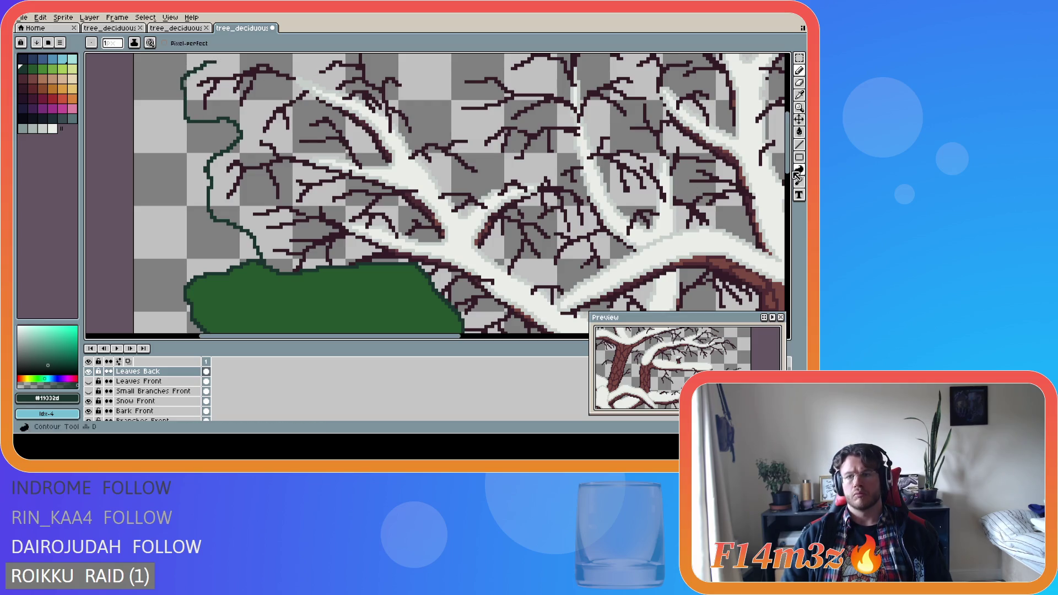
Run the dark green outline across the top and down the right, erasing stray outline pixels.
{"action": "scroll", "coordinate": [405, 125], "scroll_direction": "up", "scroll_amount": 3}
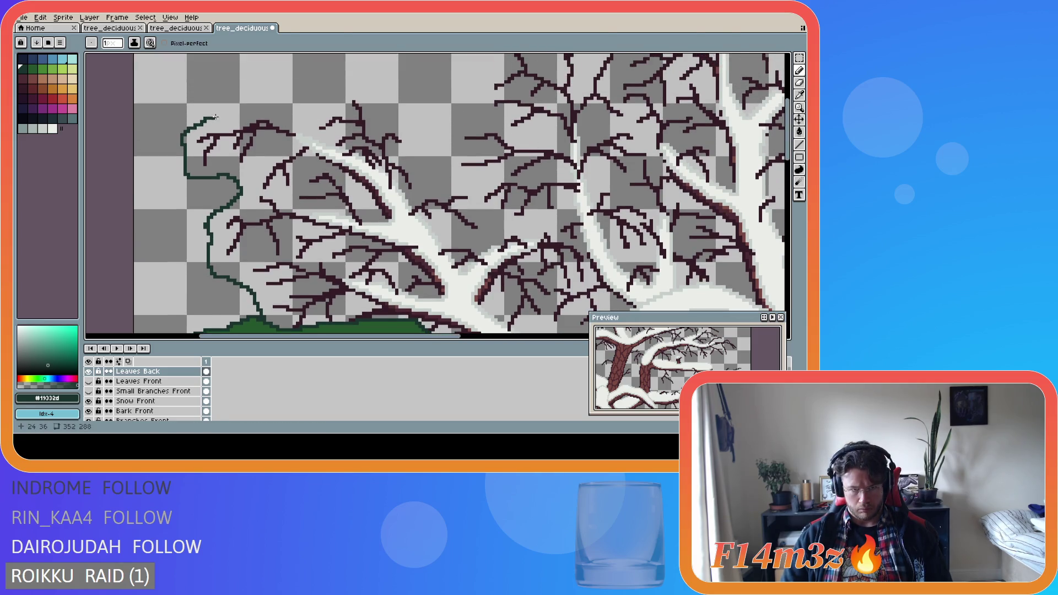
{"action": "mouse_move", "coordinate": [215, 117]}
{"action": "left_mouse_down"}
{"action": "mouse_move", "coordinate": [246, 98]}
{"action": "mouse_move", "coordinate": [306, 109]}
{"action": "mouse_move", "coordinate": [369, 89]}
{"action": "mouse_move", "coordinate": [412, 125]}
{"action": "mouse_move", "coordinate": [421, 170]}
{"action": "mouse_move", "coordinate": [471, 187]}
{"action": "mouse_move", "coordinate": [493, 224]}
{"action": "left_mouse_up"}
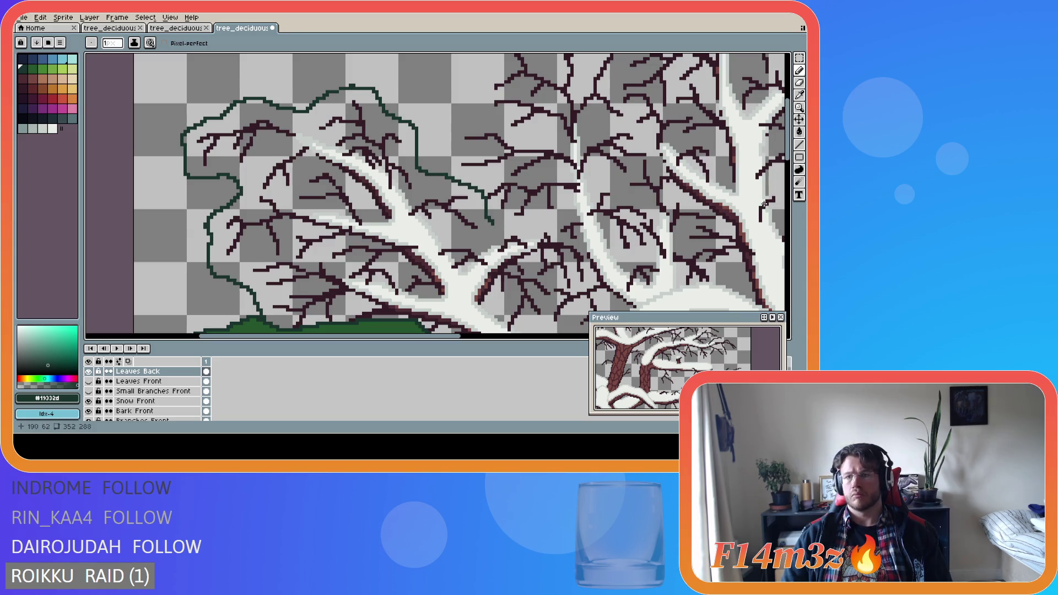
{"action": "scroll", "coordinate": [440, 325], "scroll_direction": "down", "scroll_amount": 3}
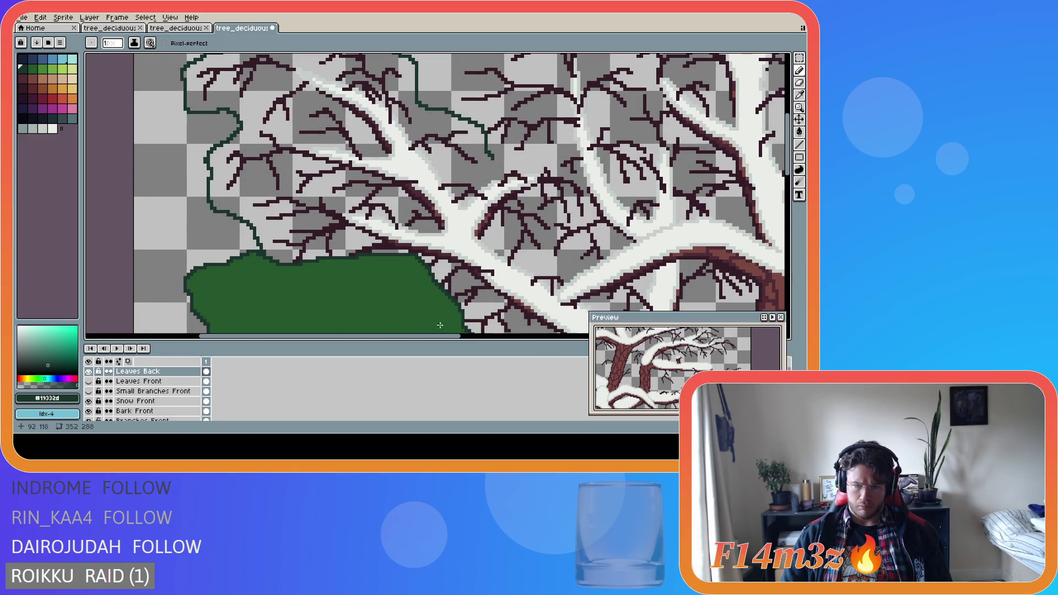
{"action": "scroll", "coordinate": [463, 320], "scroll_direction": "right", "scroll_amount": 4}
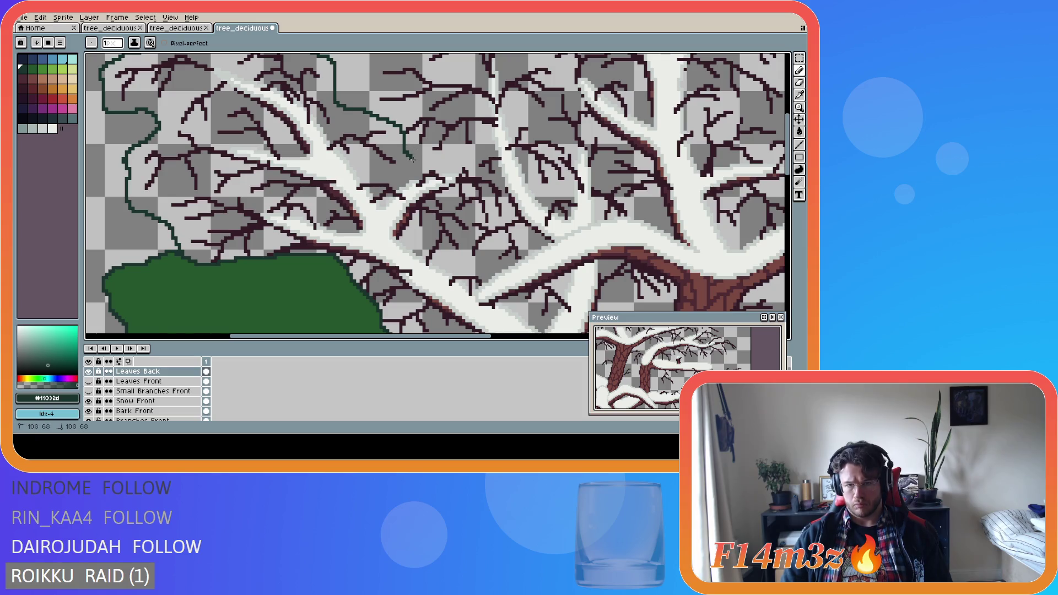
{"action": "mouse_move", "coordinate": [413, 159]}
{"action": "left_mouse_down"}
{"action": "mouse_move", "coordinate": [489, 158]}
{"action": "mouse_move", "coordinate": [516, 190]}
{"action": "mouse_move", "coordinate": [513, 212]}
{"action": "mouse_move", "coordinate": [463, 265]}
{"action": "mouse_move", "coordinate": [495, 274]}
{"action": "left_mouse_up"}
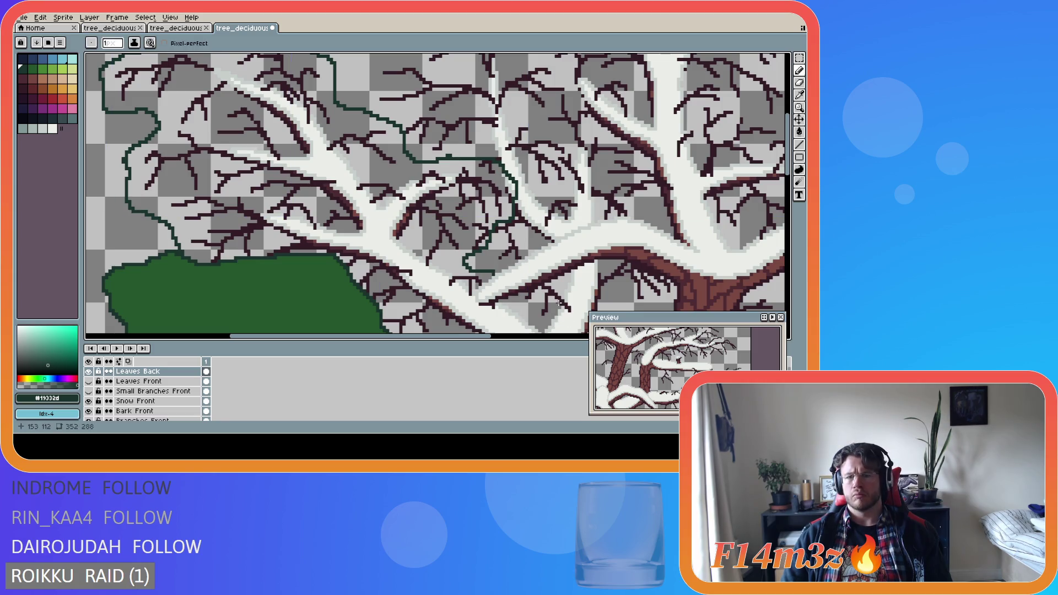
{"action": "key", "text": "ctrl+z"}
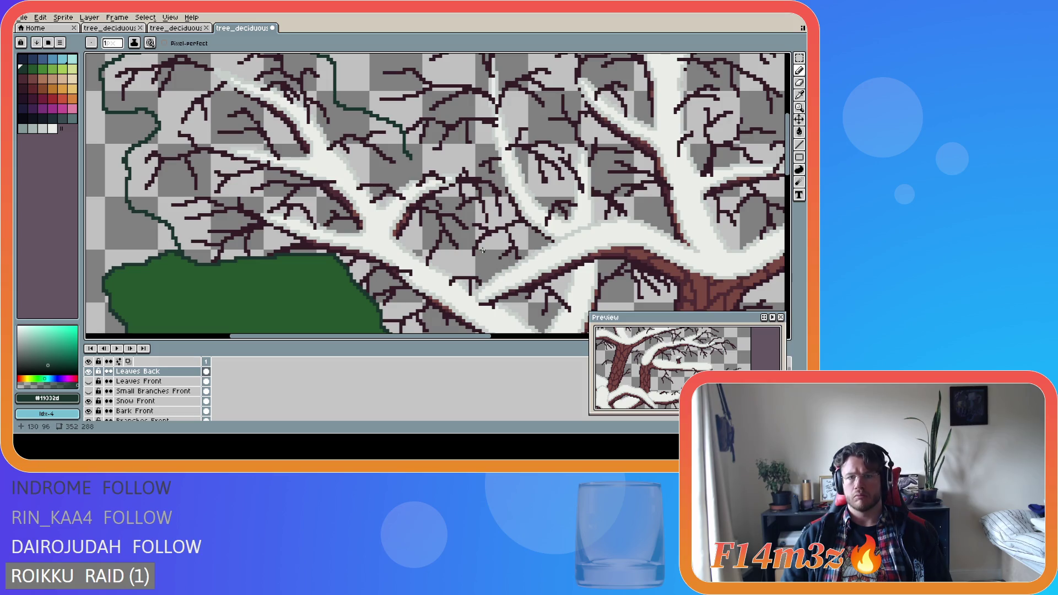
{"action": "key", "text": "ctrl+y"}
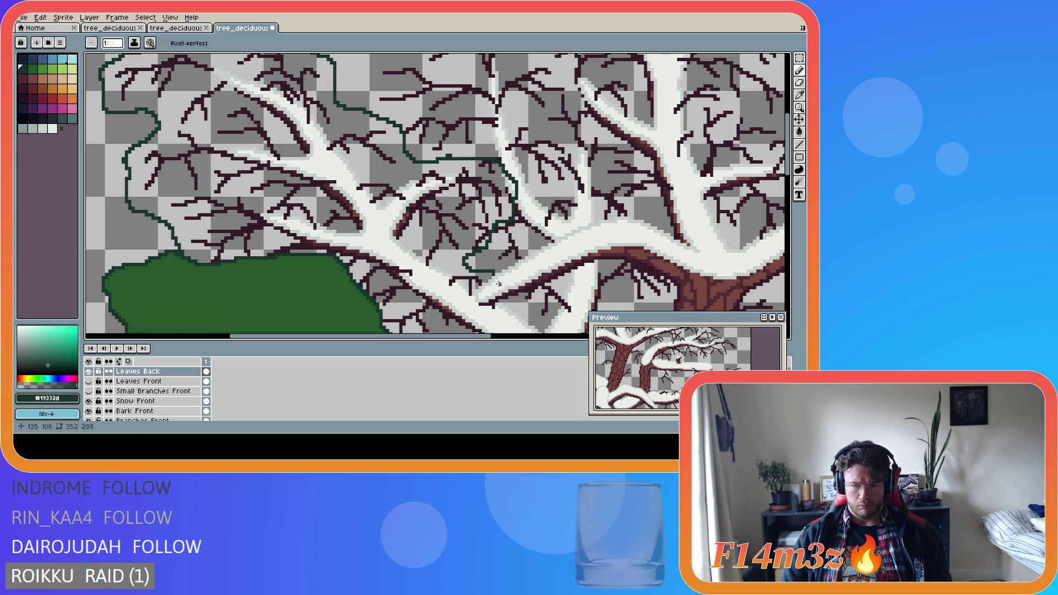
{"action": "key", "text": "e"}
{"action": "left_click_drag", "start_coordinate": [495, 274], "coordinate": [488, 267]}
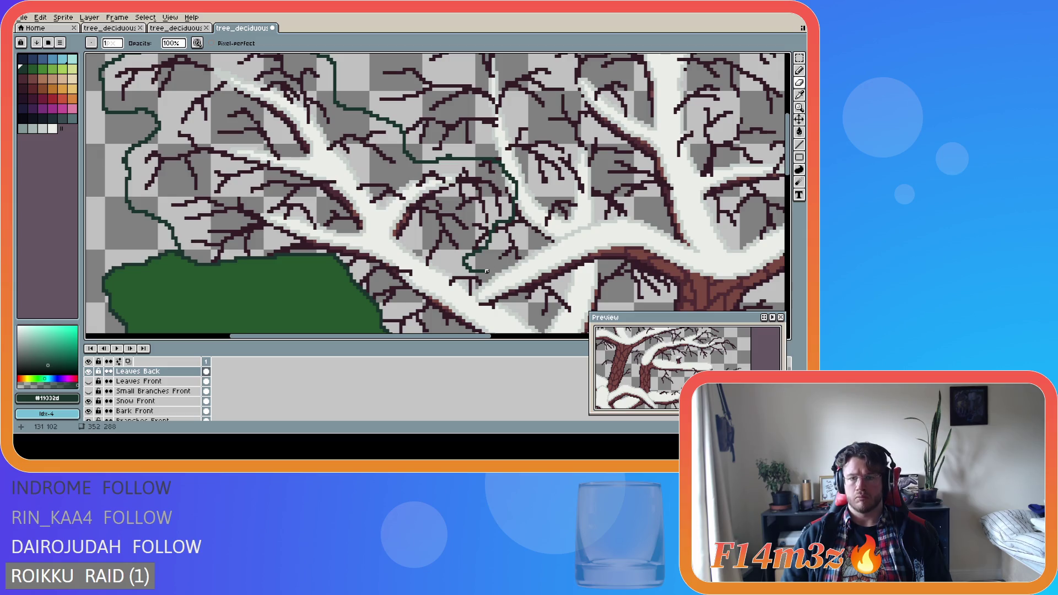
After an undone trial stroke, draw the dark green outline down past the snowy central branch.
{"action": "key", "text": "b"}
{"action": "scroll", "coordinate": [742, 193], "scroll_direction": "down", "scroll_amount": 3}
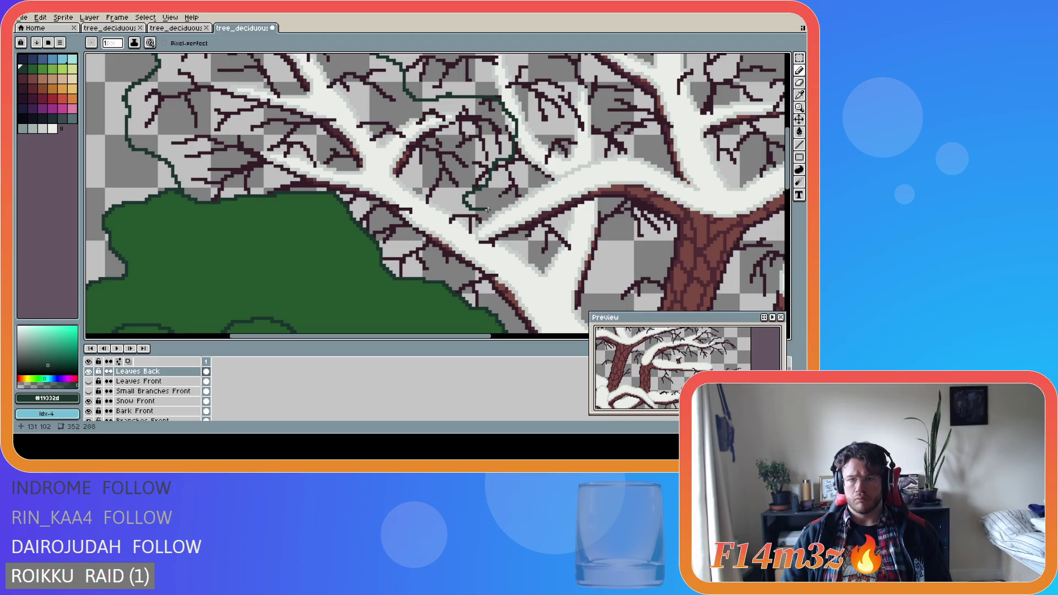
{"action": "left_click_drag", "start_coordinate": [487, 209], "coordinate": [508, 231]}
{"action": "key", "text": "ctrl+z"}
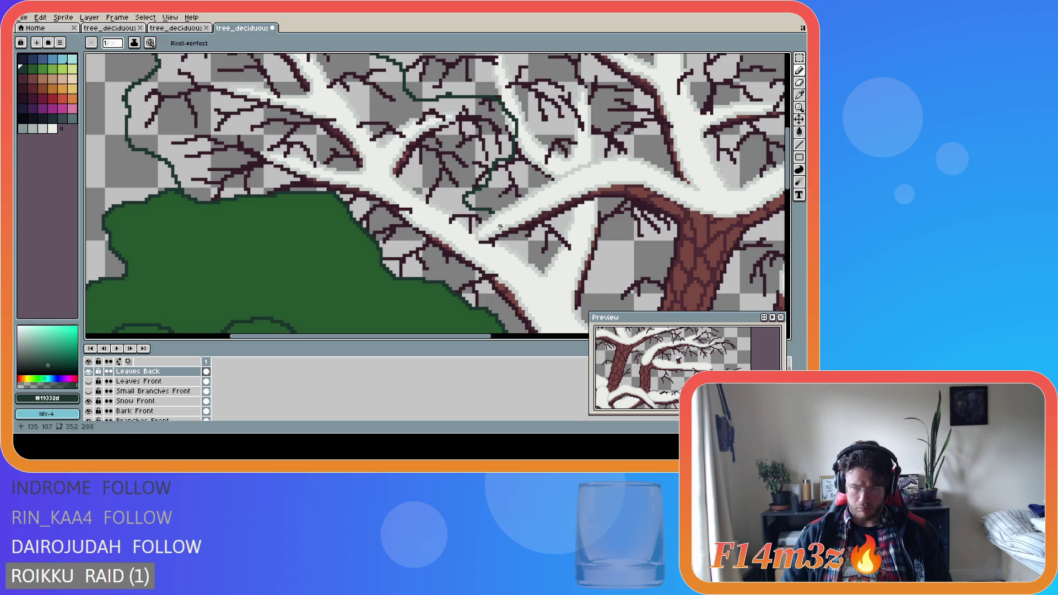
{"action": "left_click", "coordinate": [487, 209]}
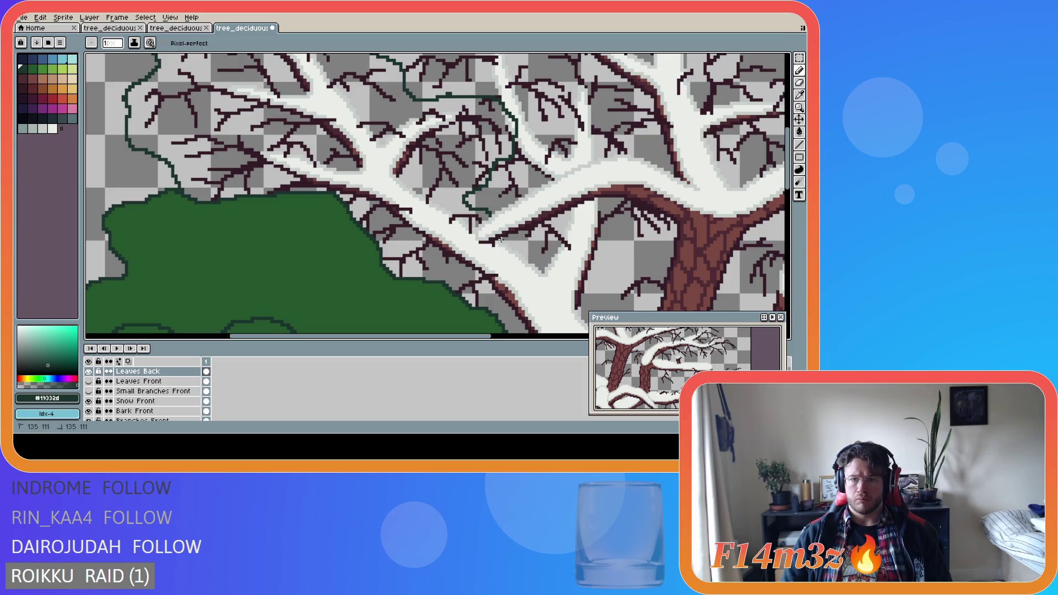
{"action": "mouse_move", "coordinate": [501, 239]}
{"action": "left_mouse_down"}
{"action": "mouse_move", "coordinate": [510, 279]}
{"action": "mouse_move", "coordinate": [494, 306]}
{"action": "left_mouse_up"}
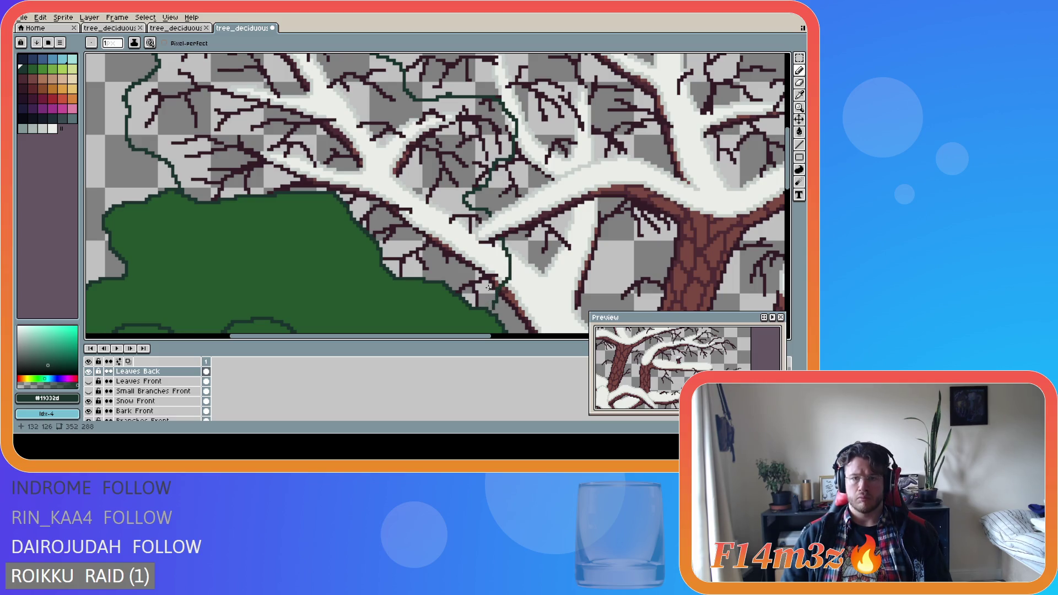
{"action": "scroll", "coordinate": [489, 263], "scroll_direction": "up", "scroll_amount": 1}
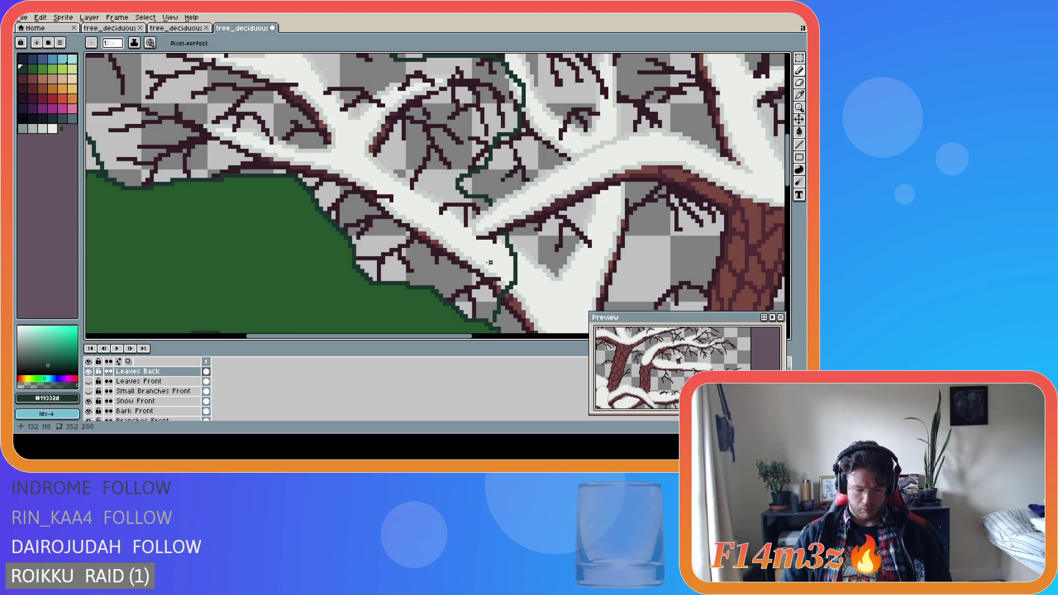
With palette index 7, draw an outline left along the branch edge up toward the twig.
{"action": "left_click", "coordinate": [508, 245], "text": "alt"}
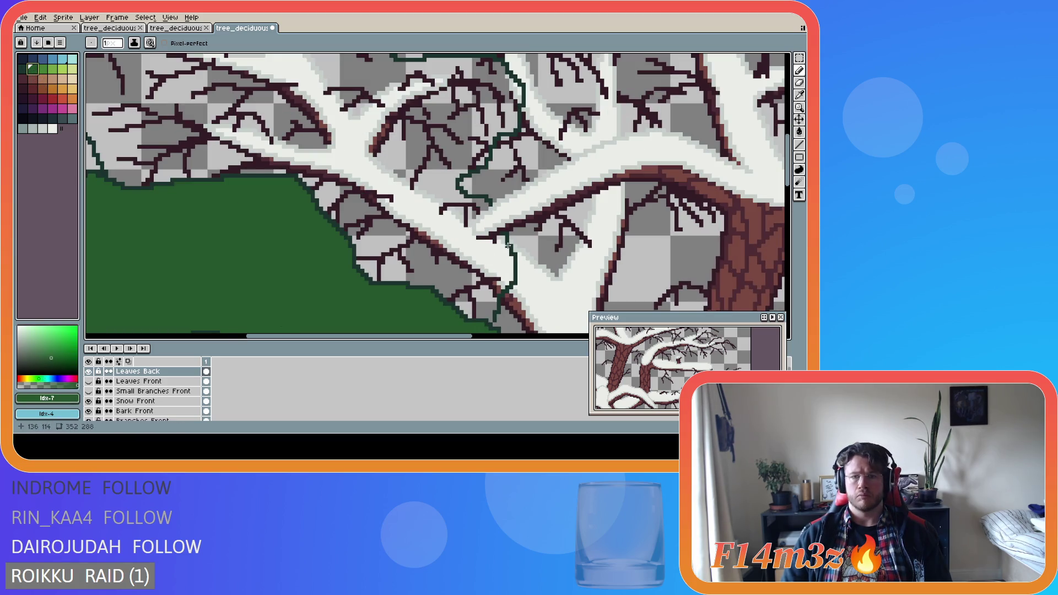
{"action": "scroll", "coordinate": [499, 241], "scroll_direction": "up", "scroll_amount": 3}
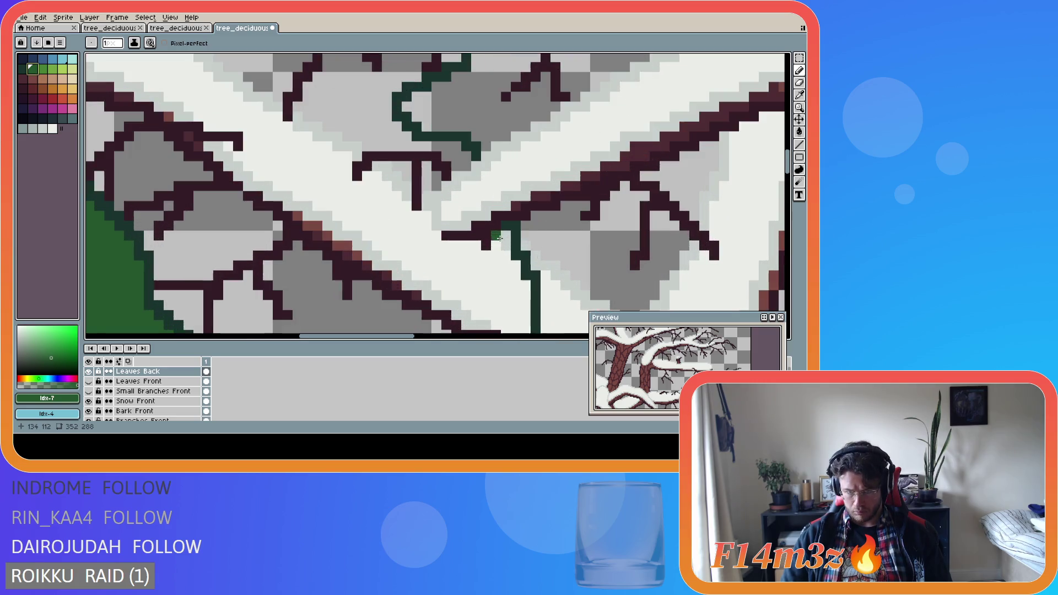
{"action": "left_click", "coordinate": [496, 254]}
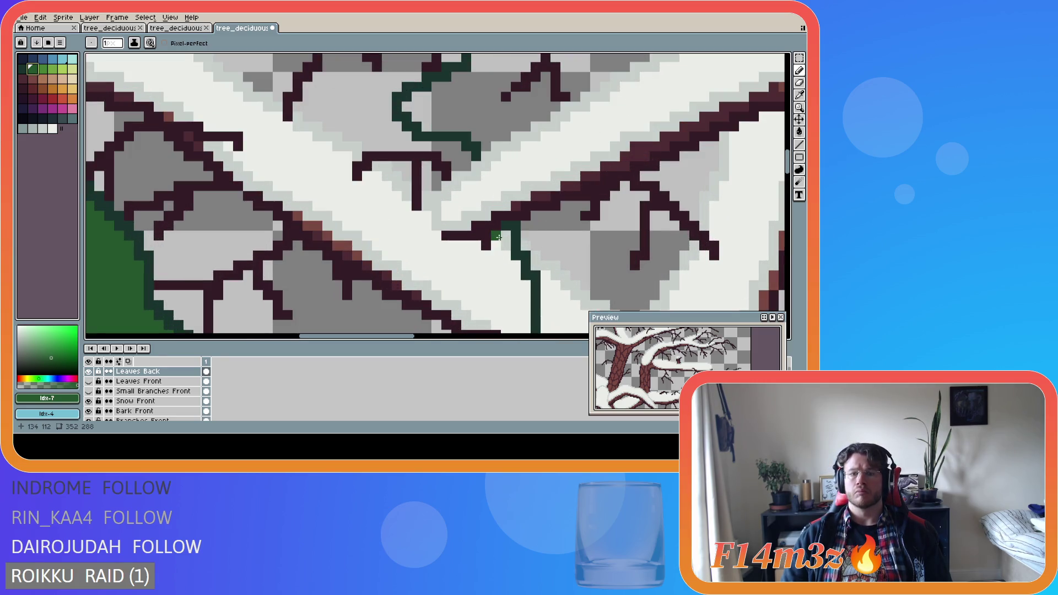
{"action": "left_click", "coordinate": [499, 238]}
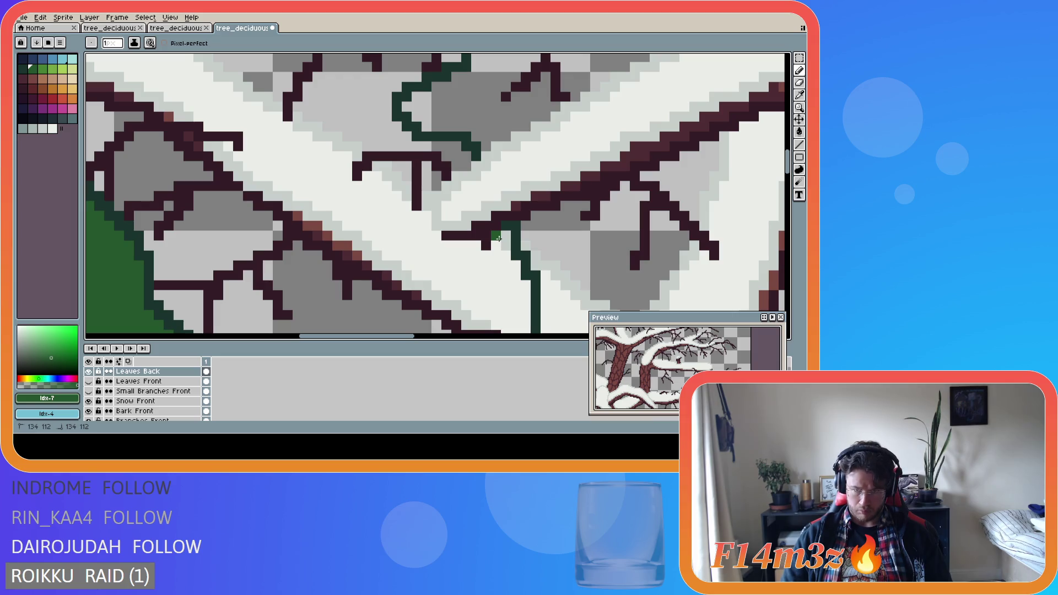
{"action": "mouse_move", "coordinate": [490, 238]}
{"action": "left_mouse_down"}
{"action": "mouse_move", "coordinate": [436, 240]}
{"action": "mouse_move", "coordinate": [418, 193]}
{"action": "mouse_move", "coordinate": [427, 186]}
{"action": "left_mouse_up"}
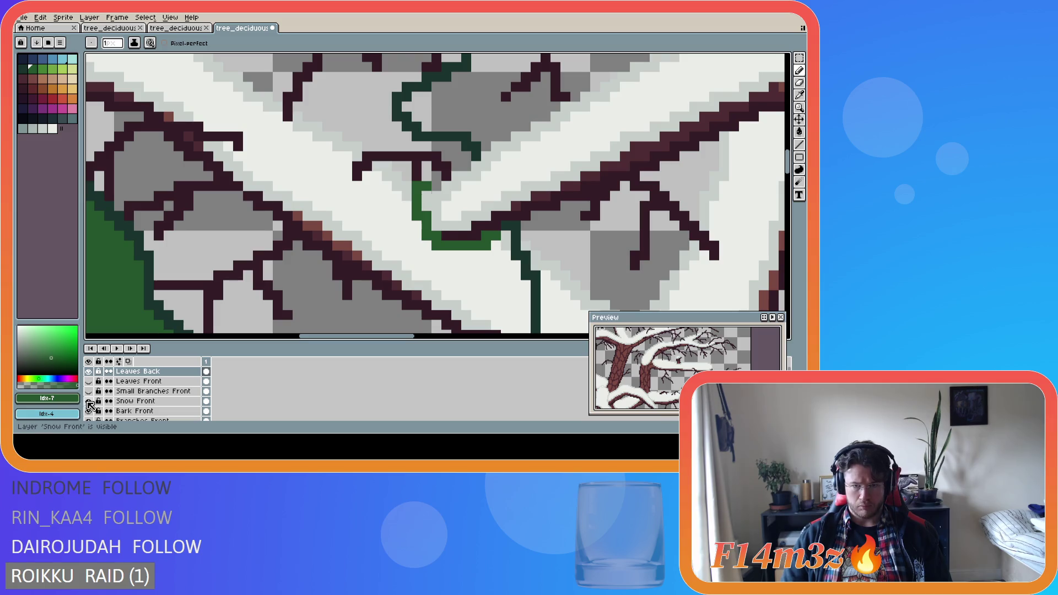
Hide the Snow Front and Snow layers, then redraw the outline along the bare branch and upward.
{"action": "left_click", "coordinate": [89, 402]}
{"action": "key", "text": "ctrl+z"}
{"action": "key", "text": "ctrl+z"}
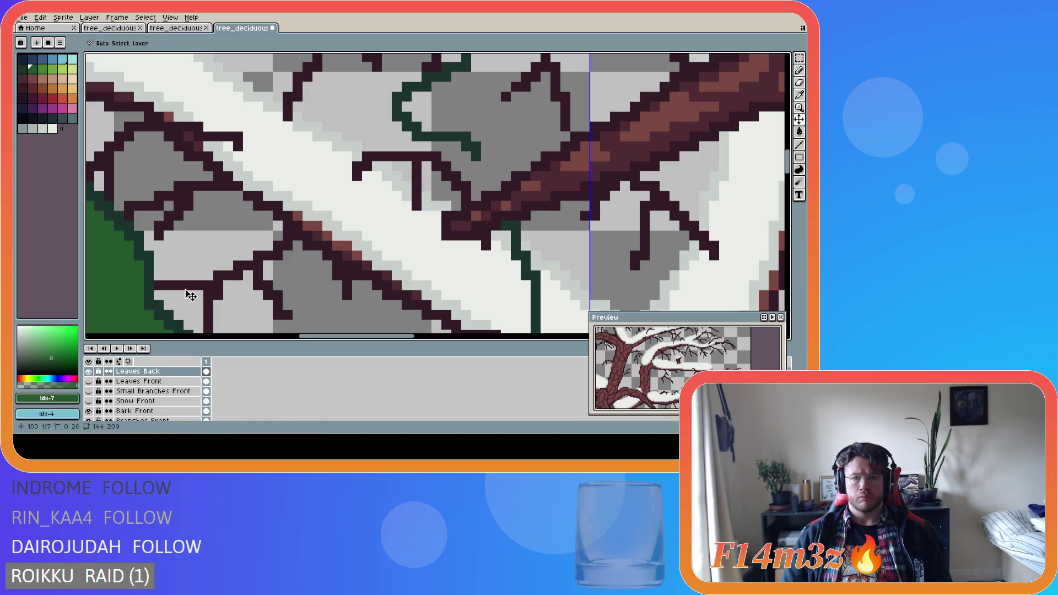
{"action": "scroll", "coordinate": [128, 399], "scroll_direction": "down", "scroll_amount": 1}
{"action": "scroll", "coordinate": [128, 399], "scroll_direction": "down", "scroll_amount": 2}
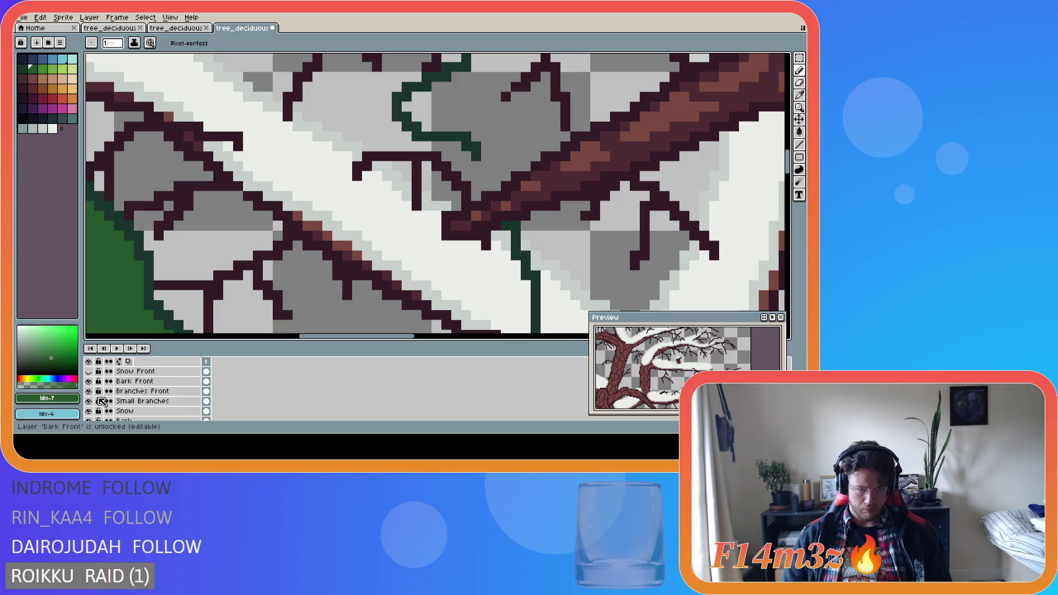
{"action": "left_click", "coordinate": [89, 411]}
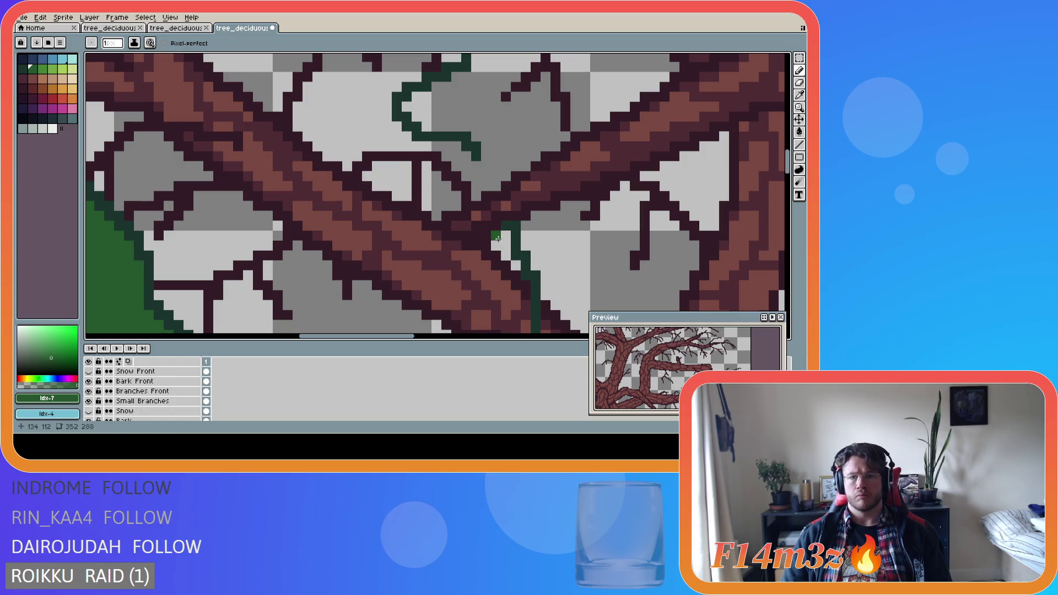
{"action": "left_click", "coordinate": [499, 238], "text": "shift"}
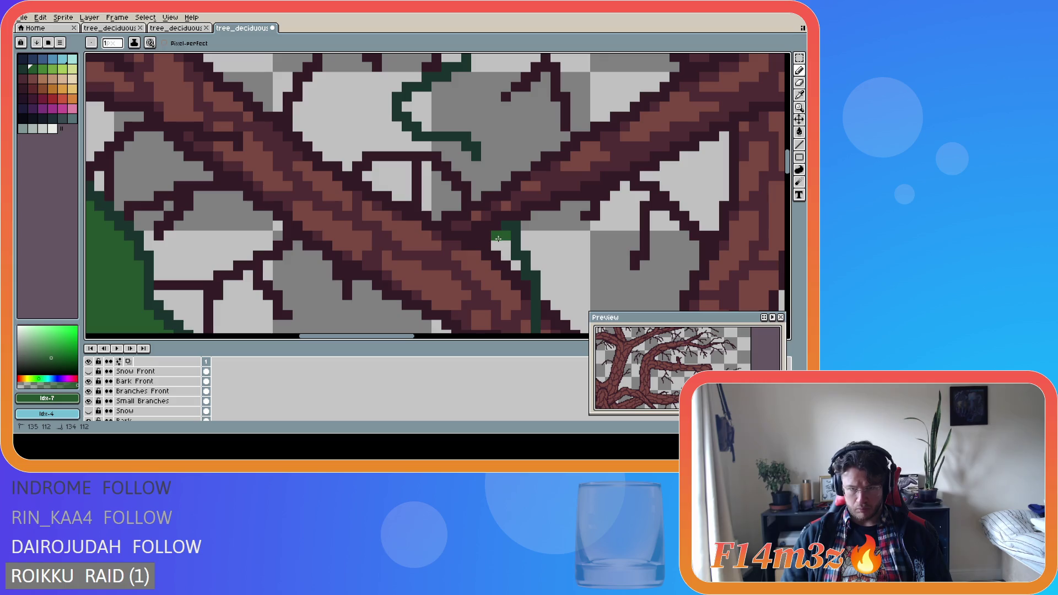
{"action": "mouse_move", "coordinate": [486, 239]}
{"action": "left_mouse_down"}
{"action": "mouse_move", "coordinate": [441, 244]}
{"action": "mouse_move", "coordinate": [436, 234]}
{"action": "mouse_move", "coordinate": [437, 203]}
{"action": "mouse_move", "coordinate": [476, 195]}
{"action": "left_mouse_up"}
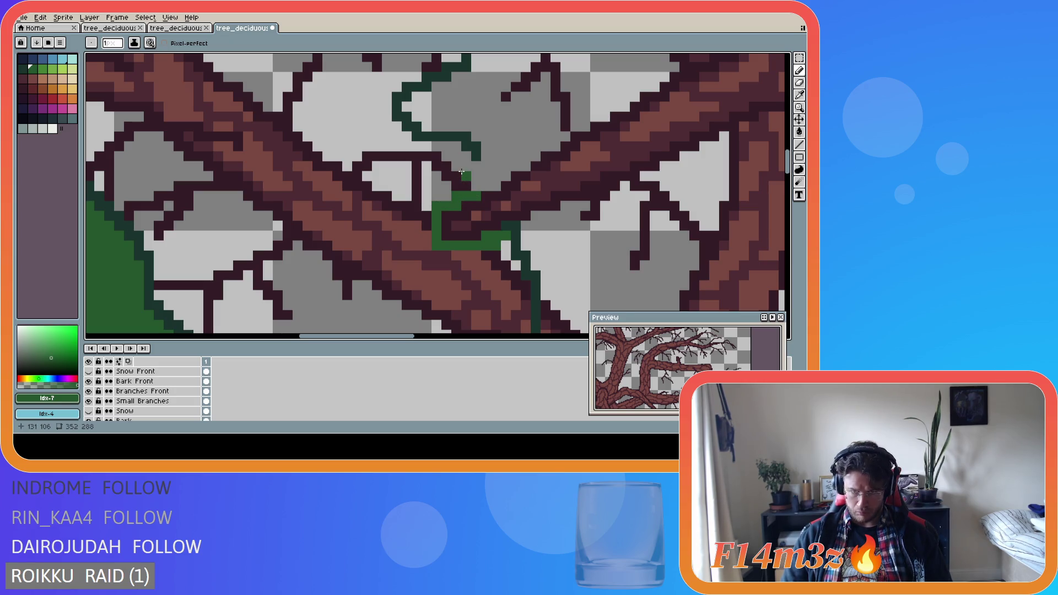
Close the clump with a diagonal dark green segment and bucket-fill it with the leaf green.
{"action": "left_click", "coordinate": [467, 155], "text": "alt"}
{"action": "left_click_drag", "start_coordinate": [473, 155], "coordinate": [493, 184]}
{"action": "left_click", "coordinate": [470, 198], "text": "alt"}
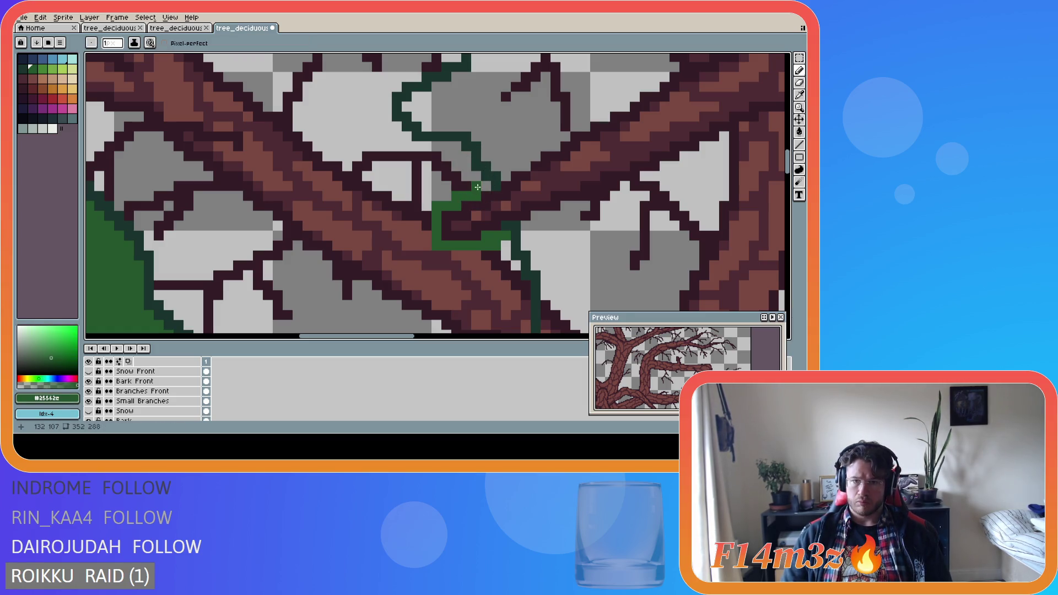
{"action": "left_click", "coordinate": [484, 186]}
{"action": "key", "text": "g"}
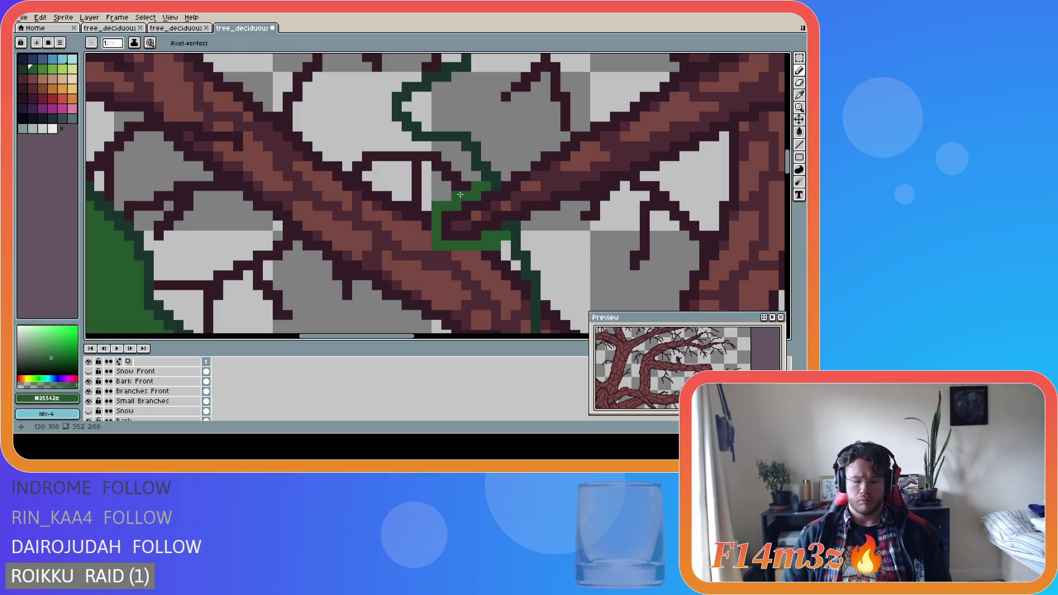
{"action": "left_click", "coordinate": [410, 186]}
{"action": "scroll", "coordinate": [411, 186], "scroll_direction": "down", "scroll_amount": 5}
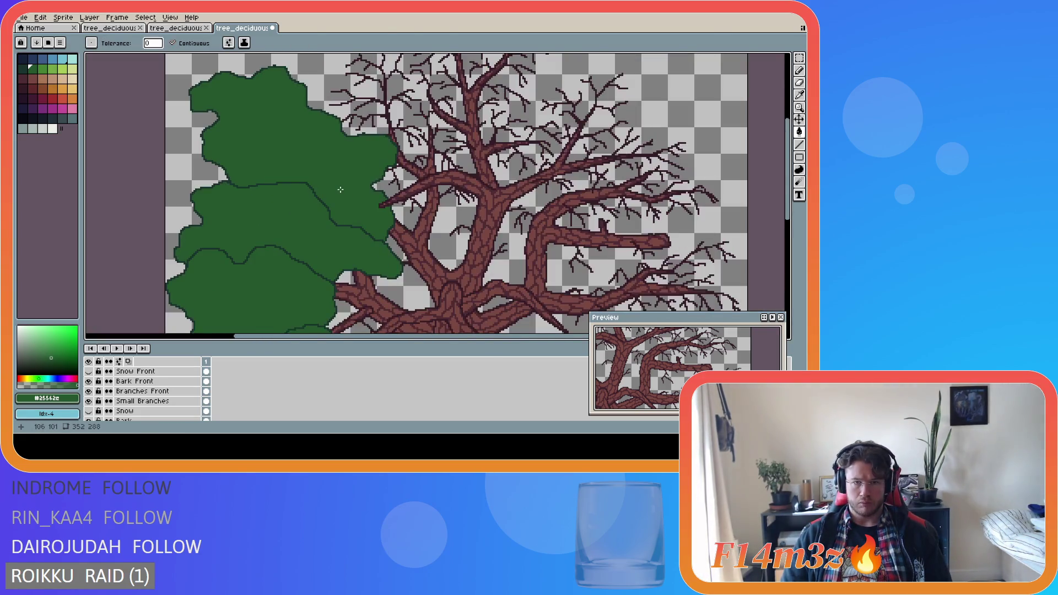
Make Leaves Front visible again and move Leaves Back below it in the layer stack.
{"action": "scroll", "coordinate": [341, 190], "scroll_direction": "down", "scroll_amount": 1}
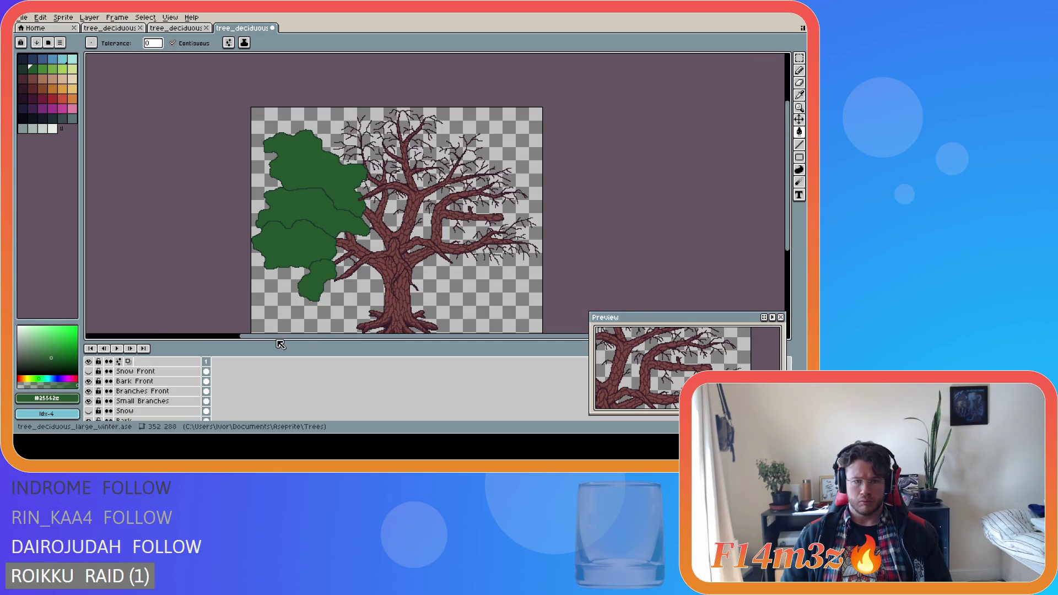
{"action": "scroll", "coordinate": [97, 379], "scroll_direction": "up", "scroll_amount": 3}
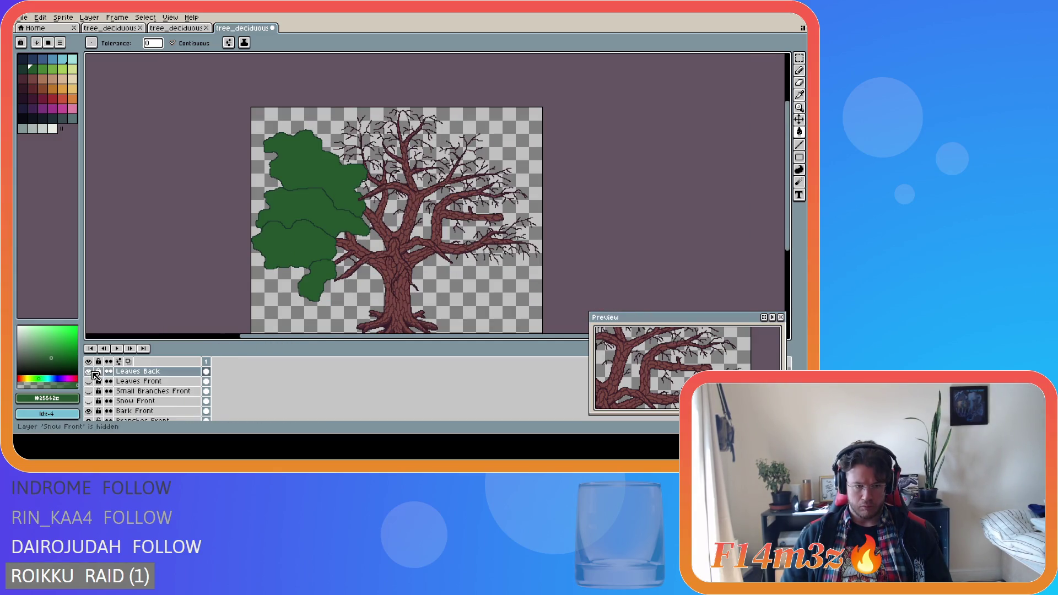
{"action": "left_click", "coordinate": [89, 381]}
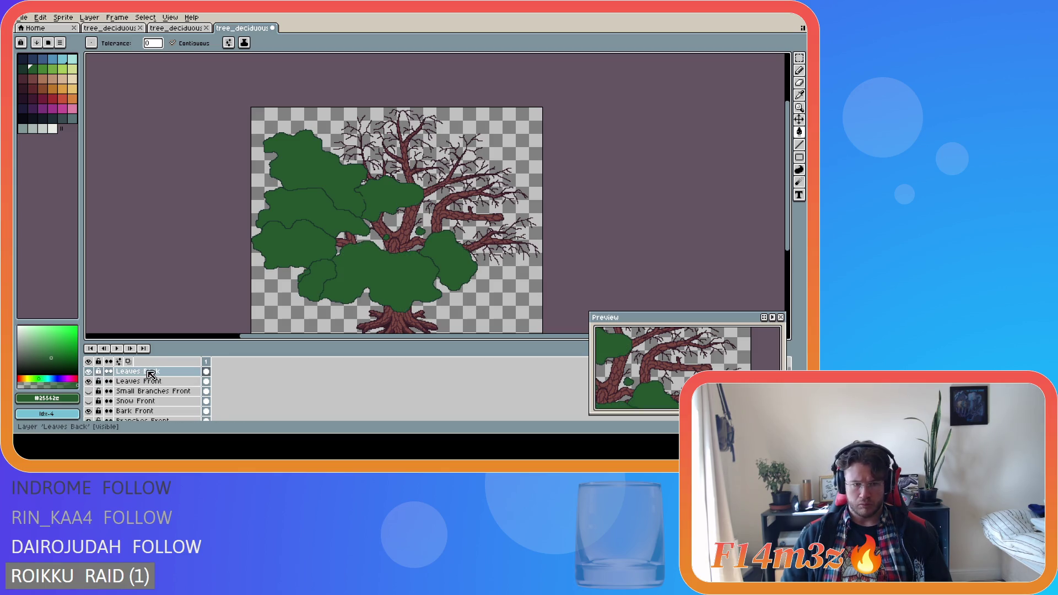
{"action": "left_click_drag", "start_coordinate": [138, 372], "coordinate": [155, 387]}
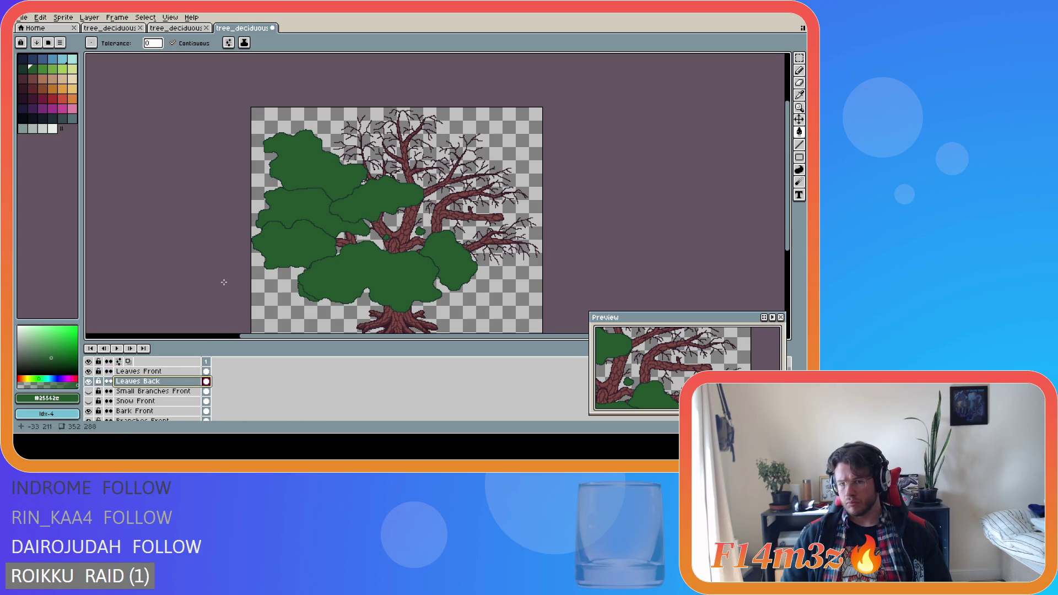
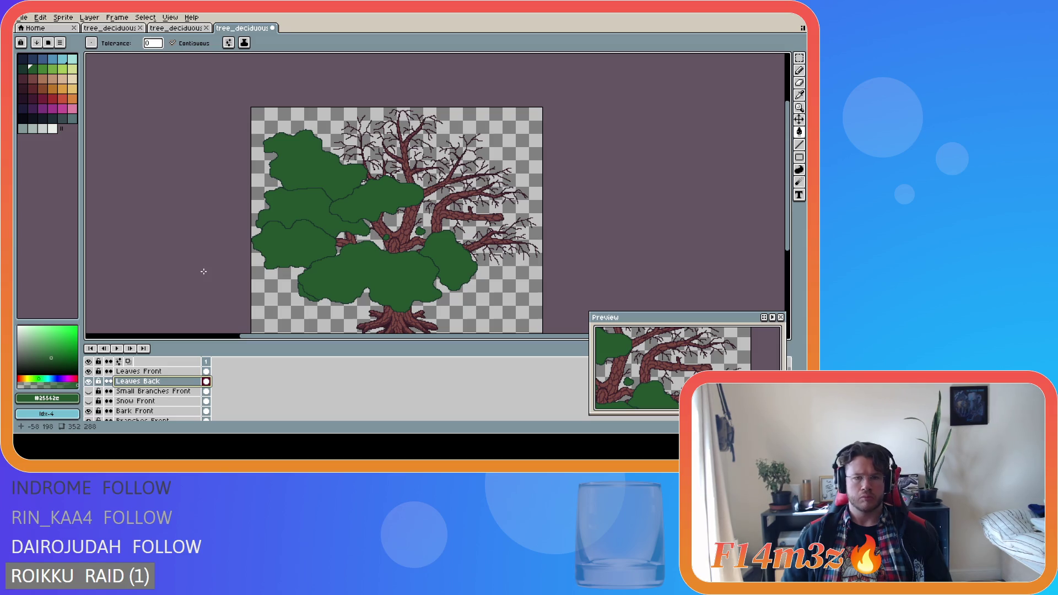
Hide the Leaves Front layer, keep Leaves Back visible, and zoom in on the canopy.
{"action": "left_click", "coordinate": [89, 372]}
{"action": "left_click", "coordinate": [89, 381]}
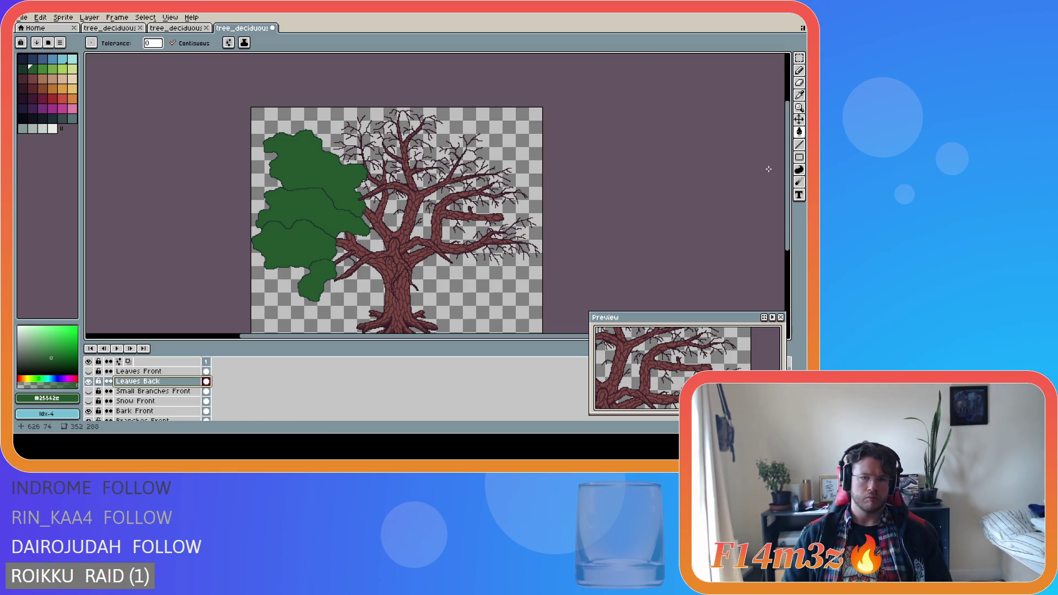
{"action": "left_click_drag", "start_coordinate": [789, 185], "coordinate": [790, 172]}
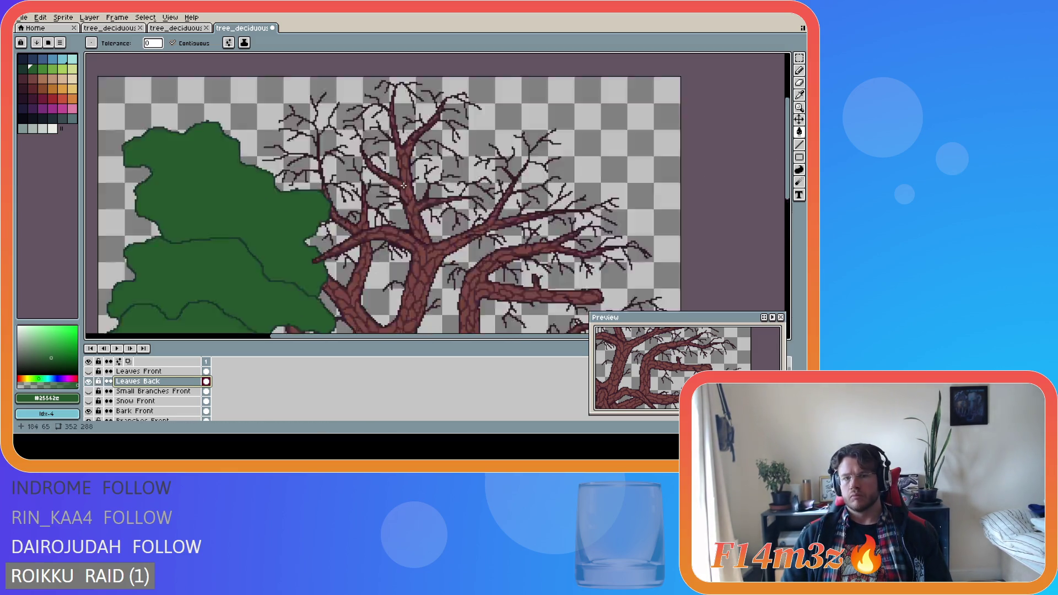
{"action": "scroll", "coordinate": [429, 184], "scroll_direction": "up", "scroll_amount": 2}
{"action": "scroll", "coordinate": [634, 185], "scroll_direction": "up", "scroll_amount": 1}
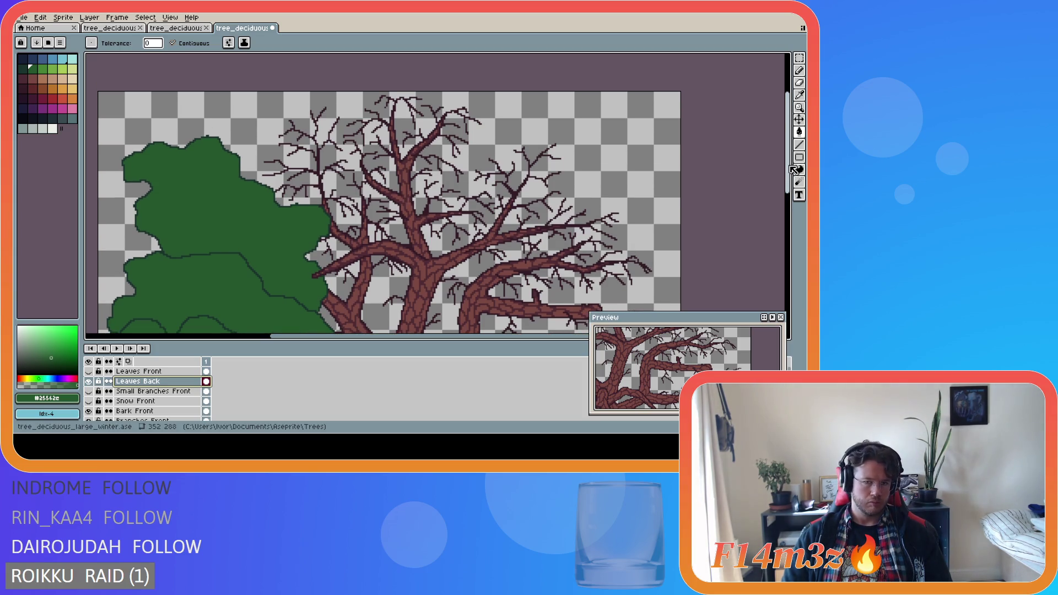
With the Pencil, sample the dark outline green #19332d from the canopy.
{"action": "key", "text": "b"}
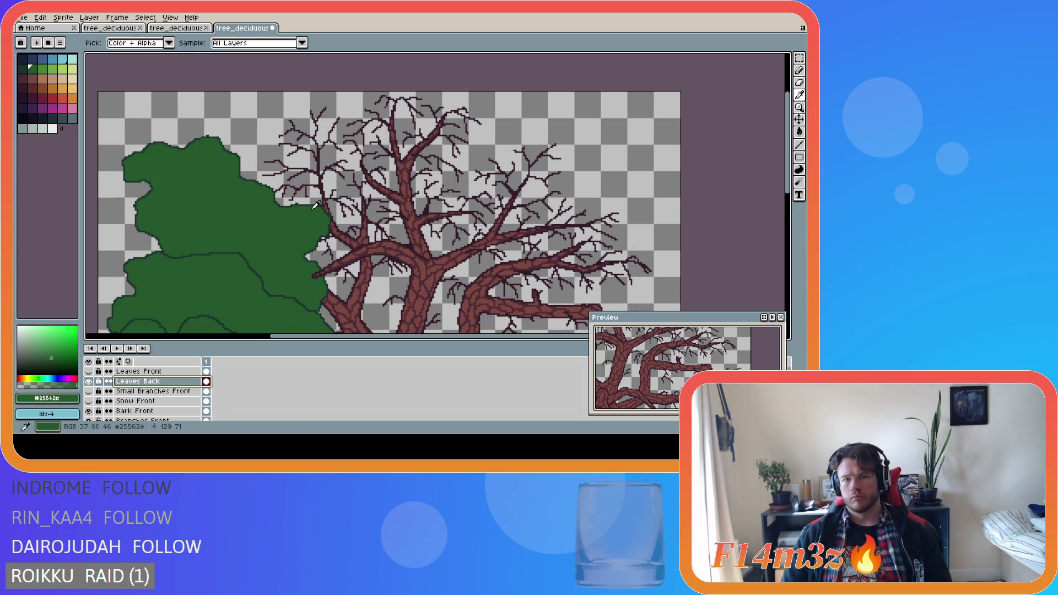
{"action": "left_click", "coordinate": [296, 205], "text": "alt"}
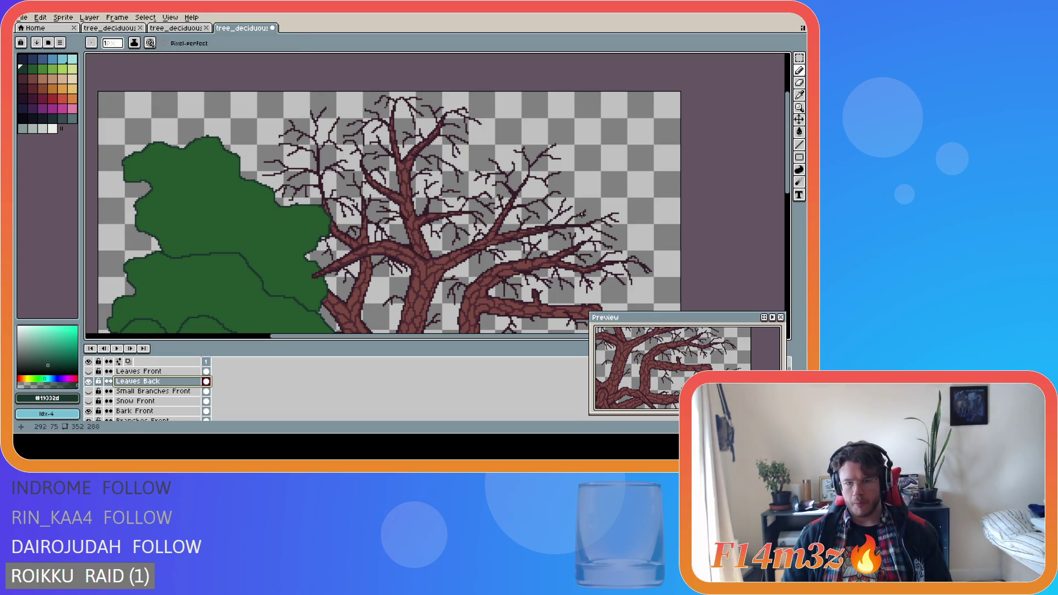
{"action": "left_click_drag", "start_coordinate": [788, 193], "coordinate": [789, 226]}
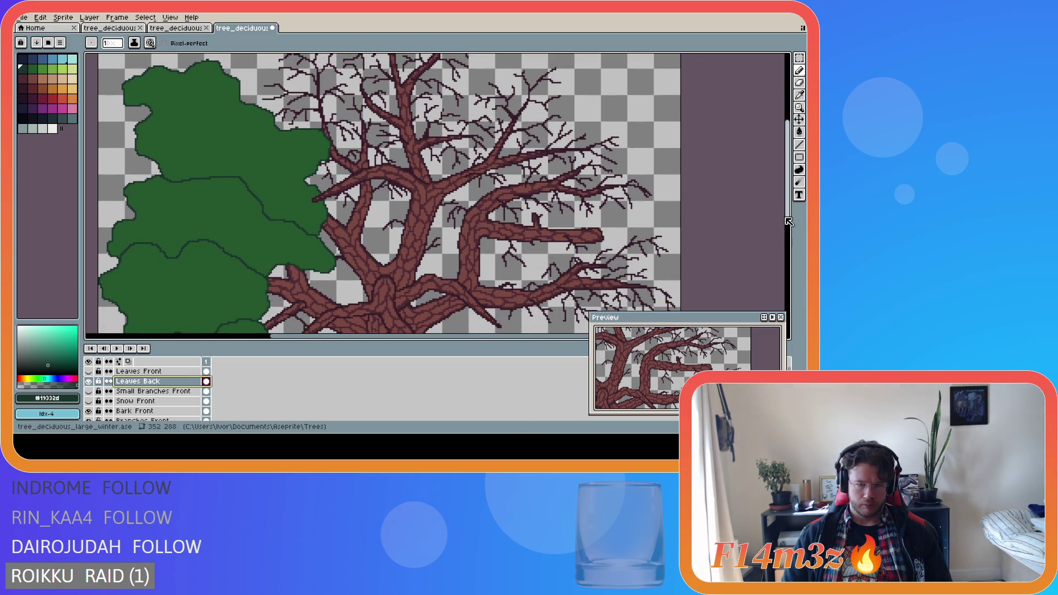
Toggle Leaves Front on and off to compare, leaving it hidden.
{"action": "left_click", "coordinate": [90, 372]}
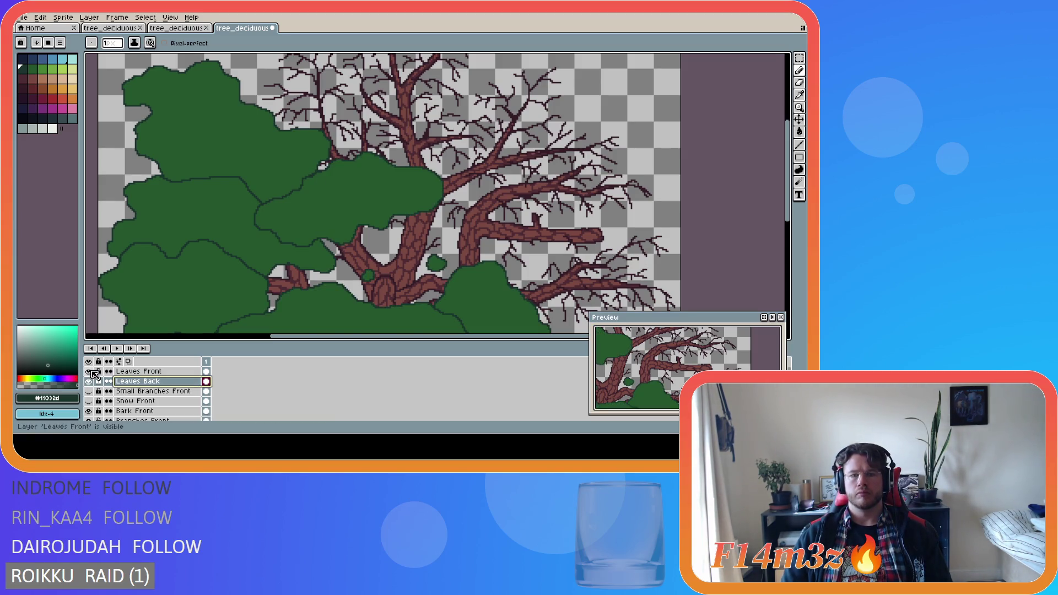
{"action": "left_click", "coordinate": [89, 372]}
{"action": "left_click", "coordinate": [89, 372]}
{"action": "left_click", "coordinate": [89, 372]}
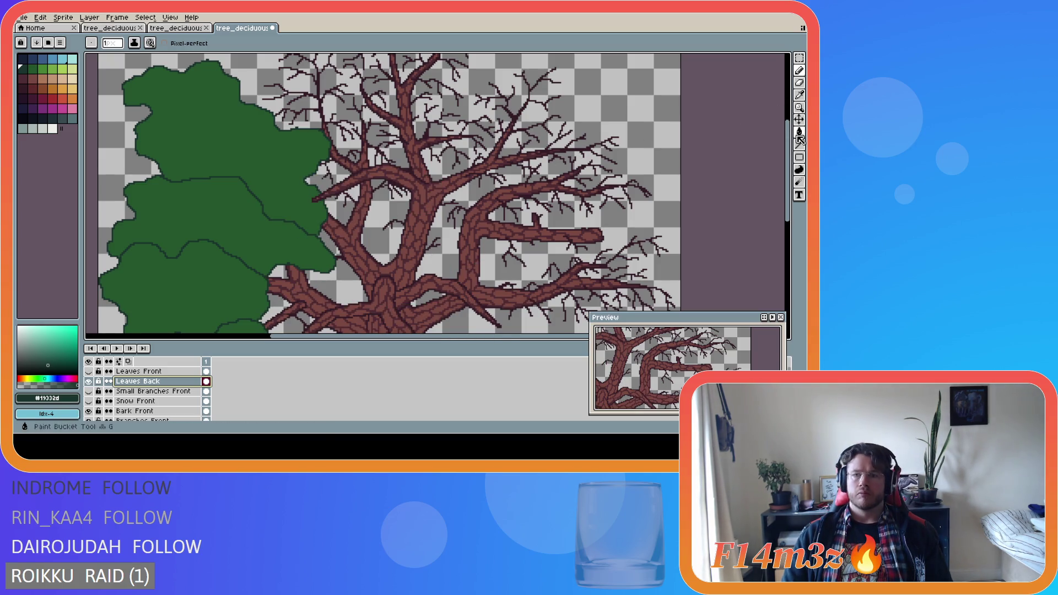
{"action": "scroll", "coordinate": [438, 103], "scroll_direction": "up", "scroll_amount": 3}
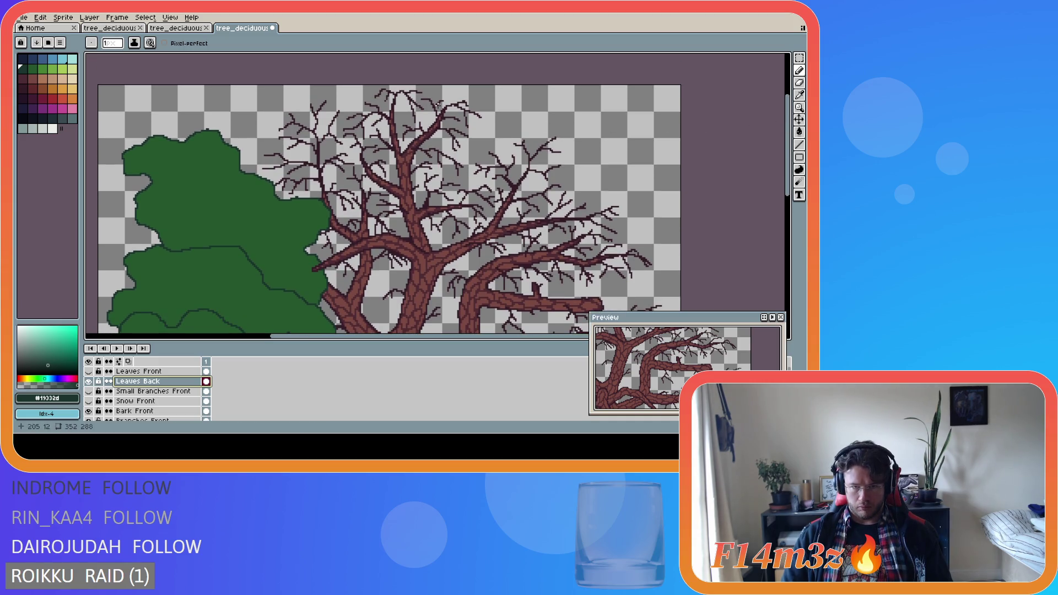
Zoom in and sample the dark outline green with the Pencil active.
{"action": "scroll", "coordinate": [405, 142], "scroll_direction": "down", "scroll_amount": 2}
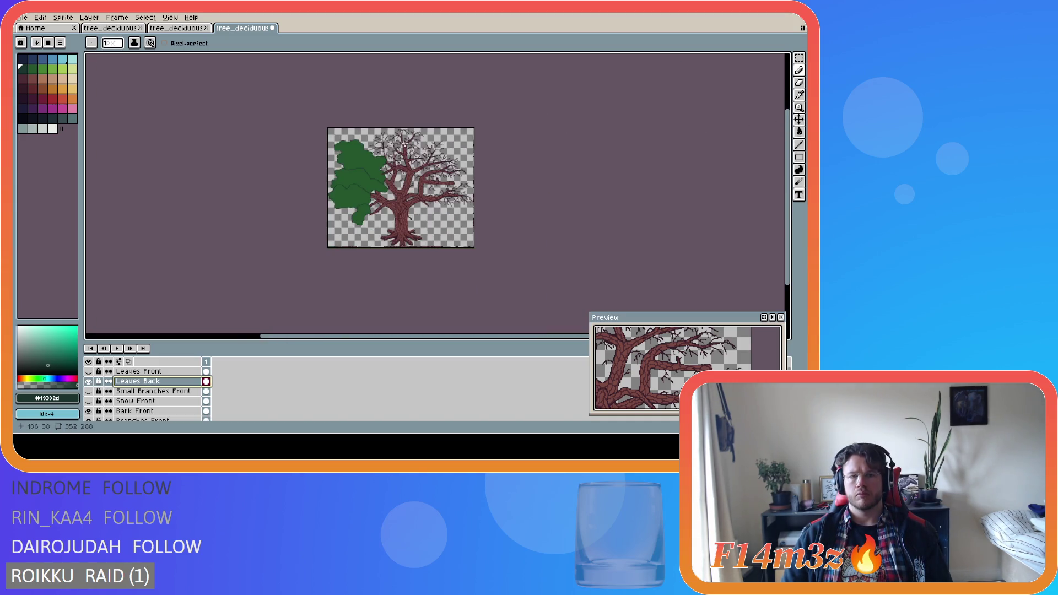
{"action": "scroll", "coordinate": [405, 142], "scroll_direction": "up", "scroll_amount": 1}
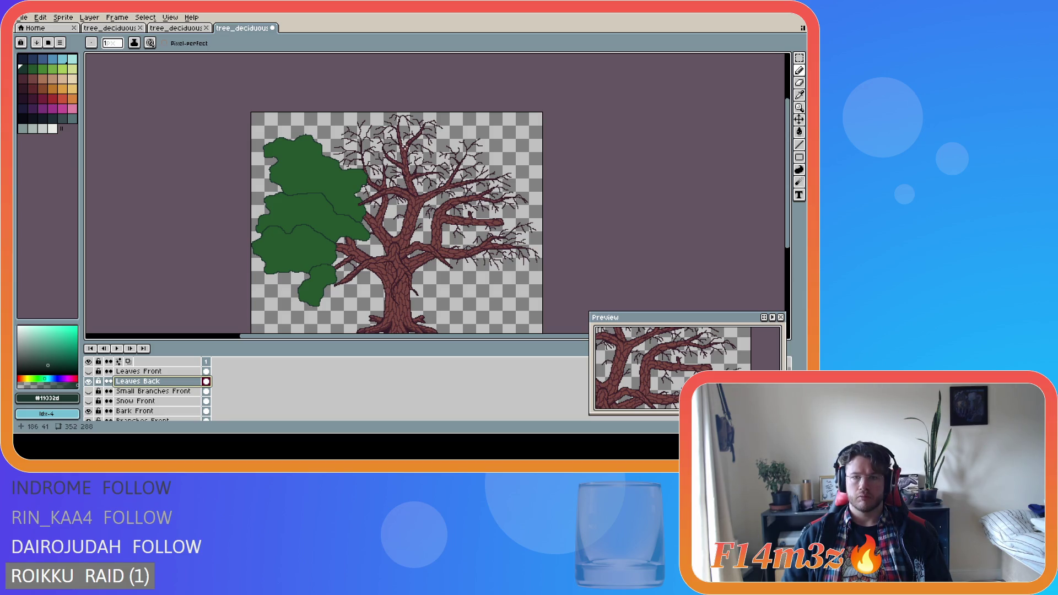
{"action": "scroll", "coordinate": [403, 151], "scroll_direction": "up", "scroll_amount": 2}
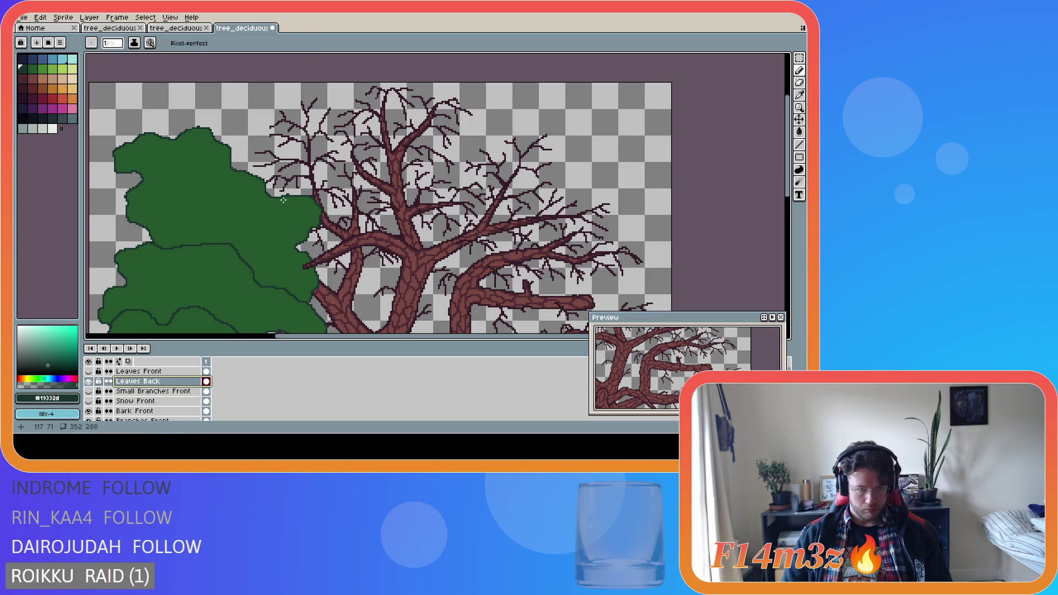
{"action": "key", "text": "alt"}
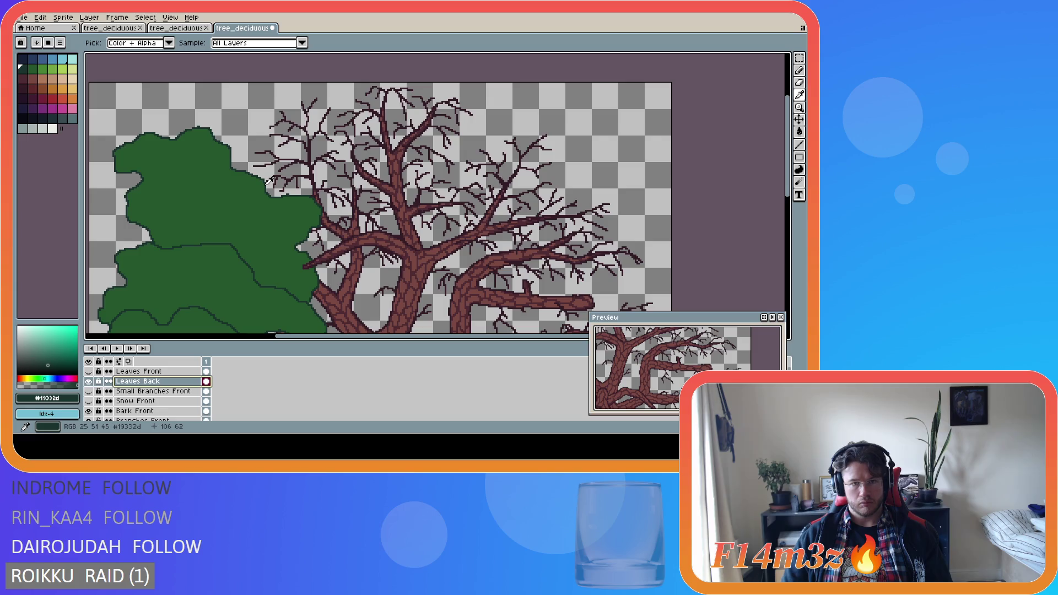
{"action": "key", "text": "b"}
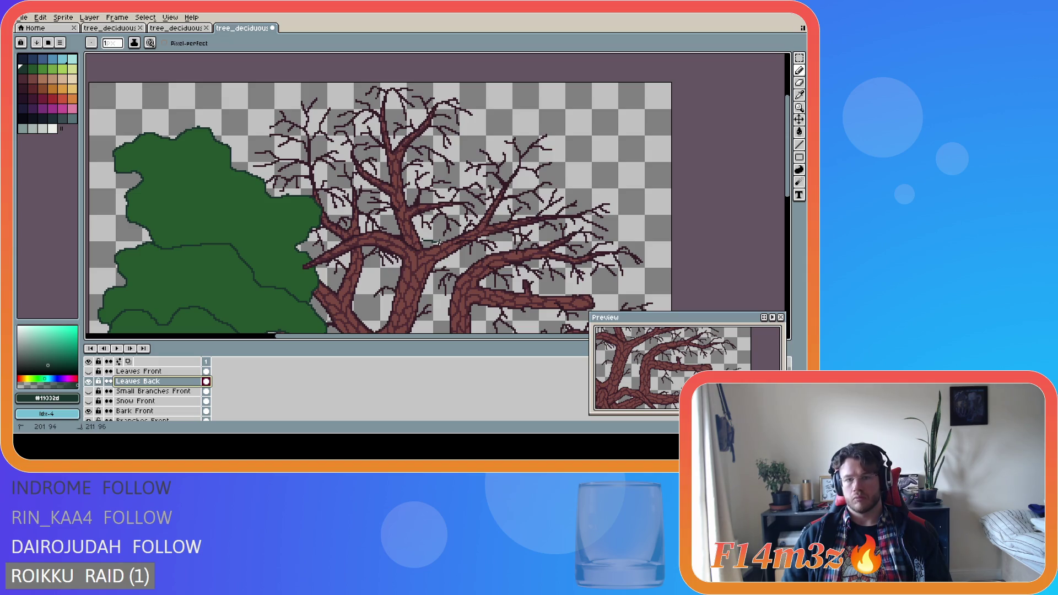
Draw a closed dark-green outline of a new leaf clump over the upper middle branches.
{"action": "mouse_move", "coordinate": [467, 231]}
{"action": "left_mouse_down"}
{"action": "mouse_move", "coordinate": [496, 201]}
{"action": "mouse_move", "coordinate": [492, 183]}
{"action": "mouse_move", "coordinate": [458, 156]}
{"action": "mouse_move", "coordinate": [469, 133]}
{"action": "mouse_move", "coordinate": [468, 98]}
{"action": "mouse_move", "coordinate": [458, 92]}
{"action": "left_mouse_up"}
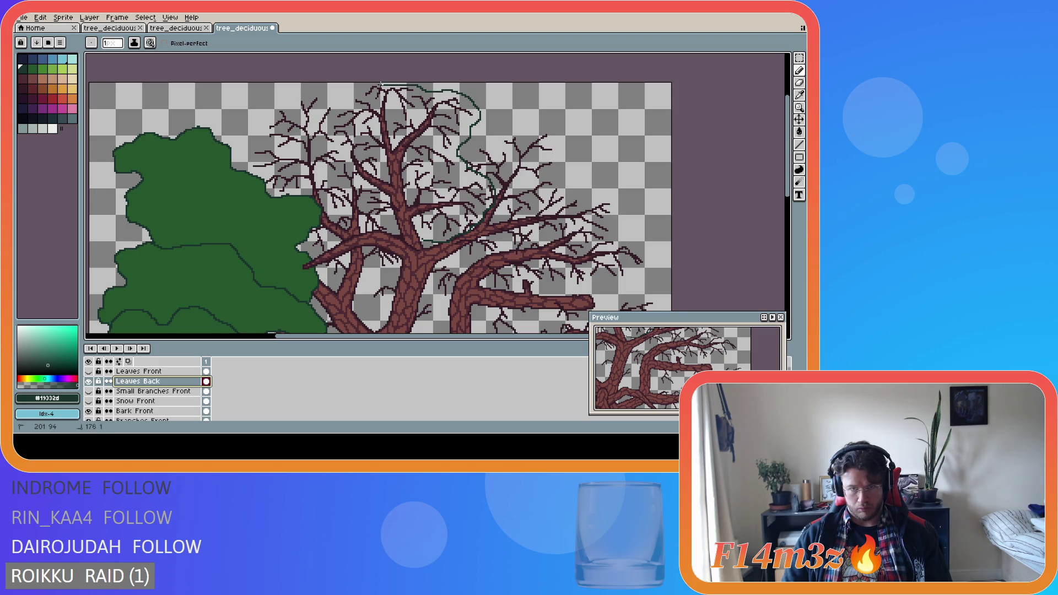
{"action": "mouse_move", "coordinate": [364, 83]}
{"action": "left_mouse_down"}
{"action": "mouse_move", "coordinate": [324, 125]}
{"action": "mouse_move", "coordinate": [354, 191]}
{"action": "left_mouse_up"}
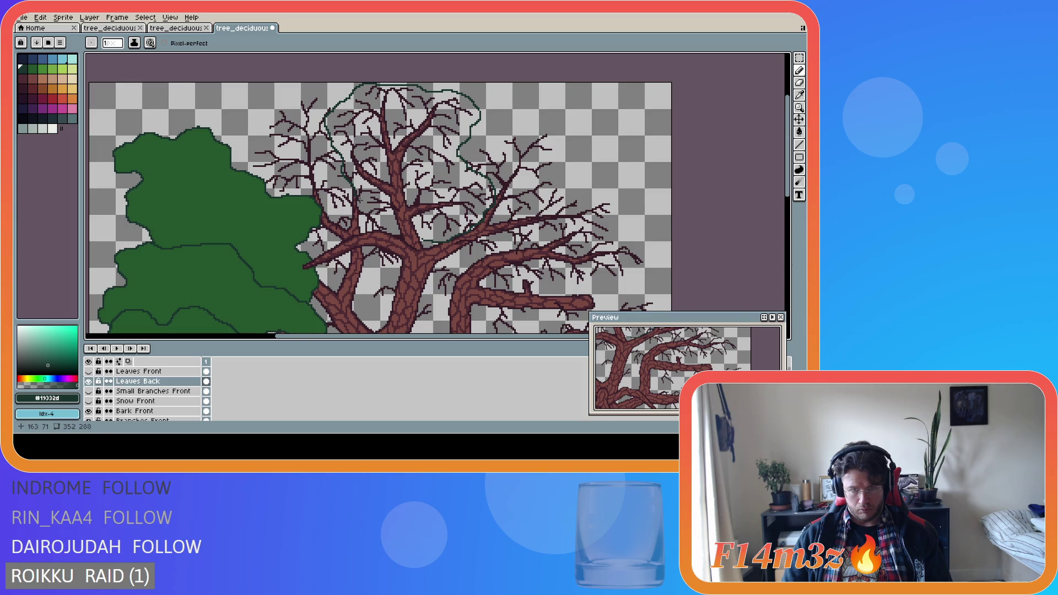
{"action": "scroll", "coordinate": [359, 201], "scroll_direction": "up", "scroll_amount": 1}
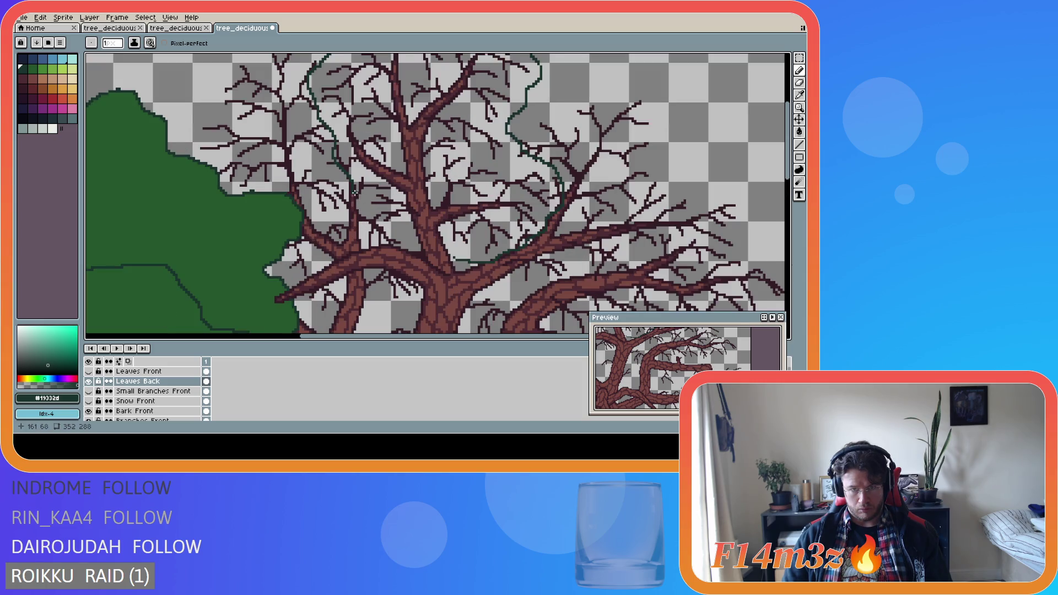
{"action": "left_click_drag", "start_coordinate": [355, 193], "coordinate": [373, 231]}
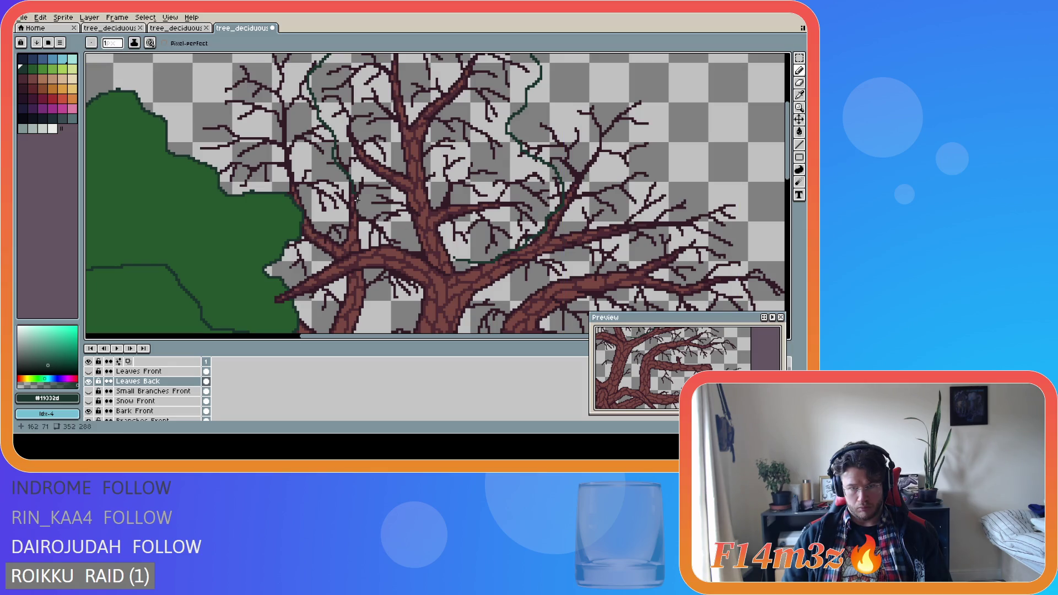
{"action": "mouse_move", "coordinate": [356, 194]}
{"action": "left_mouse_down"}
{"action": "mouse_move", "coordinate": [373, 230]}
{"action": "mouse_move", "coordinate": [455, 258]}
{"action": "left_mouse_up"}
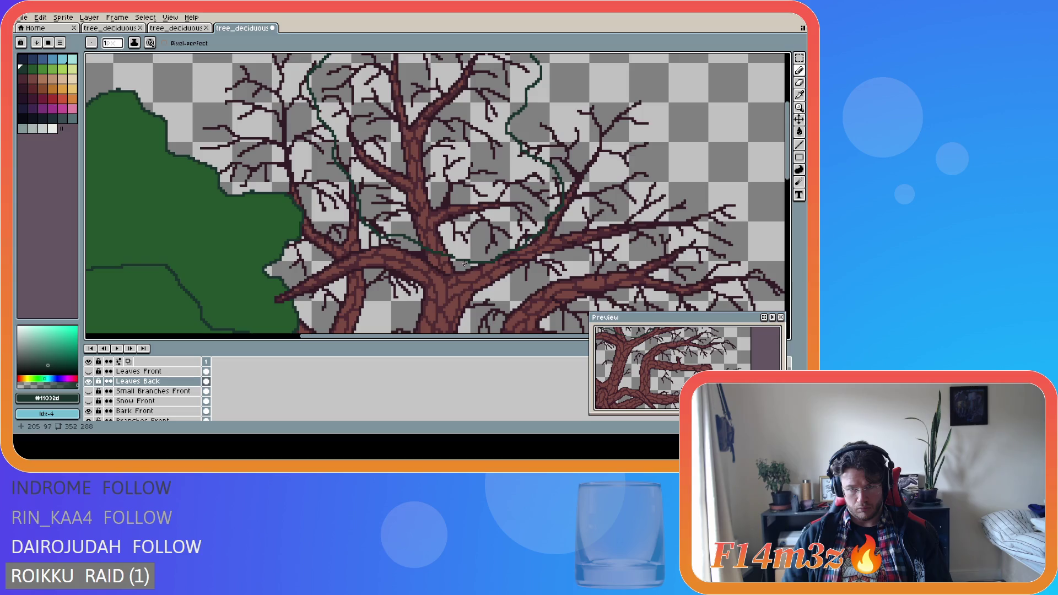
{"action": "scroll", "coordinate": [464, 264], "scroll_direction": "up", "scroll_amount": 1}
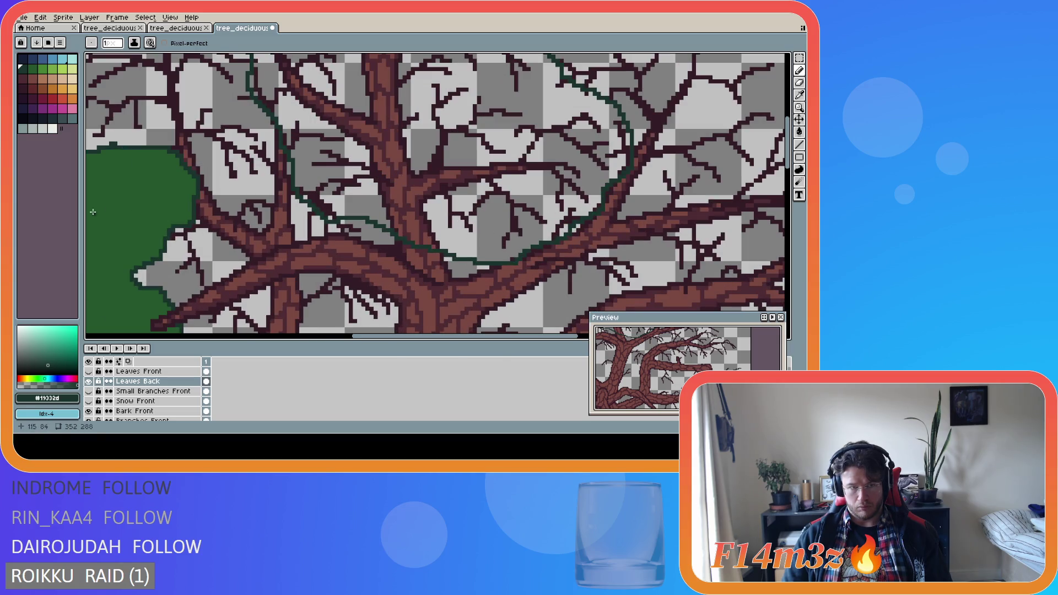
Bucket-fill the outlined top clump with green on Leaves Back.
{"action": "key", "text": "g"}
{"action": "left_click", "coordinate": [488, 207]}
{"action": "scroll", "coordinate": [490, 206], "scroll_direction": "down", "scroll_amount": 3}
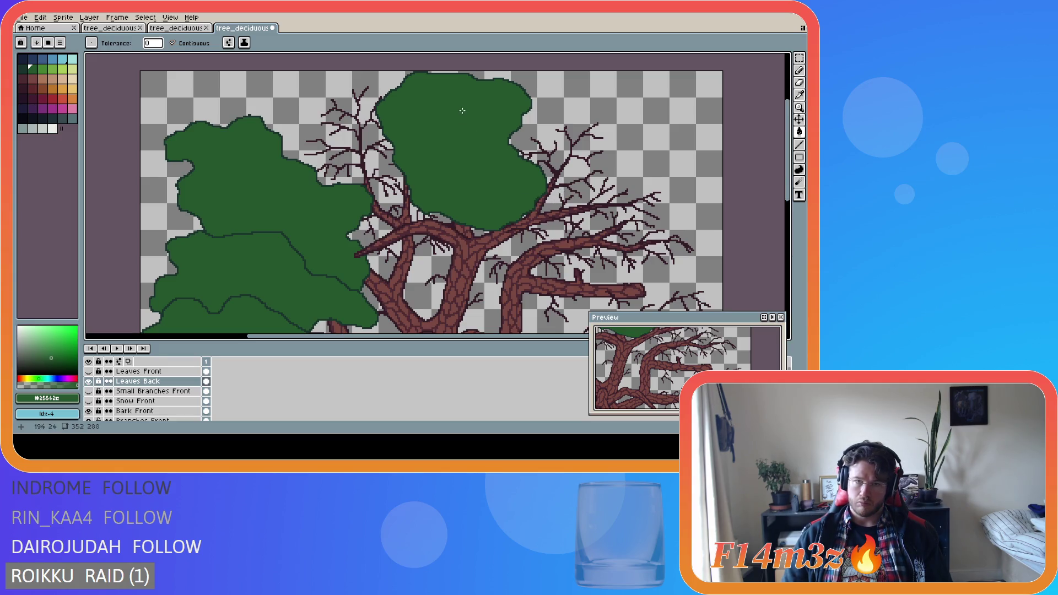
{"action": "scroll", "coordinate": [462, 111], "scroll_direction": "up", "scroll_amount": 1}
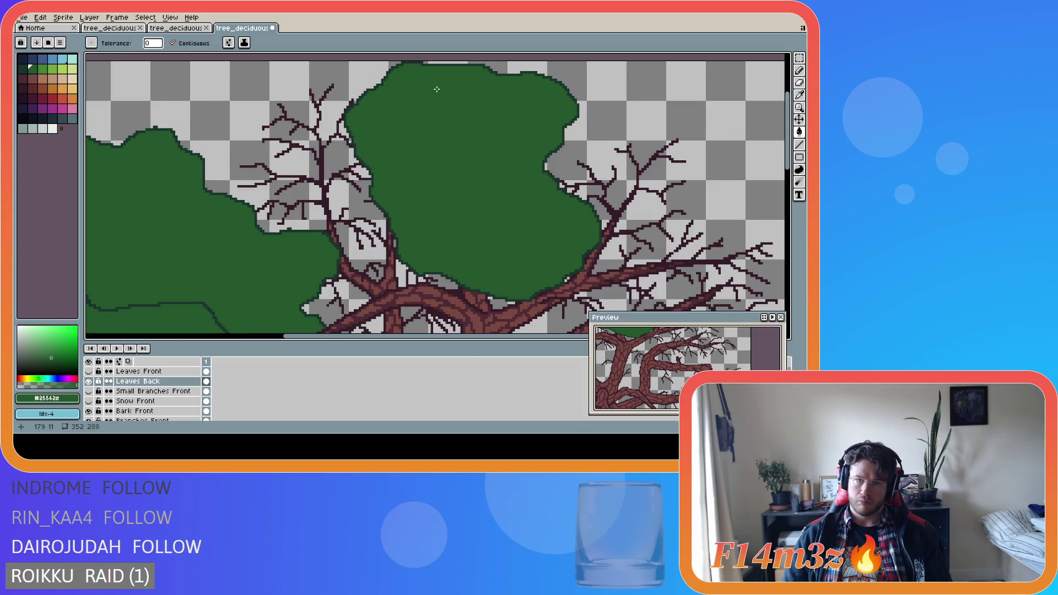
Toggle Leaves Back visibility repeatedly to check the new clump, leaving it shown.
{"action": "left_click", "coordinate": [90, 382]}
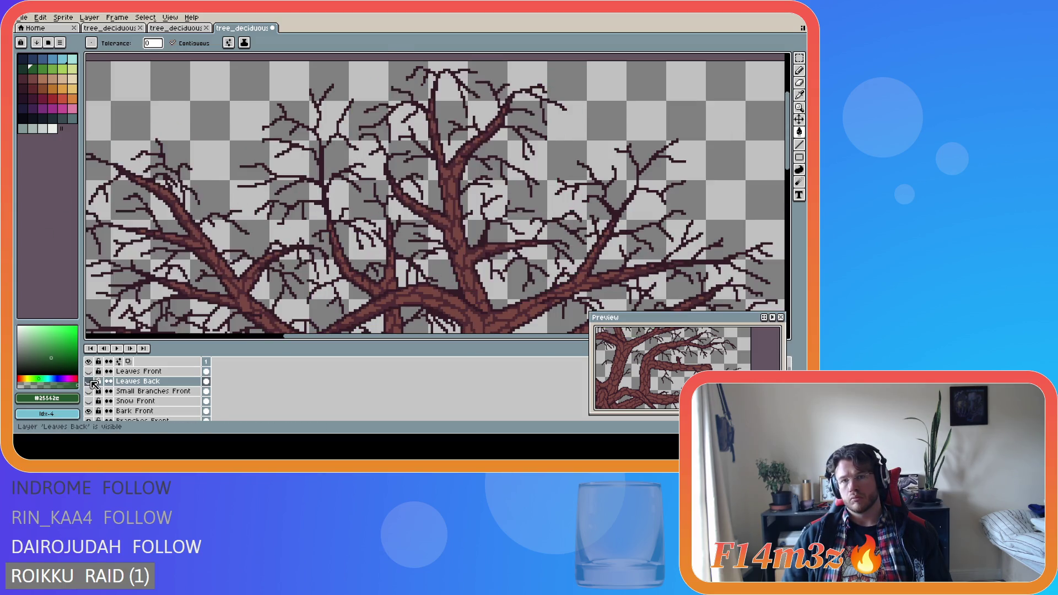
{"action": "left_click", "coordinate": [91, 382]}
{"action": "left_click", "coordinate": [91, 382]}
{"action": "left_click", "coordinate": [91, 382]}
{"action": "left_click", "coordinate": [90, 381]}
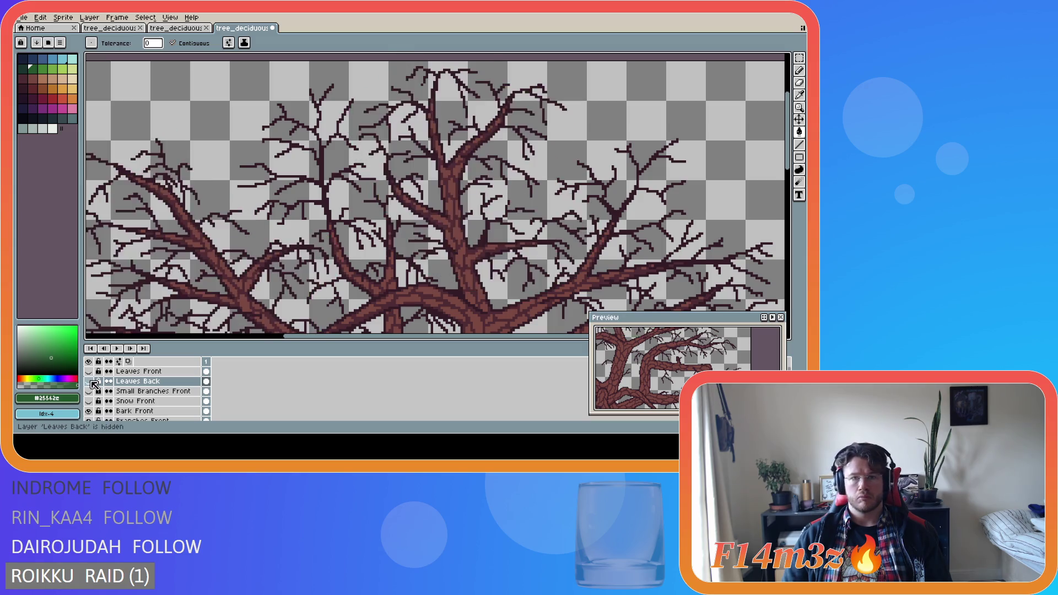
{"action": "left_click", "coordinate": [90, 381]}
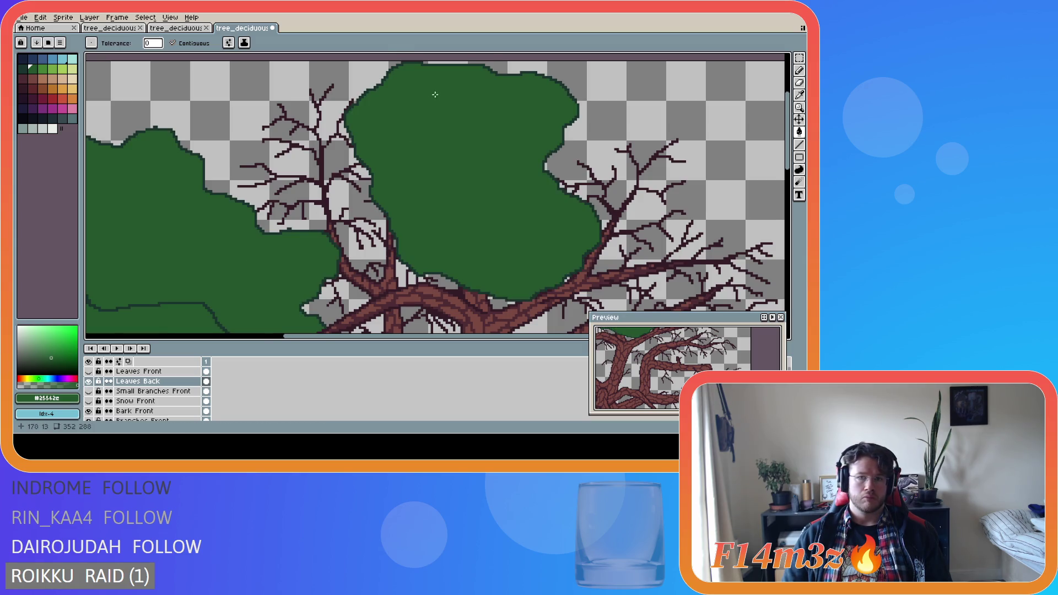
{"action": "left_click", "coordinate": [90, 382]}
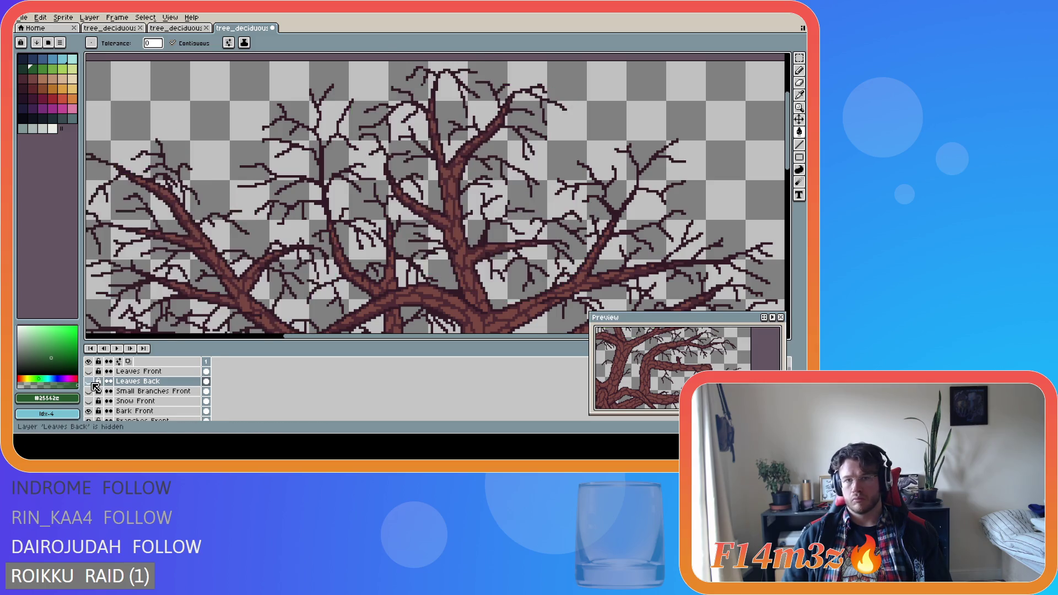
{"action": "left_click", "coordinate": [91, 382]}
{"action": "left_click", "coordinate": [90, 382]}
{"action": "left_click", "coordinate": [91, 382]}
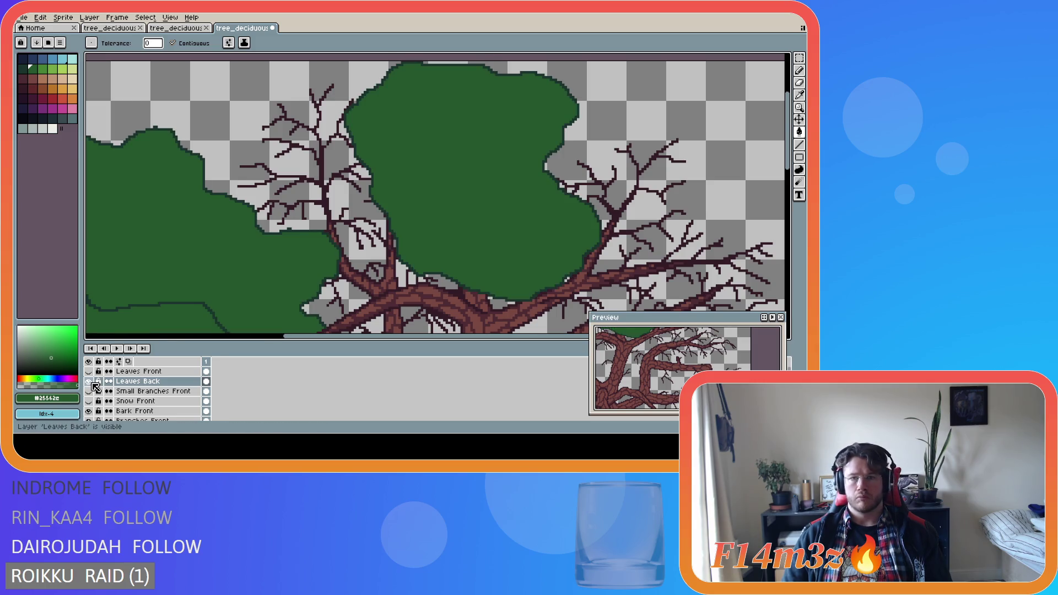
{"action": "scroll", "coordinate": [710, 214], "scroll_direction": "down", "scroll_amount": 3}
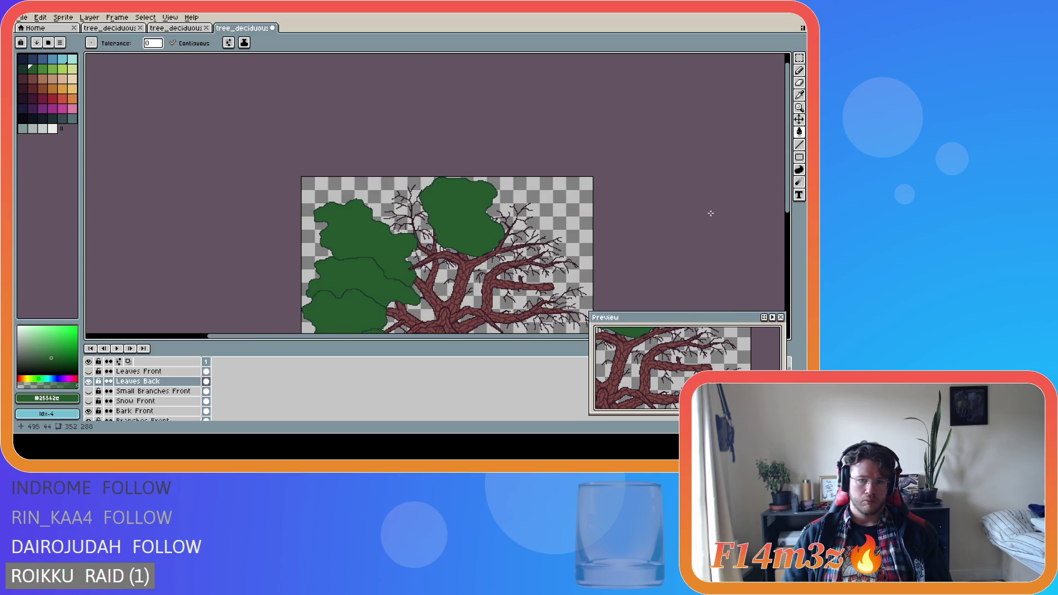
{"action": "left_click_drag", "start_coordinate": [788, 206], "coordinate": [795, 224]}
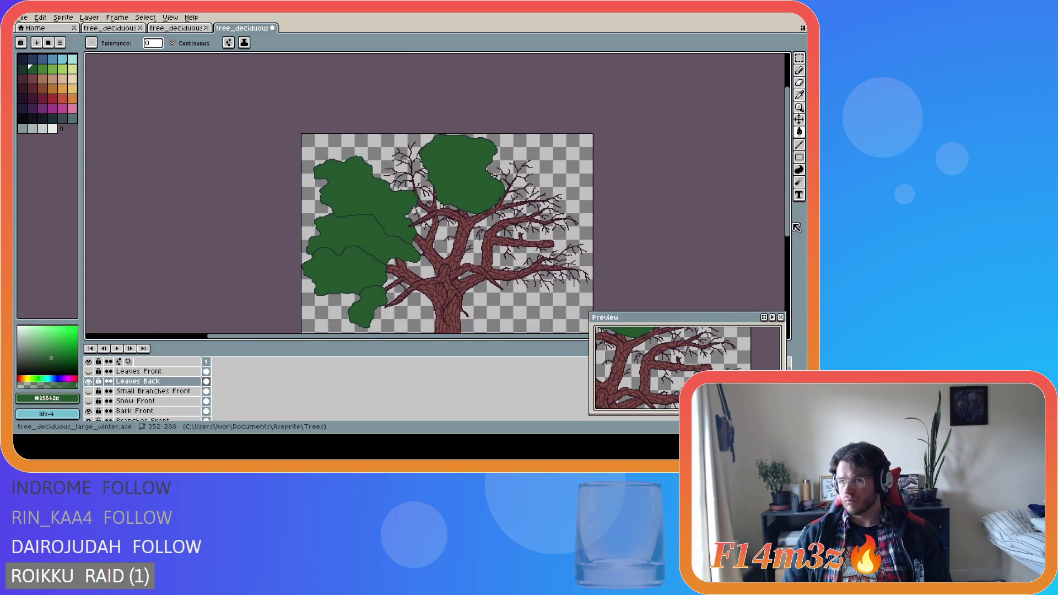
Toggle Leaves Front on and off to compare the canopy, ending with it hidden.
{"action": "left_click", "coordinate": [88, 372]}
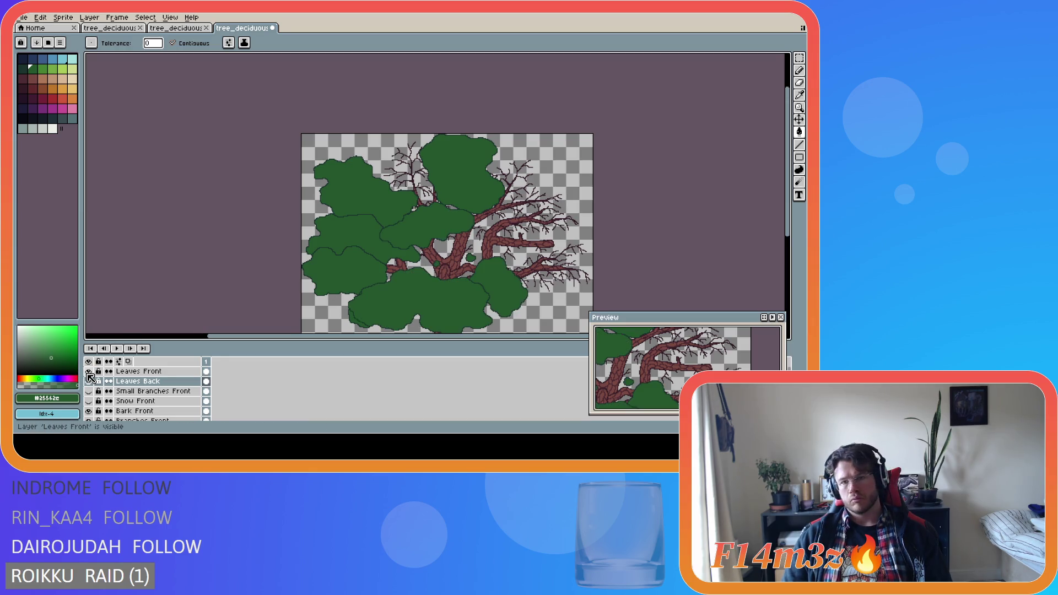
{"action": "left_click", "coordinate": [89, 373]}
{"action": "left_click", "coordinate": [88, 373]}
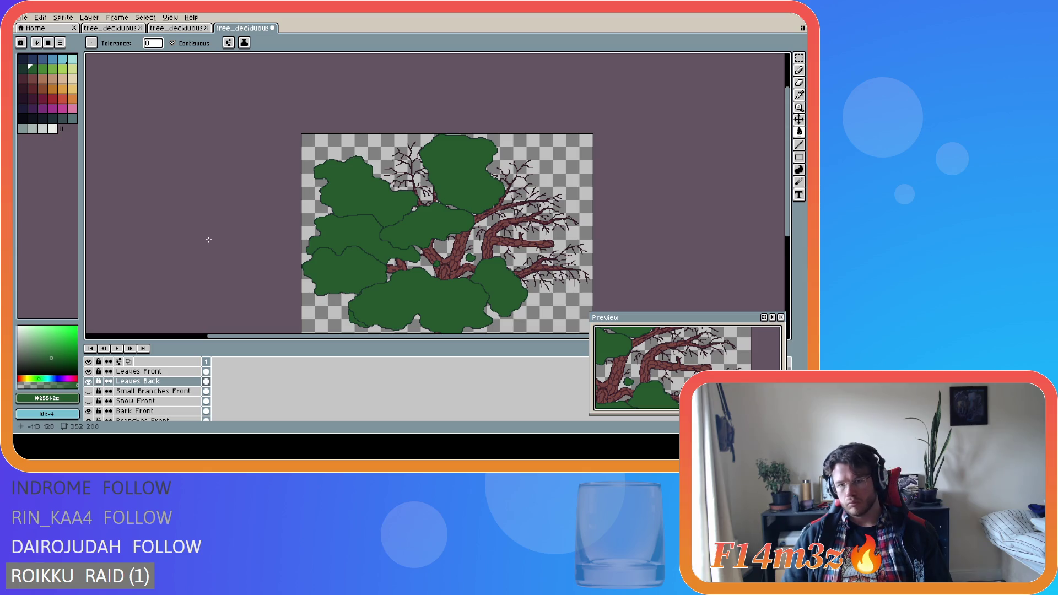
{"action": "left_click", "coordinate": [89, 372]}
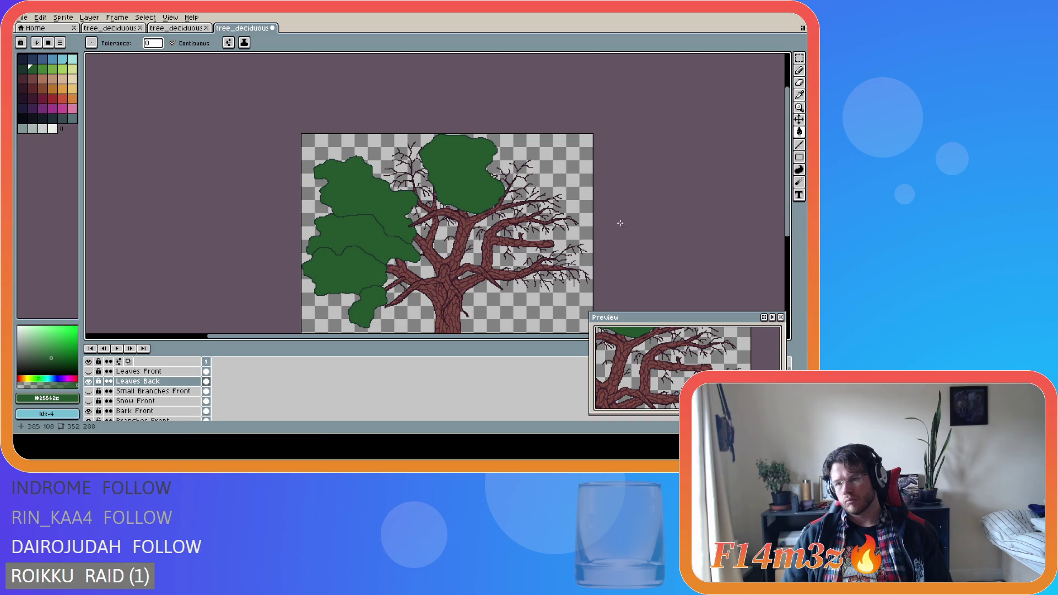
{"action": "scroll", "coordinate": [428, 229], "scroll_direction": "up", "scroll_amount": 2}
Select the dark green #19332d swatch and widen the palette panel.
{"action": "scroll", "coordinate": [473, 193], "scroll_direction": "up", "scroll_amount": 2}
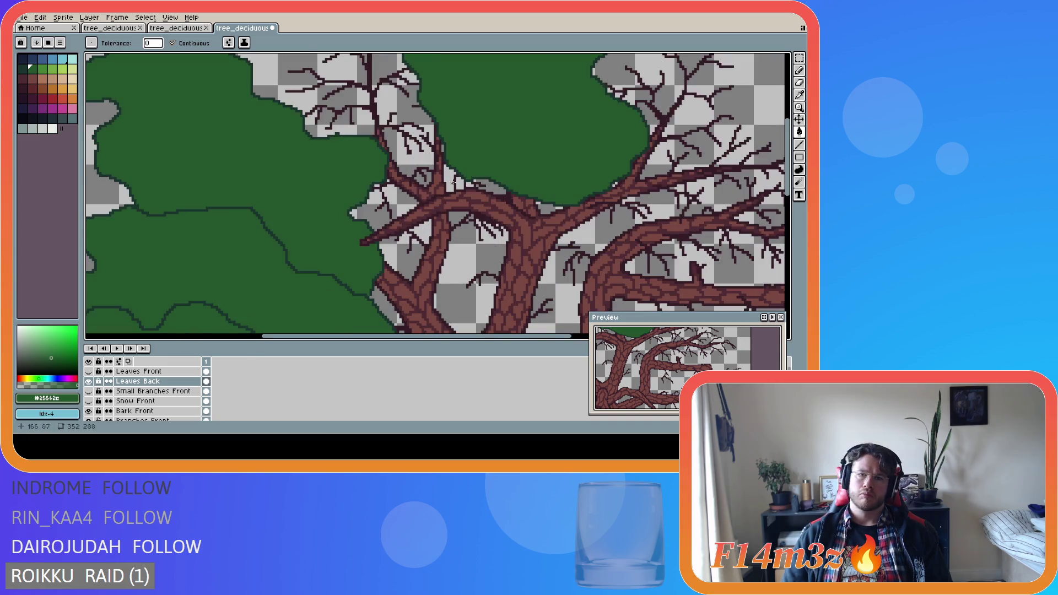
{"action": "left_click", "coordinate": [707, 224], "text": "alt"}
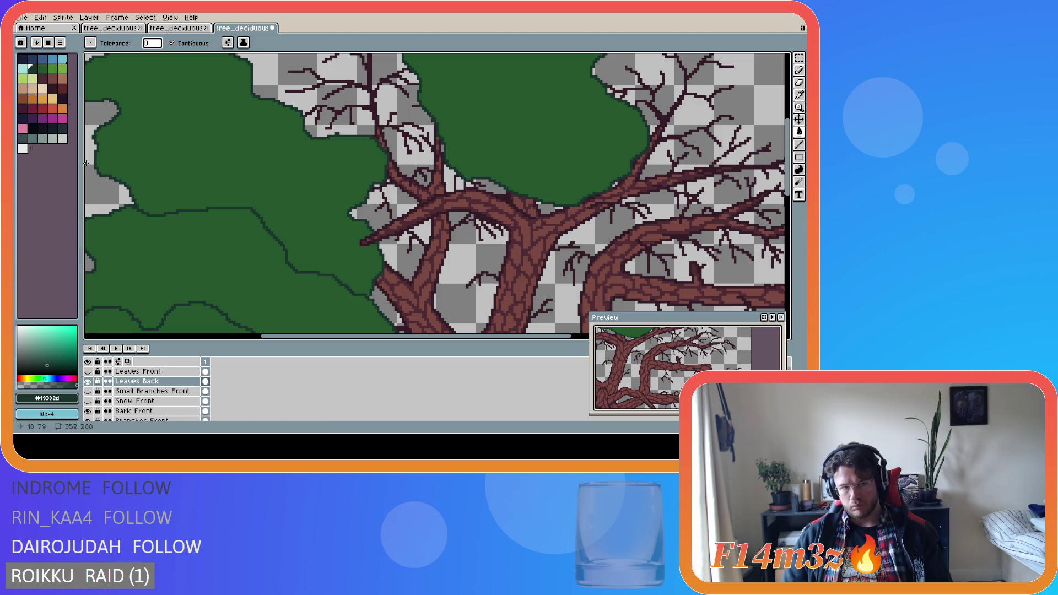
{"action": "left_click_drag", "start_coordinate": [81, 162], "coordinate": [82, 162]}
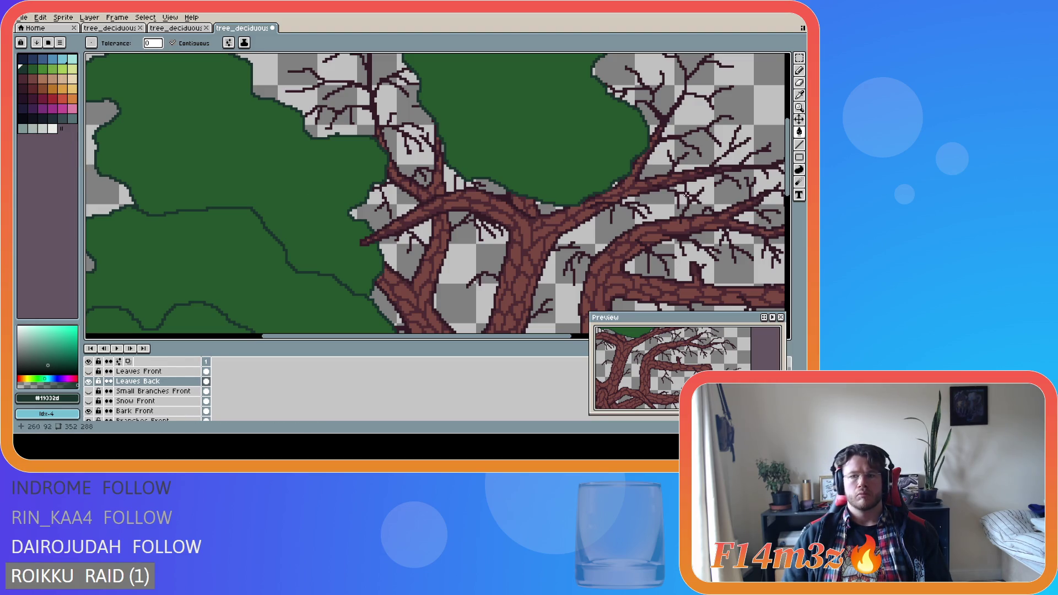
{"action": "scroll", "coordinate": [791, 173], "scroll_direction": "up", "scroll_amount": 2}
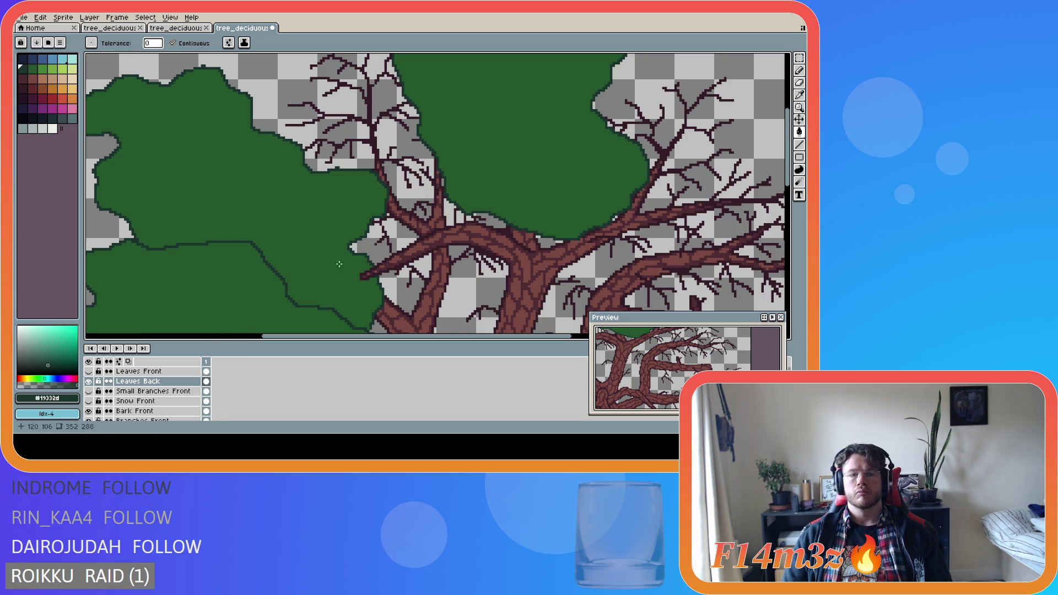
Draw two dark-green Pencil test strokes below the canopy and undo both.
{"action": "key", "text": "i"}
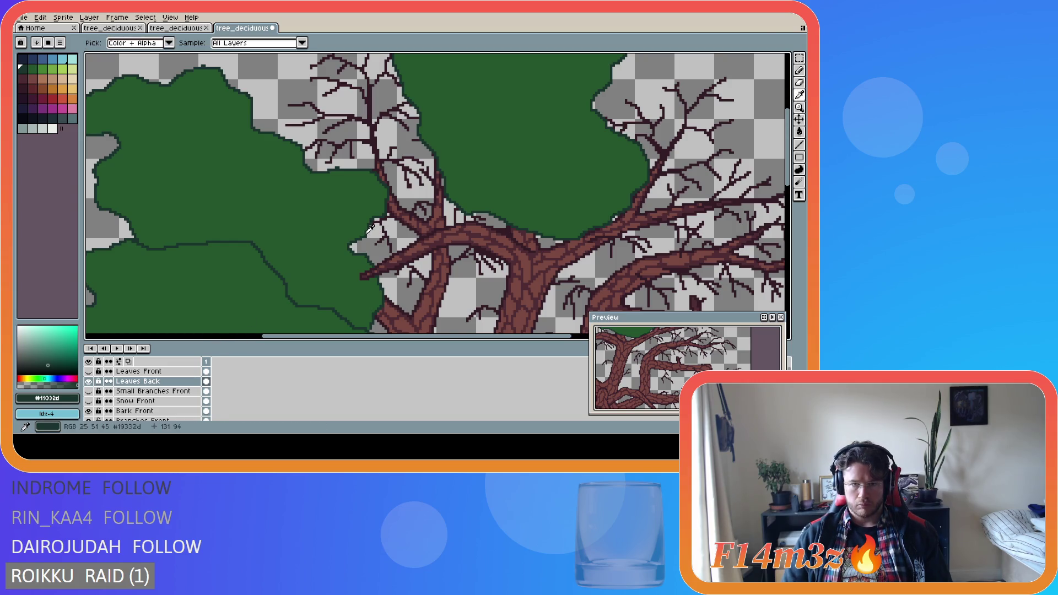
{"action": "key", "text": "b"}
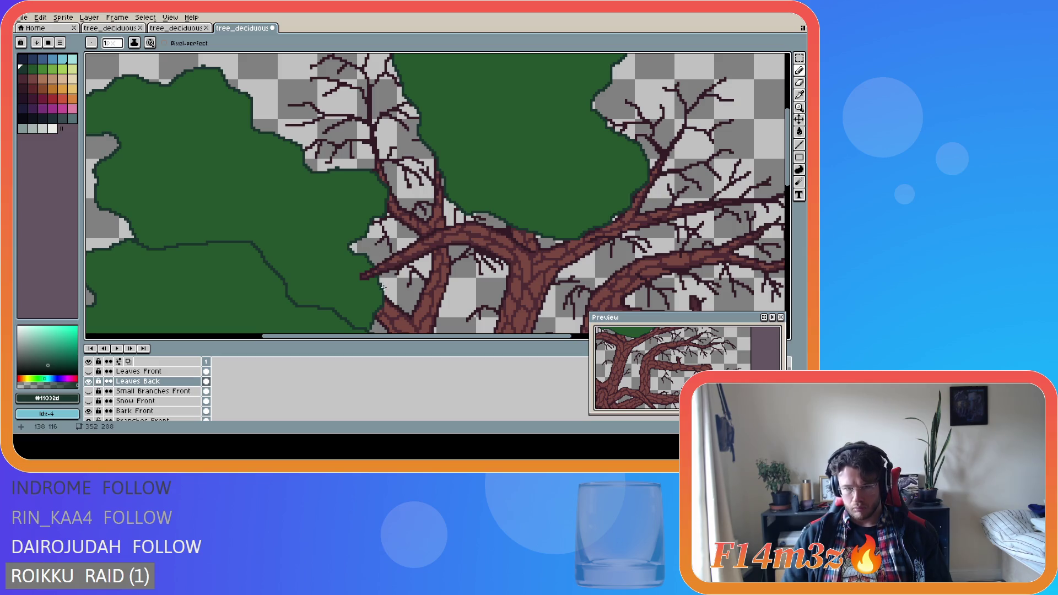
{"action": "left_click_drag", "start_coordinate": [382, 289], "coordinate": [408, 292]}
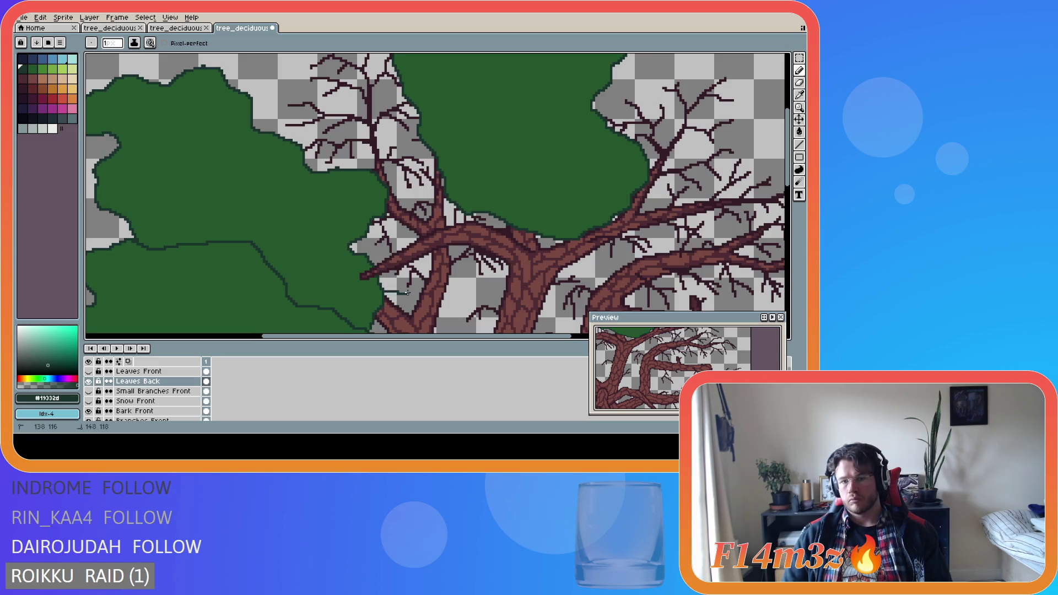
{"action": "key", "text": "ctrl+z"}
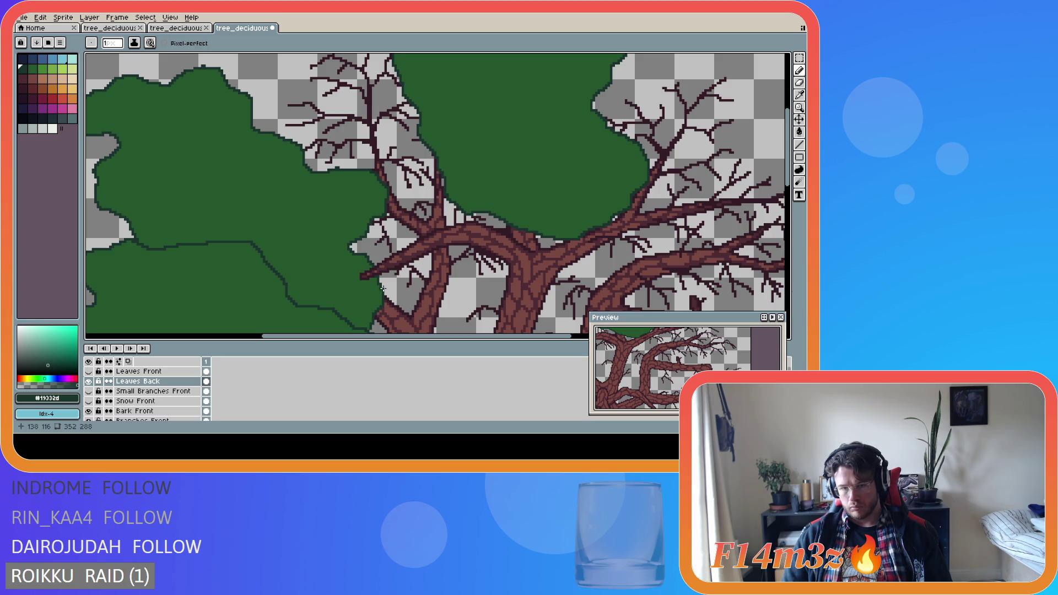
{"action": "mouse_move", "coordinate": [382, 288]}
{"action": "left_mouse_down"}
{"action": "mouse_move", "coordinate": [423, 297]}
{"action": "mouse_move", "coordinate": [442, 281]}
{"action": "mouse_move", "coordinate": [505, 274]}
{"action": "left_mouse_up"}
{"action": "key", "text": "ctrl+z"}
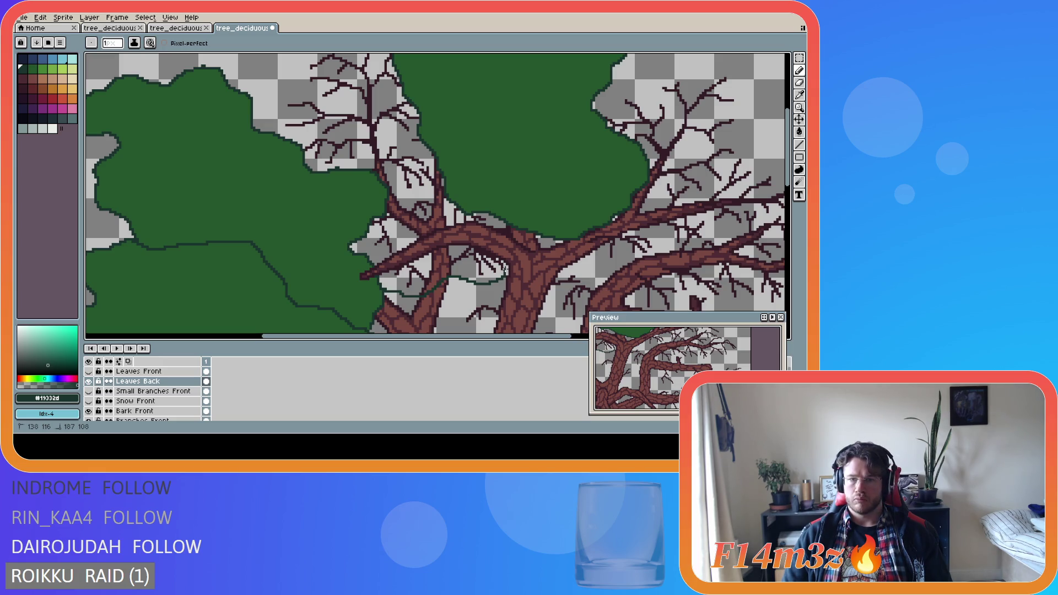
{"action": "scroll", "coordinate": [507, 268], "scroll_direction": "up", "scroll_amount": 1}
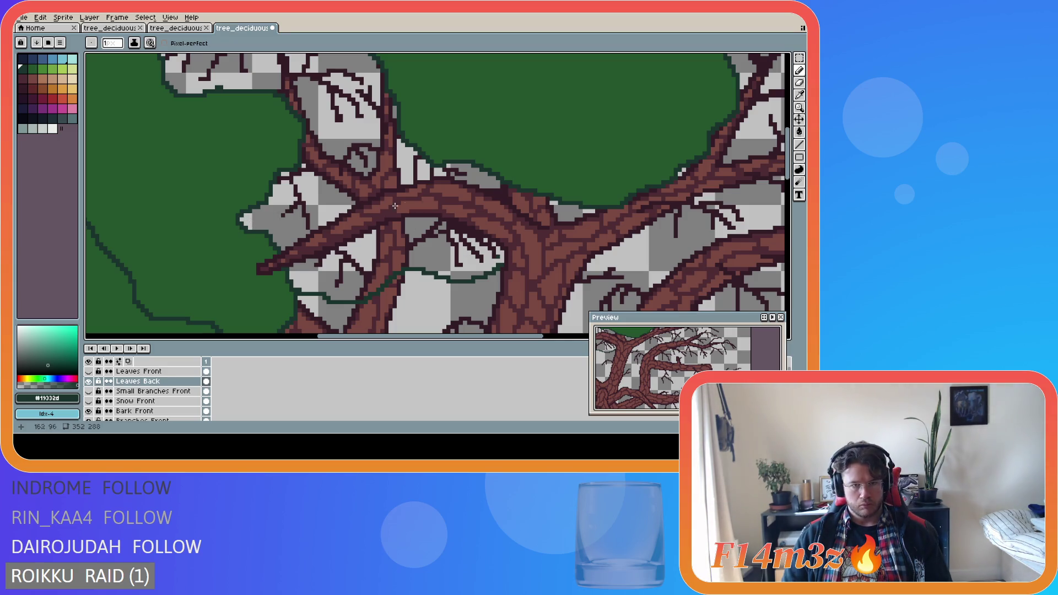
{"action": "scroll", "coordinate": [775, 144], "scroll_direction": "up", "scroll_amount": 5}
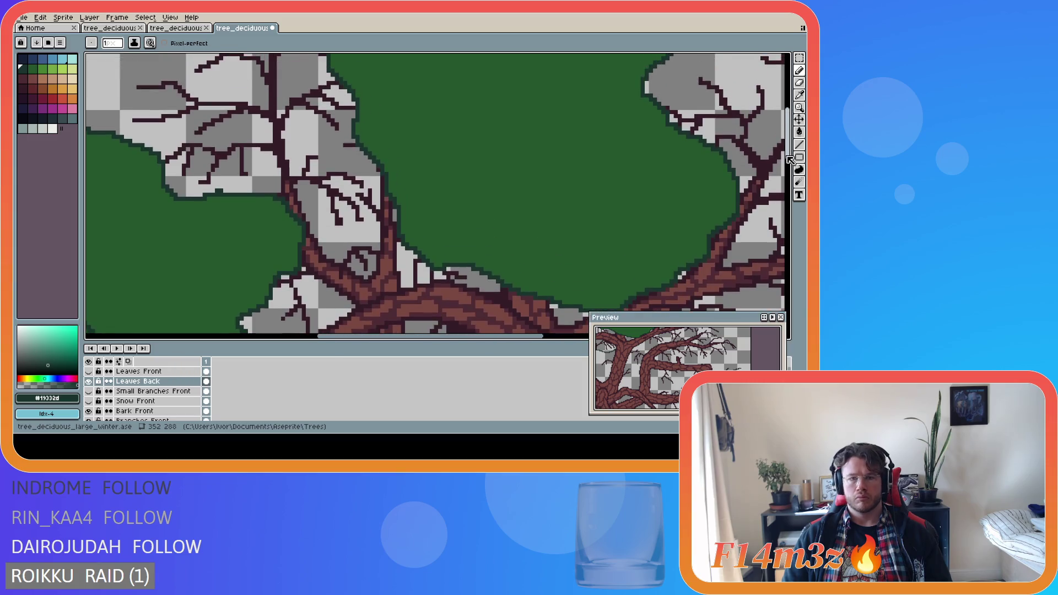
{"action": "scroll", "coordinate": [285, 164], "scroll_direction": "down", "scroll_amount": 2}
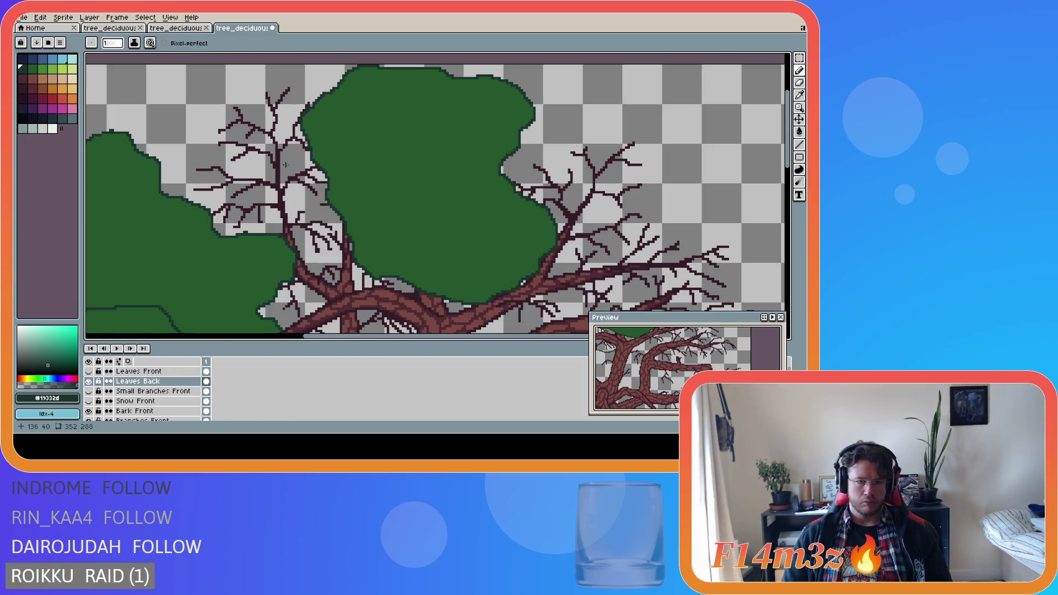
{"action": "scroll", "coordinate": [286, 164], "scroll_direction": "down", "scroll_amount": 1}
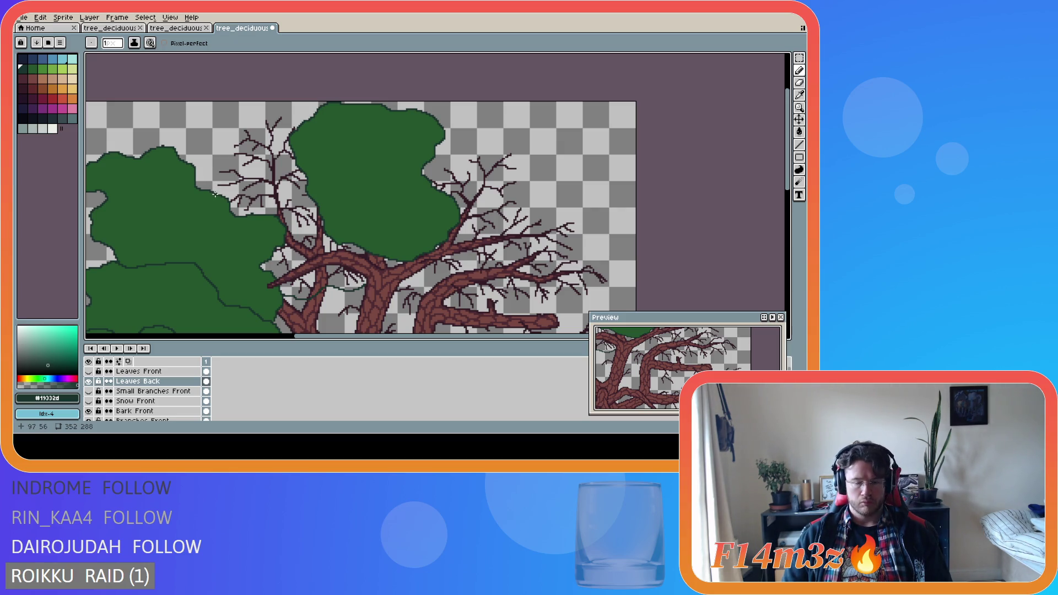
{"action": "scroll", "coordinate": [213, 188], "scroll_direction": "up", "scroll_amount": 3}
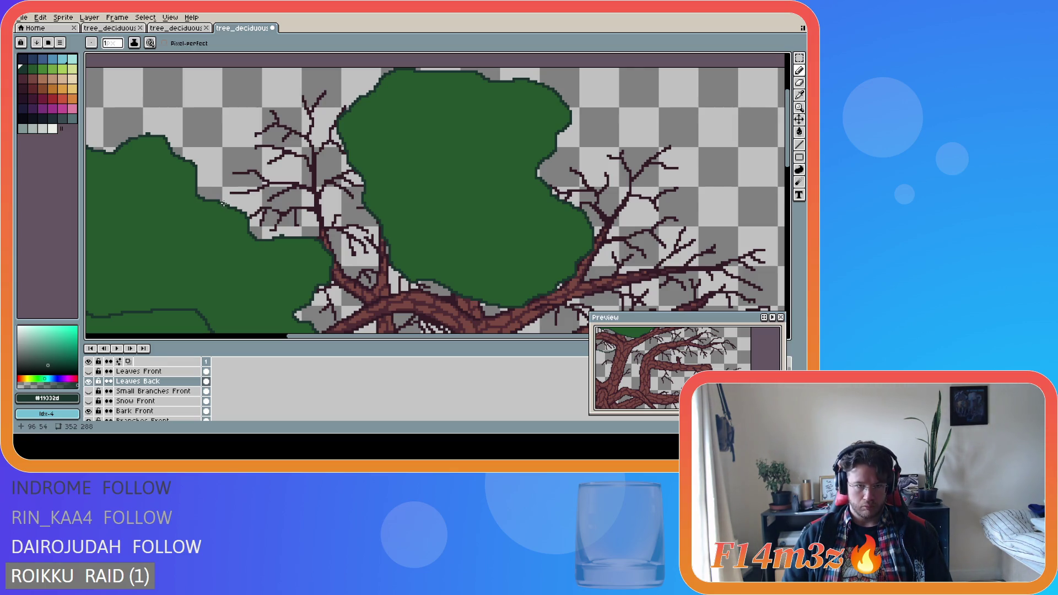
Draw a dark-green outline around the branches left of the top clump.
{"action": "mouse_move", "coordinate": [222, 203]}
{"action": "left_mouse_down"}
{"action": "mouse_move", "coordinate": [219, 168]}
{"action": "mouse_move", "coordinate": [240, 149]}
{"action": "mouse_move", "coordinate": [237, 115]}
{"action": "mouse_move", "coordinate": [312, 81]}
{"action": "mouse_move", "coordinate": [357, 103]}
{"action": "left_mouse_up"}
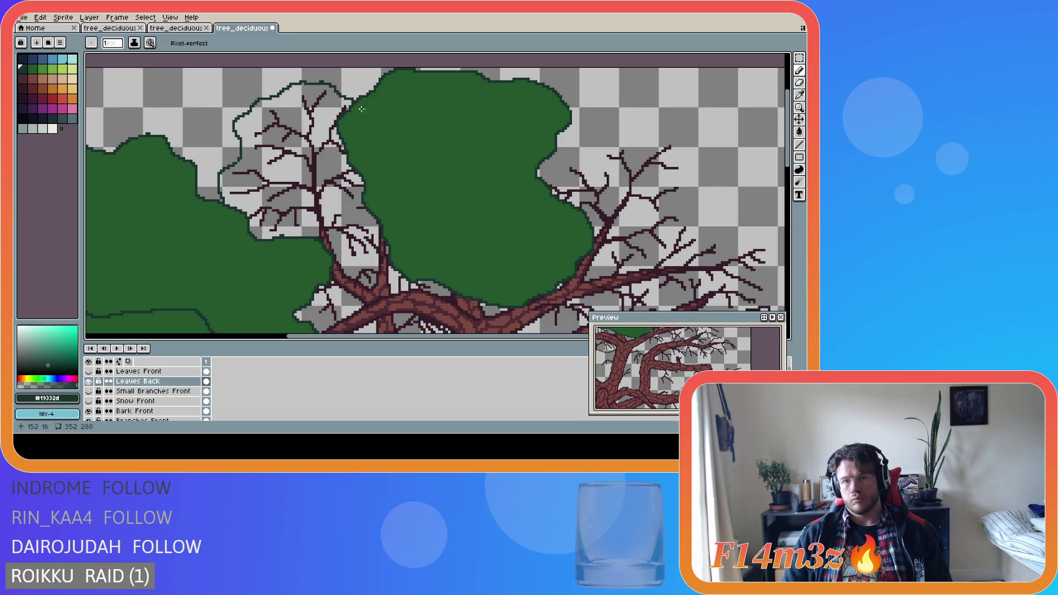
{"action": "scroll", "coordinate": [373, 126], "scroll_direction": "up", "scroll_amount": 2}
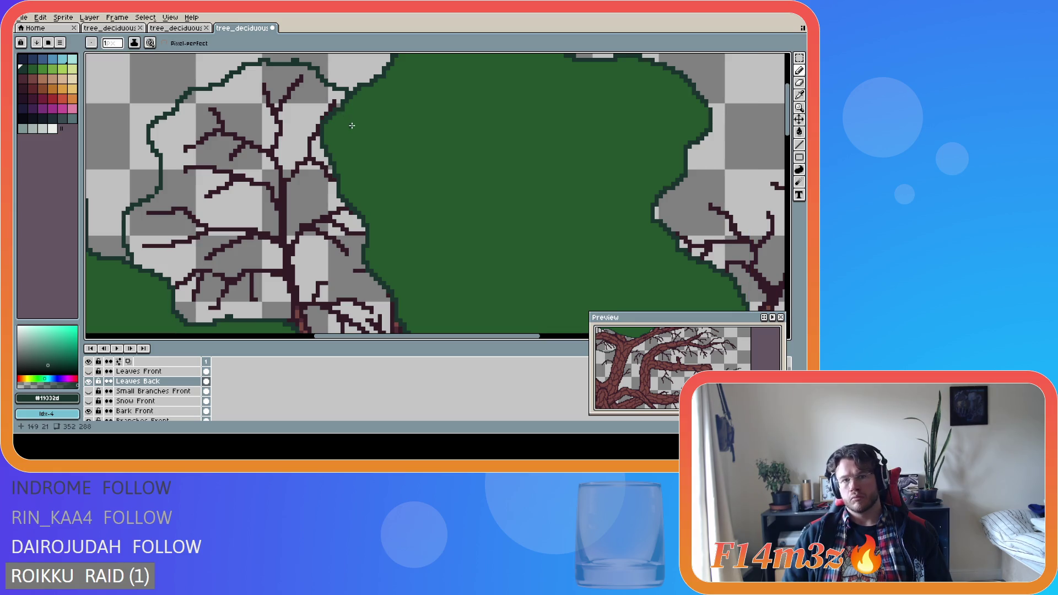
{"action": "scroll", "coordinate": [352, 126], "scroll_direction": "down", "scroll_amount": 2}
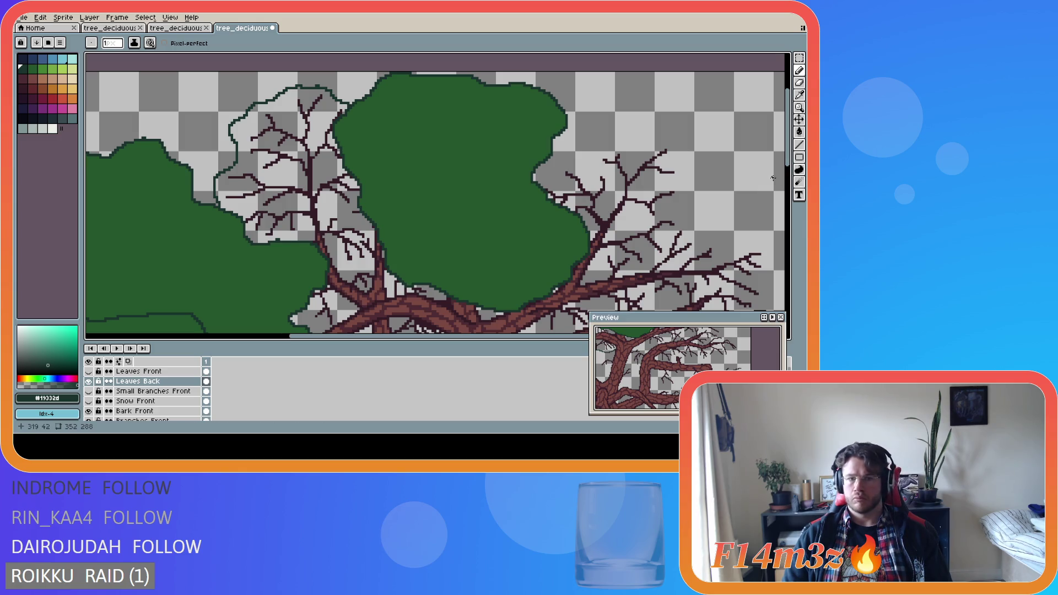
Try a bucket fill inside that outline and undo it after it floods the background.
{"action": "key", "text": "g"}
{"action": "left_click", "coordinate": [279, 194]}
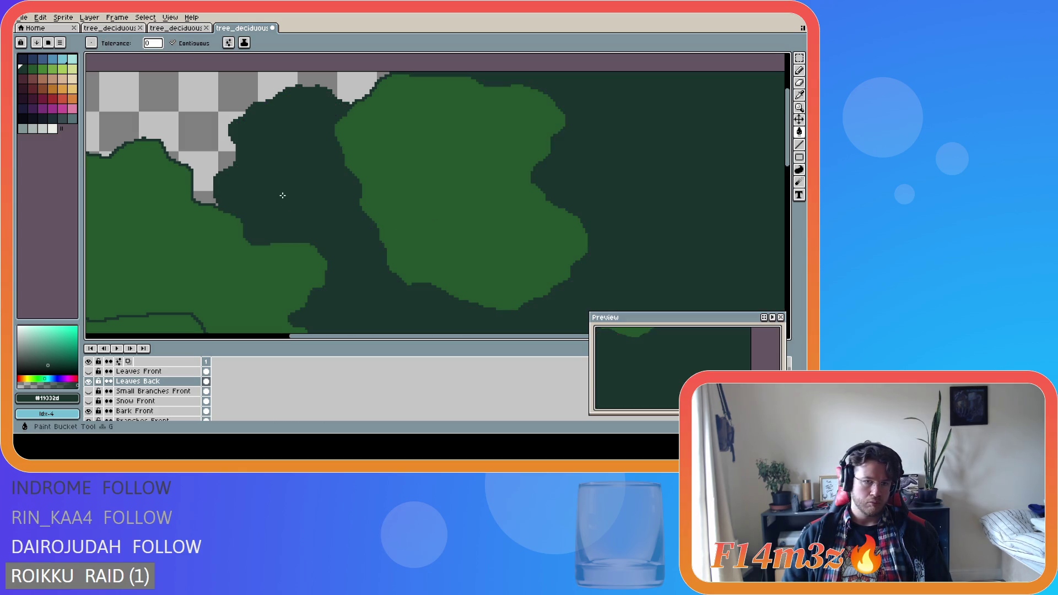
{"action": "key", "text": "ctrl+z"}
{"action": "left_click_drag", "start_coordinate": [788, 144], "coordinate": [791, 173]}
{"action": "scroll", "coordinate": [400, 159], "scroll_direction": "up", "scroll_amount": 1}
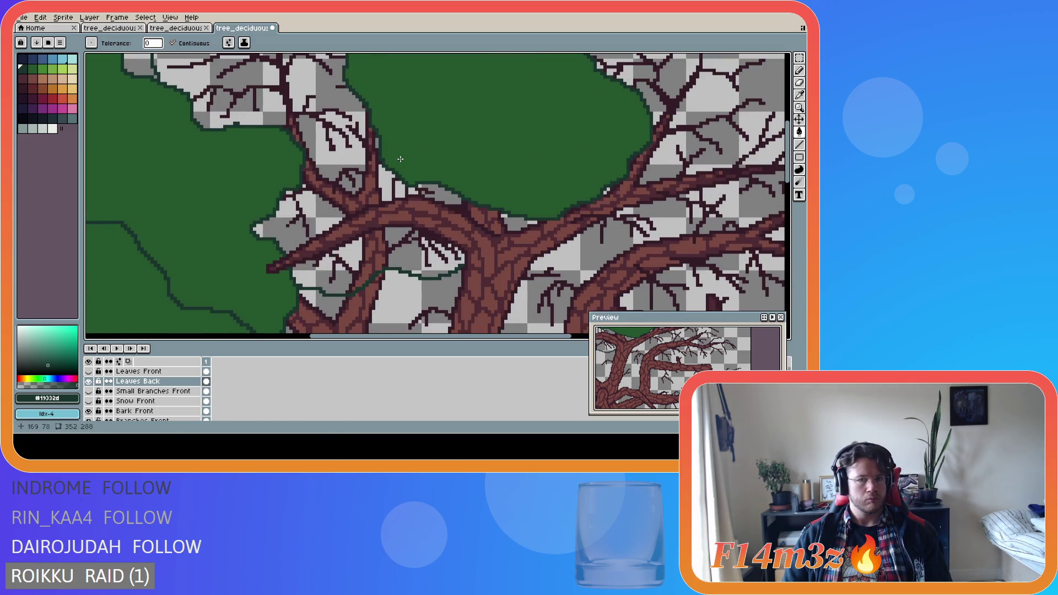
Return to the Pencil and pick the canopy green #25562e.
{"action": "scroll", "coordinate": [400, 159], "scroll_direction": "up", "scroll_amount": 1}
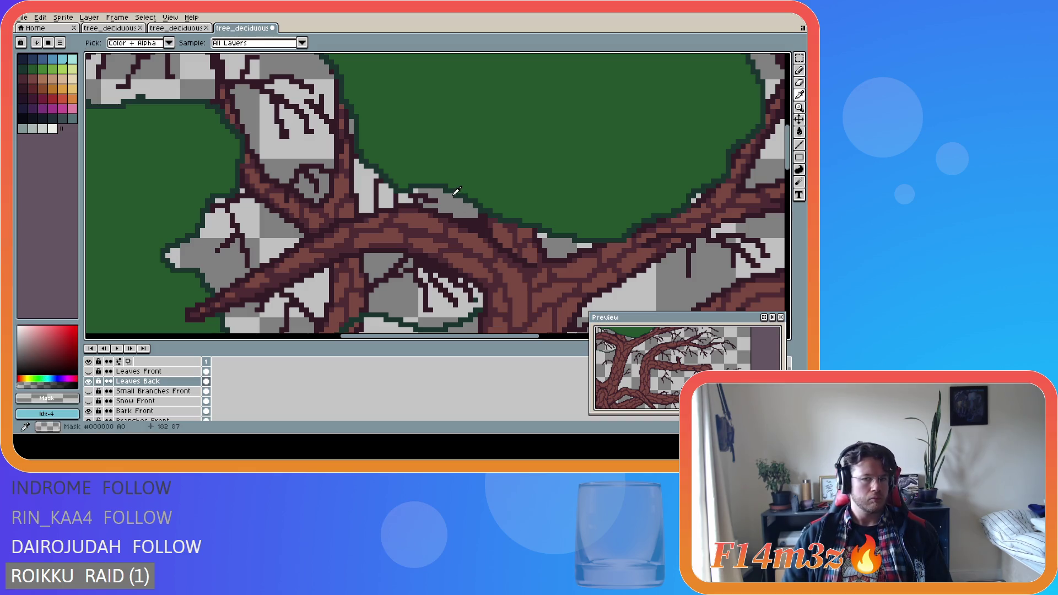
{"action": "key", "text": "b"}
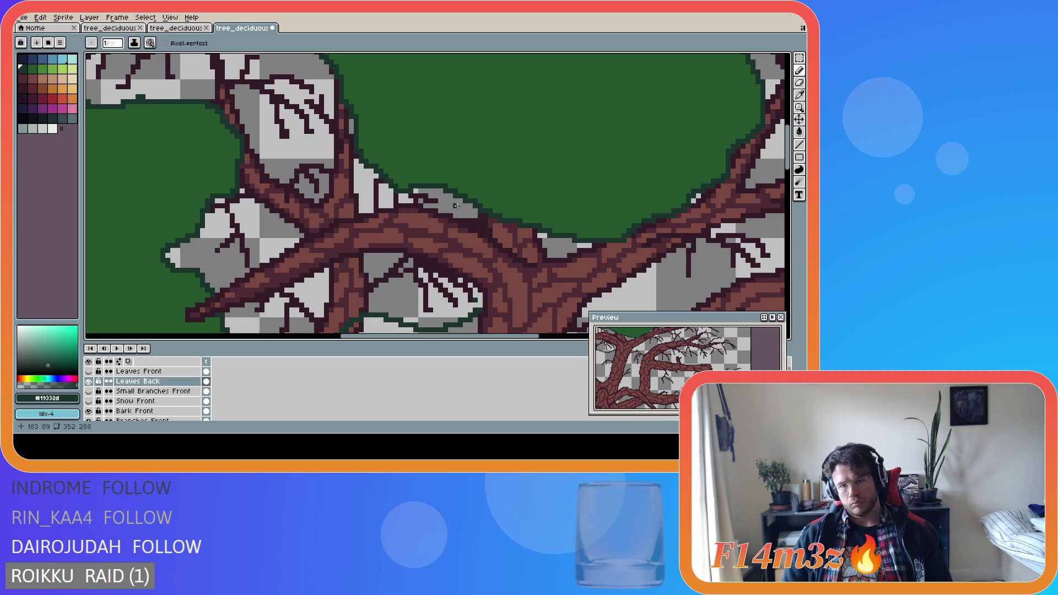
{"action": "key", "text": "shift"}
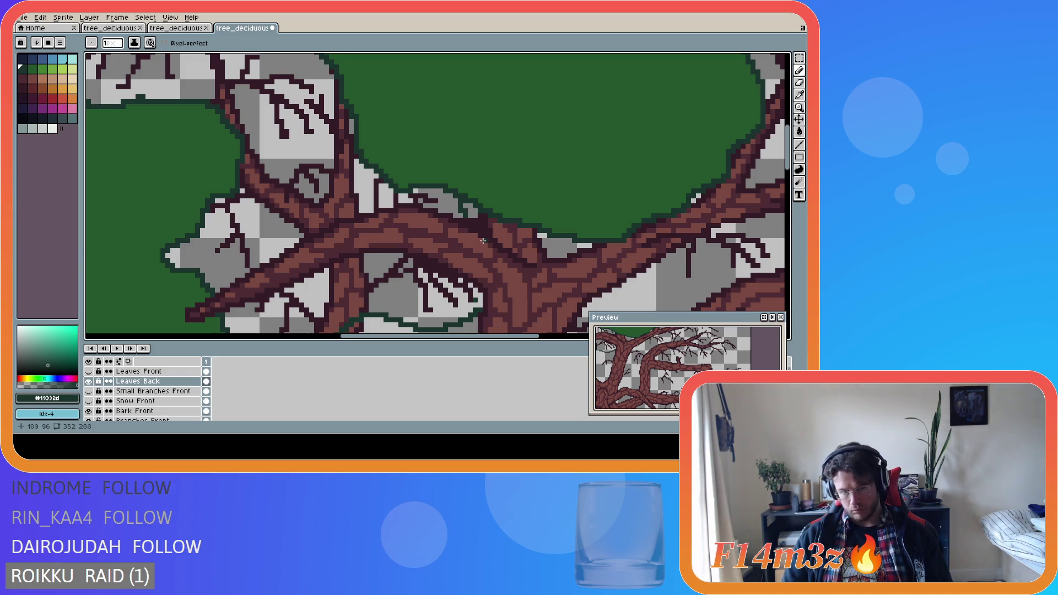
{"action": "left_click", "coordinate": [470, 195], "text": "alt"}
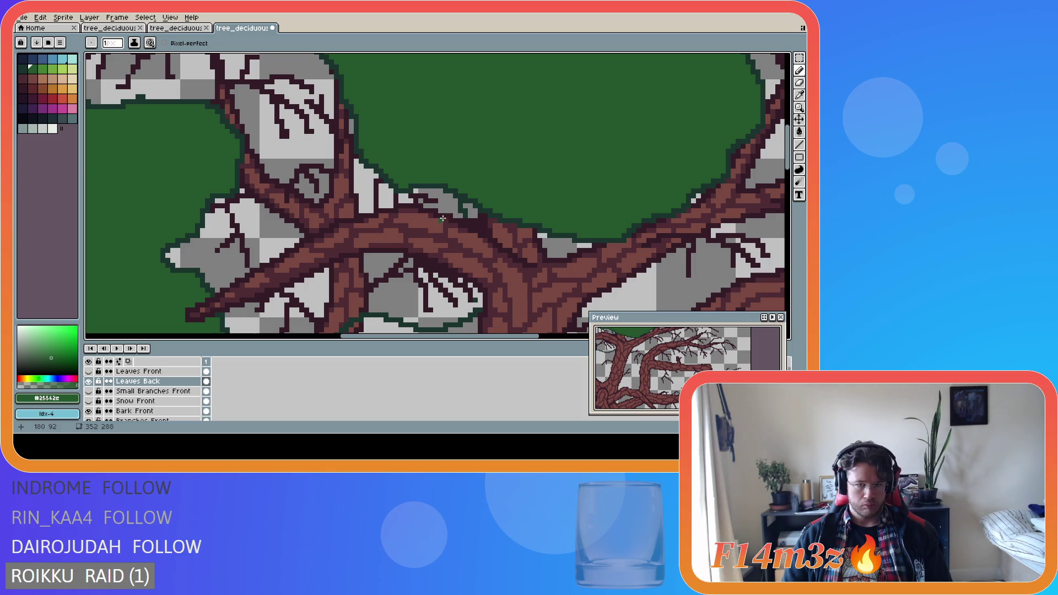
Draw green lines along the branch top, down-left along the branch, and along the leaf edge.
{"action": "mouse_move", "coordinate": [459, 216]}
{"action": "left_mouse_down"}
{"action": "mouse_move", "coordinate": [408, 201]}
{"action": "mouse_move", "coordinate": [359, 210]}
{"action": "left_mouse_up"}
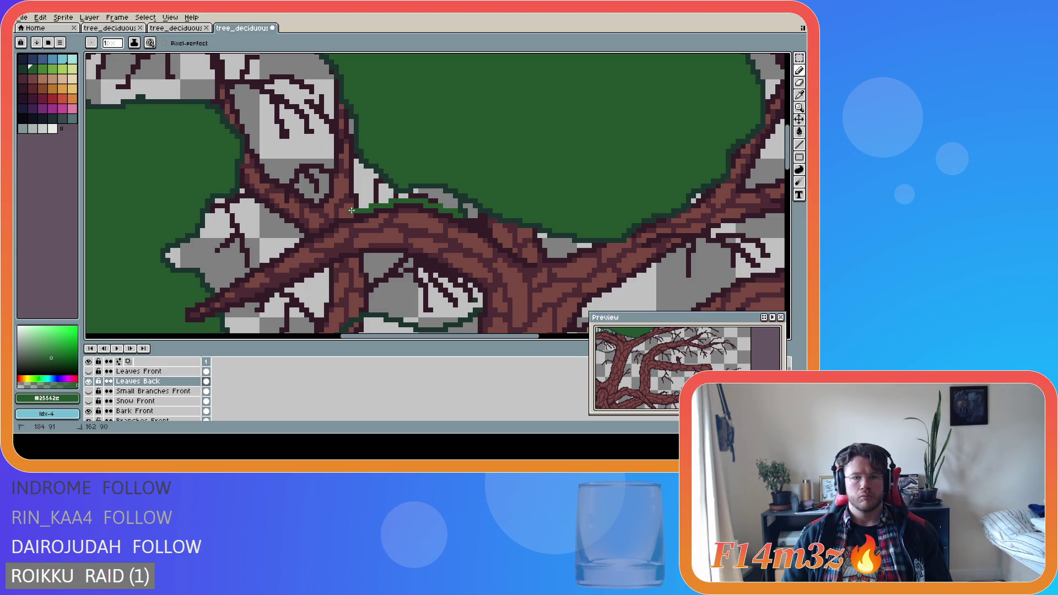
{"action": "left_click_drag", "start_coordinate": [339, 214], "coordinate": [329, 218]}
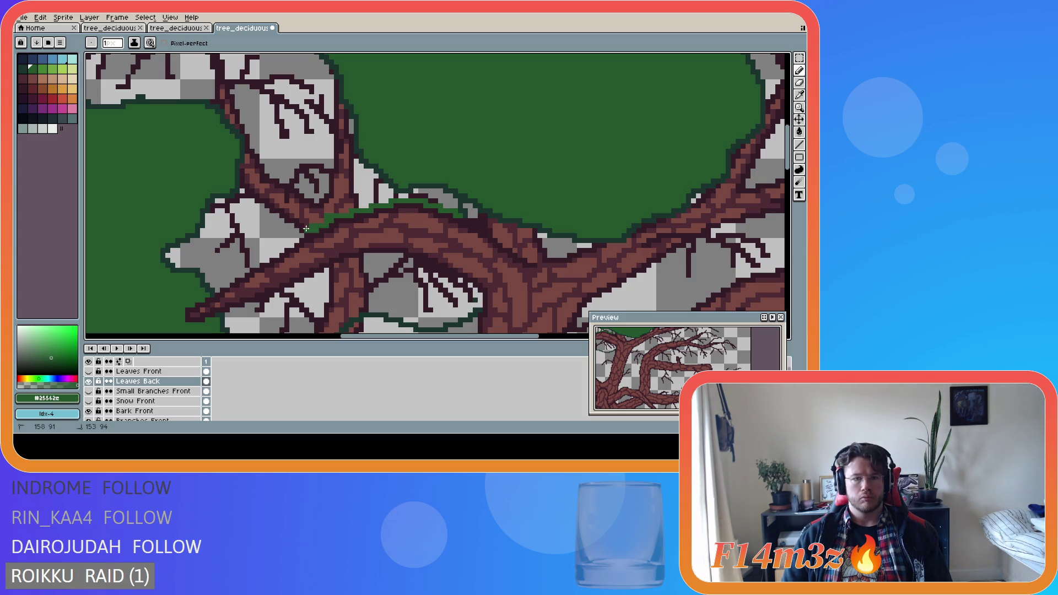
{"action": "scroll", "coordinate": [304, 228], "scroll_direction": "up", "scroll_amount": 2}
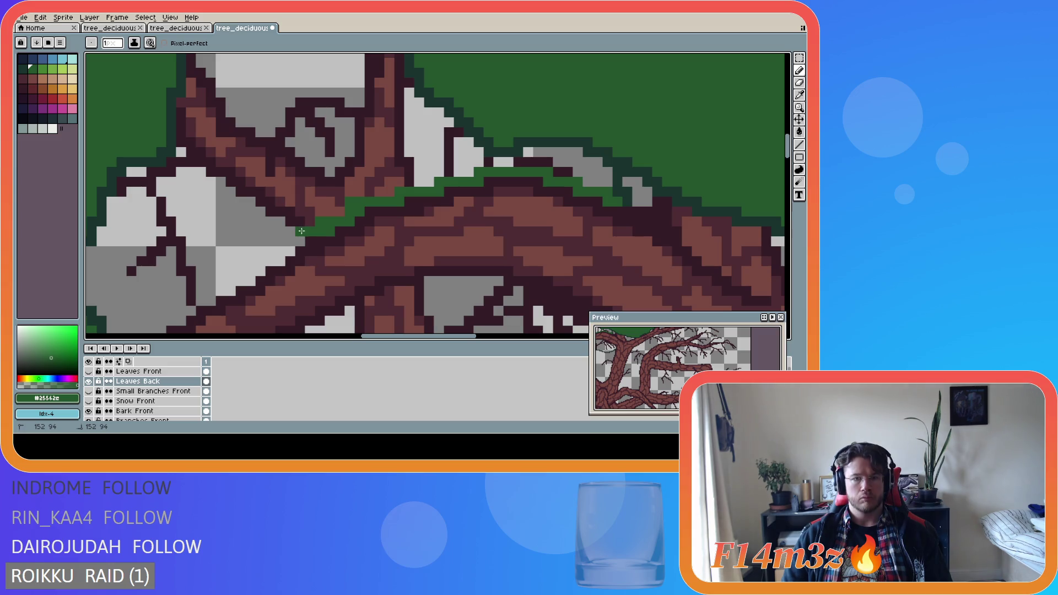
{"action": "left_click_drag", "start_coordinate": [295, 240], "coordinate": [168, 325]}
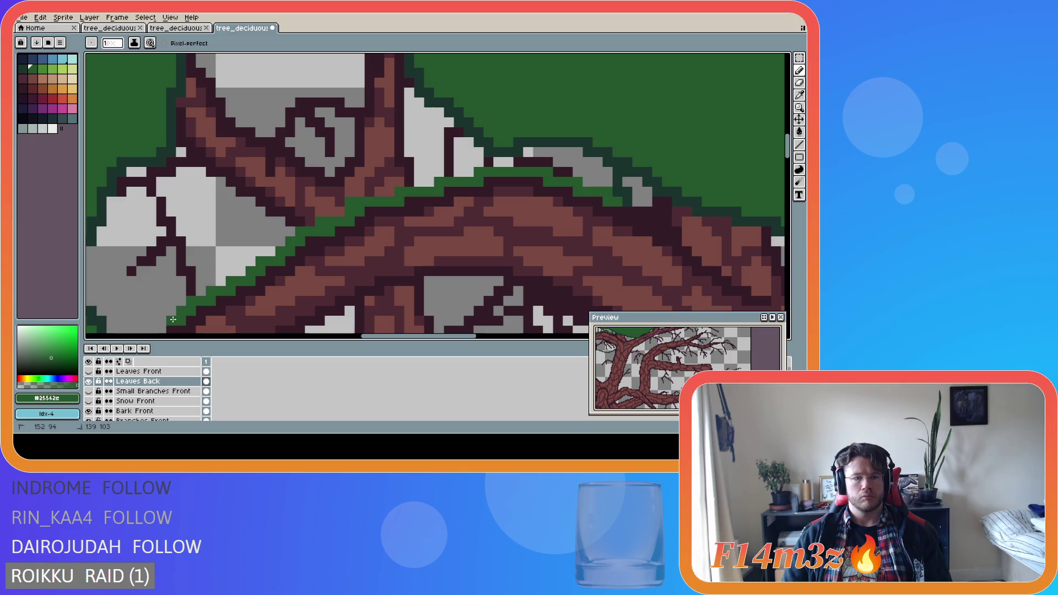
{"action": "scroll", "coordinate": [792, 154], "scroll_direction": "down", "scroll_amount": 3}
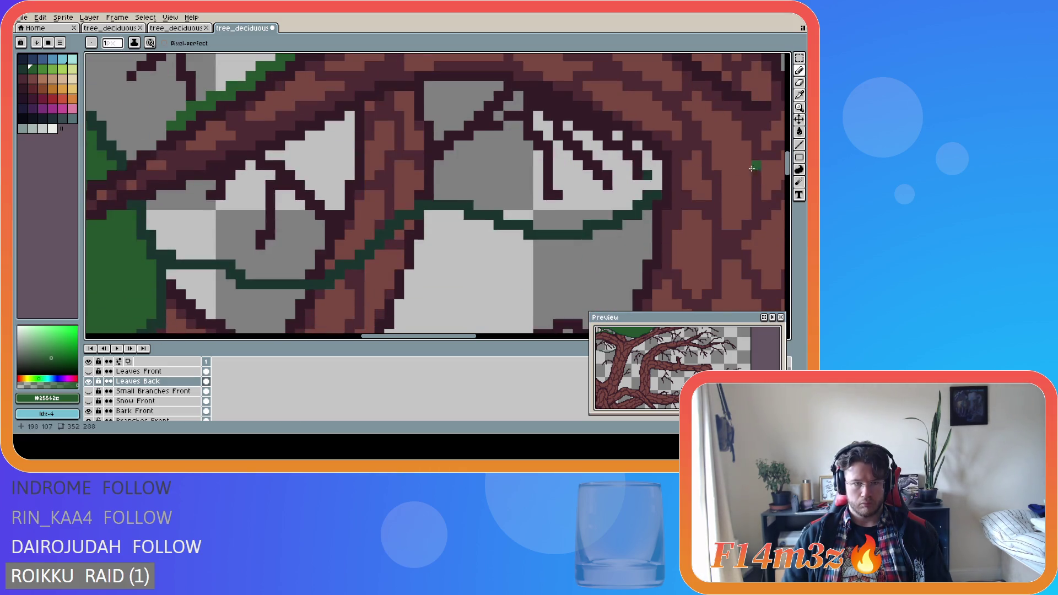
{"action": "scroll", "coordinate": [449, 150], "scroll_direction": "left", "scroll_amount": 3}
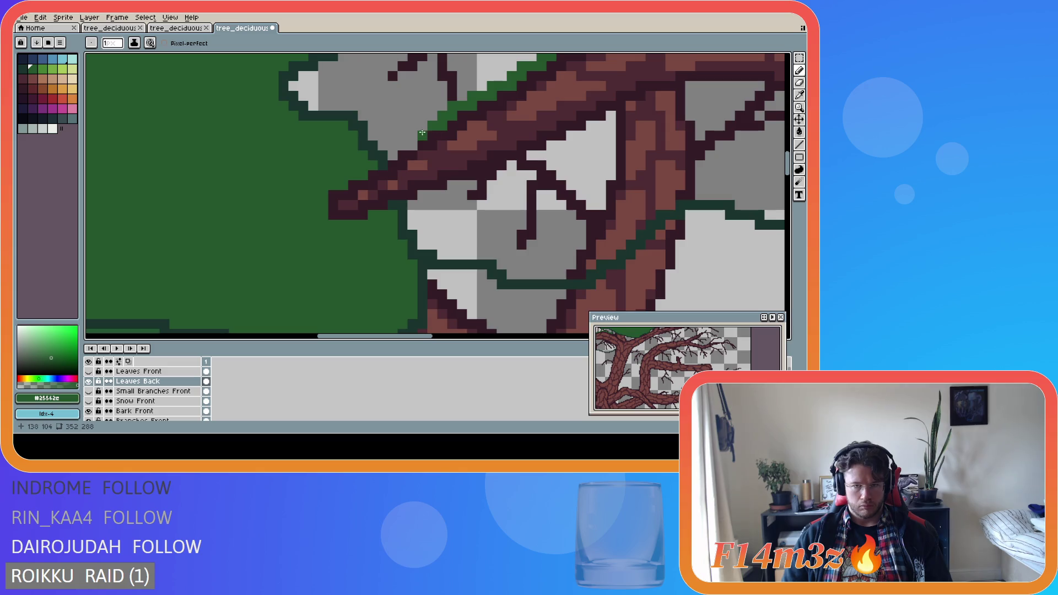
{"action": "left_click_drag", "start_coordinate": [420, 130], "coordinate": [393, 156]}
{"action": "scroll", "coordinate": [477, 110], "scroll_direction": "down", "scroll_amount": 2}
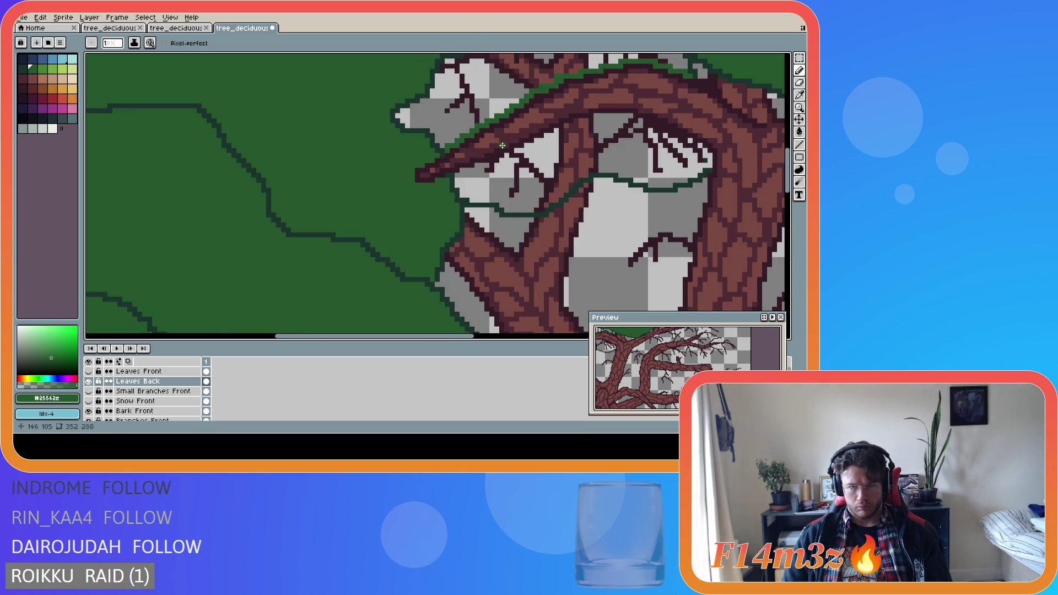
Bucket-fill the enclosed area above the branch with green.
{"action": "key", "text": "g"}
{"action": "left_click", "coordinate": [477, 109]}
{"action": "scroll", "coordinate": [478, 110], "scroll_direction": "down", "scroll_amount": 2}
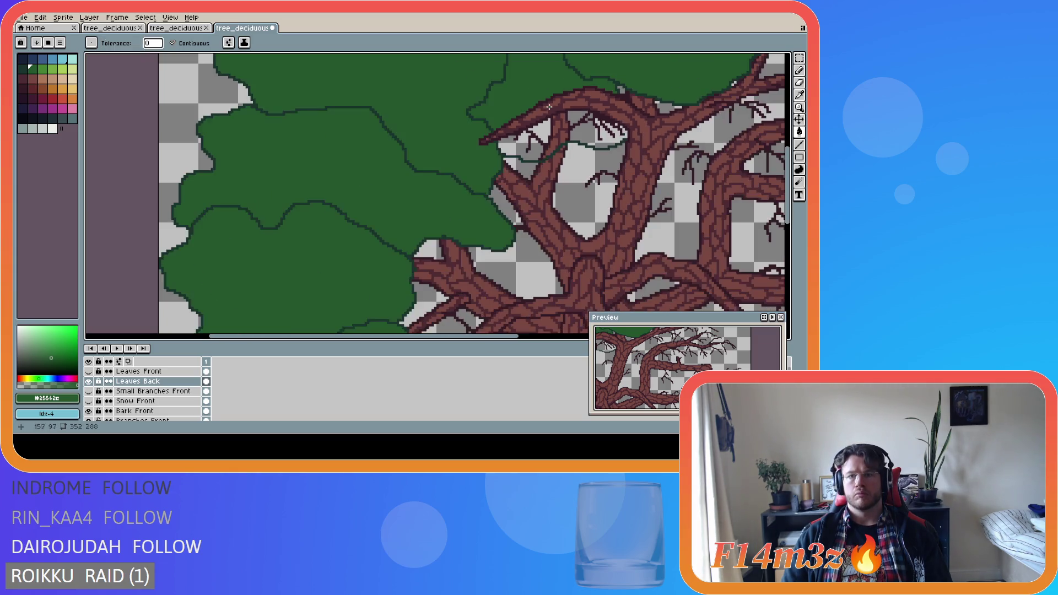
{"action": "scroll", "coordinate": [637, 186], "scroll_direction": "up", "scroll_amount": 4}
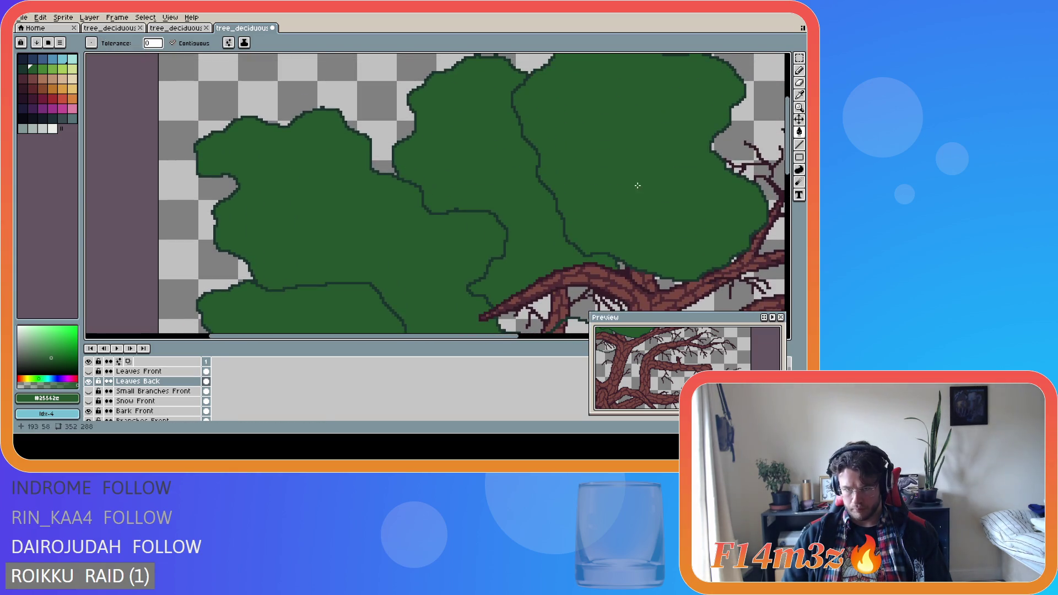
{"action": "scroll", "coordinate": [538, 208], "scroll_direction": "up", "scroll_amount": 1}
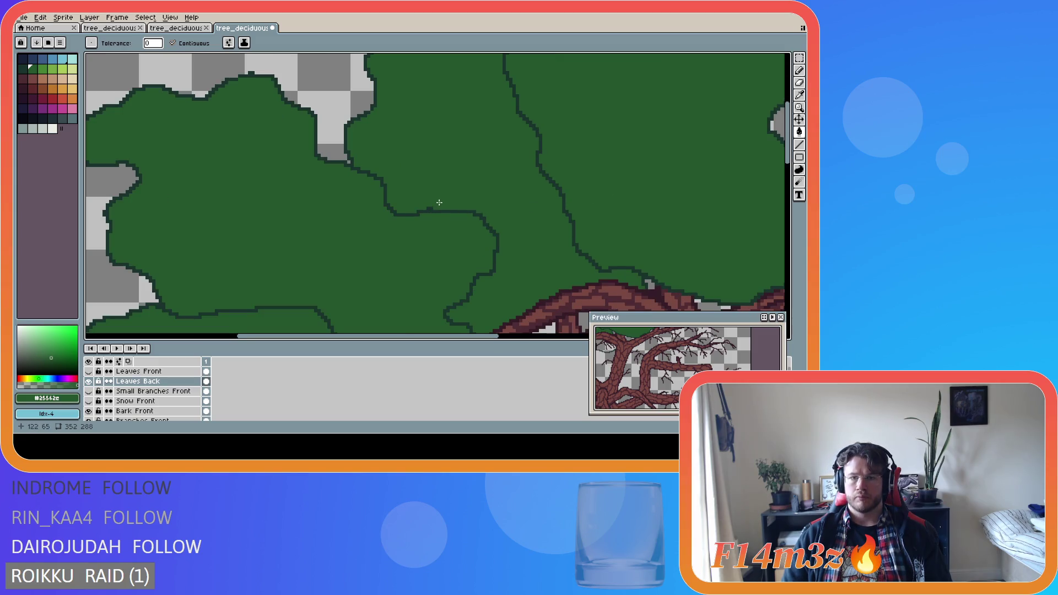
Switch through the Move tool back to the Pencil and reposition the view onto the branches.
{"action": "key", "text": "v"}
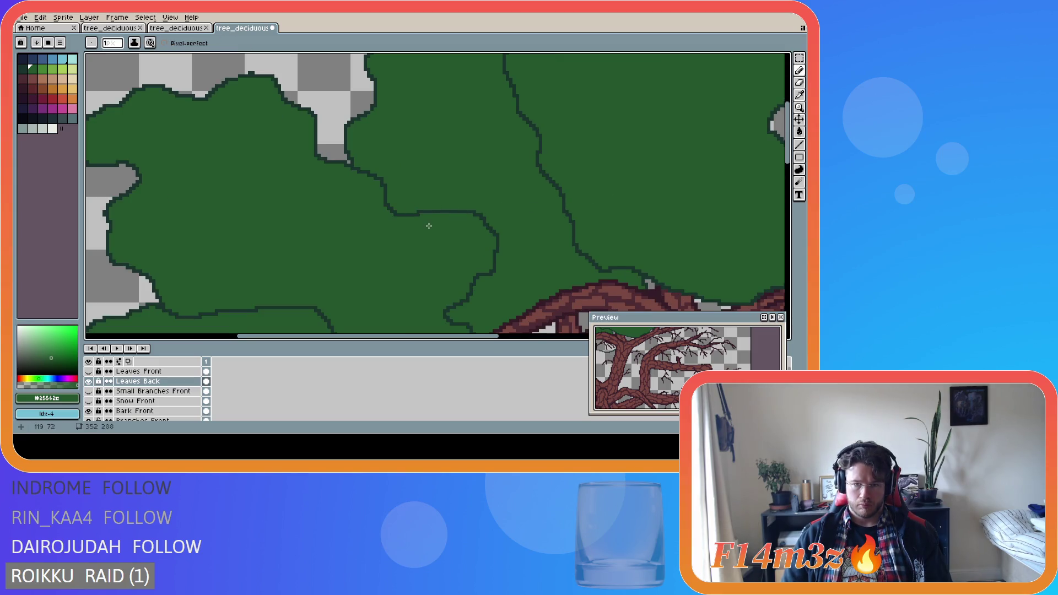
{"action": "key", "text": "b"}
{"action": "scroll", "coordinate": [536, 246], "scroll_direction": "down", "scroll_amount": 4}
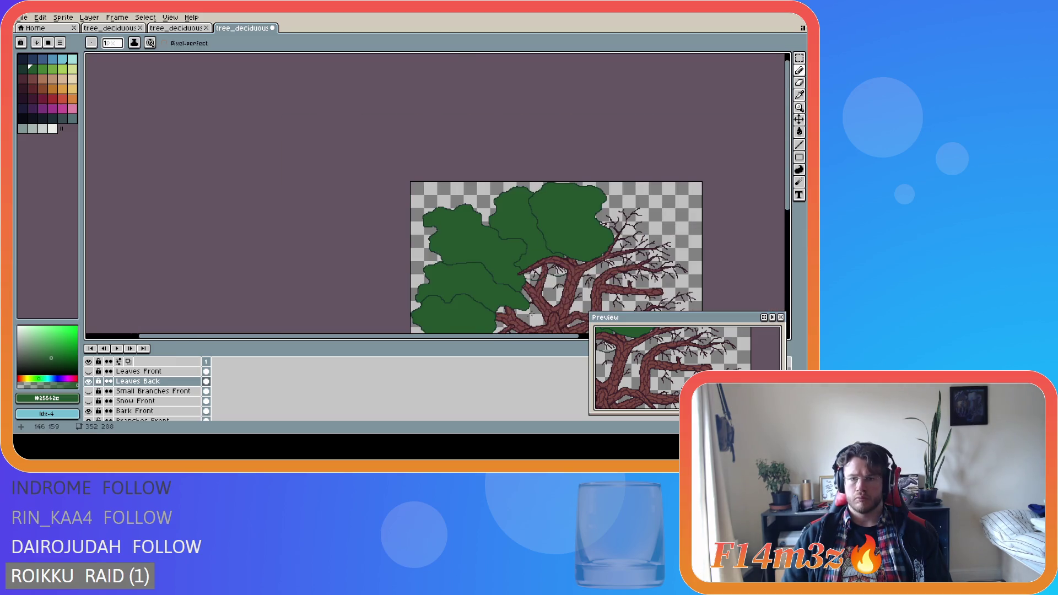
{"action": "left_click_drag", "start_coordinate": [526, 338], "coordinate": [603, 338]}
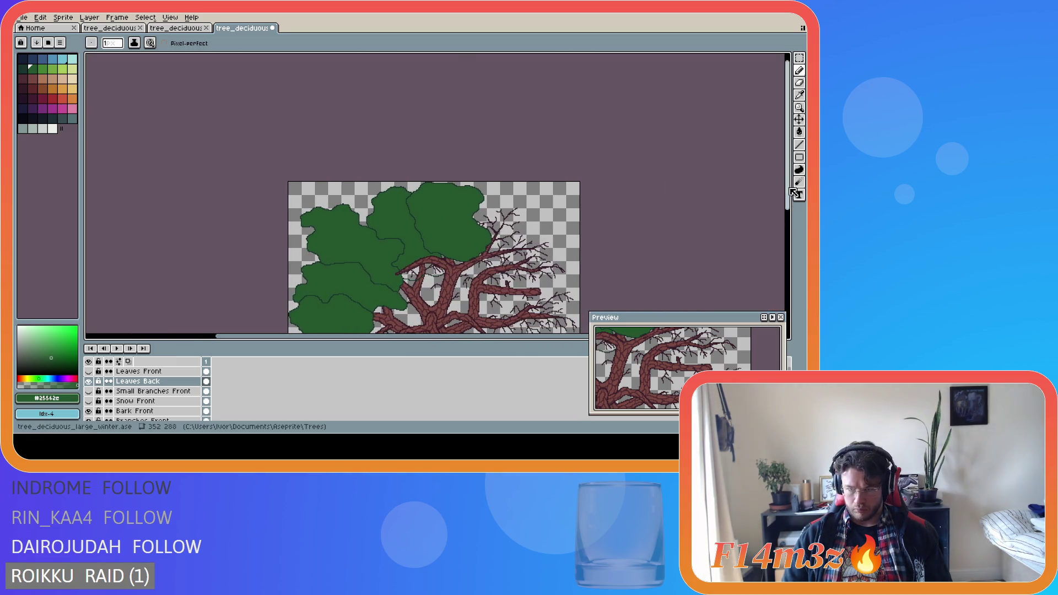
{"action": "left_click_drag", "start_coordinate": [793, 198], "coordinate": [792, 234]}
{"action": "scroll", "coordinate": [394, 190], "scroll_direction": "up", "scroll_amount": 3}
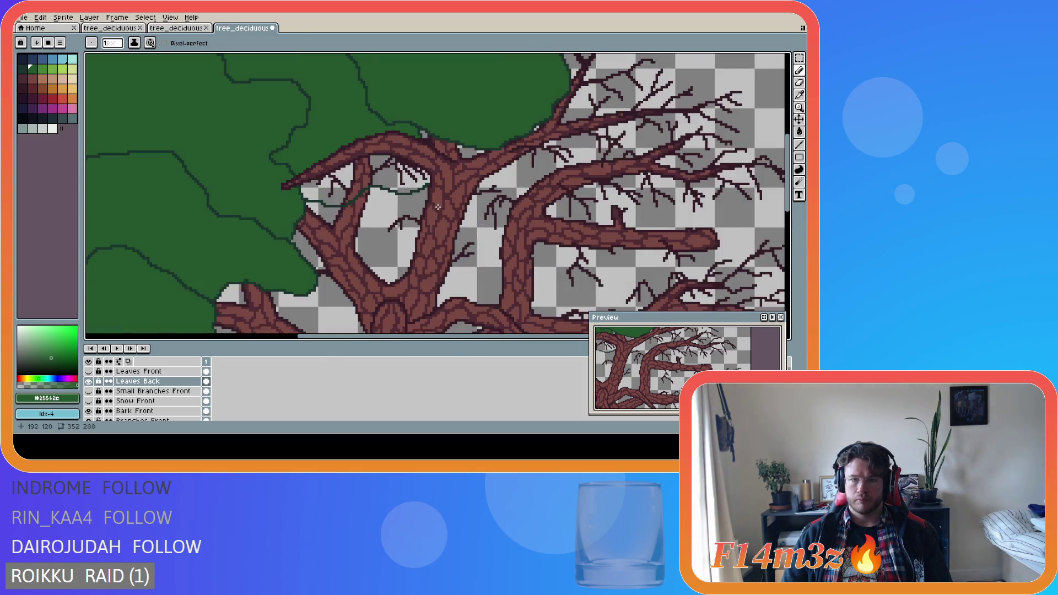
Place dark-green outline pixels under the arching branch, working leftward along its underside.
{"action": "scroll", "coordinate": [370, 184], "scroll_direction": "up", "scroll_amount": 1}
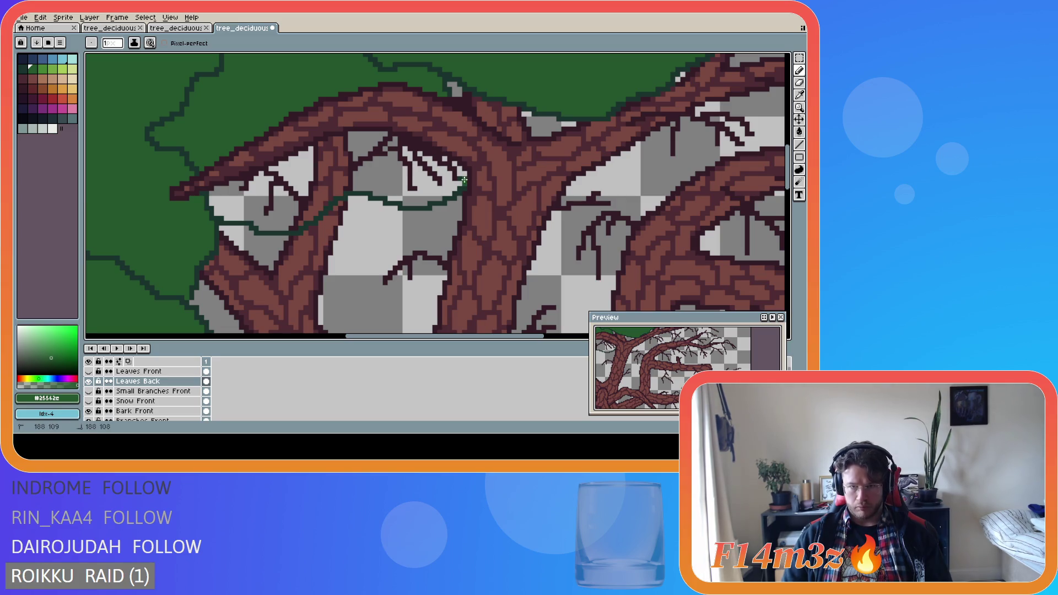
{"action": "scroll", "coordinate": [458, 169], "scroll_direction": "up", "scroll_amount": 2}
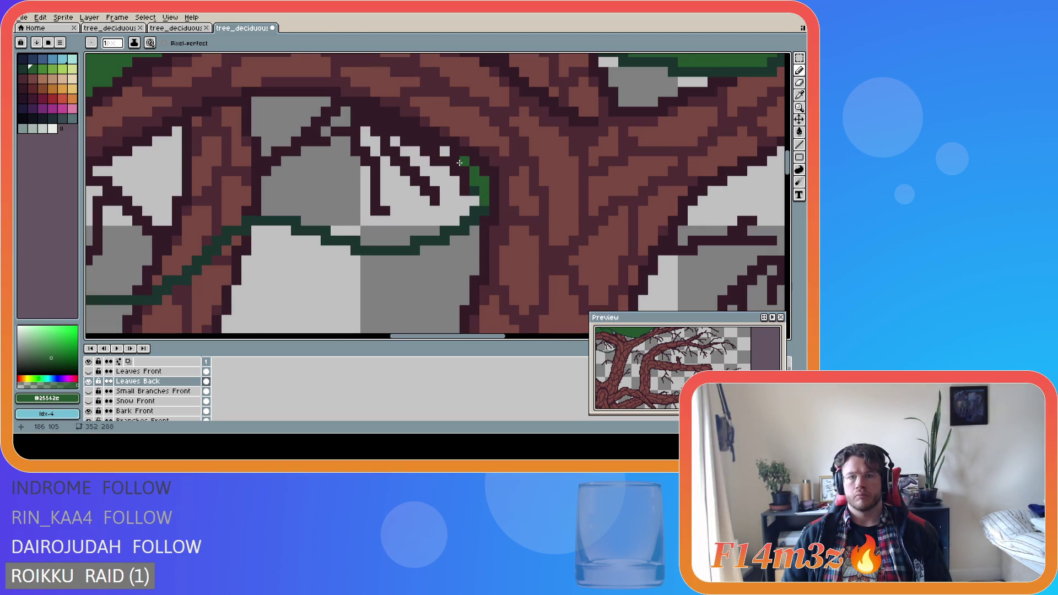
{"action": "left_click", "coordinate": [443, 155]}
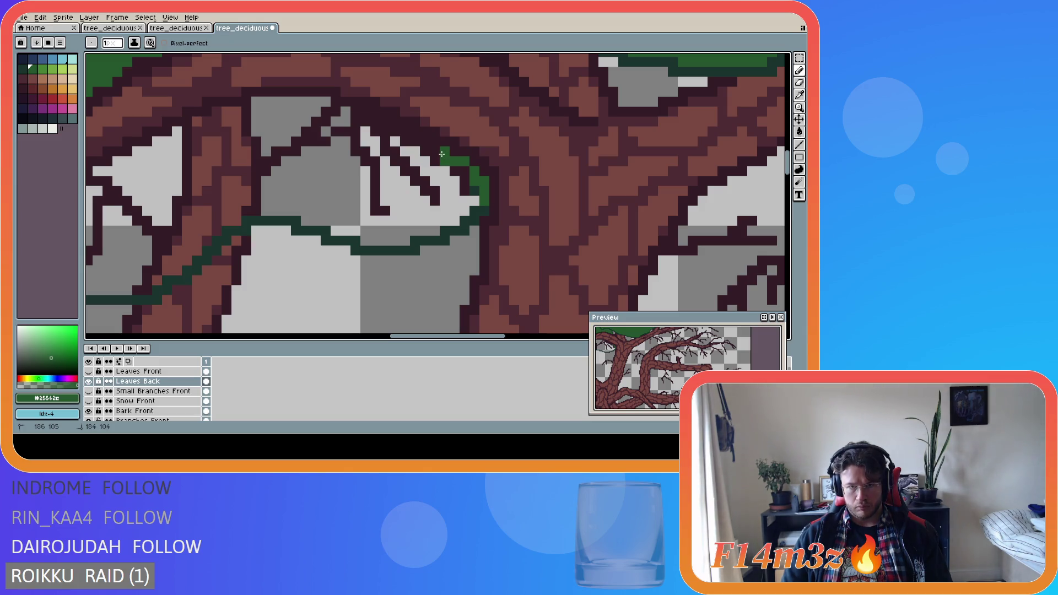
{"action": "left_click", "coordinate": [435, 154]}
{"action": "left_click", "coordinate": [425, 142]}
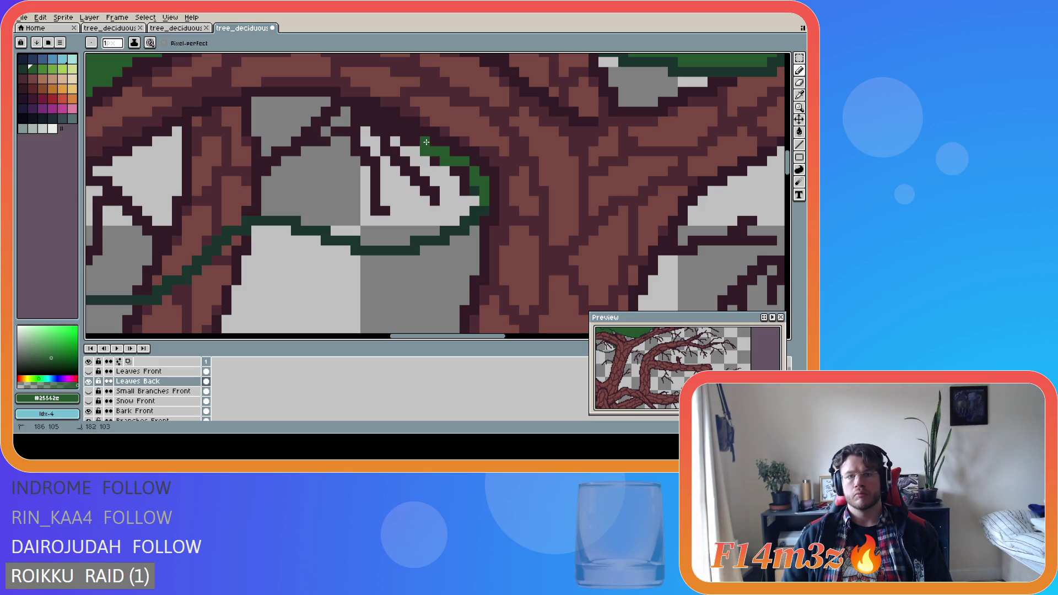
{"action": "left_click", "coordinate": [416, 141]}
{"action": "left_click", "coordinate": [405, 132]}
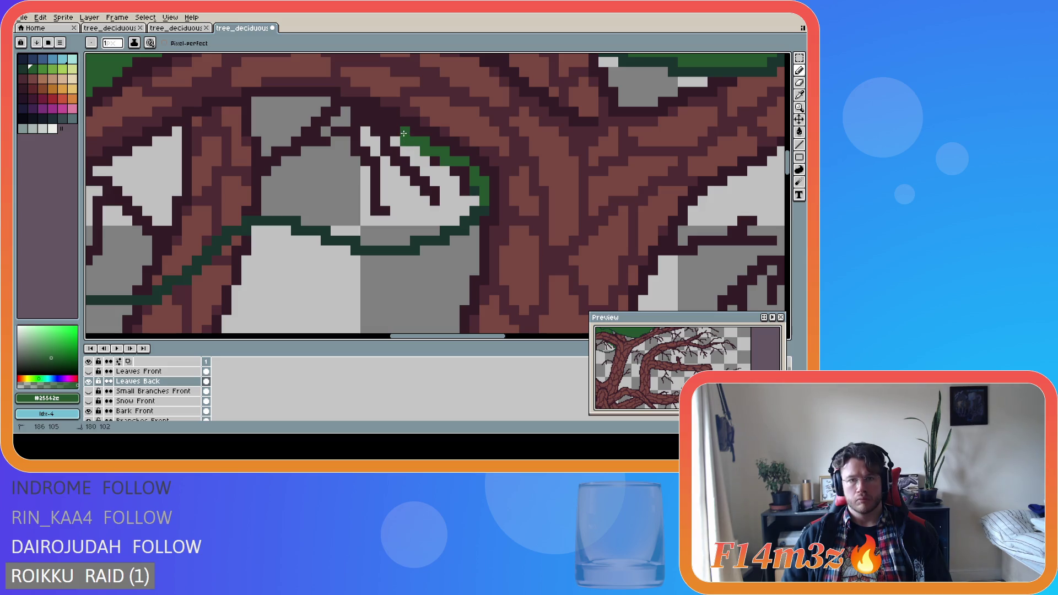
{"action": "left_click", "coordinate": [396, 132]}
{"action": "left_click", "coordinate": [387, 133]}
Continue the outline up-left to the branch top, leftward under it, and down its edge.
{"action": "left_click", "coordinate": [375, 126]}
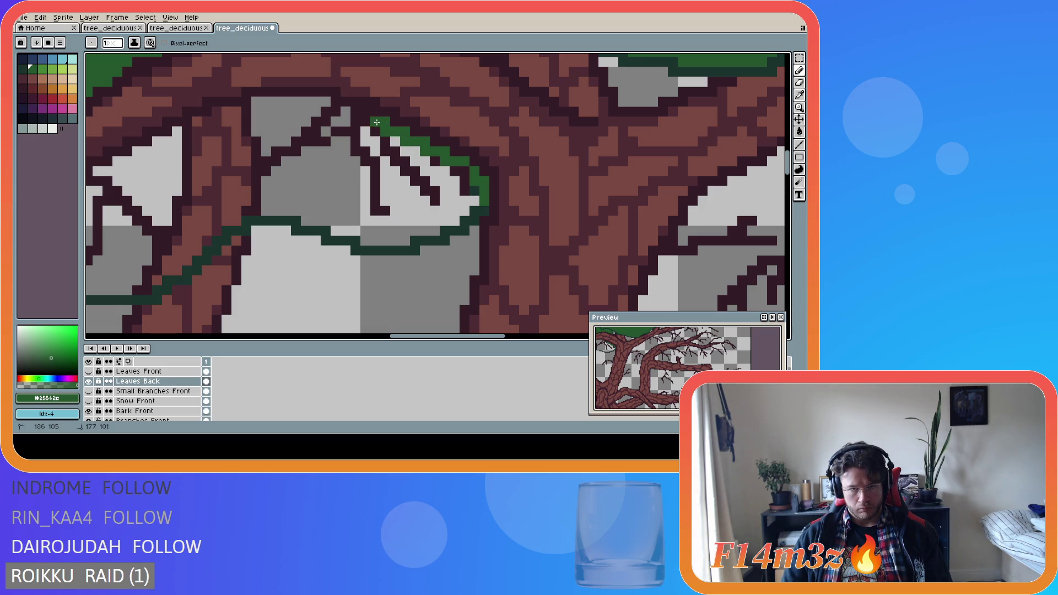
{"action": "left_click", "coordinate": [366, 121]}
{"action": "left_click", "coordinate": [356, 116]}
{"action": "left_click", "coordinate": [345, 113]}
{"action": "left_click", "coordinate": [336, 112]}
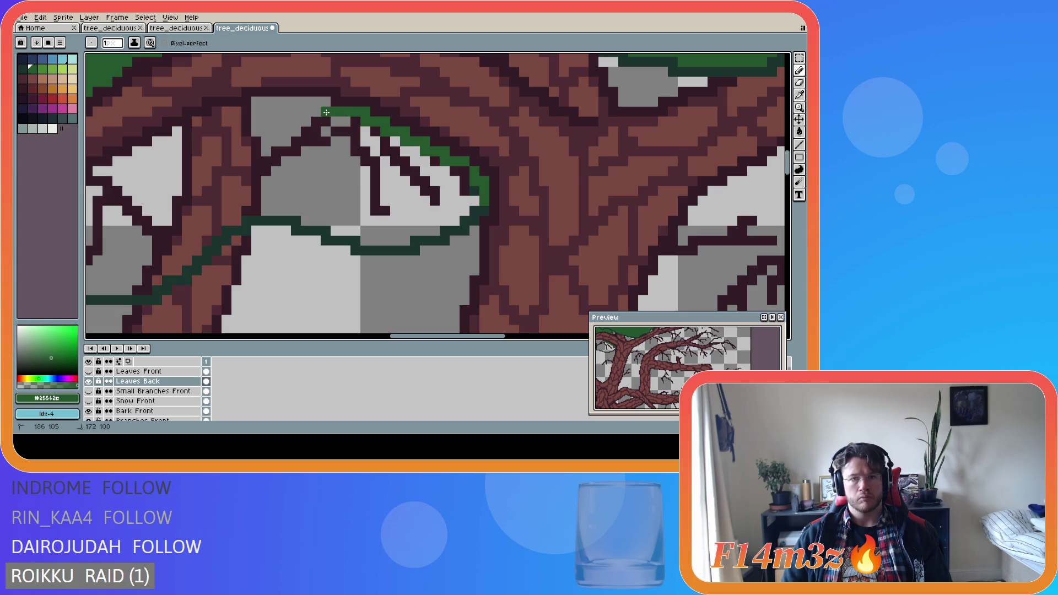
{"action": "mouse_move", "coordinate": [325, 111]}
{"action": "left_mouse_down"}
{"action": "mouse_move", "coordinate": [253, 104]}
{"action": "mouse_move", "coordinate": [117, 161]}
{"action": "left_mouse_up"}
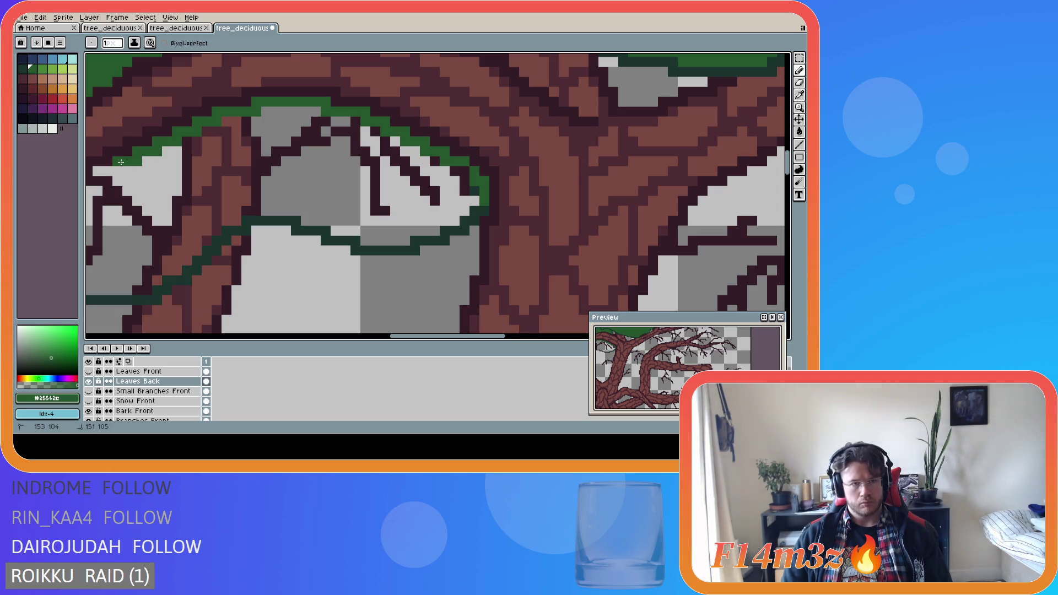
{"action": "left_click_drag", "start_coordinate": [402, 340], "coordinate": [352, 340]}
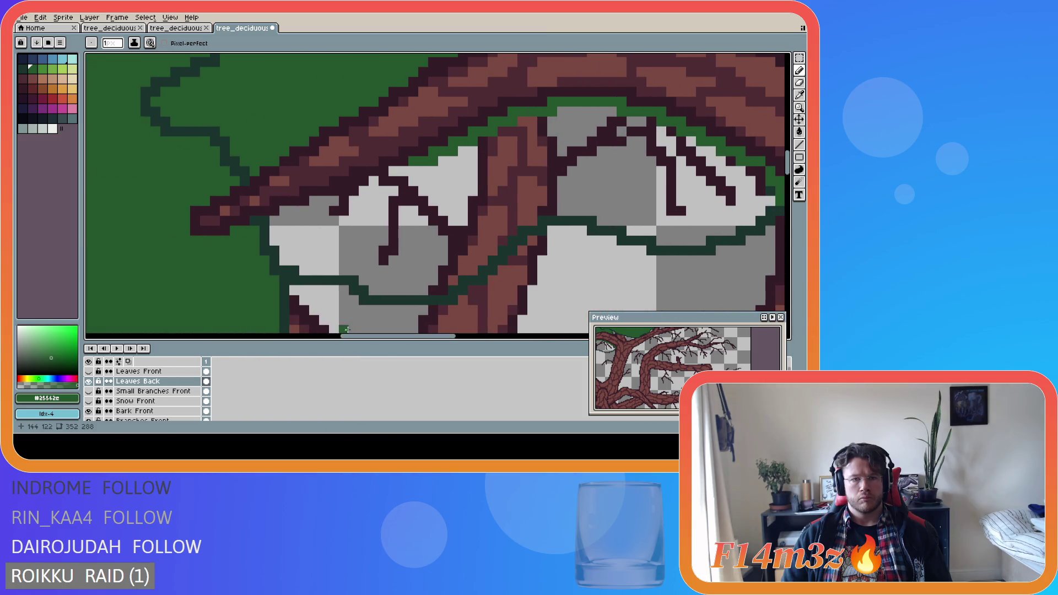
{"action": "mouse_move", "coordinate": [402, 170]}
{"action": "left_mouse_down"}
{"action": "mouse_move", "coordinate": [356, 199]}
{"action": "mouse_move", "coordinate": [316, 198]}
{"action": "mouse_move", "coordinate": [274, 220]}
{"action": "left_mouse_up"}
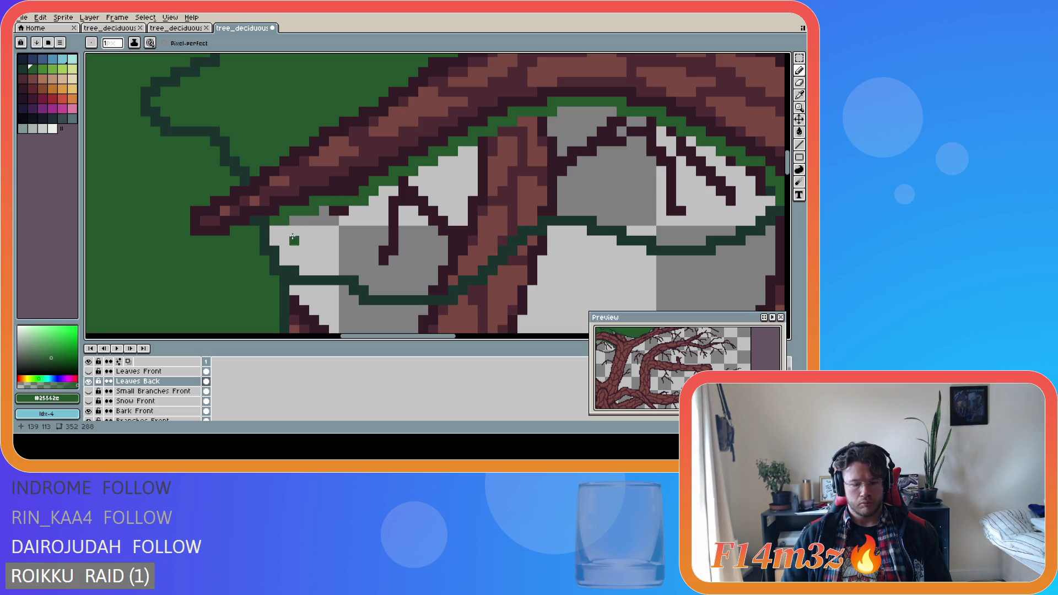
Bucket-fill the area under the branch with leaf green.
{"action": "key", "text": "g"}
{"action": "left_click", "coordinate": [343, 258]}
{"action": "scroll", "coordinate": [451, 233], "scroll_direction": "down", "scroll_amount": 2}
{"action": "scroll", "coordinate": [573, 223], "scroll_direction": "up", "scroll_amount": 1}
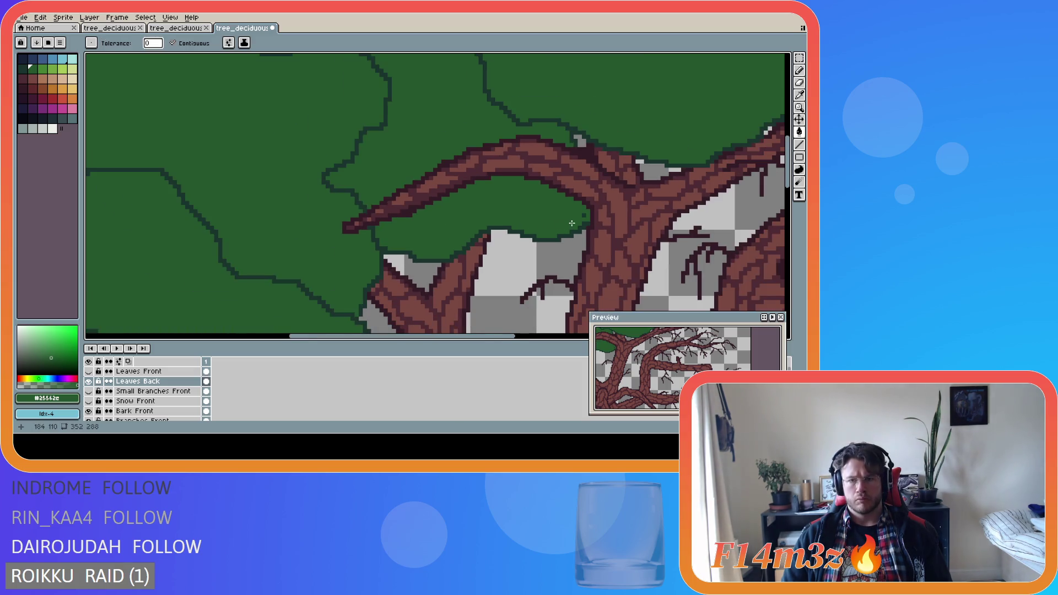
{"action": "scroll", "coordinate": [587, 223], "scroll_direction": "up", "scroll_amount": 1}
{"action": "scroll", "coordinate": [587, 224], "scroll_direction": "up", "scroll_amount": 1}
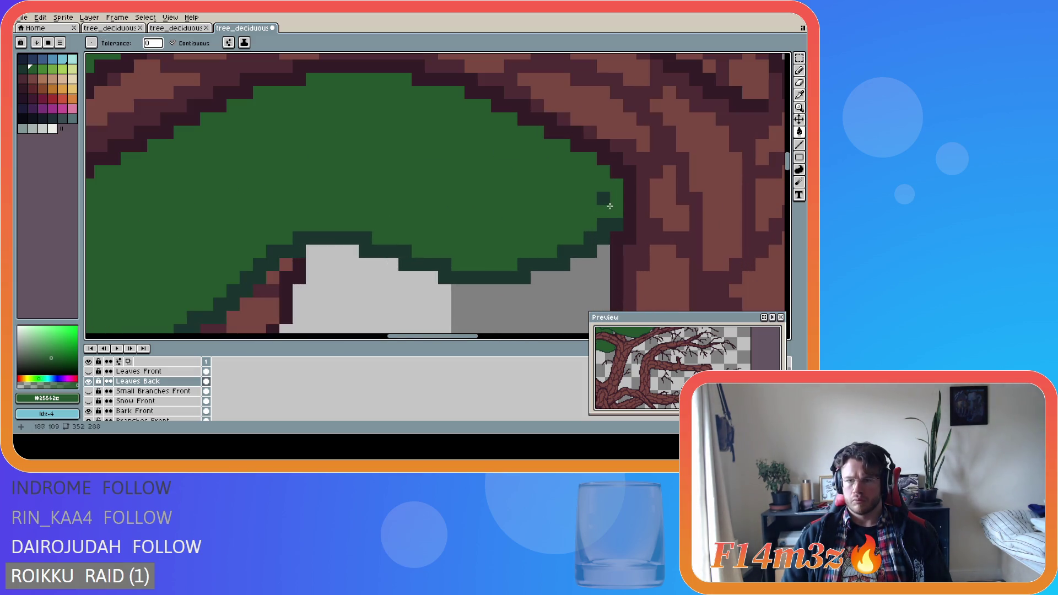
Undo the under-branch fill, reapply it with the bucket, and return to the Pencil.
{"action": "key", "text": "b"}
{"action": "key", "text": "ctrl+z"}
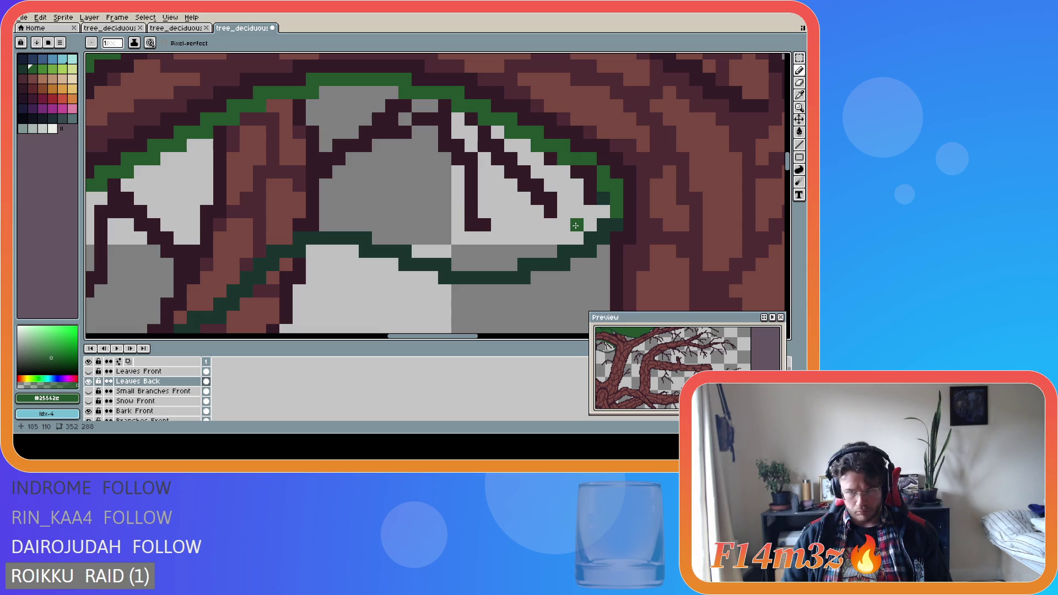
{"action": "key", "text": "g"}
{"action": "left_click", "coordinate": [573, 221]}
{"action": "key", "text": "b"}
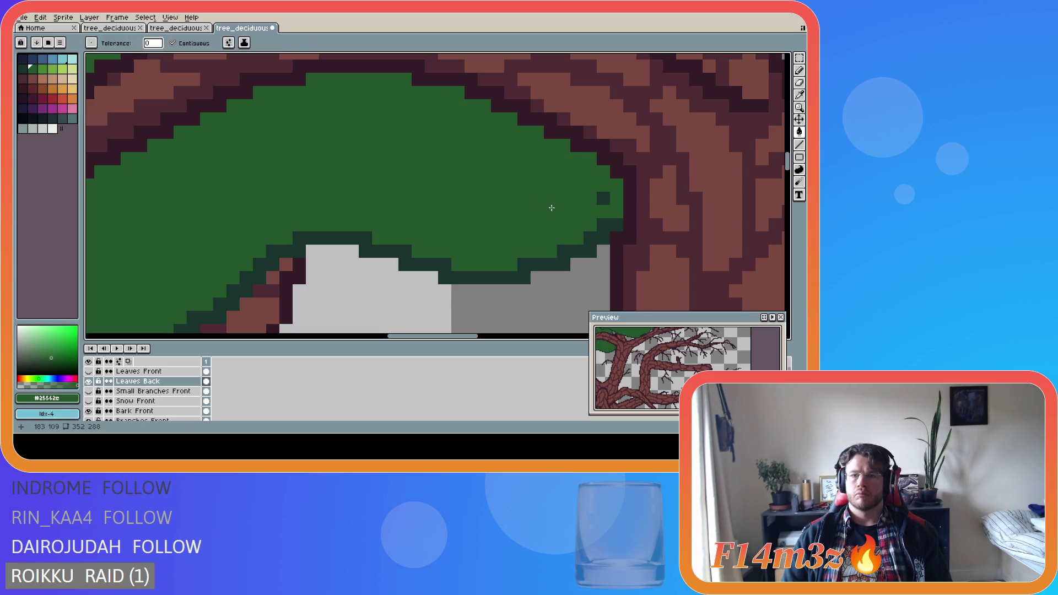
{"action": "scroll", "coordinate": [605, 198], "scroll_direction": "down", "scroll_amount": 3}
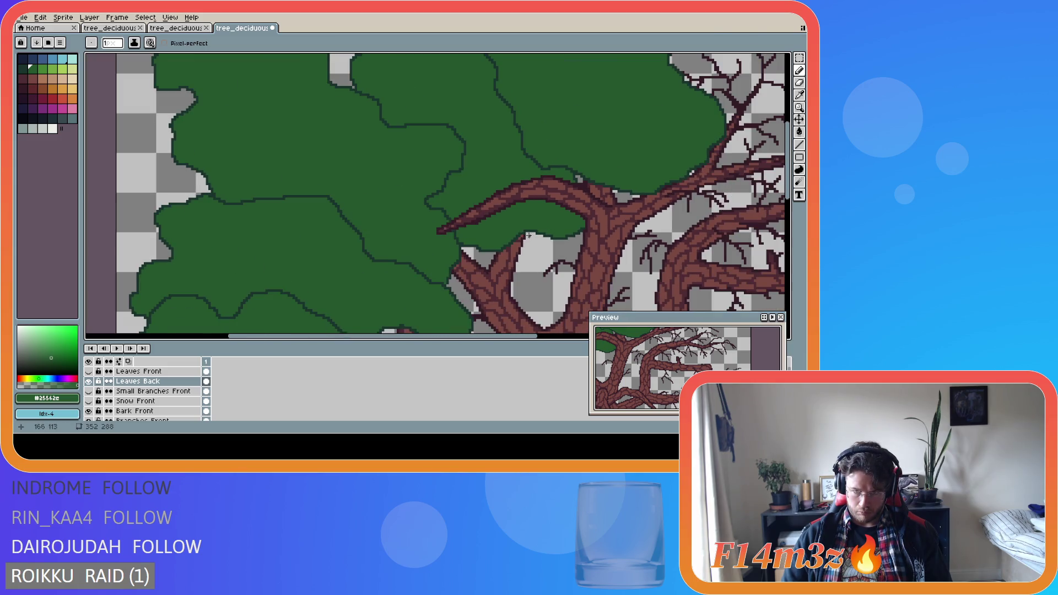
Toggle the Leaves Front layer's visibility to compare the canopy with and without it.
{"action": "scroll", "coordinate": [492, 207], "scroll_direction": "down", "scroll_amount": 3}
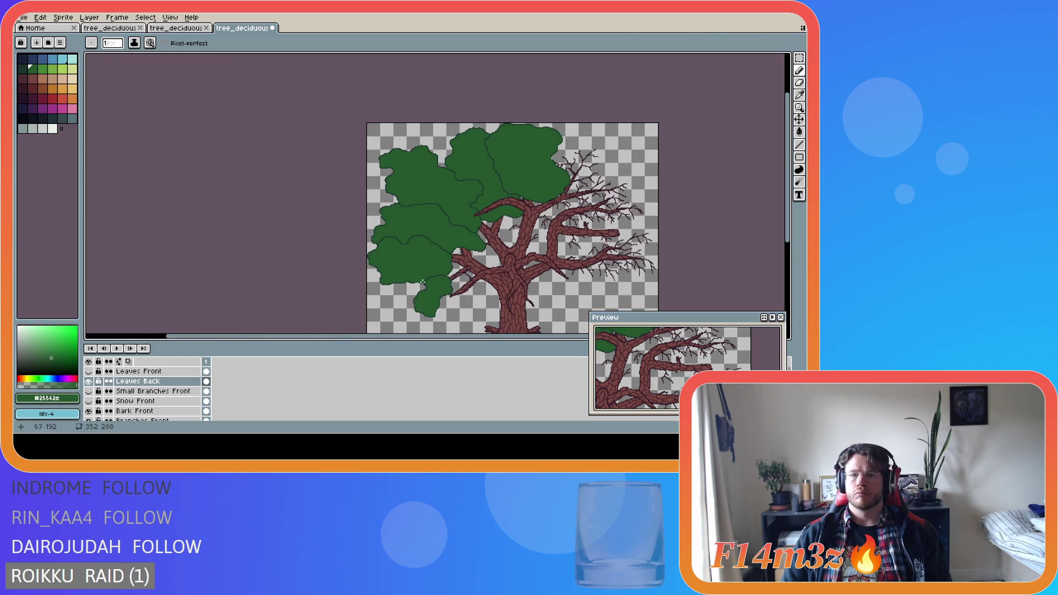
{"action": "left_click", "coordinate": [89, 372]}
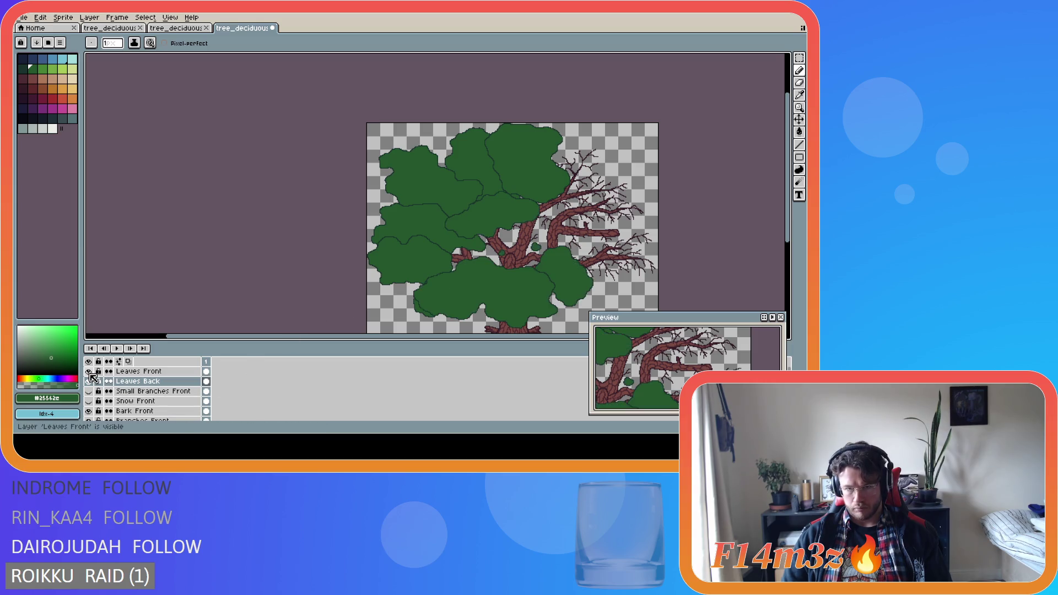
{"action": "left_click", "coordinate": [89, 372]}
{"action": "left_click", "coordinate": [89, 372]}
{"action": "left_click", "coordinate": [88, 372]}
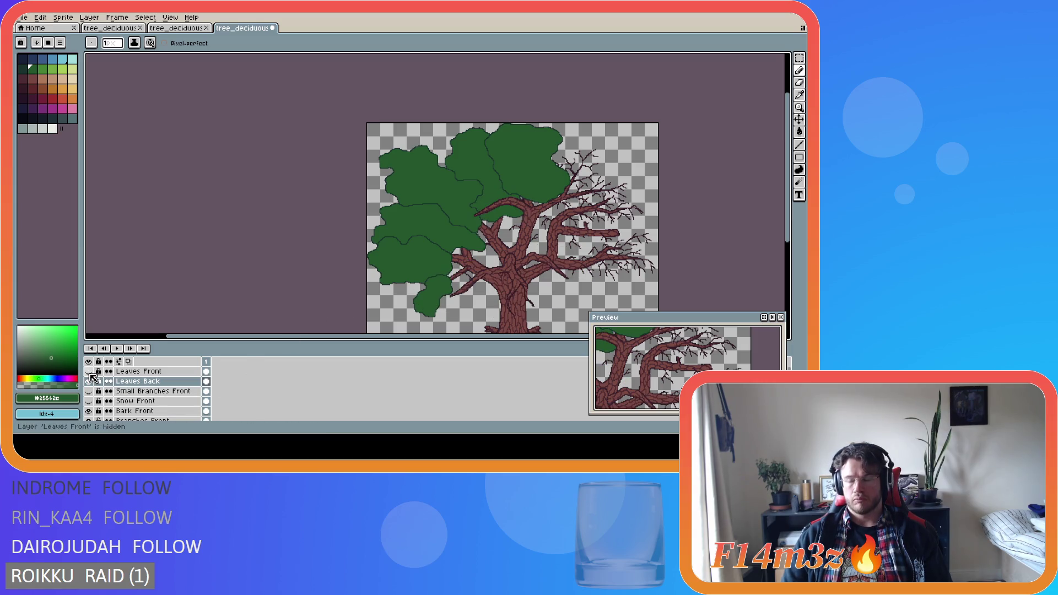
{"action": "left_click", "coordinate": [89, 372]}
{"action": "left_click", "coordinate": [88, 372]}
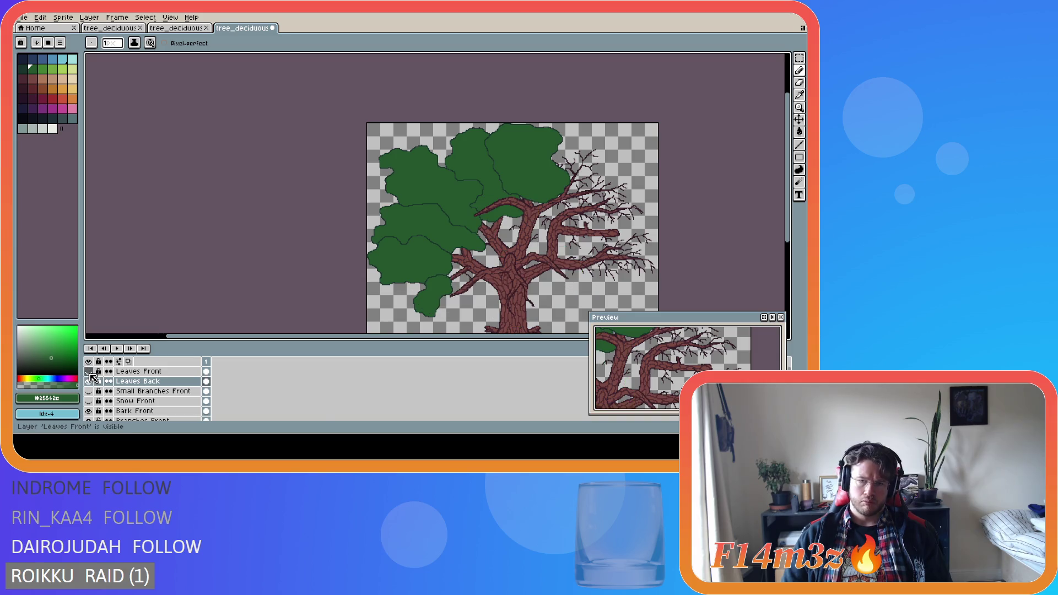
{"action": "scroll", "coordinate": [500, 225], "scroll_direction": "up", "scroll_amount": 5}
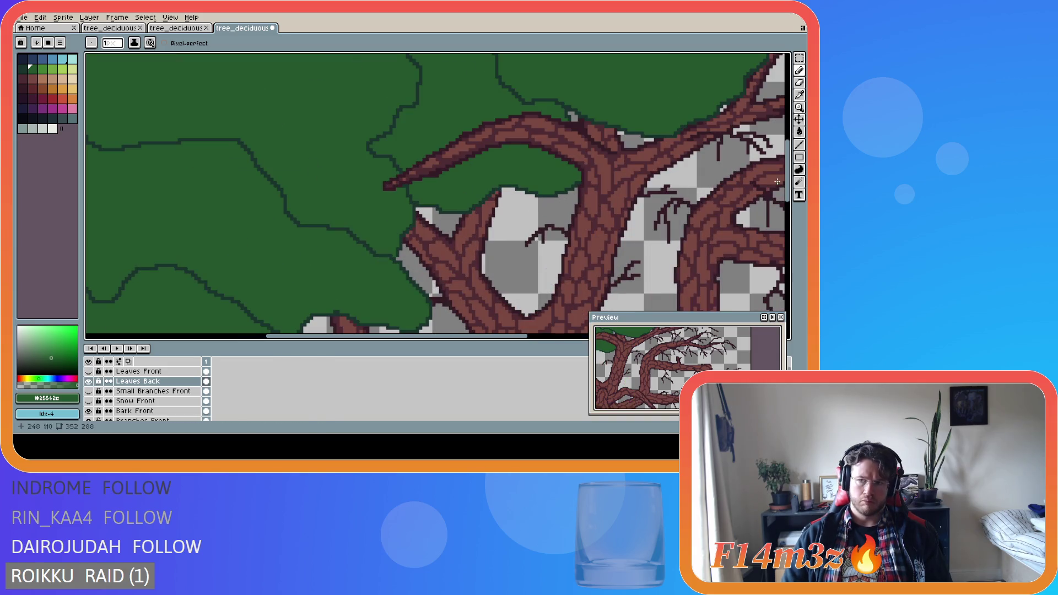
{"action": "scroll", "coordinate": [469, 168], "scroll_direction": "up", "scroll_amount": 3}
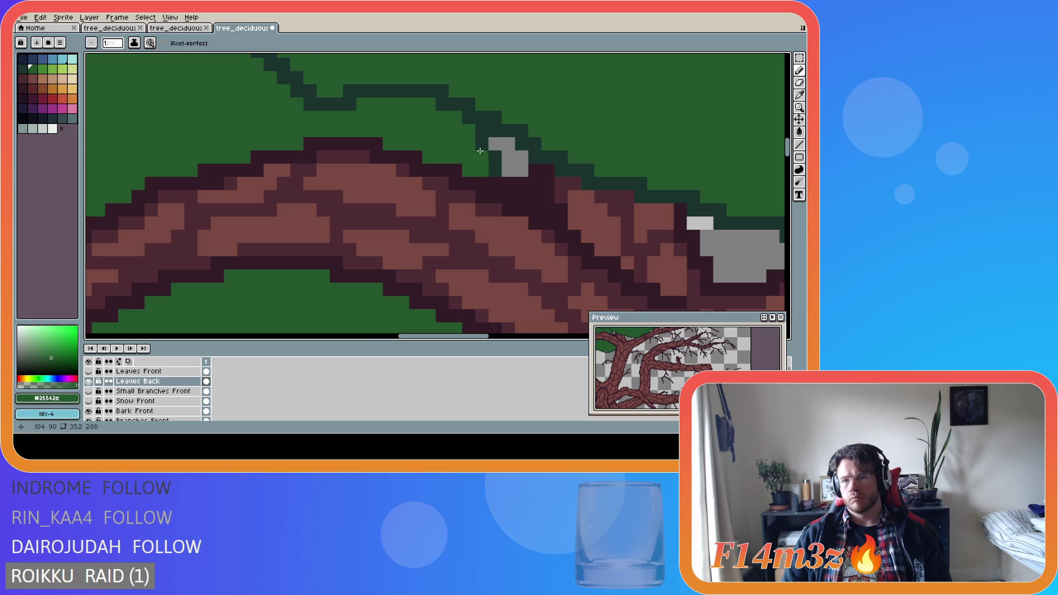
Recolour the grey outline pixels and the gap above the branch in leaf green.
{"action": "left_click", "coordinate": [481, 157]}
{"action": "left_click", "coordinate": [481, 157]}
{"action": "left_click", "coordinate": [495, 157]}
{"action": "left_click", "coordinate": [495, 170]}
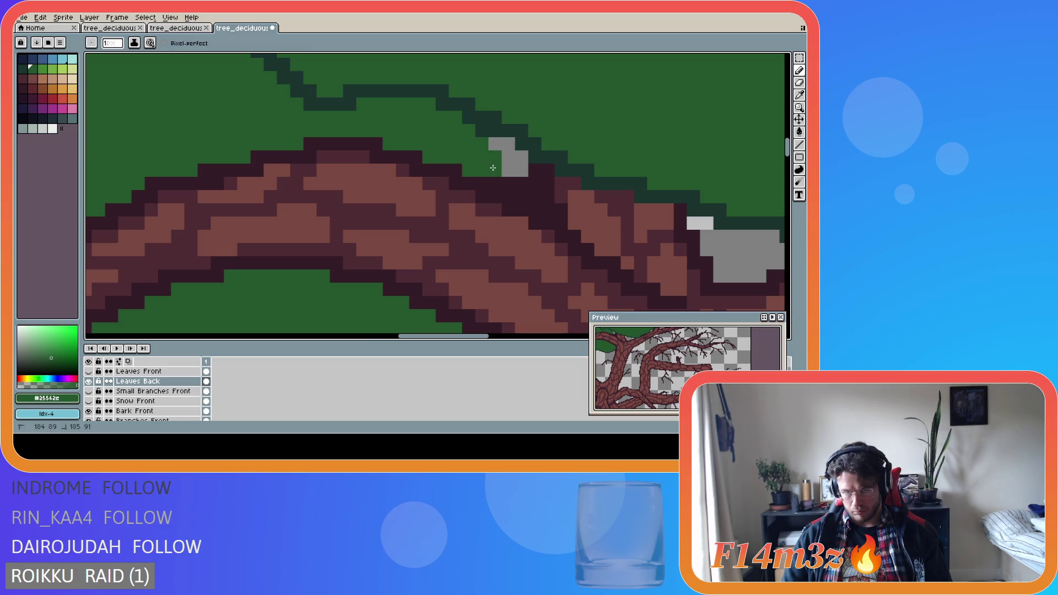
{"action": "left_click", "coordinate": [495, 143]}
{"action": "left_click", "coordinate": [508, 144]}
{"action": "left_click_drag", "start_coordinate": [504, 149], "coordinate": [521, 184]}
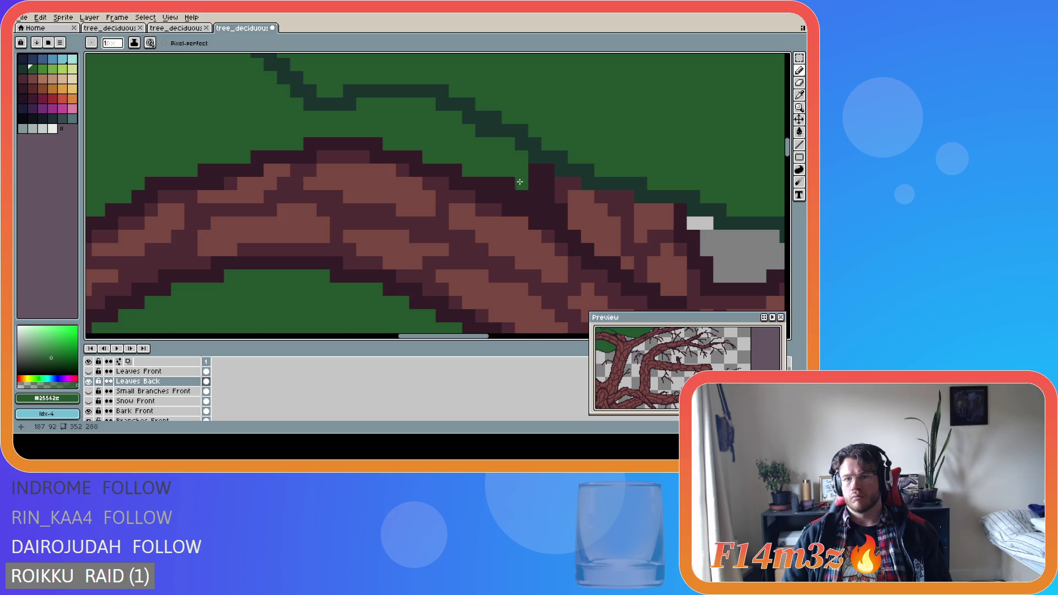
{"action": "scroll", "coordinate": [495, 250], "scroll_direction": "down", "scroll_amount": 4}
{"action": "scroll", "coordinate": [496, 250], "scroll_direction": "up", "scroll_amount": 1}
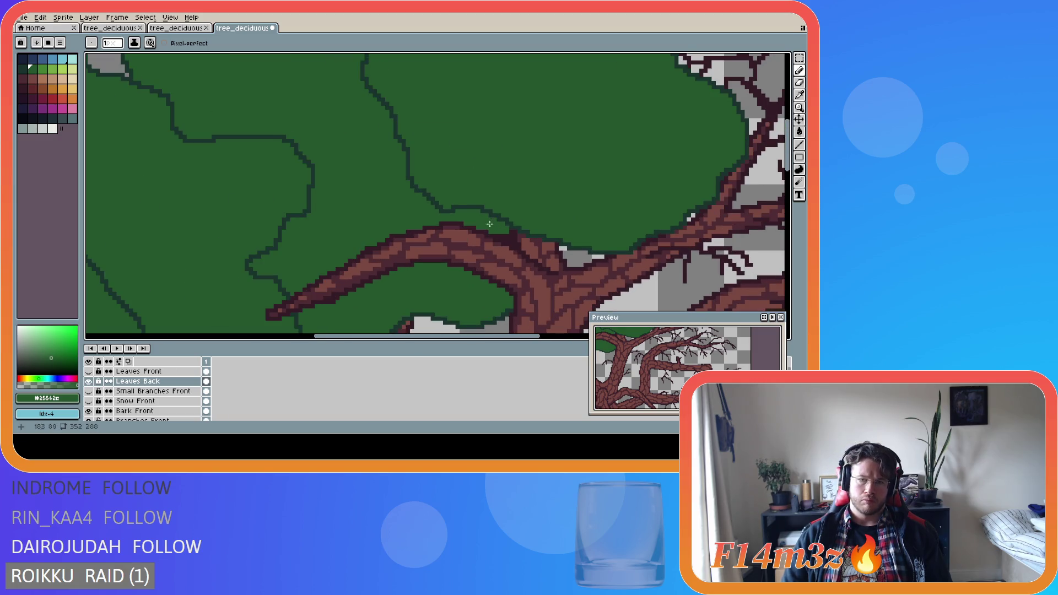
{"action": "scroll", "coordinate": [489, 224], "scroll_direction": "down", "scroll_amount": 3}
{"action": "scroll", "coordinate": [389, 252], "scroll_direction": "down", "scroll_amount": 2}
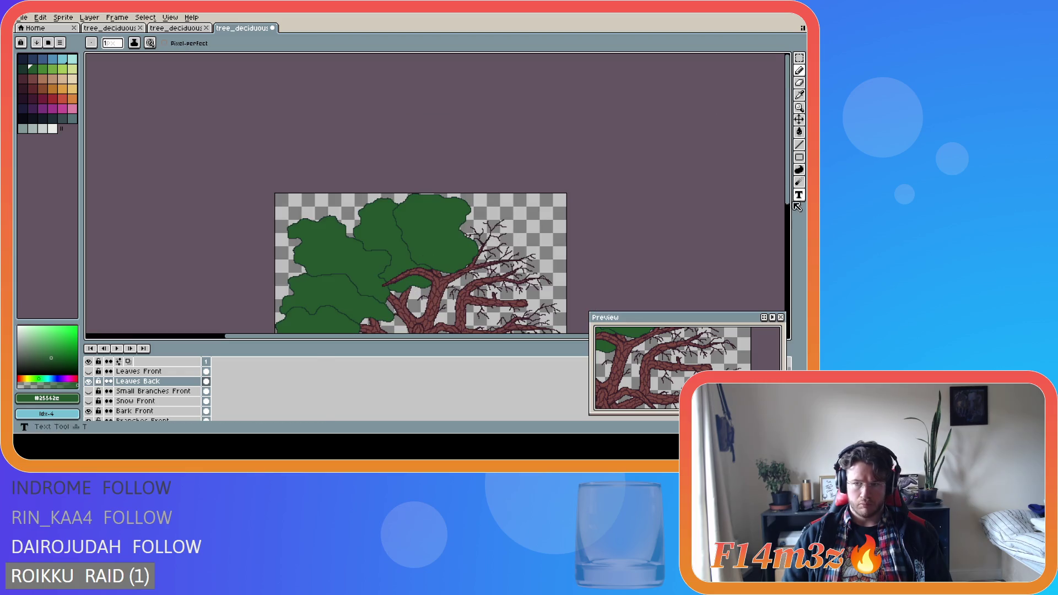
{"action": "left_click_drag", "start_coordinate": [787, 202], "coordinate": [788, 261]}
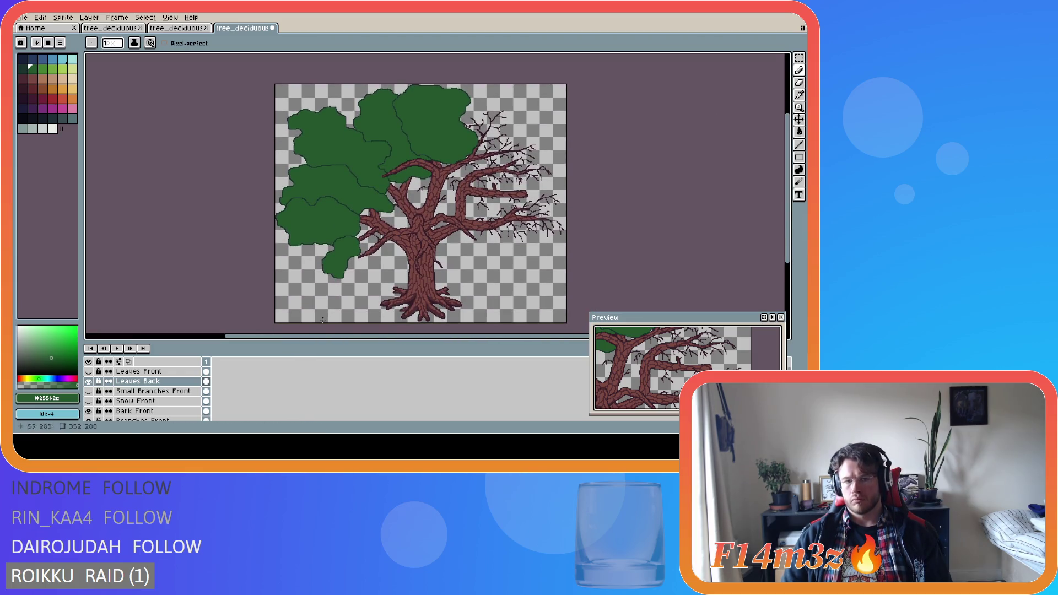
Hide the Leaves Front layer again, briefly showing it to compare.
{"action": "left_click", "coordinate": [88, 372]}
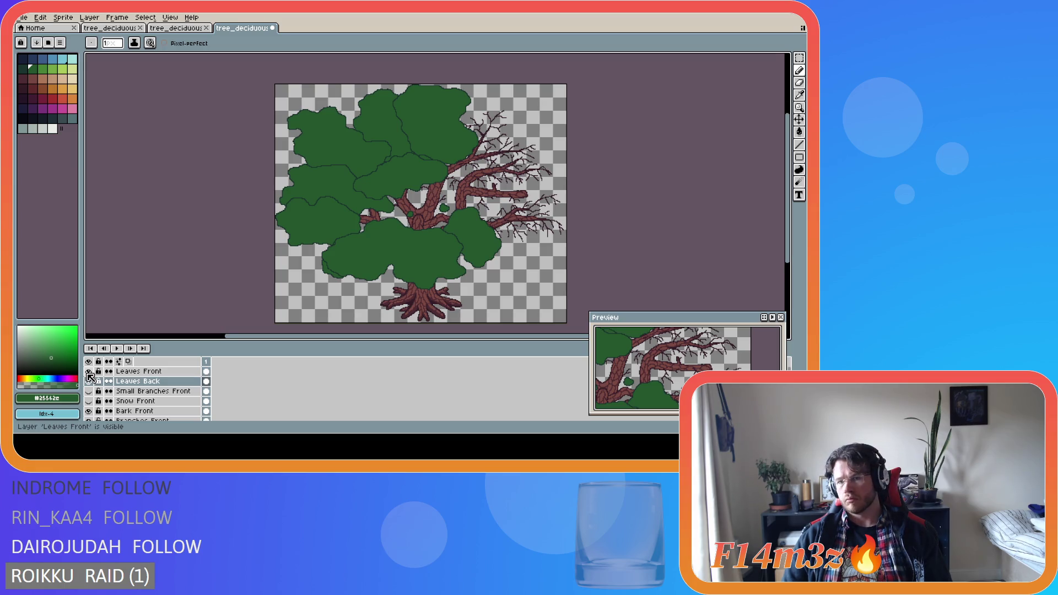
{"action": "left_click", "coordinate": [89, 373]}
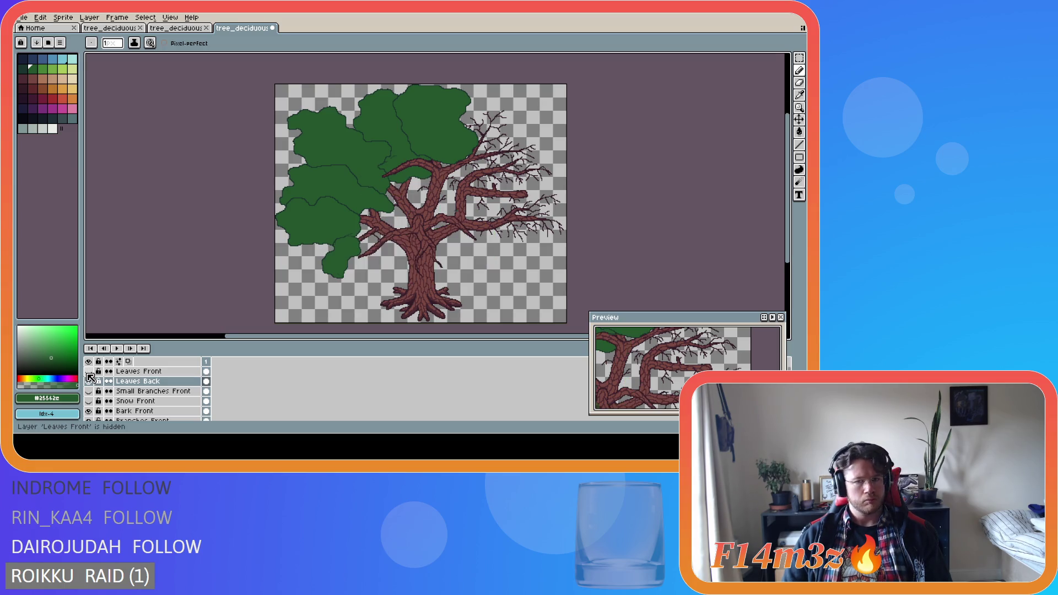
{"action": "left_click", "coordinate": [90, 377]}
{"action": "left_click", "coordinate": [90, 377]}
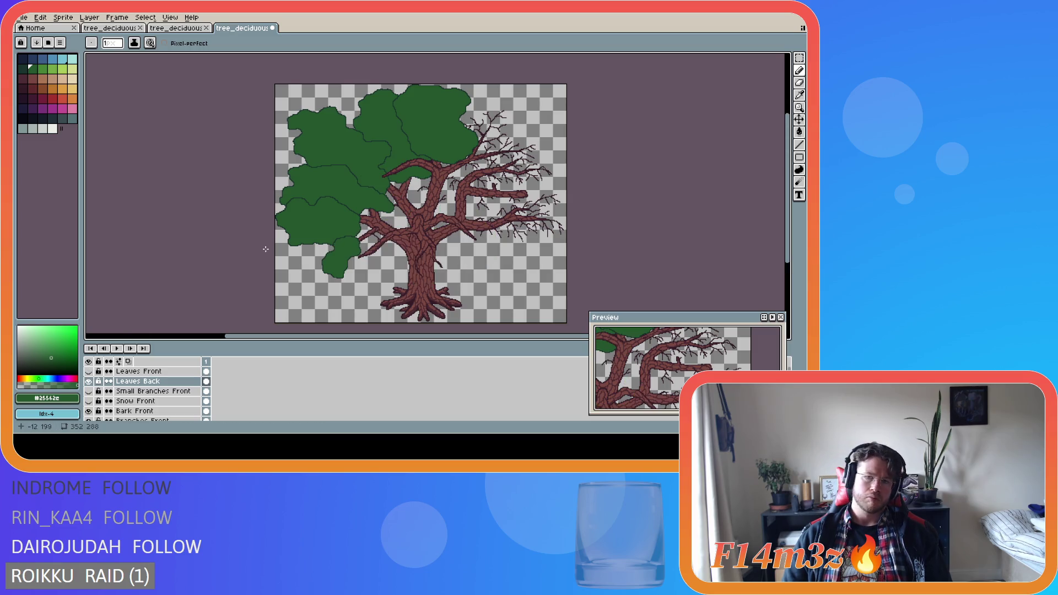
Sample the dark outline green and pencil a new clump outline under the right branch.
{"action": "scroll", "coordinate": [589, 212], "scroll_direction": "up", "scroll_amount": 2}
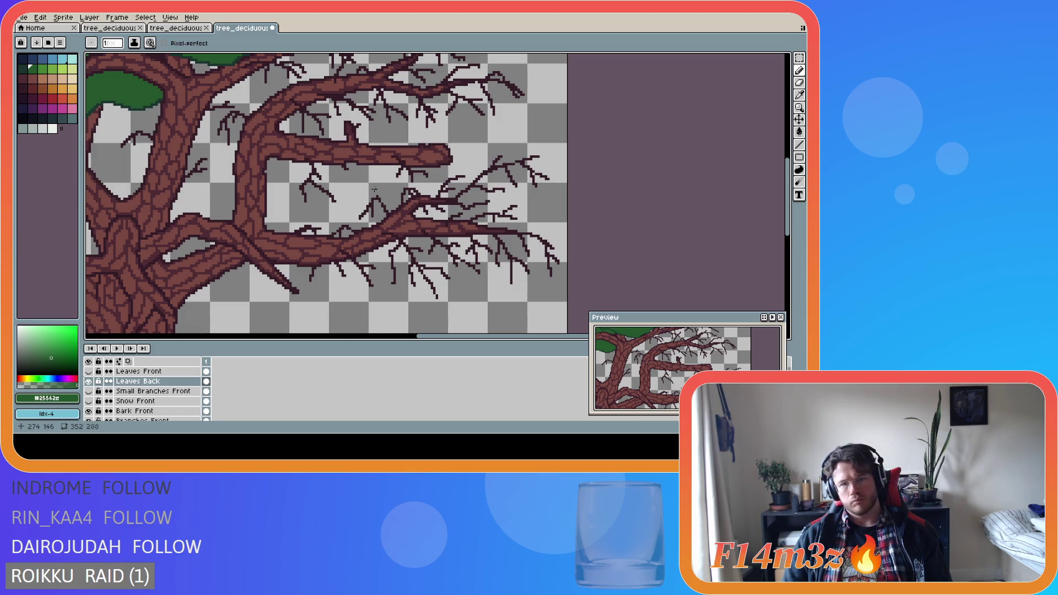
{"action": "key", "text": "i"}
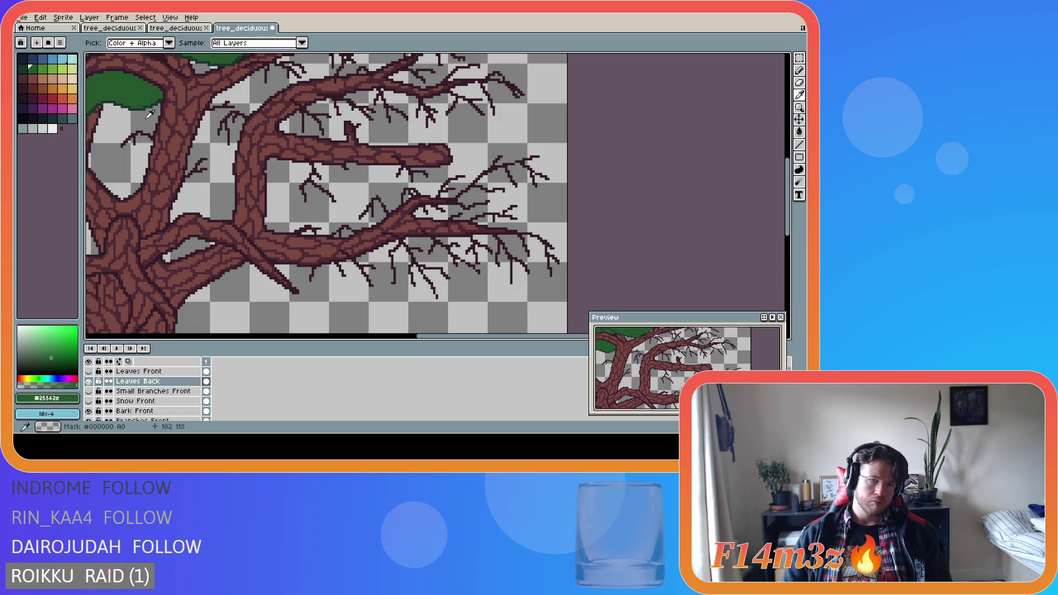
{"action": "left_click", "coordinate": [139, 106]}
{"action": "key", "text": "b"}
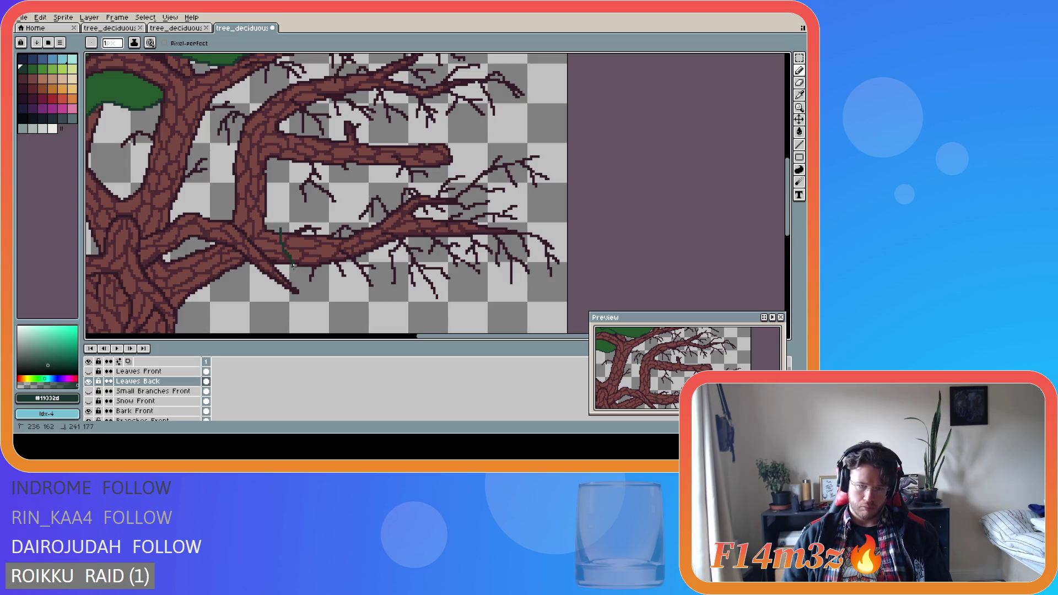
{"action": "mouse_move", "coordinate": [293, 267]}
{"action": "left_mouse_down"}
{"action": "mouse_move", "coordinate": [303, 292]}
{"action": "mouse_move", "coordinate": [345, 287]}
{"action": "mouse_move", "coordinate": [424, 309]}
{"action": "mouse_move", "coordinate": [463, 284]}
{"action": "mouse_move", "coordinate": [506, 295]}
{"action": "mouse_move", "coordinate": [558, 283]}
{"action": "mouse_move", "coordinate": [567, 270]}
{"action": "mouse_move", "coordinate": [527, 223]}
{"action": "mouse_move", "coordinate": [548, 191]}
{"action": "mouse_move", "coordinate": [547, 149]}
{"action": "mouse_move", "coordinate": [484, 146]}
{"action": "mouse_move", "coordinate": [467, 165]}
{"action": "mouse_move", "coordinate": [388, 179]}
{"action": "mouse_move", "coordinate": [347, 212]}
{"action": "mouse_move", "coordinate": [282, 227]}
{"action": "left_mouse_up"}
Fill the new clump outline with the lighter leaf green.
{"action": "key", "text": "g"}
{"action": "key", "text": "0"}
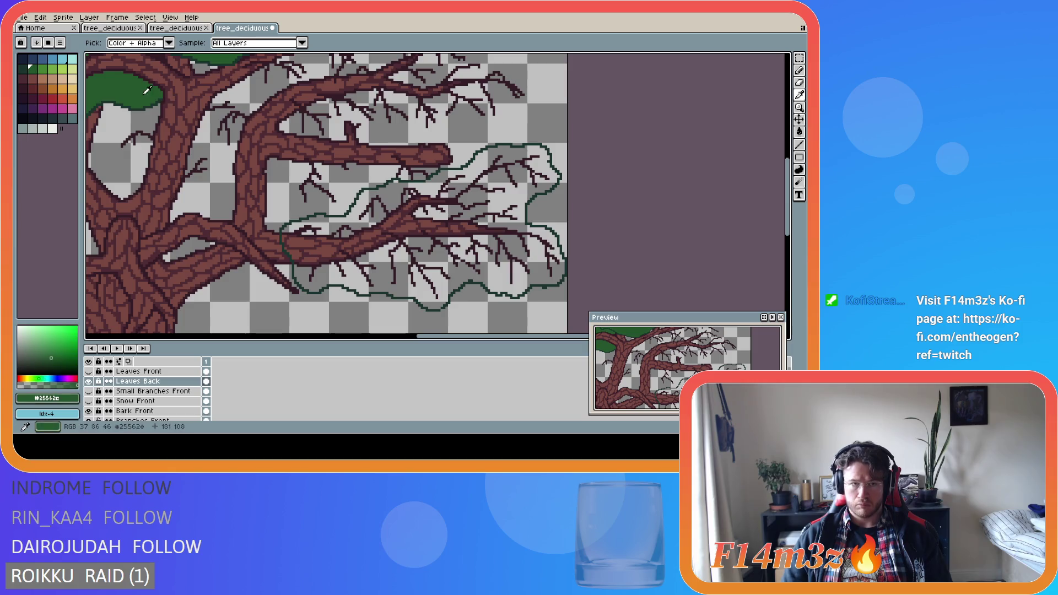
{"action": "left_click", "coordinate": [515, 294]}
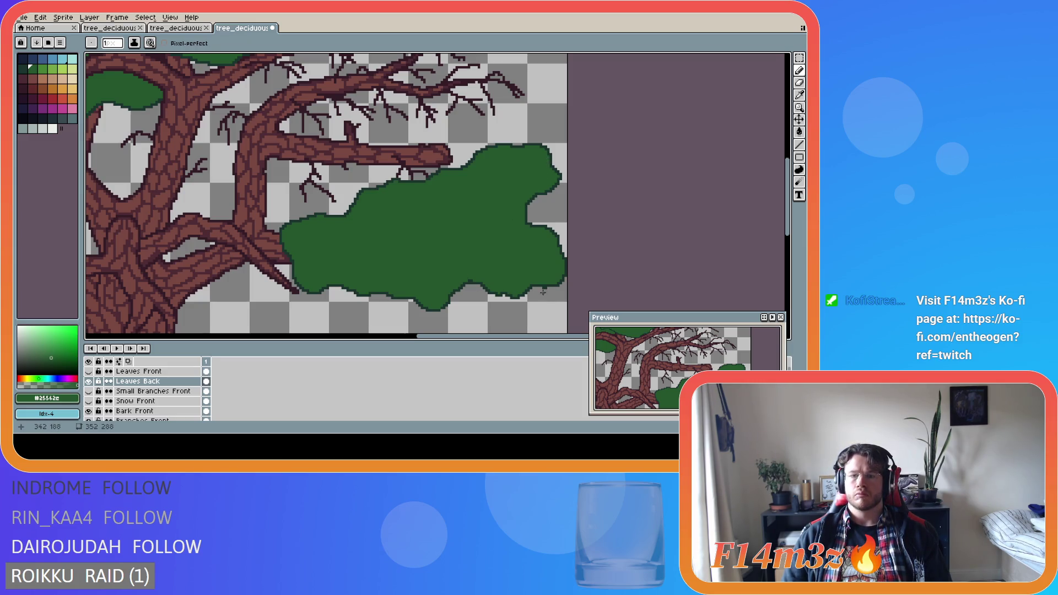
{"action": "key", "text": "e"}
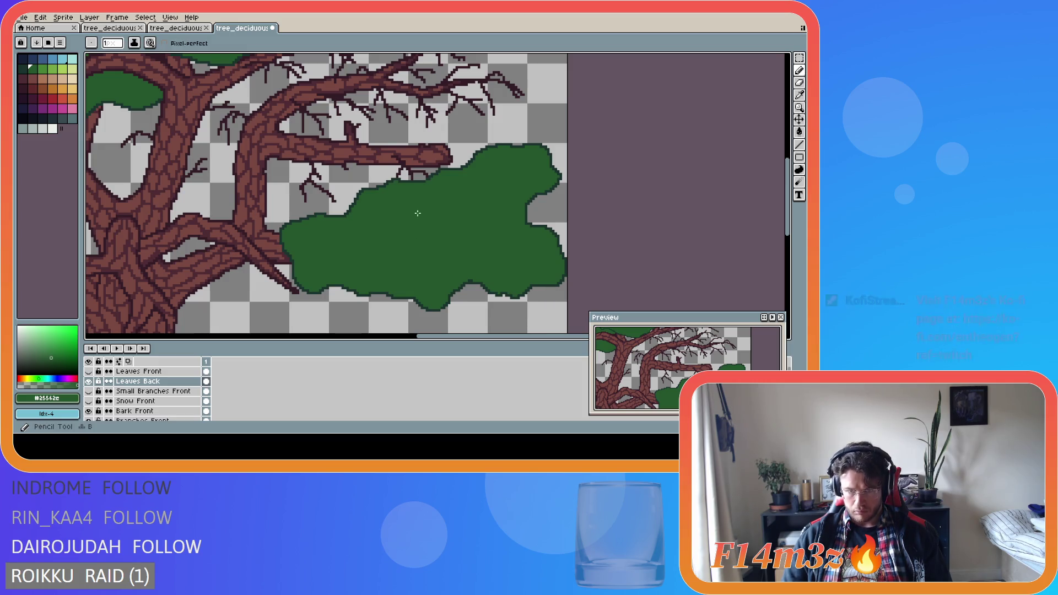
{"action": "key", "text": "b"}
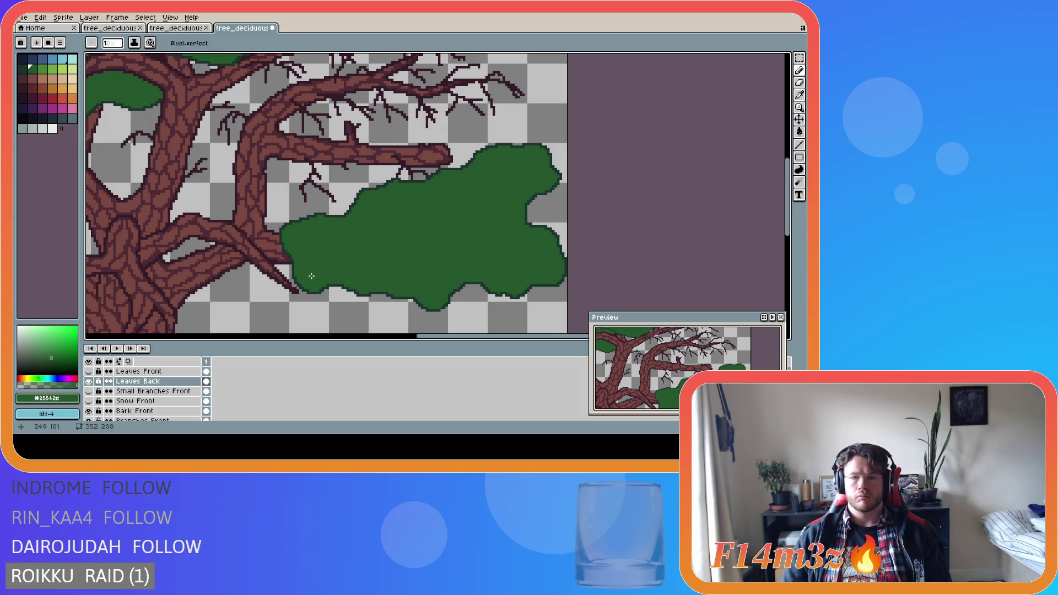
{"action": "scroll", "coordinate": [305, 259], "scroll_direction": "down", "scroll_amount": 4}
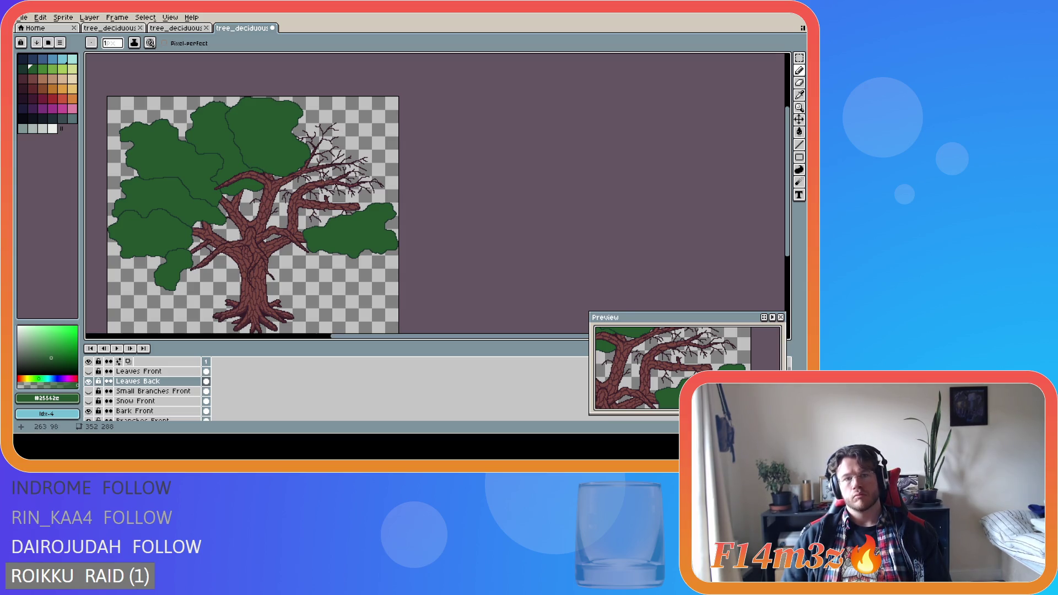
{"action": "scroll", "coordinate": [324, 176], "scroll_direction": "up", "scroll_amount": 3}
{"action": "scroll", "coordinate": [306, 160], "scroll_direction": "down", "scroll_amount": 1}
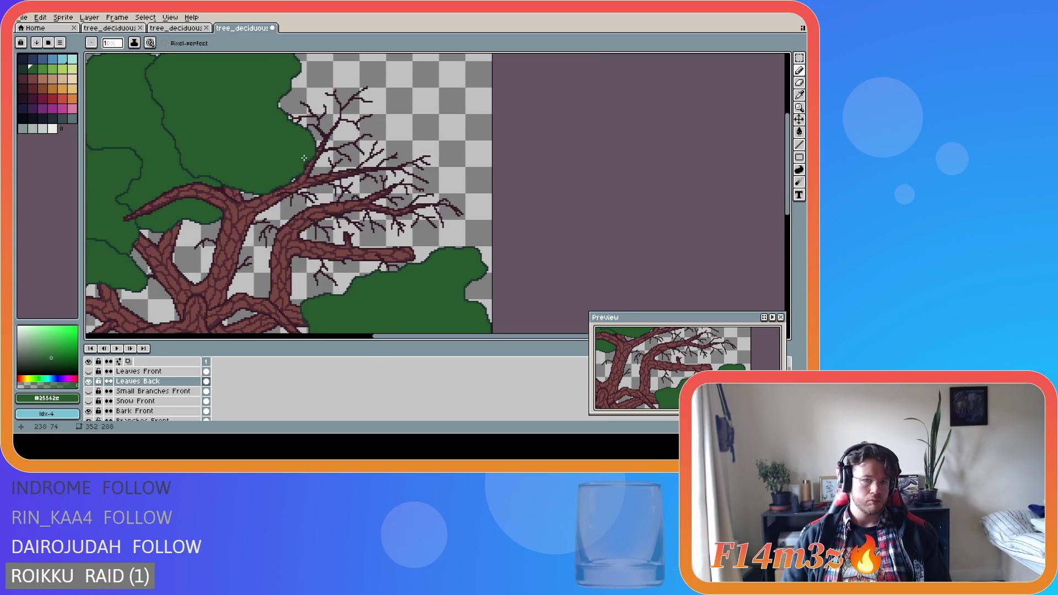
{"action": "left_click_drag", "start_coordinate": [390, 337], "coordinate": [333, 331]}
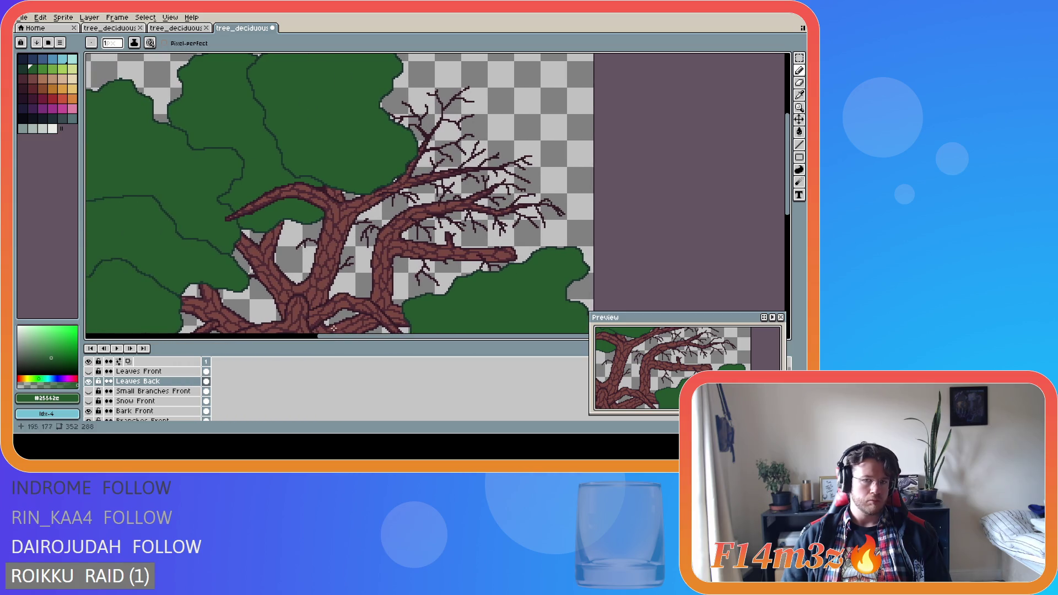
{"action": "left_click_drag", "start_coordinate": [521, 337], "coordinate": [540, 337]}
{"action": "scroll", "coordinate": [385, 205], "scroll_direction": "down", "scroll_amount": 3}
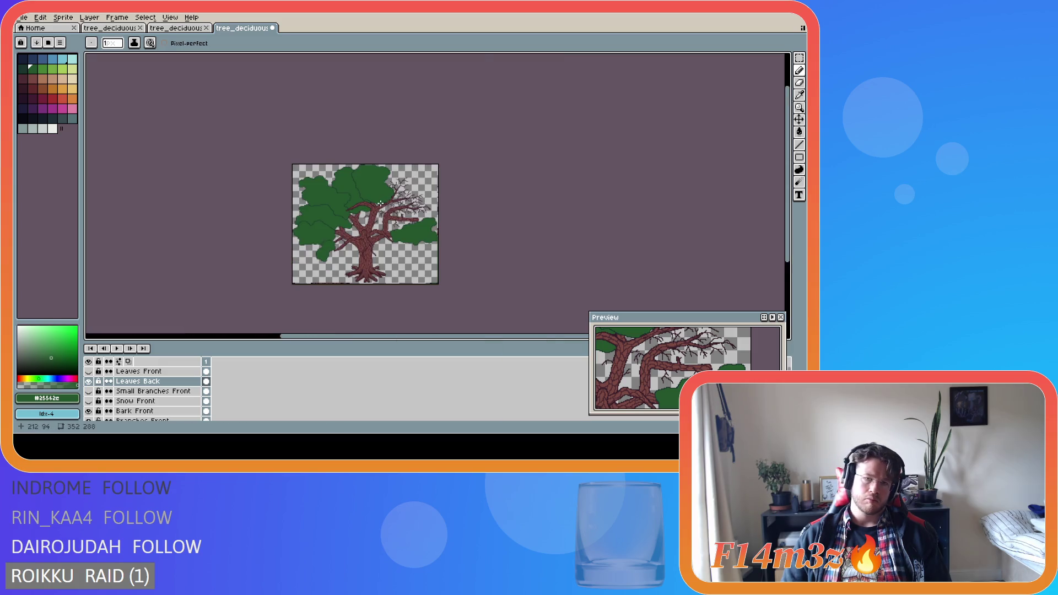
{"action": "scroll", "coordinate": [384, 206], "scroll_direction": "up", "scroll_amount": 1}
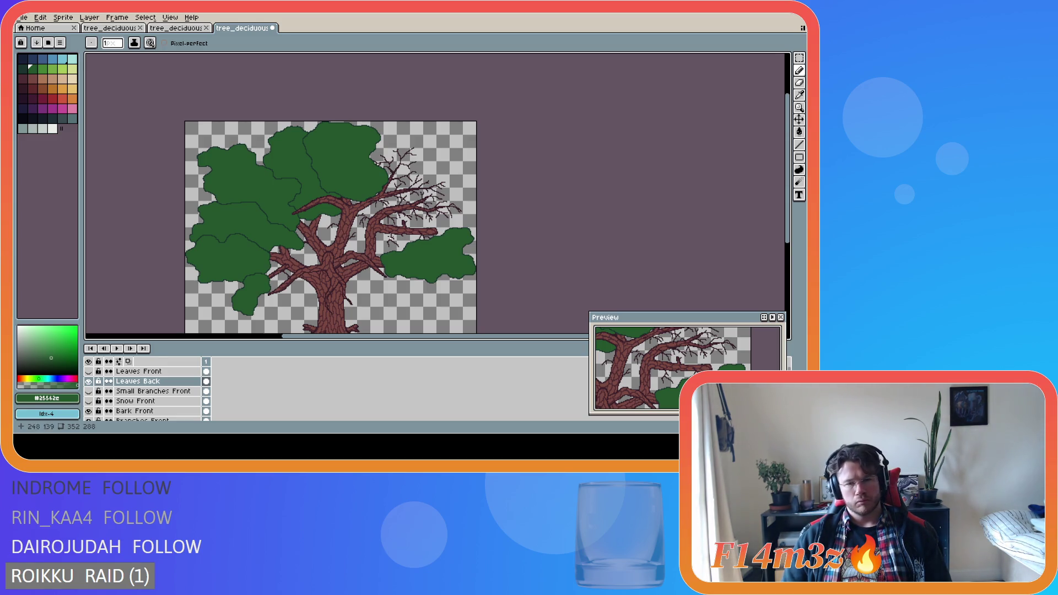
{"action": "scroll", "coordinate": [391, 227], "scroll_direction": "up", "scroll_amount": 2}
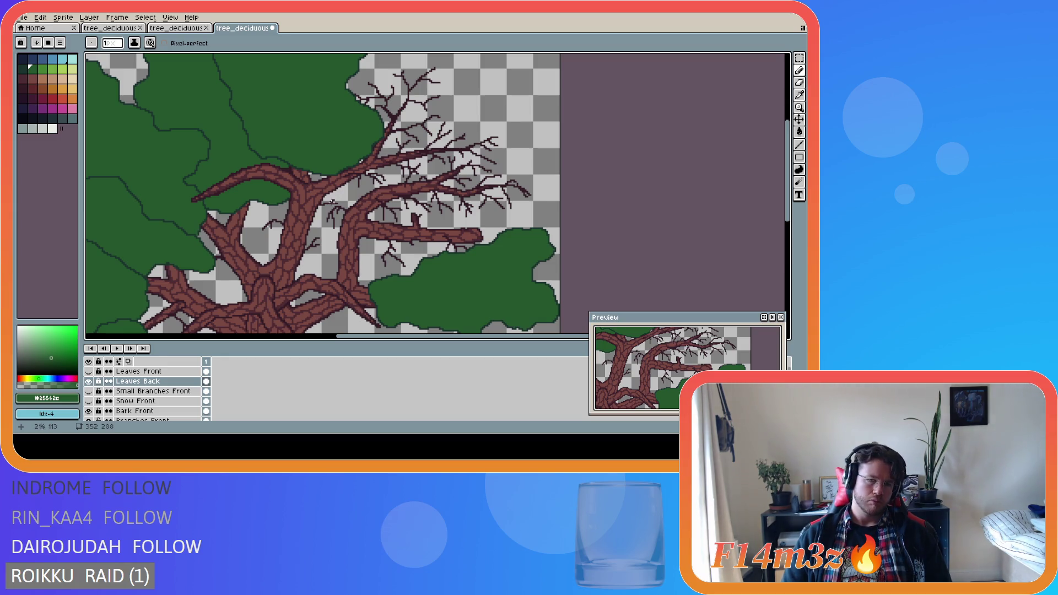
{"action": "scroll", "coordinate": [334, 203], "scroll_direction": "up", "scroll_amount": 1}
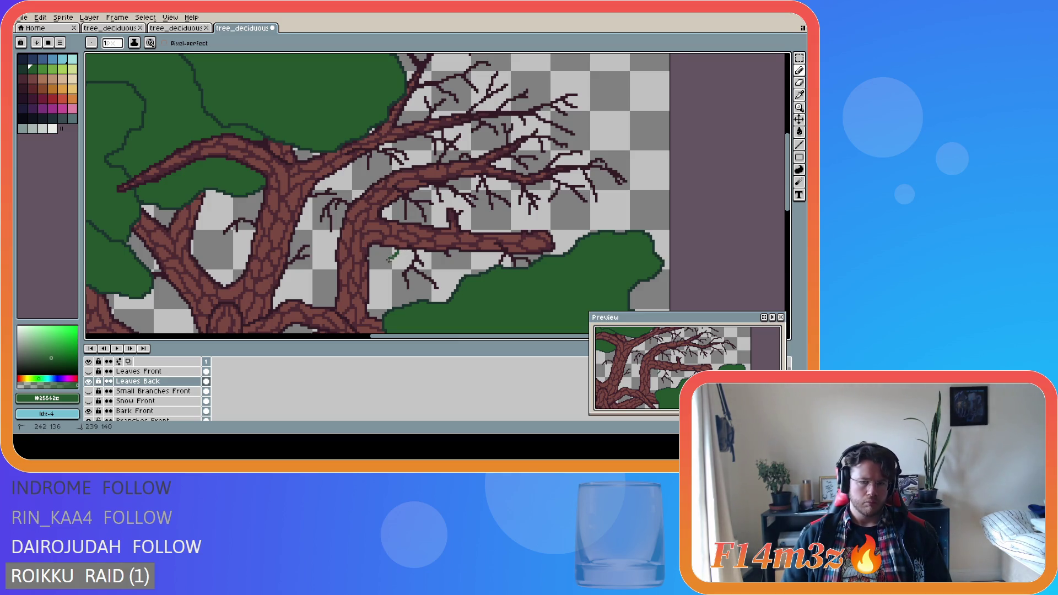
{"action": "key", "text": "i"}
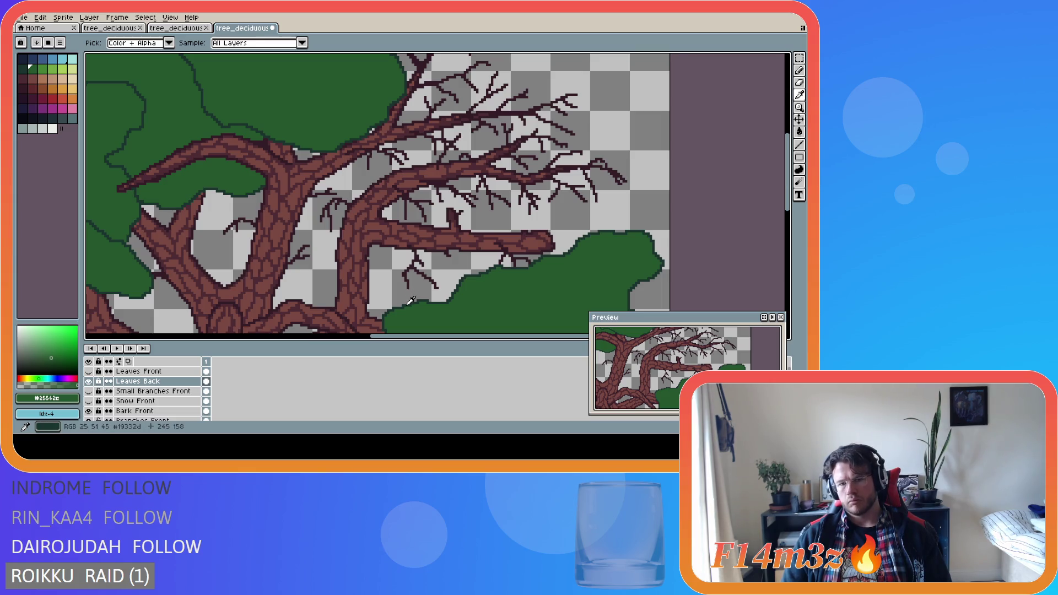
{"action": "left_click", "coordinate": [409, 301]}
{"action": "key", "text": "b"}
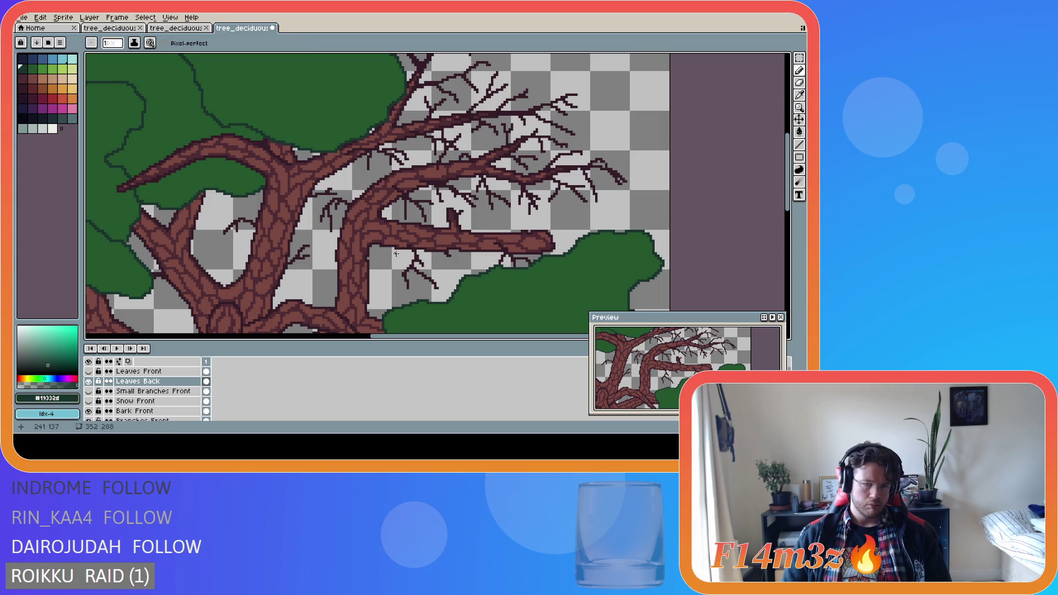
{"action": "mouse_move", "coordinate": [398, 253]}
{"action": "left_mouse_down"}
{"action": "mouse_move", "coordinate": [388, 271]}
{"action": "mouse_move", "coordinate": [398, 298]}
{"action": "mouse_move", "coordinate": [453, 301]}
{"action": "left_mouse_up"}
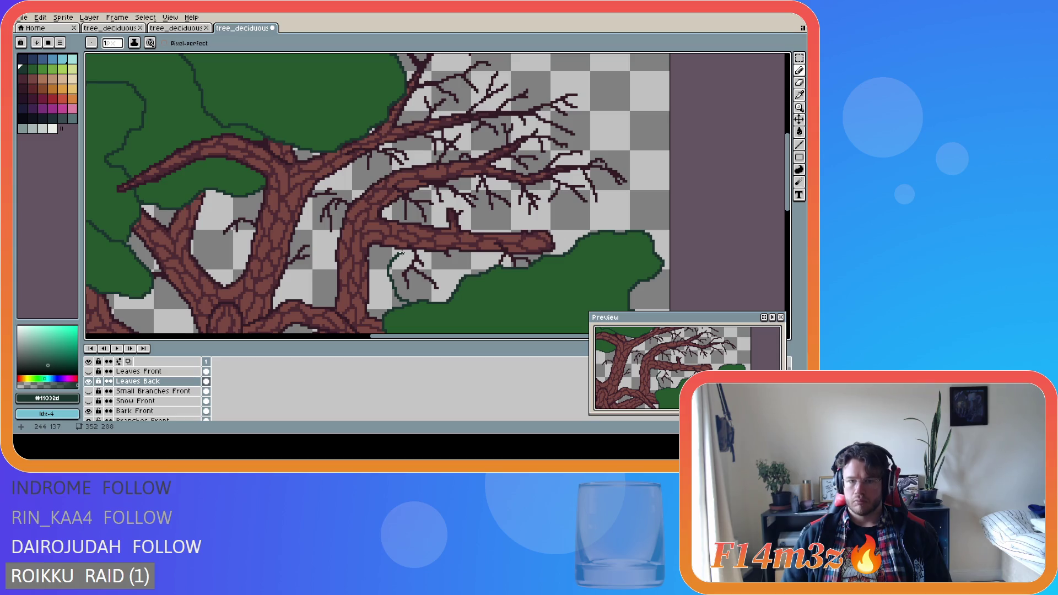
{"action": "mouse_move", "coordinate": [402, 253]}
{"action": "left_mouse_down"}
{"action": "mouse_move", "coordinate": [431, 257]}
{"action": "mouse_move", "coordinate": [447, 297]}
{"action": "left_mouse_up"}
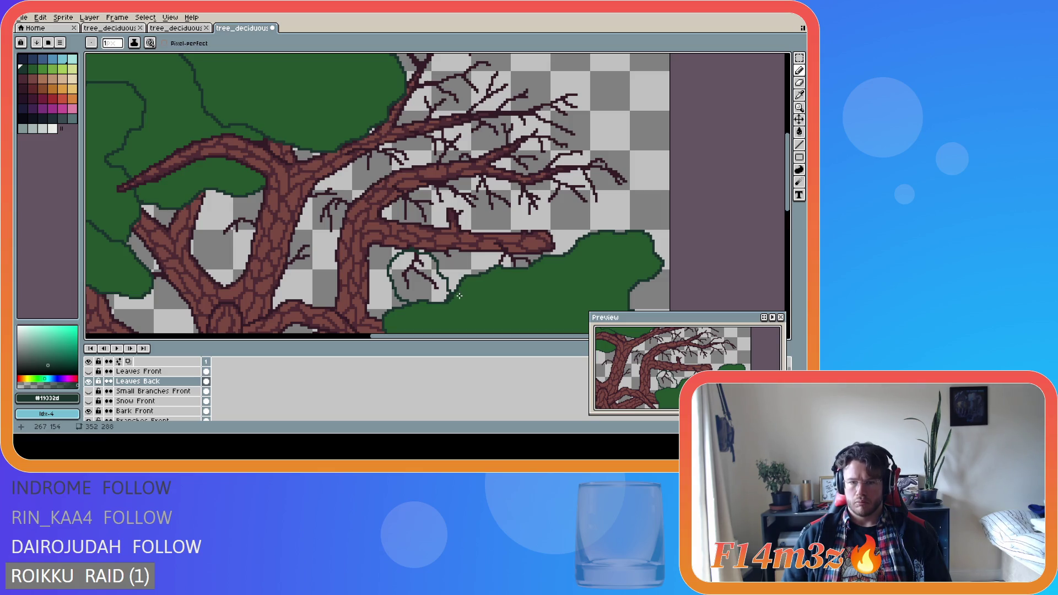
{"action": "key", "text": "e"}
{"action": "key", "text": "b"}
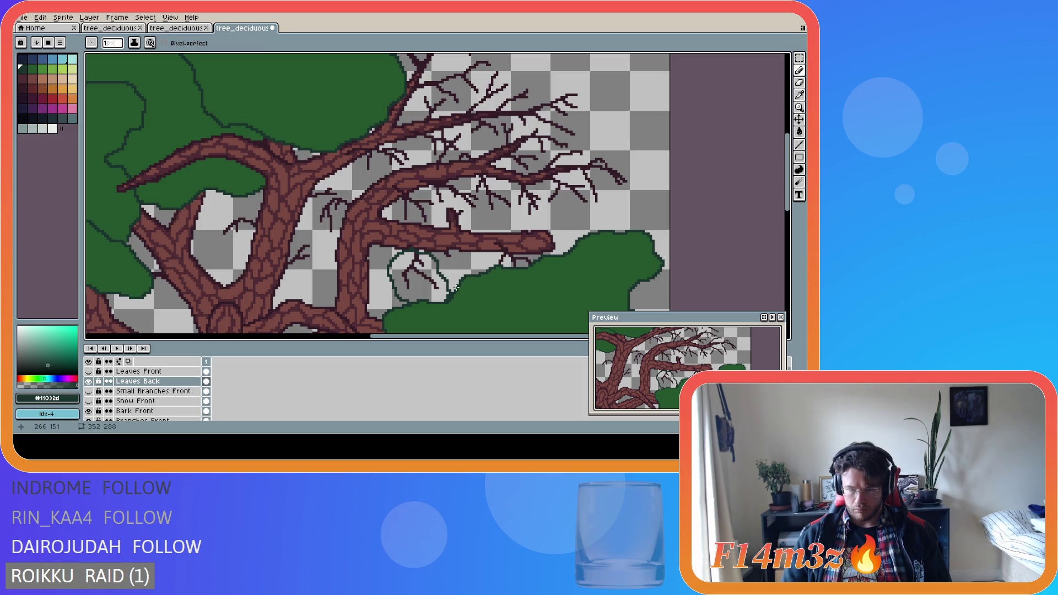
{"action": "key", "text": "e"}
{"action": "key", "text": "b"}
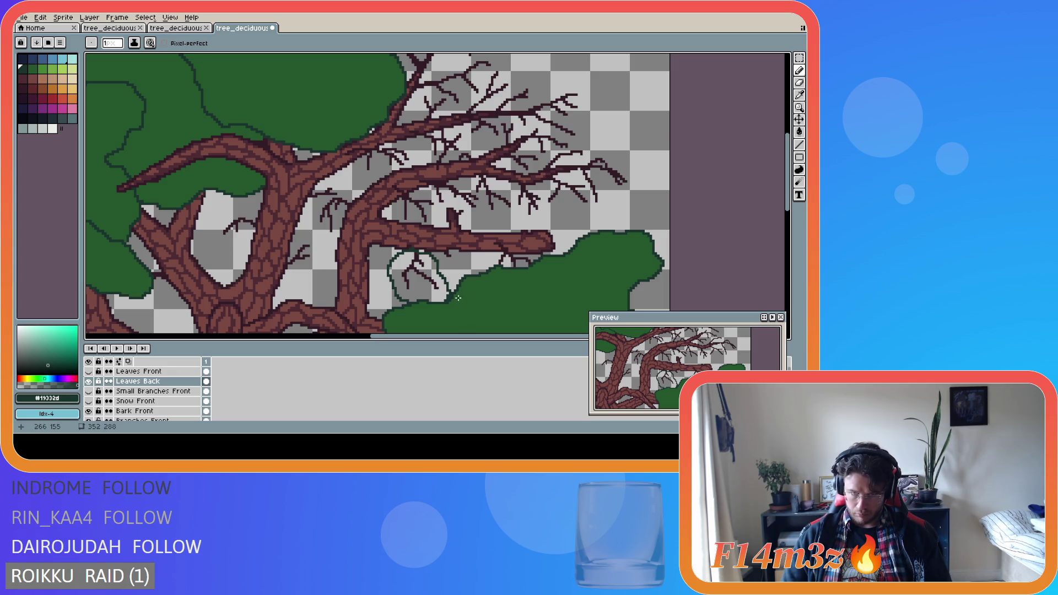
{"action": "left_click", "coordinate": [485, 301], "text": "alt"}
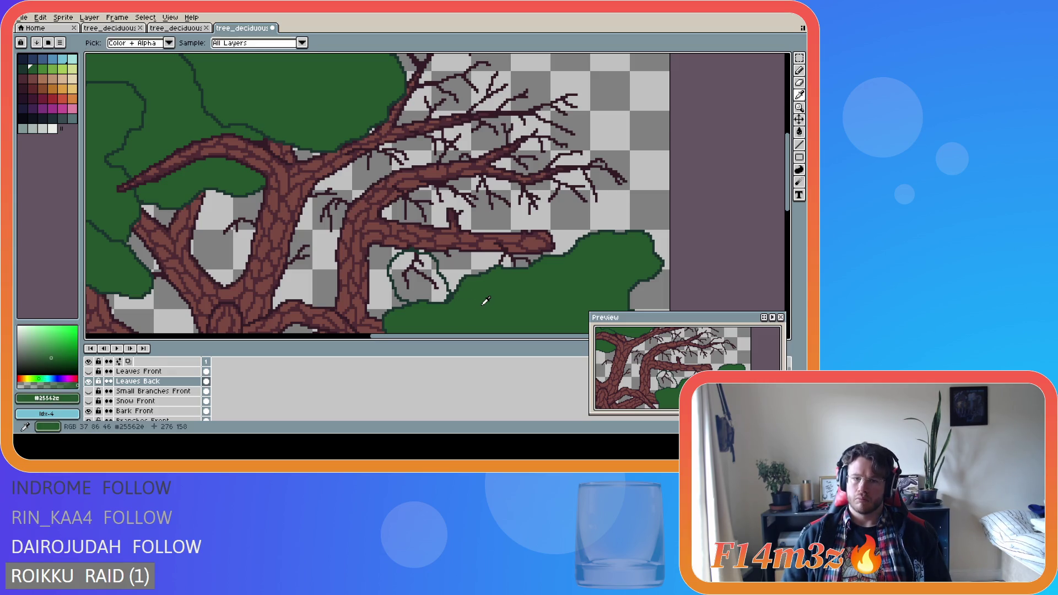
{"action": "key", "text": "g"}
{"action": "left_click", "coordinate": [438, 295]}
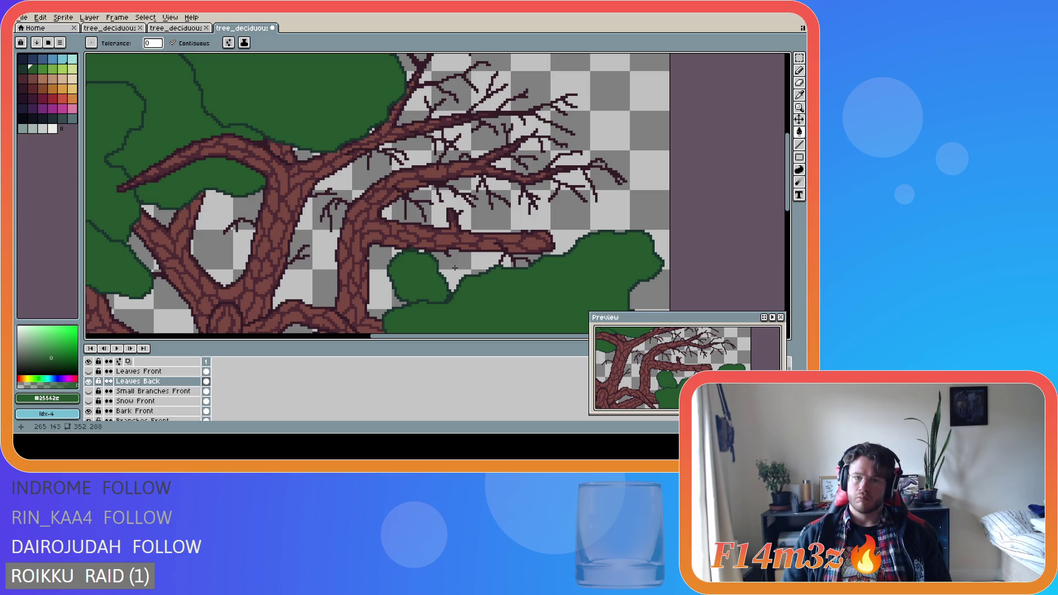
{"action": "scroll", "coordinate": [441, 266], "scroll_direction": "up", "scroll_amount": 3}
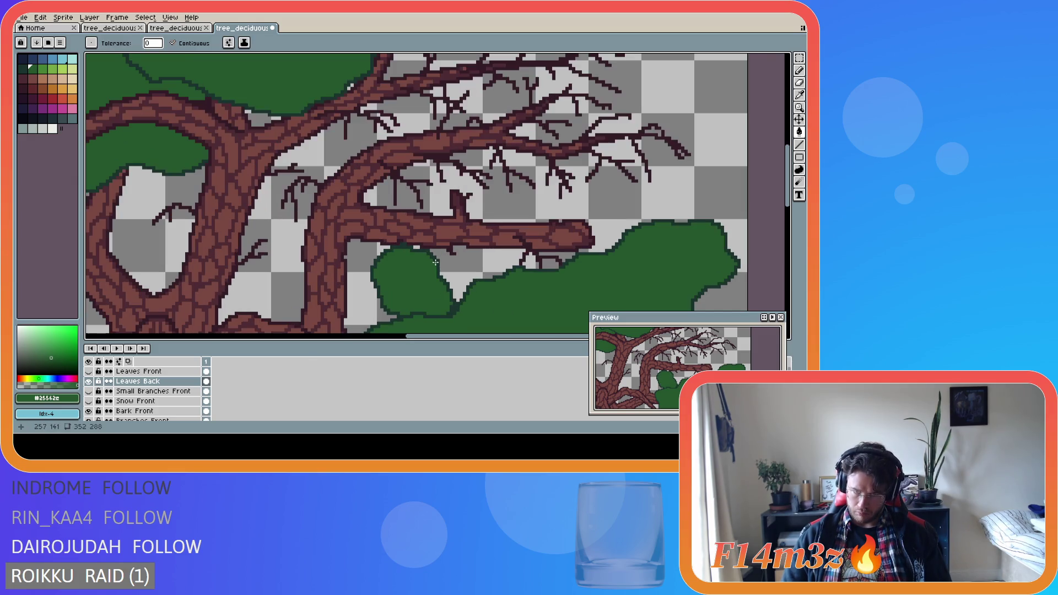
{"action": "key", "text": "i"}
{"action": "left_click", "coordinate": [392, 231], "text": "alt"}
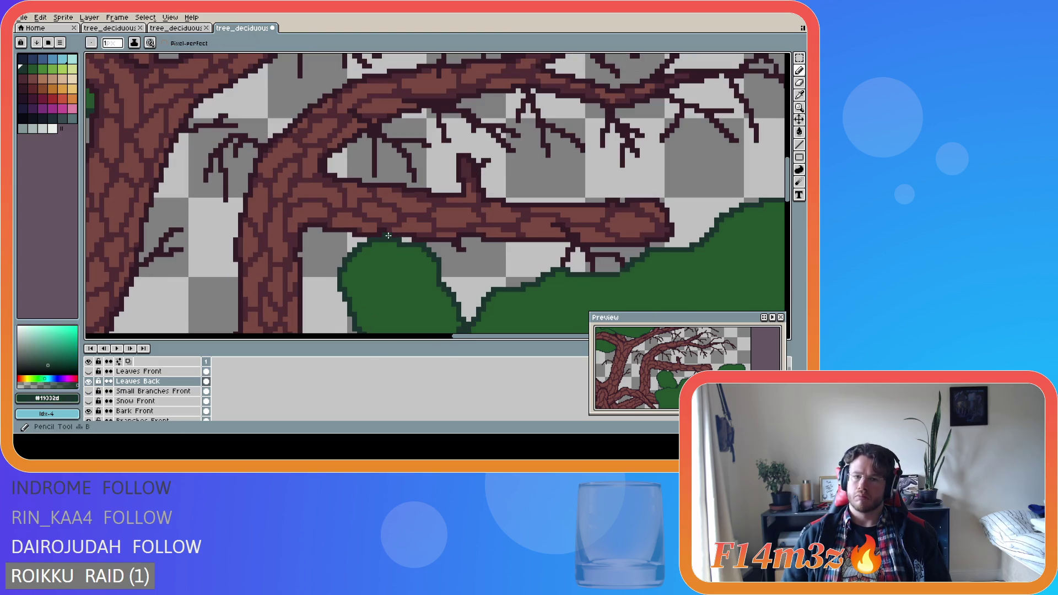
{"action": "left_click", "coordinate": [409, 255], "text": "alt"}
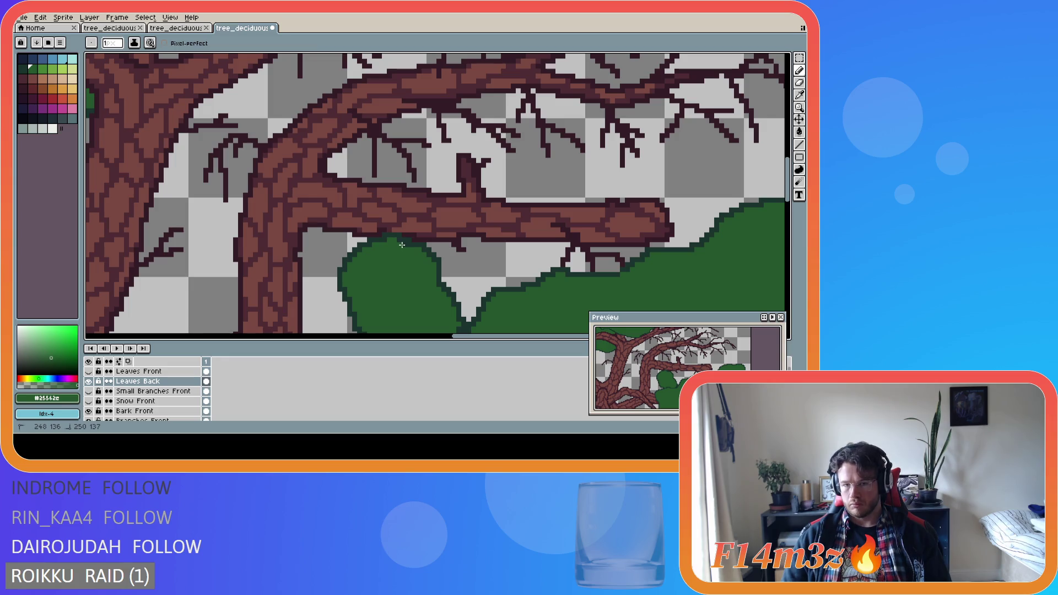
{"action": "key", "text": "ctrl+s"}
{"action": "scroll", "coordinate": [463, 280], "scroll_direction": "down", "scroll_amount": 3}
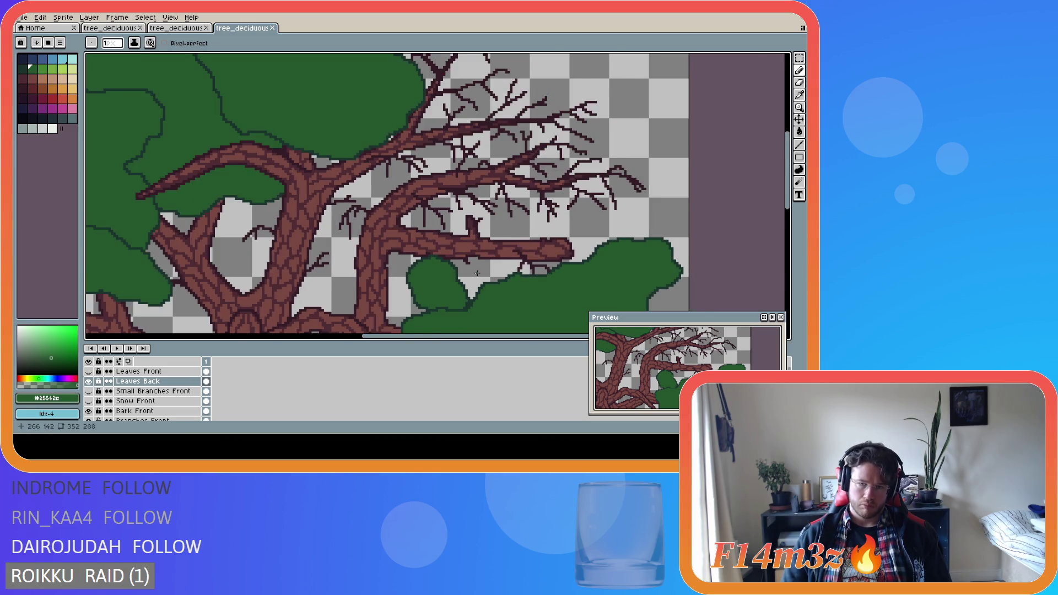
{"action": "scroll", "coordinate": [449, 266], "scroll_direction": "up", "scroll_amount": 2}
{"action": "left_click", "coordinate": [446, 265], "text": "alt"}
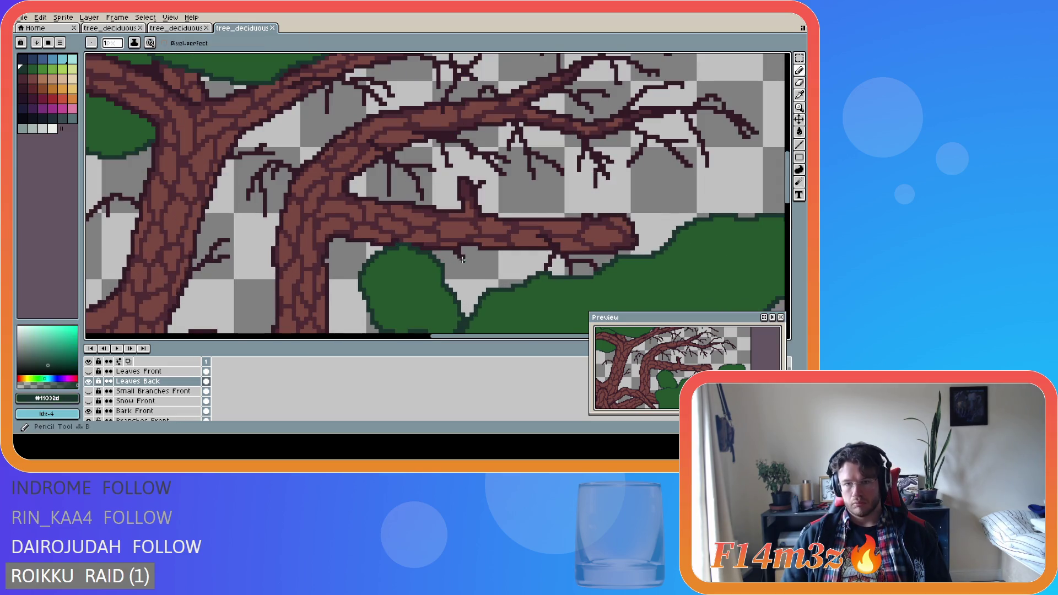
{"action": "left_click_drag", "start_coordinate": [461, 251], "coordinate": [464, 266]}
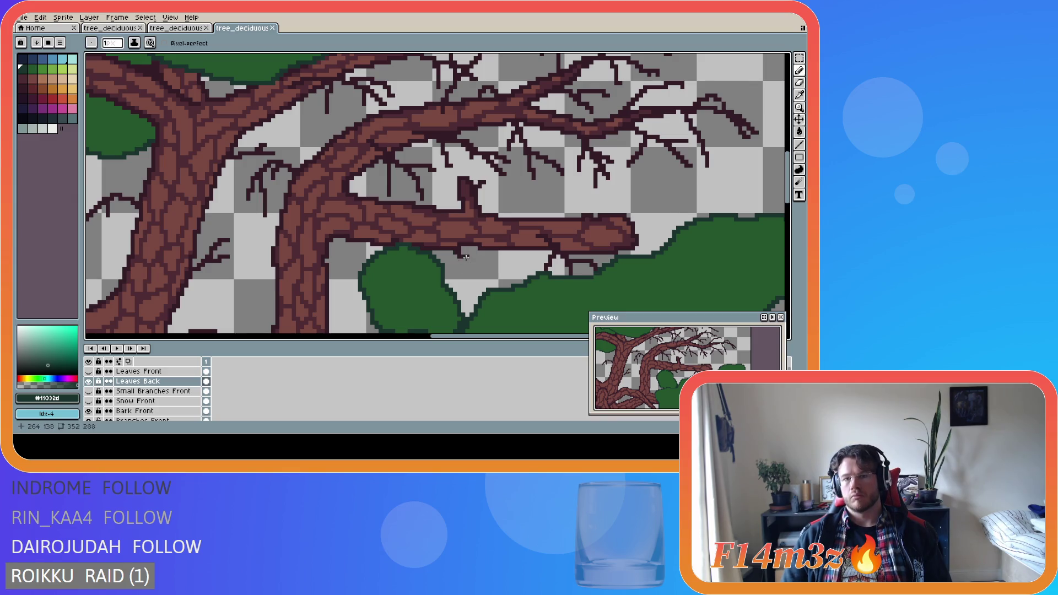
{"action": "left_click_drag", "start_coordinate": [455, 264], "coordinate": [473, 265]}
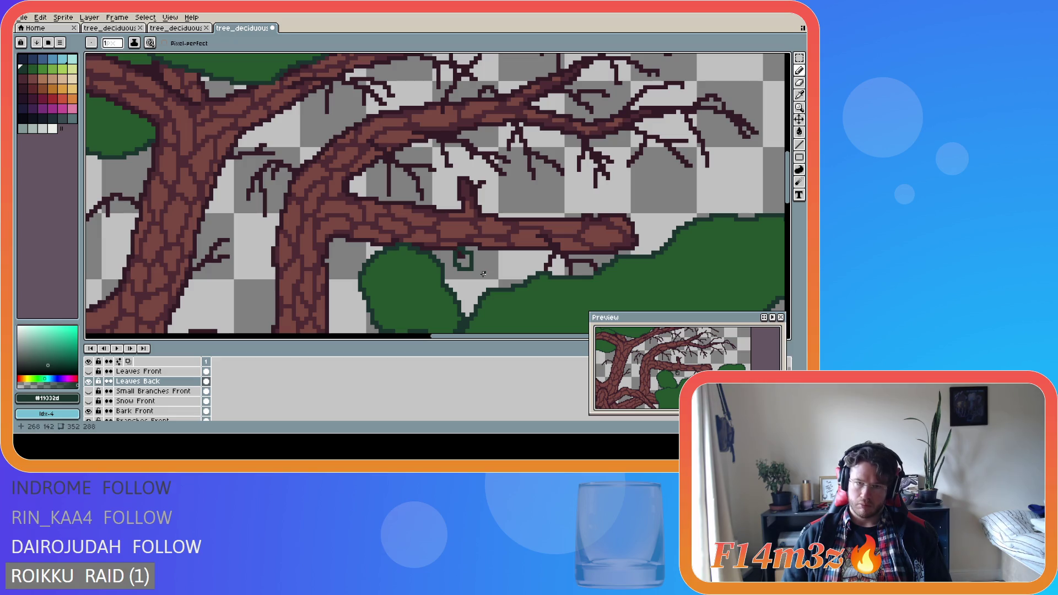
{"action": "key", "text": "ctrl+s"}
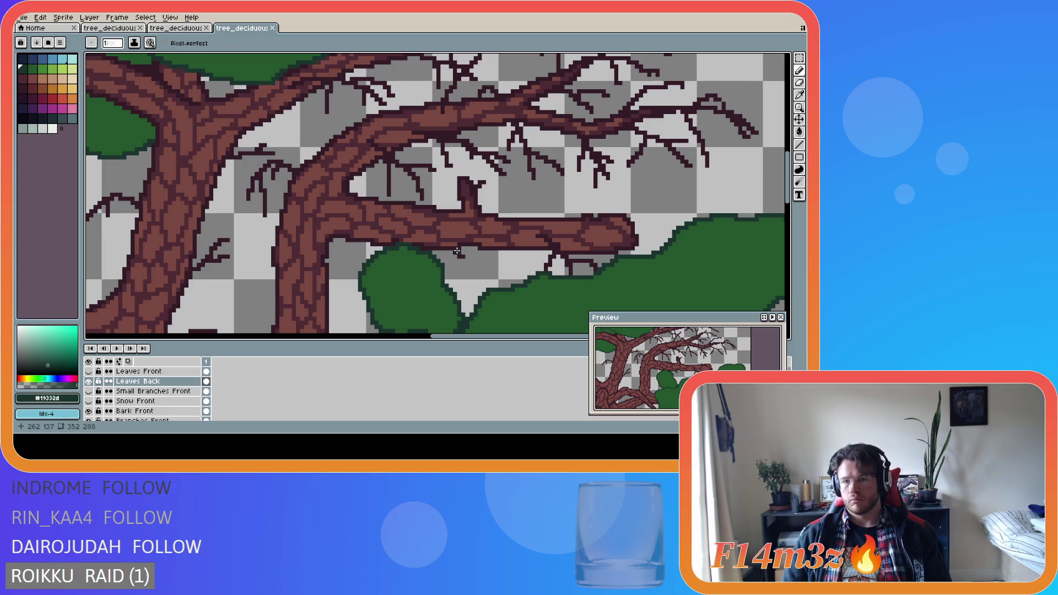
{"action": "mouse_move", "coordinate": [454, 254]}
{"action": "left_mouse_down"}
{"action": "mouse_move", "coordinate": [474, 258]}
{"action": "mouse_move", "coordinate": [463, 253]}
{"action": "mouse_move", "coordinate": [467, 264]}
{"action": "mouse_move", "coordinate": [467, 253]}
{"action": "mouse_move", "coordinate": [476, 260]}
{"action": "mouse_move", "coordinate": [467, 250]}
{"action": "left_mouse_up"}
{"action": "key", "text": "ctrl+z"}
{"action": "key", "text": "ctrl+z"}
{"action": "key", "text": "ctrl+z"}
{"action": "key", "text": "ctrl+z"}
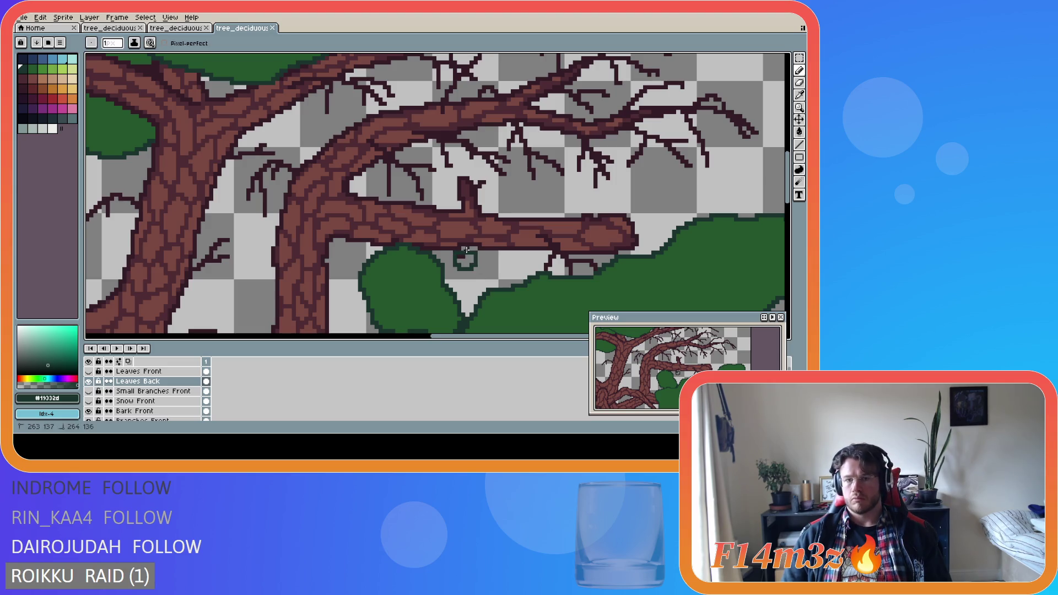
{"action": "key", "text": "ctrl+z"}
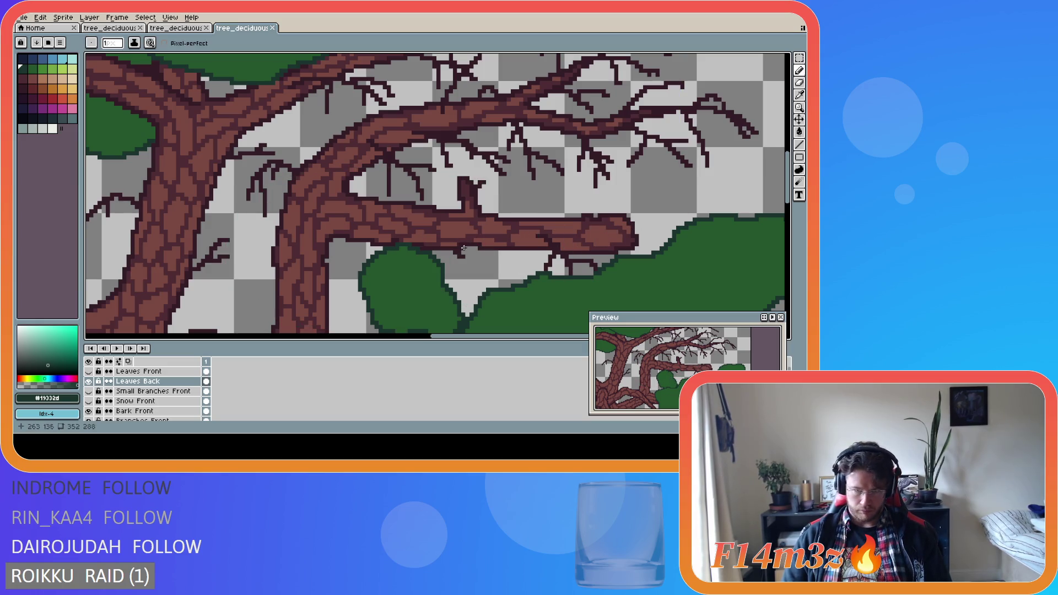
{"action": "key", "text": "ctrl+z"}
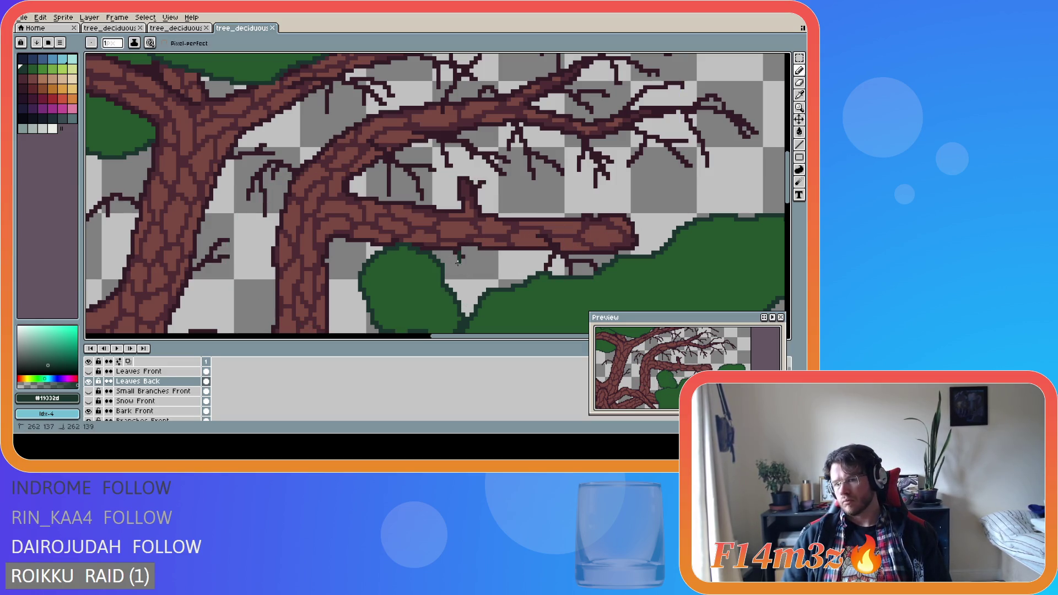
{"action": "left_click_drag", "start_coordinate": [463, 252], "coordinate": [466, 256]}
{"action": "key", "text": "ctrl+z"}
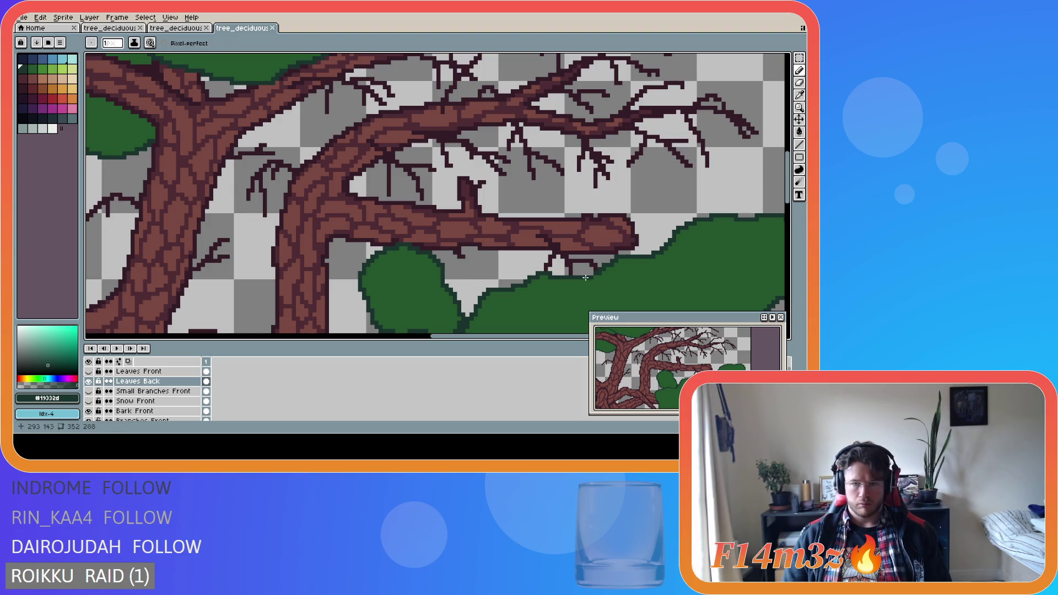
Pencil a short line closing the gap under the branch, undoing a first fill attempt.
{"action": "scroll", "coordinate": [662, 251], "scroll_direction": "down", "scroll_amount": 2}
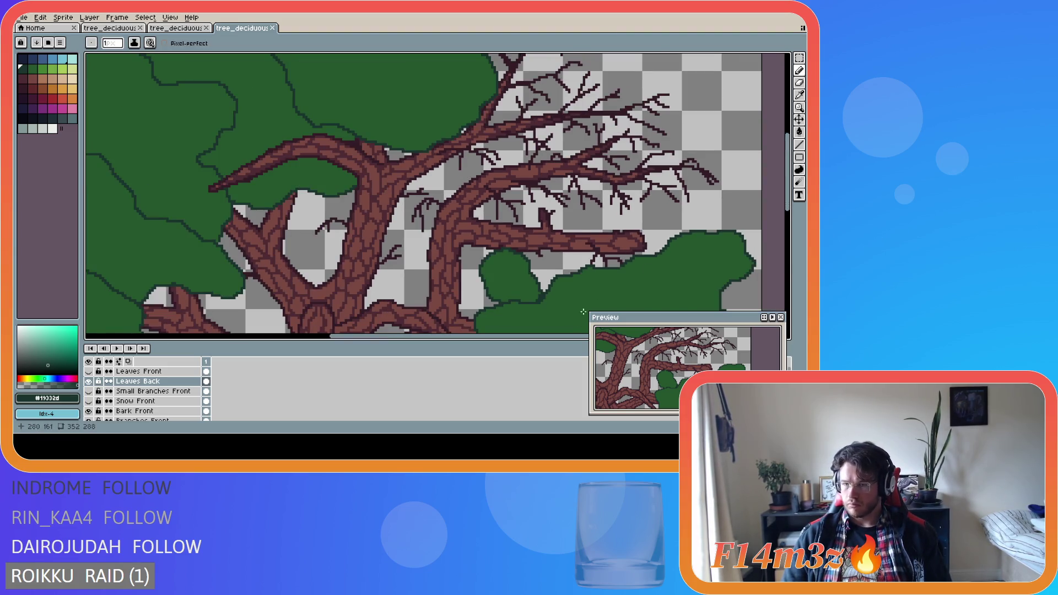
{"action": "scroll", "coordinate": [583, 312], "scroll_direction": "right", "scroll_amount": 5}
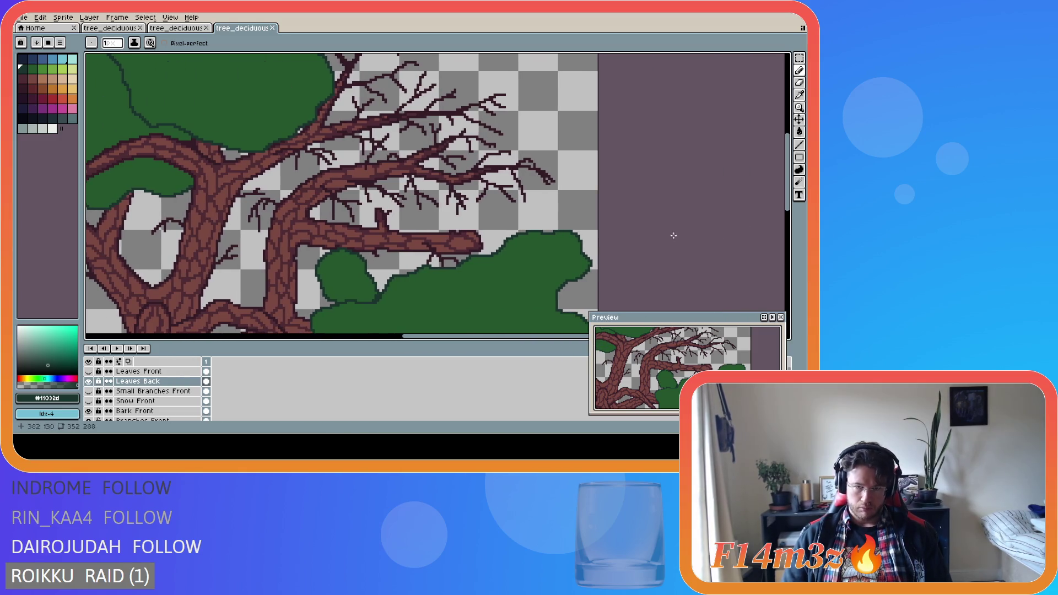
{"action": "scroll", "coordinate": [457, 253], "scroll_direction": "up", "scroll_amount": 1}
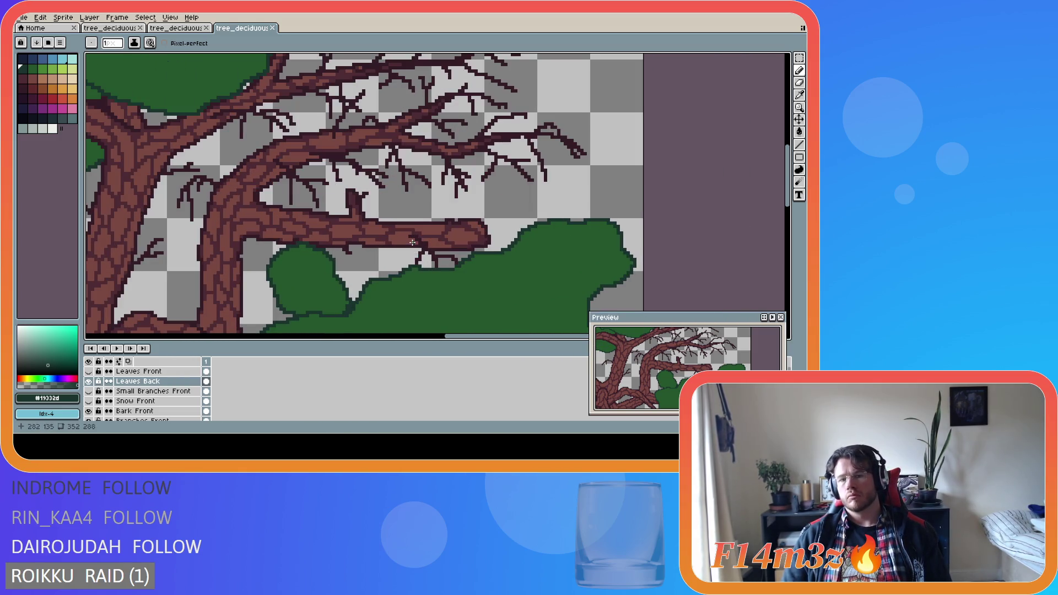
{"action": "mouse_move", "coordinate": [408, 244]}
{"action": "left_mouse_down"}
{"action": "mouse_move", "coordinate": [405, 267]}
{"action": "mouse_move", "coordinate": [419, 243]}
{"action": "mouse_move", "coordinate": [467, 252]}
{"action": "left_mouse_up"}
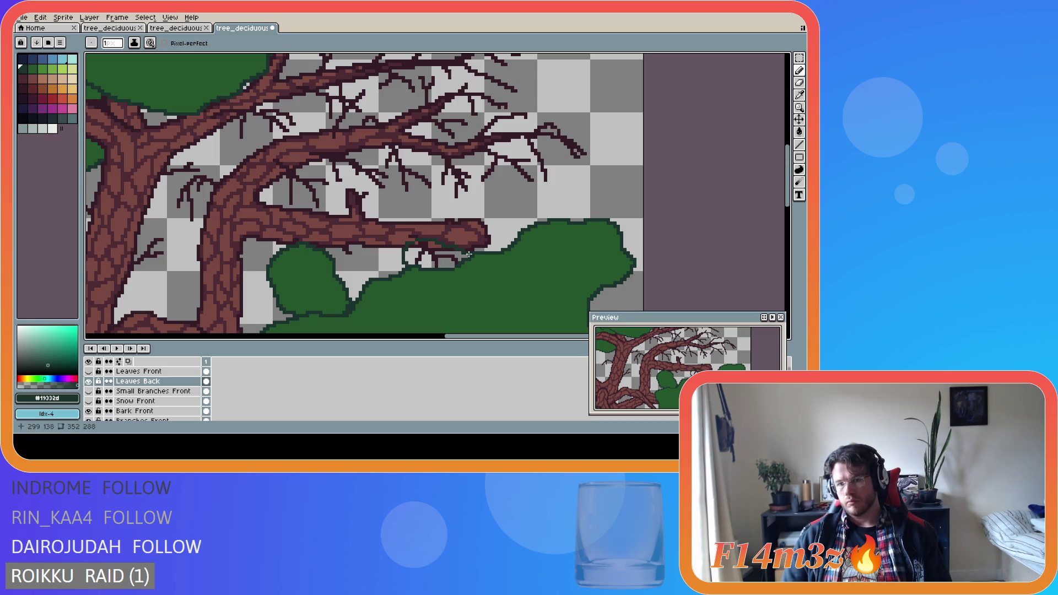
{"action": "key", "text": "g"}
{"action": "left_click", "coordinate": [451, 281]}
{"action": "key", "text": "ctrl+z"}
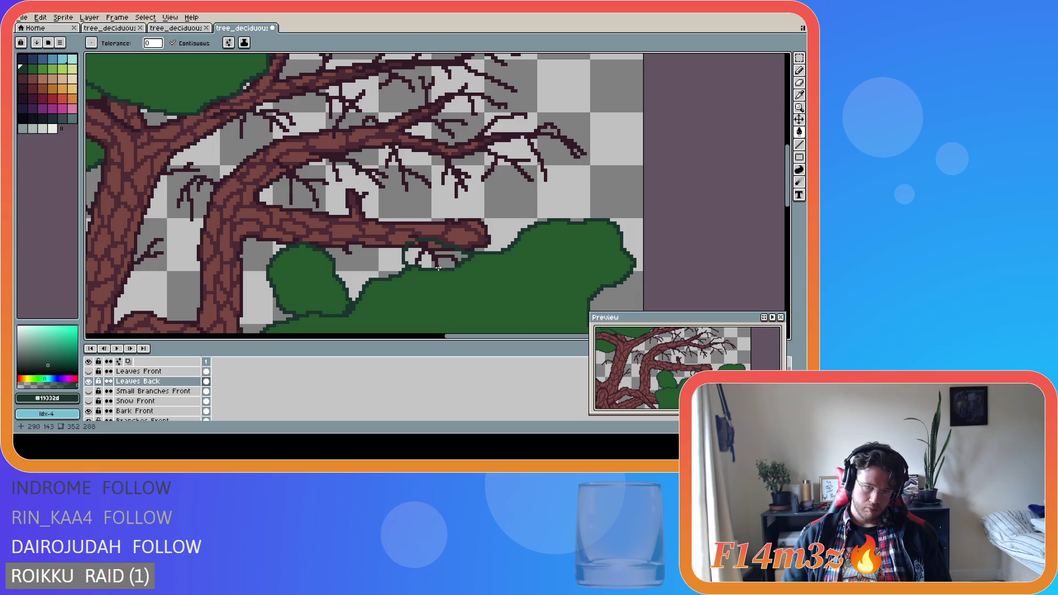
{"action": "scroll", "coordinate": [413, 237], "scroll_direction": "up", "scroll_amount": 1}
{"action": "key", "text": "b"}
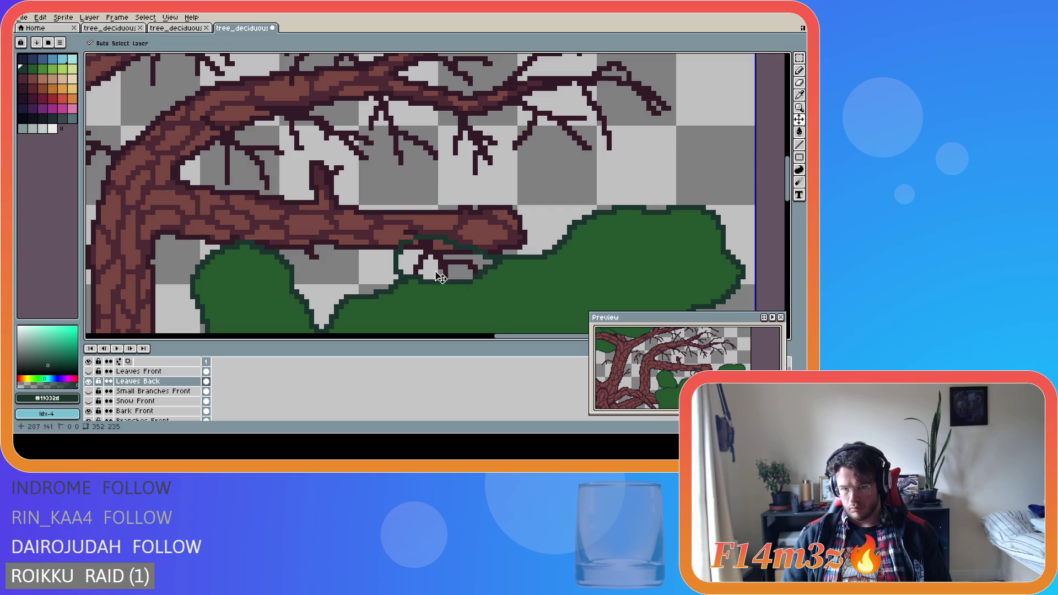
Fill the hole under the branch with canopy green #25562e.
{"action": "key", "text": "g"}
{"action": "left_click", "coordinate": [517, 307], "text": "alt"}
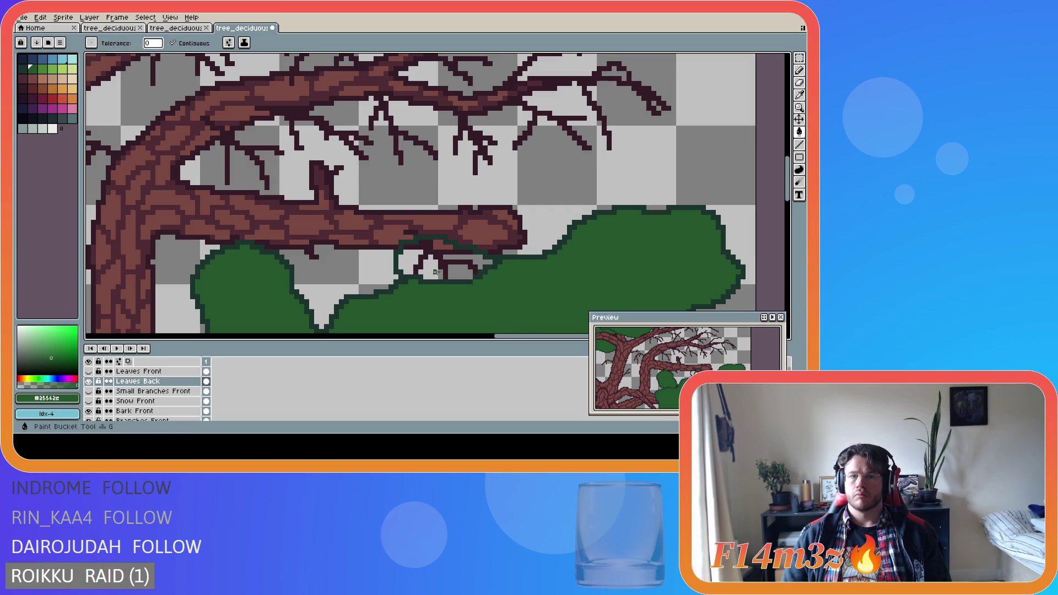
{"action": "left_click", "coordinate": [454, 264]}
{"action": "scroll", "coordinate": [485, 309], "scroll_direction": "down", "scroll_amount": 1}
{"action": "scroll", "coordinate": [484, 312], "scroll_direction": "down", "scroll_amount": 1}
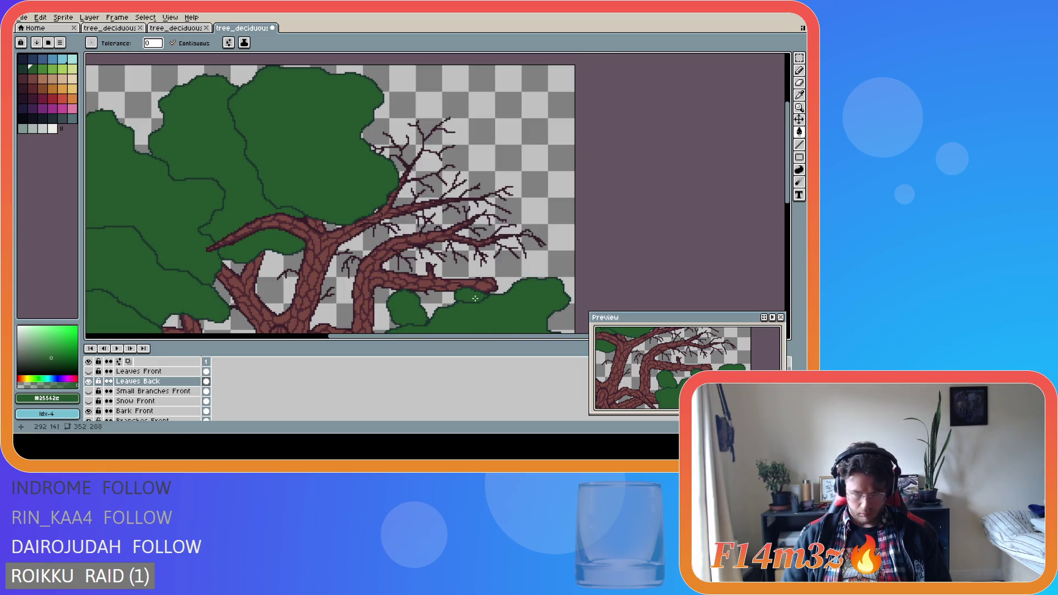
{"action": "scroll", "coordinate": [475, 298], "scroll_direction": "down", "scroll_amount": 2}
{"action": "scroll", "coordinate": [457, 288], "scroll_direction": "up", "scroll_amount": 2}
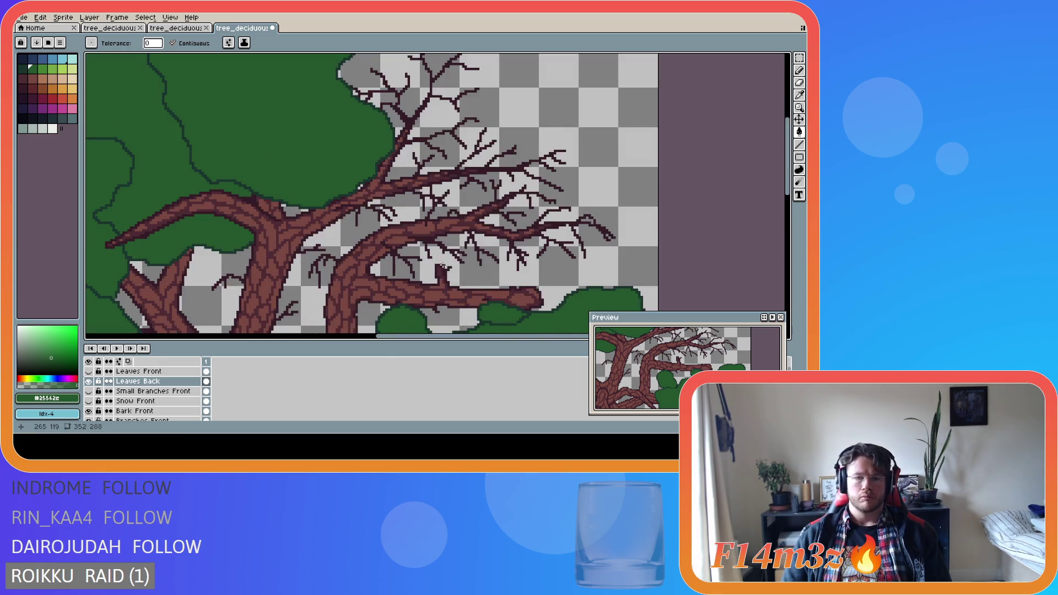
Sample the dark outline green #19332d from the canvas and return to the Pencil.
{"action": "key", "text": "i"}
{"action": "left_click", "coordinate": [393, 305]}
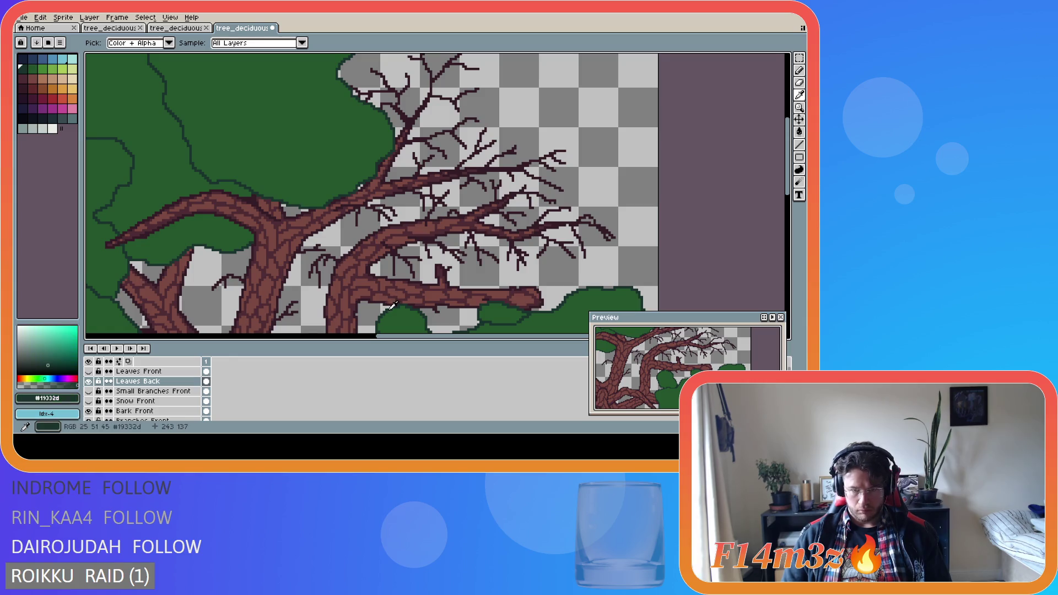
{"action": "key", "text": "b"}
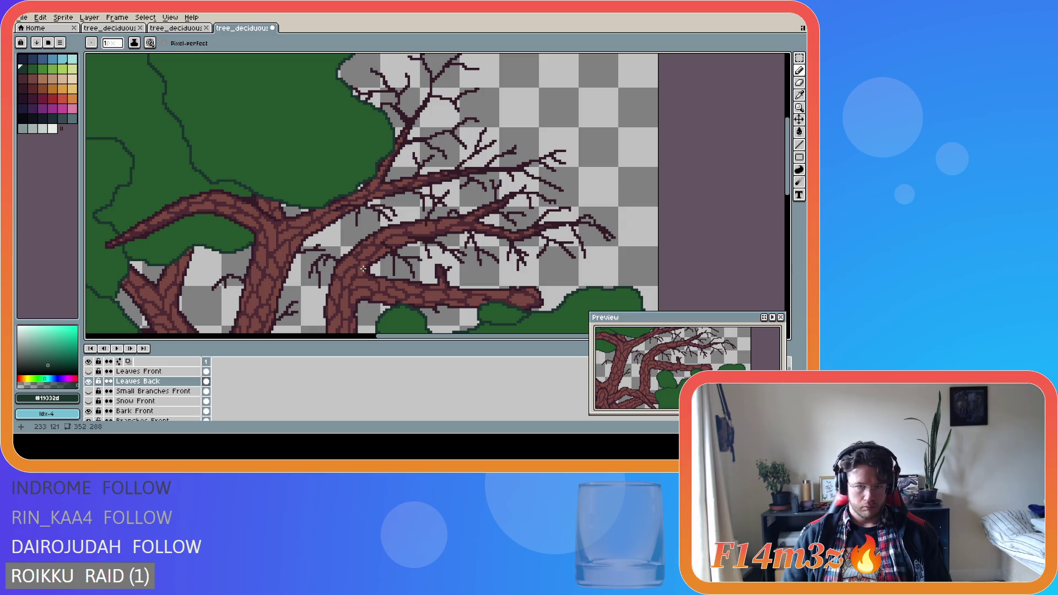
{"action": "scroll", "coordinate": [364, 269], "scroll_direction": "down", "scroll_amount": 3}
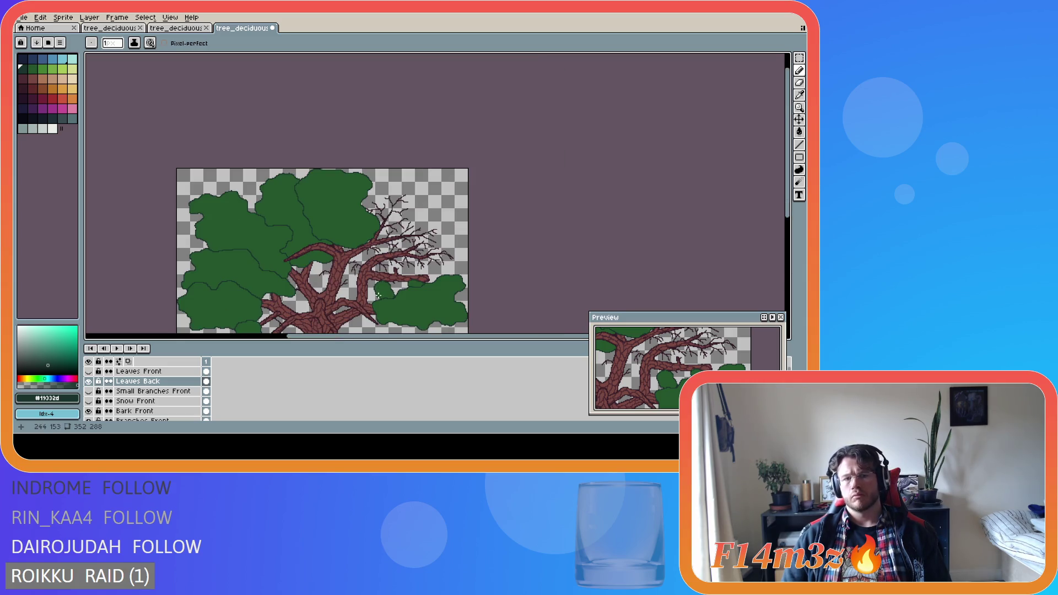
{"action": "scroll", "coordinate": [359, 287], "scroll_direction": "up", "scroll_amount": 3}
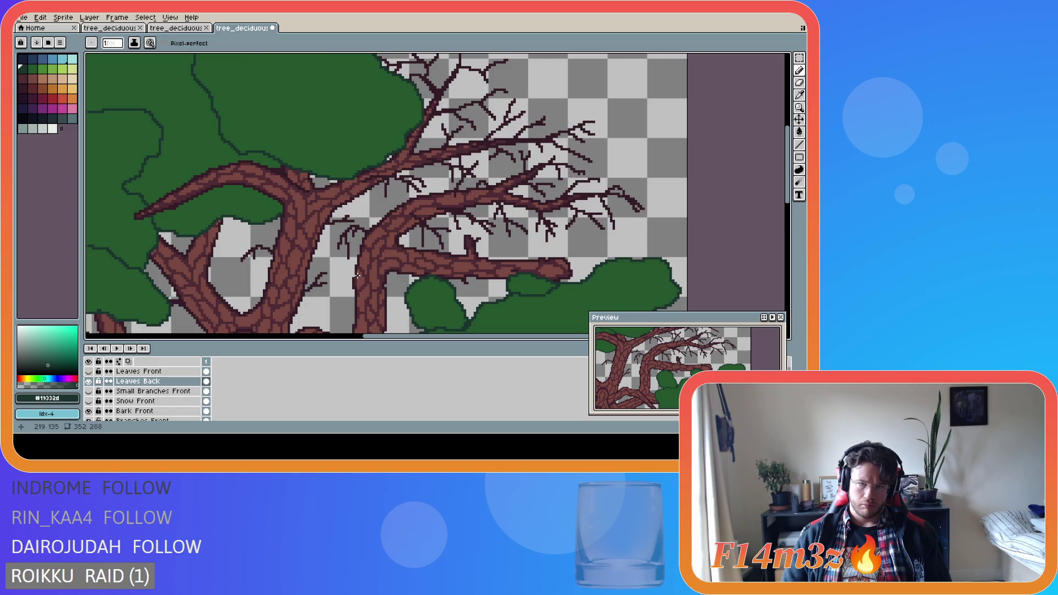
{"action": "scroll", "coordinate": [357, 276], "scroll_direction": "down", "scroll_amount": 1}
{"action": "scroll", "coordinate": [345, 217], "scroll_direction": "up", "scroll_amount": 1}
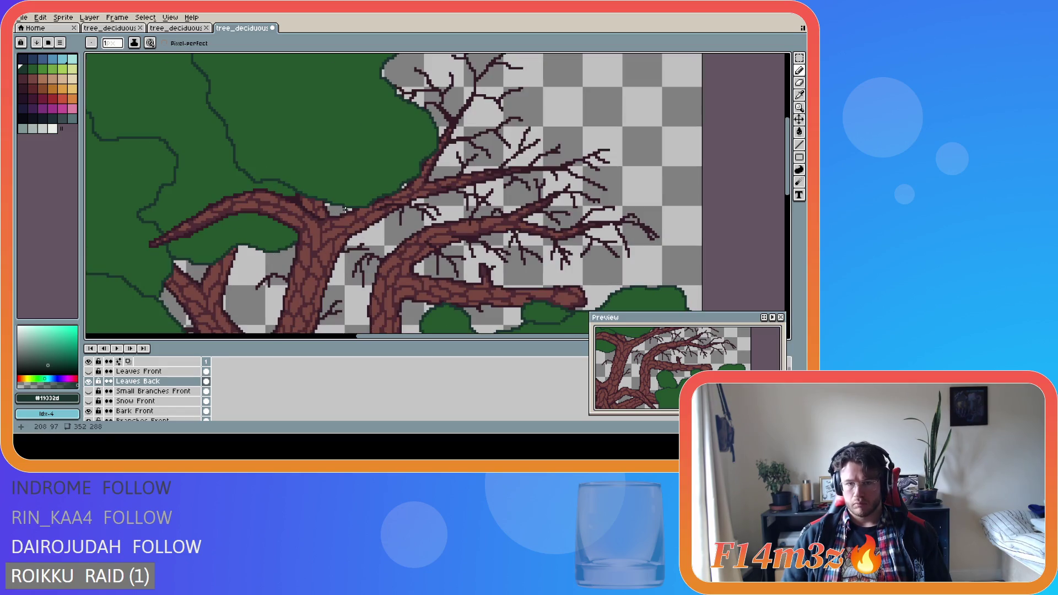
Draw a dark #19332d outline for a new clump through the upper-right branches.
{"action": "mouse_move", "coordinate": [356, 209]}
{"action": "left_mouse_down"}
{"action": "mouse_move", "coordinate": [413, 232]}
{"action": "mouse_move", "coordinate": [497, 215]}
{"action": "left_mouse_up"}
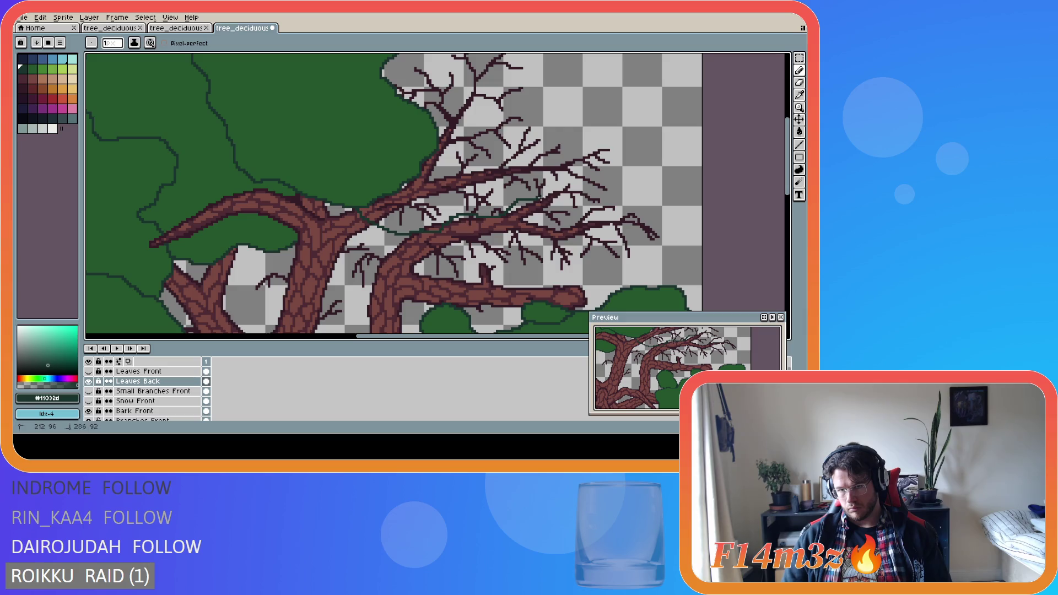
{"action": "mouse_move", "coordinate": [569, 196]}
{"action": "left_mouse_down"}
{"action": "mouse_move", "coordinate": [627, 197]}
{"action": "mouse_move", "coordinate": [628, 148]}
{"action": "mouse_move", "coordinate": [557, 135]}
{"action": "mouse_move", "coordinate": [537, 120]}
{"action": "left_mouse_up"}
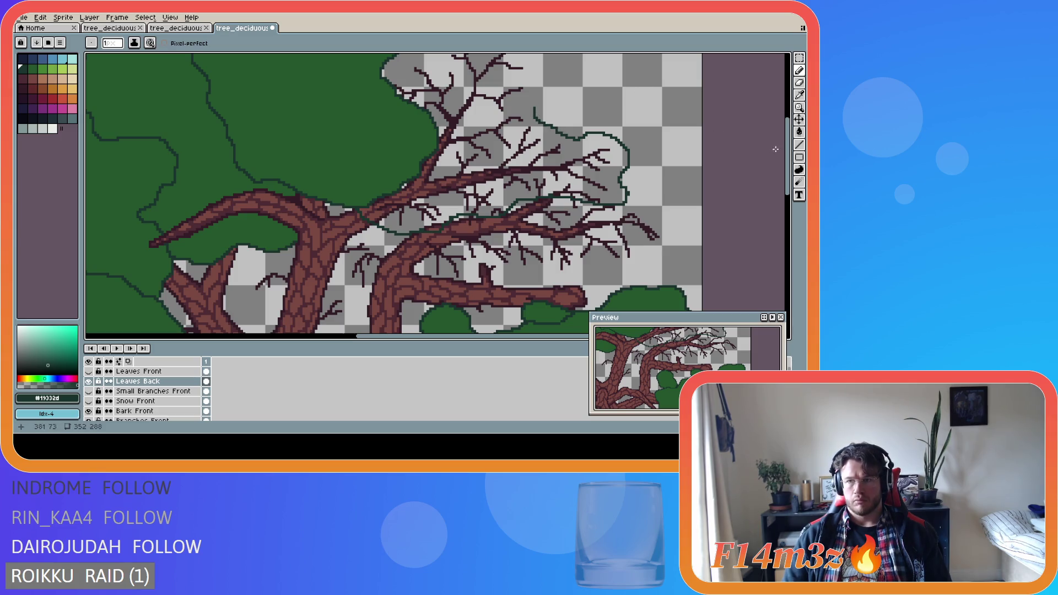
{"action": "scroll", "coordinate": [555, 177], "scroll_direction": "up", "scroll_amount": 3}
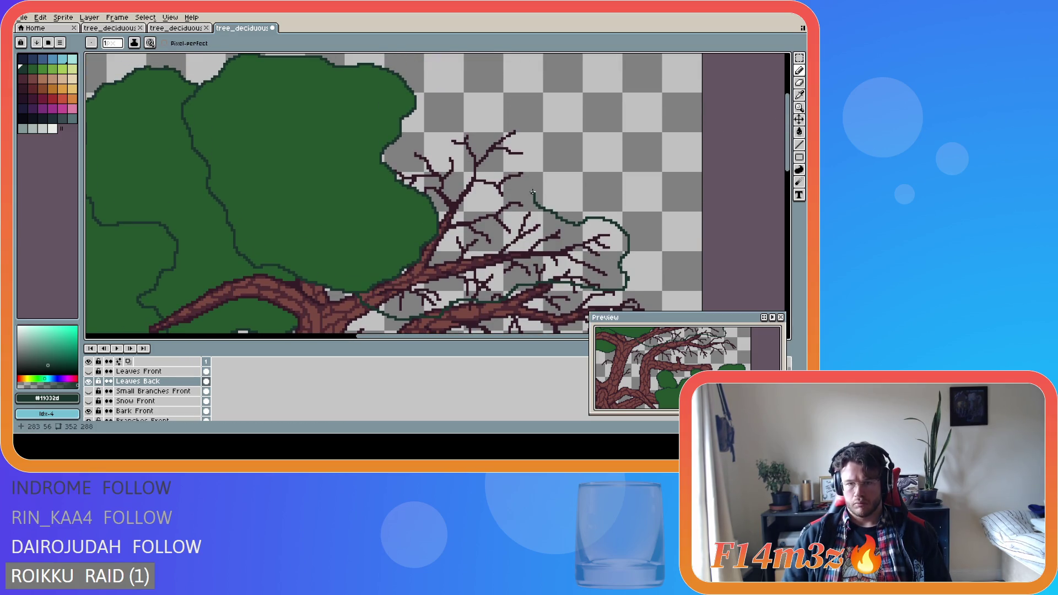
{"action": "mouse_move", "coordinate": [532, 192]}
{"action": "left_mouse_down"}
{"action": "mouse_move", "coordinate": [535, 147]}
{"action": "mouse_move", "coordinate": [505, 117]}
{"action": "left_mouse_up"}
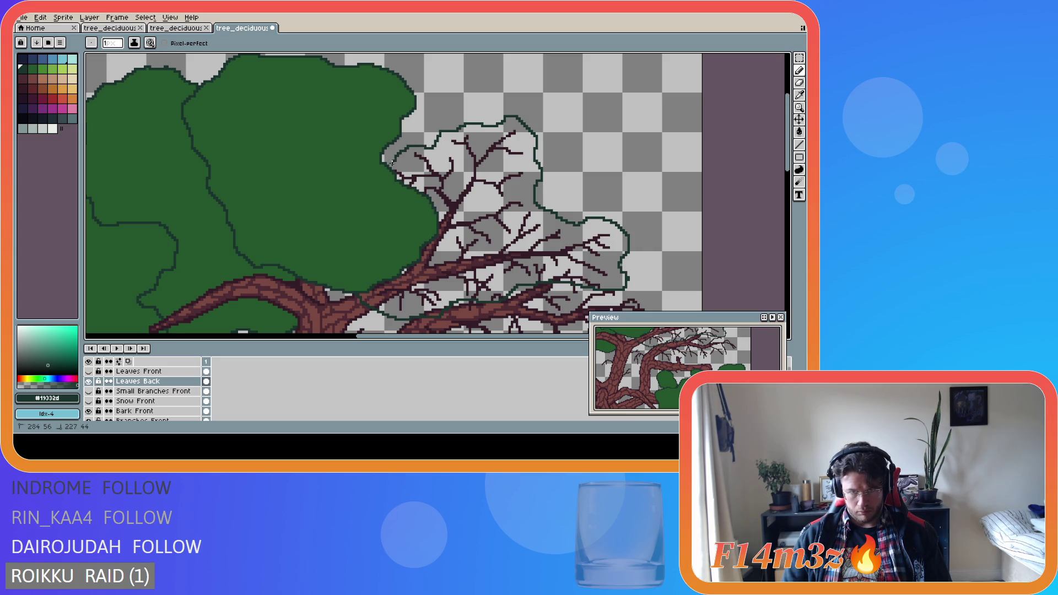
Fill the new clump with canopy green #25562e.
{"action": "key", "text": "g"}
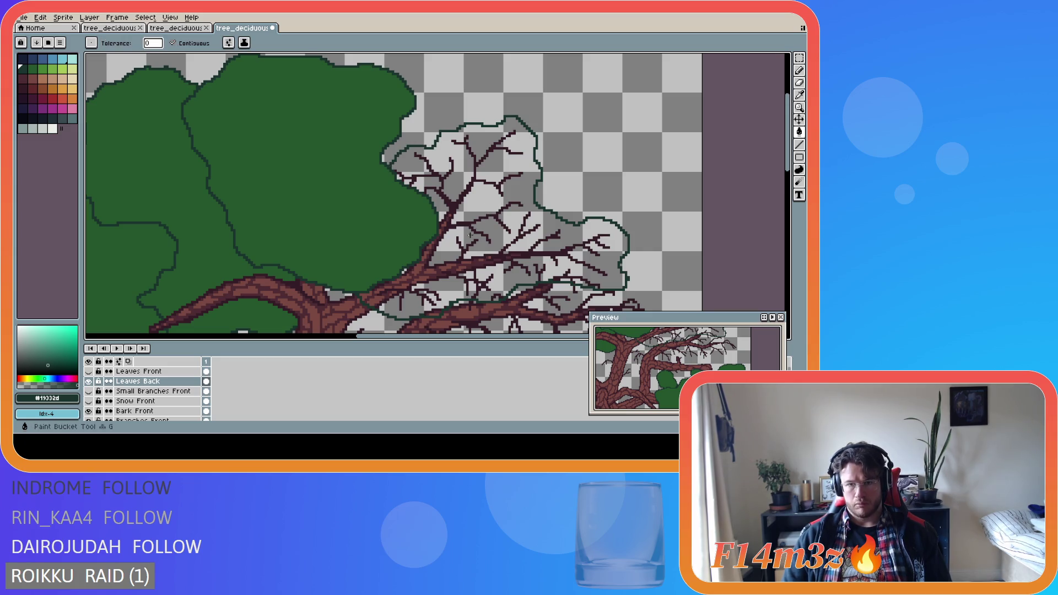
{"action": "left_click", "coordinate": [387, 220], "text": "alt"}
{"action": "left_click", "coordinate": [525, 239]}
{"action": "scroll", "coordinate": [571, 289], "scroll_direction": "down", "scroll_amount": 1}
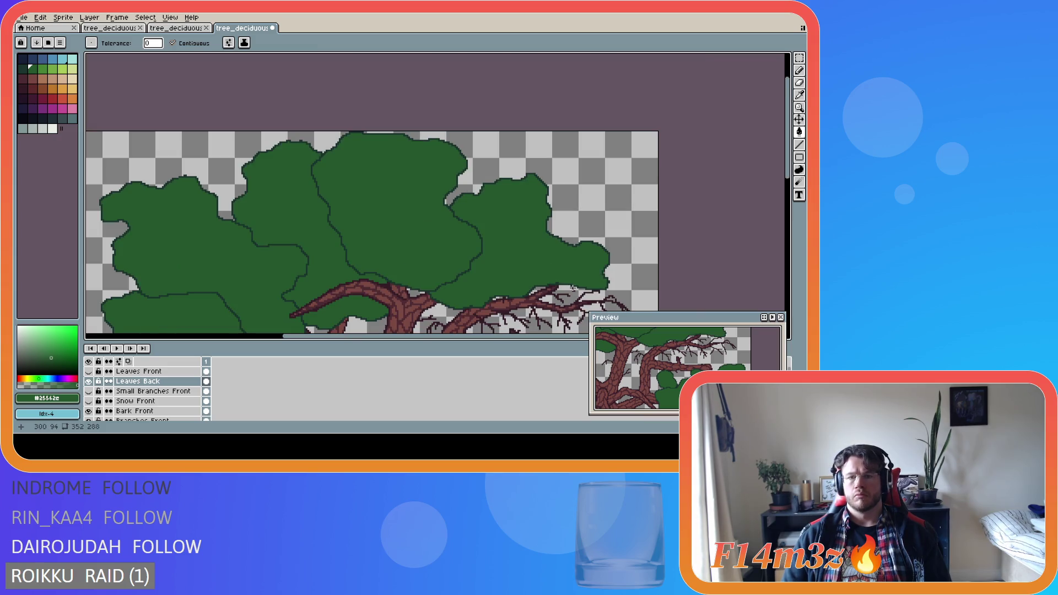
Sample the dark outline and mid leaf greens from the canopy near the upper branch.
{"action": "scroll", "coordinate": [634, 209], "scroll_direction": "down", "scroll_amount": 1}
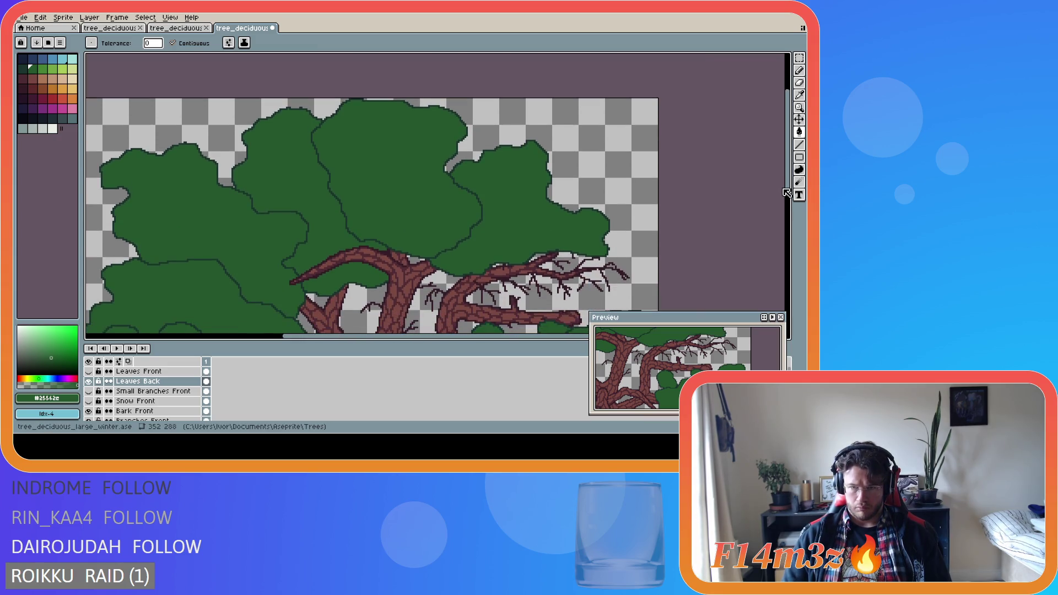
{"action": "scroll", "coordinate": [538, 166], "scroll_direction": "up", "scroll_amount": 1}
{"action": "scroll", "coordinate": [551, 176], "scroll_direction": "down", "scroll_amount": 1}
{"action": "scroll", "coordinate": [551, 176], "scroll_direction": "up", "scroll_amount": 2}
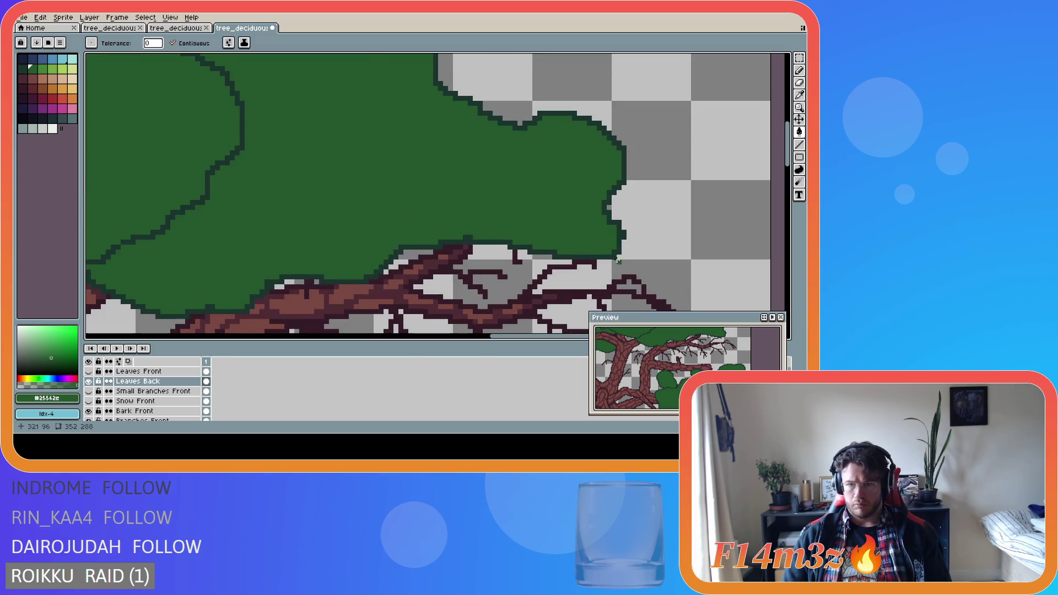
{"action": "left_click", "coordinate": [621, 240], "text": "alt"}
{"action": "key", "text": "b"}
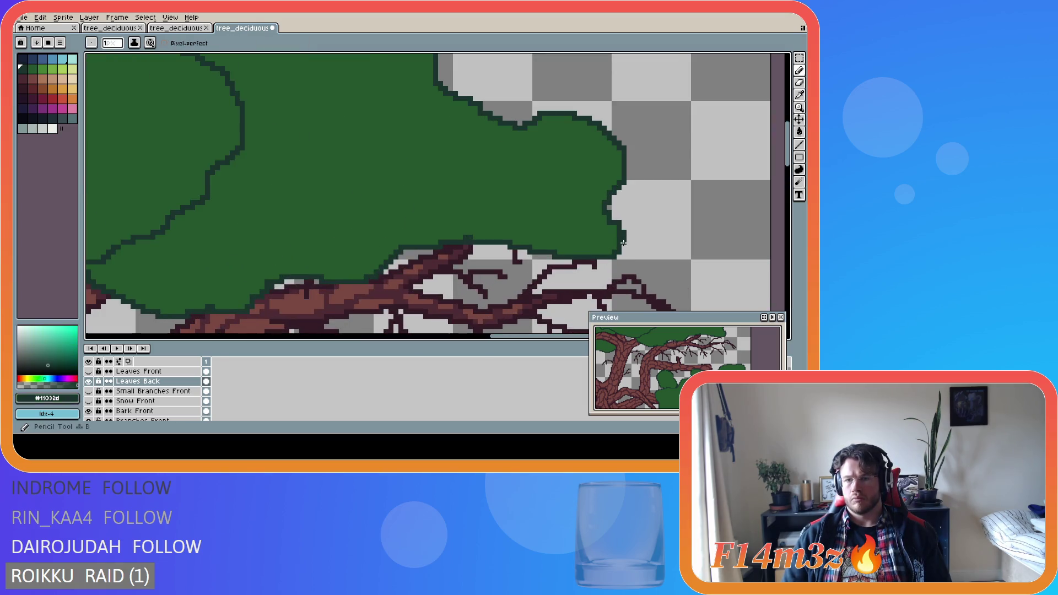
{"action": "left_click", "coordinate": [620, 238], "text": "alt"}
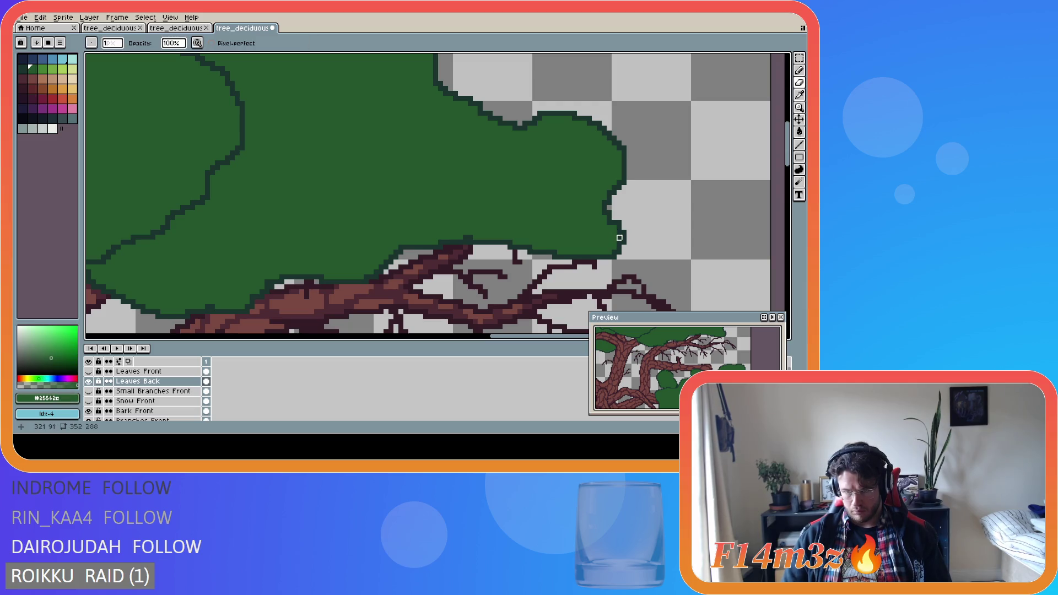
{"action": "scroll", "coordinate": [489, 165], "scroll_direction": "down", "scroll_amount": 1}
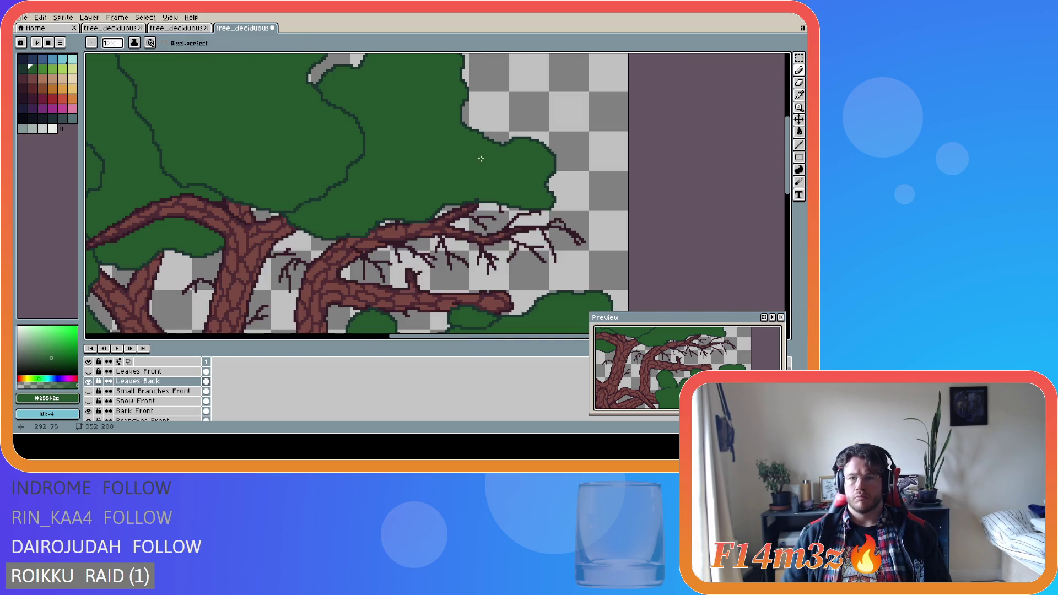
{"action": "scroll", "coordinate": [509, 185], "scroll_direction": "up", "scroll_amount": 1}
{"action": "scroll", "coordinate": [560, 200], "scroll_direction": "up", "scroll_amount": 1}
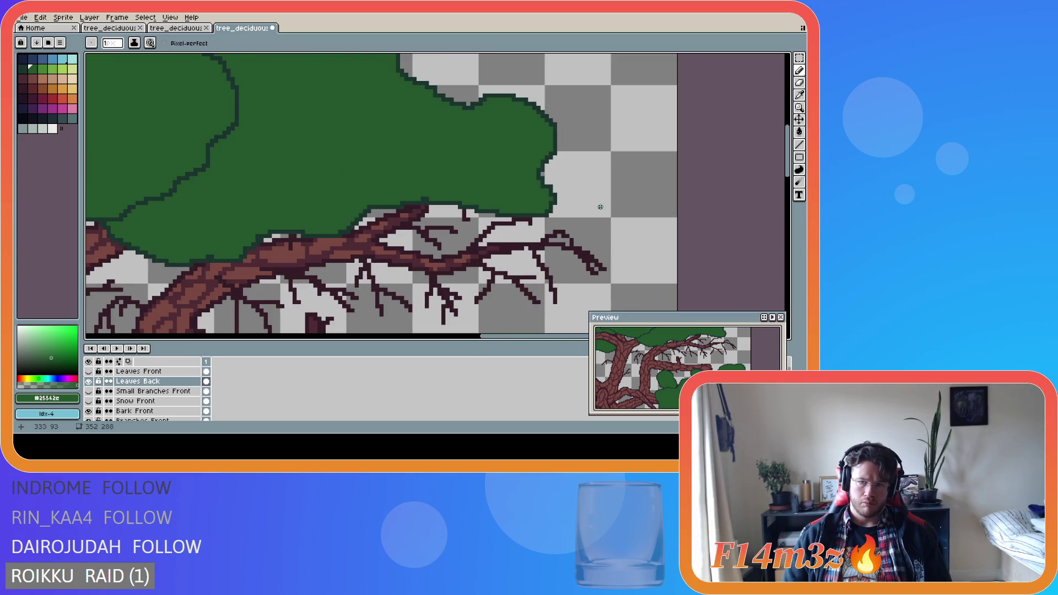
{"action": "left_click", "coordinate": [545, 190], "text": "alt"}
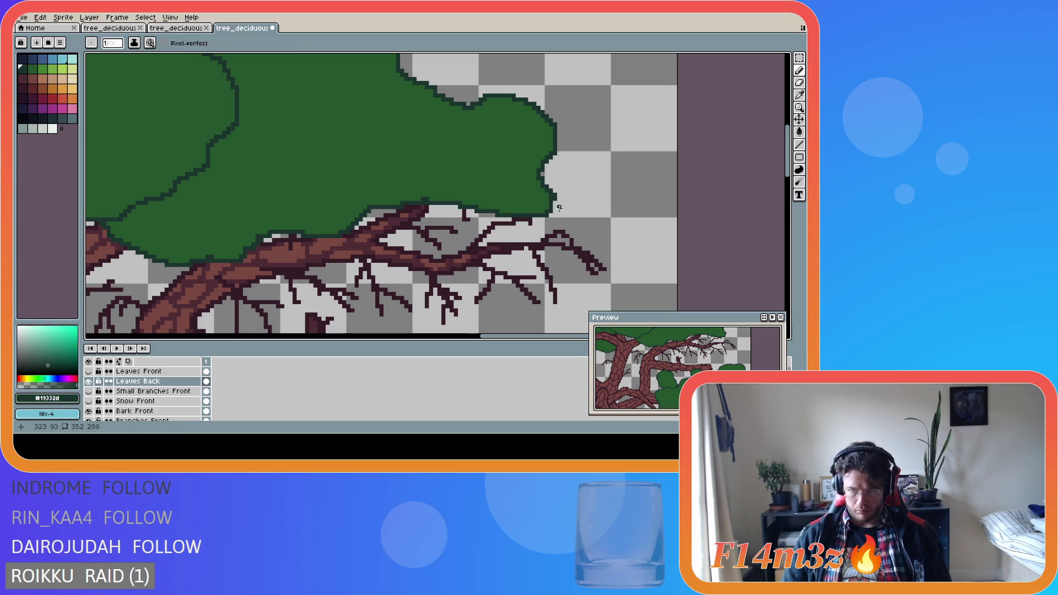
{"action": "scroll", "coordinate": [567, 212], "scroll_direction": "down", "scroll_amount": 2}
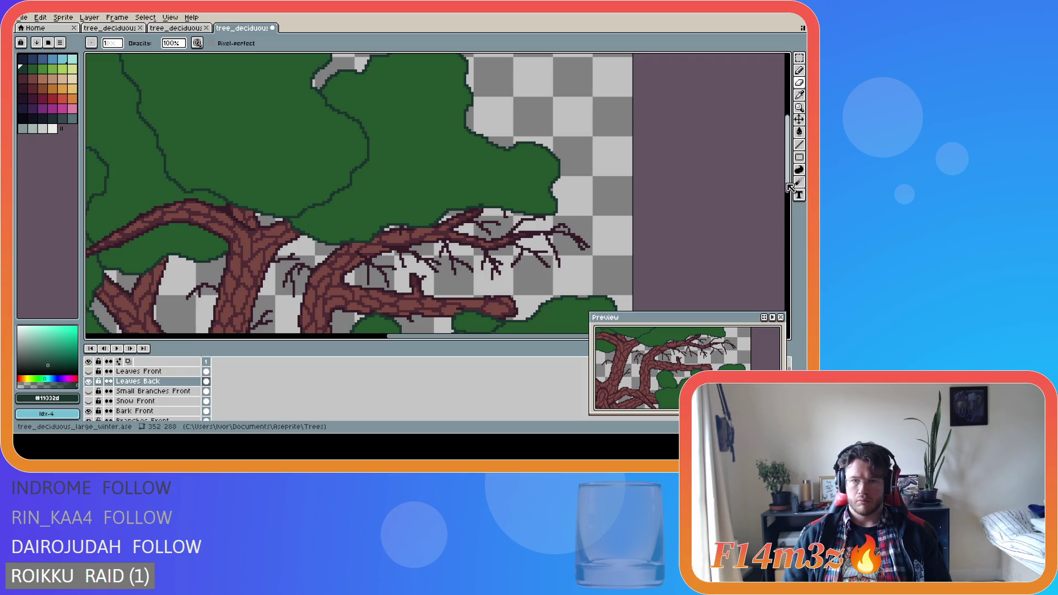
{"action": "scroll", "coordinate": [463, 182], "scroll_direction": "up", "scroll_amount": 2}
{"action": "left_click", "coordinate": [514, 226], "text": "alt"}
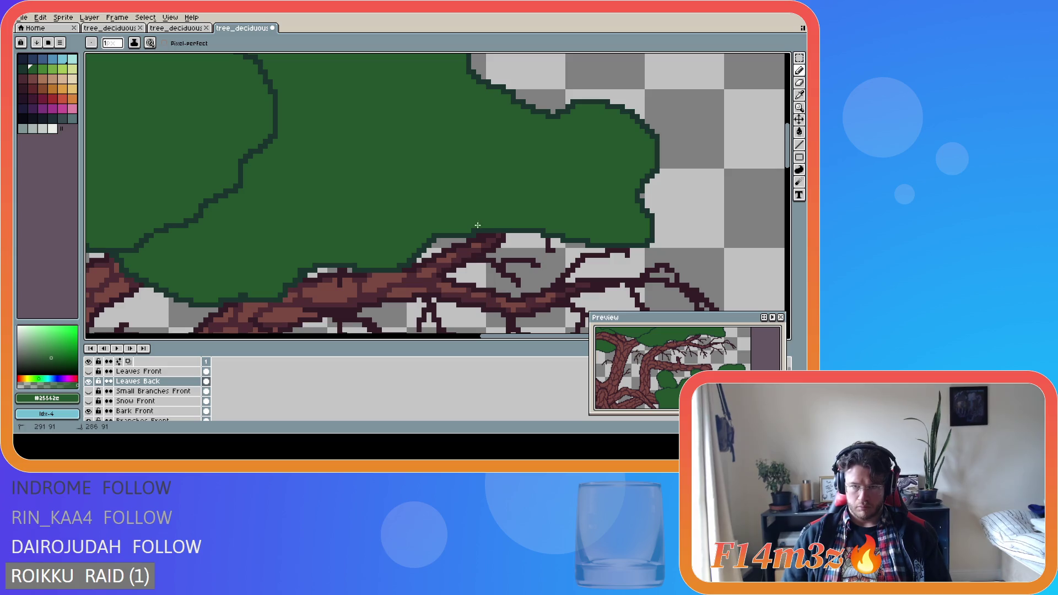
{"action": "left_click_drag", "start_coordinate": [787, 160], "coordinate": [787, 133]}
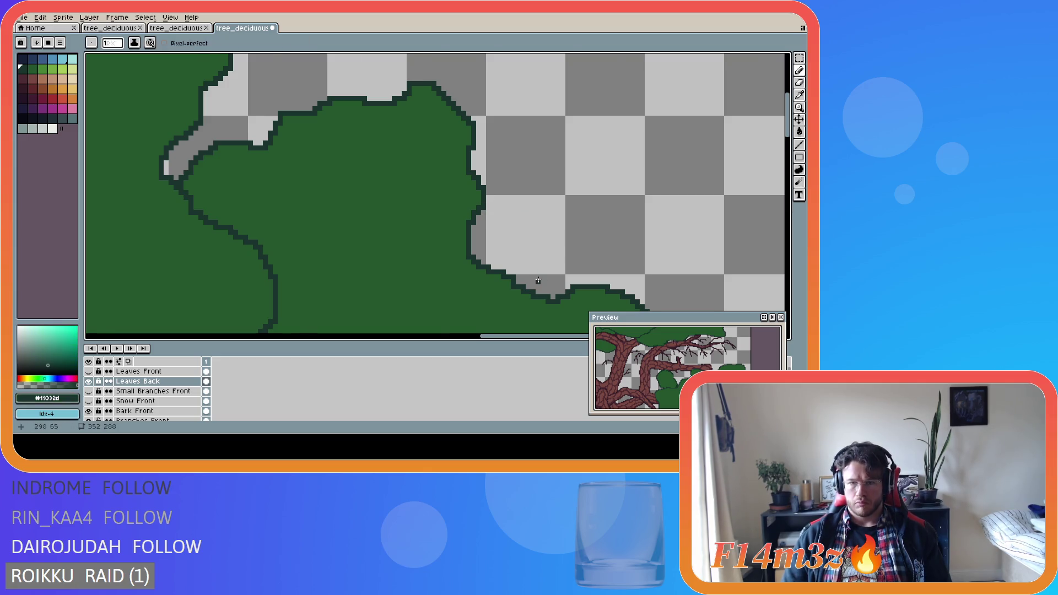
Fix a pixel on the leaf outline and save tree_deciduous_large_winter.ase.
{"action": "scroll", "coordinate": [543, 285], "scroll_direction": "down", "scroll_amount": 2}
{"action": "key", "text": "v"}
{"action": "key", "text": "ctrl+s"}
{"action": "key", "text": "b"}
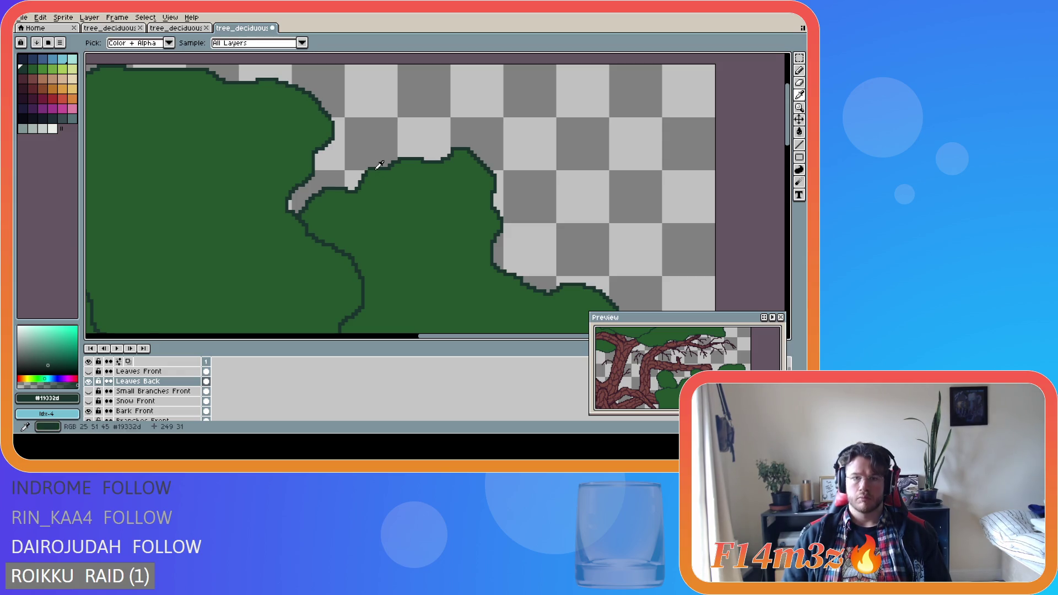
{"action": "key", "text": "v"}
{"action": "key", "text": "b"}
{"action": "scroll", "coordinate": [479, 185], "scroll_direction": "down", "scroll_amount": 1}
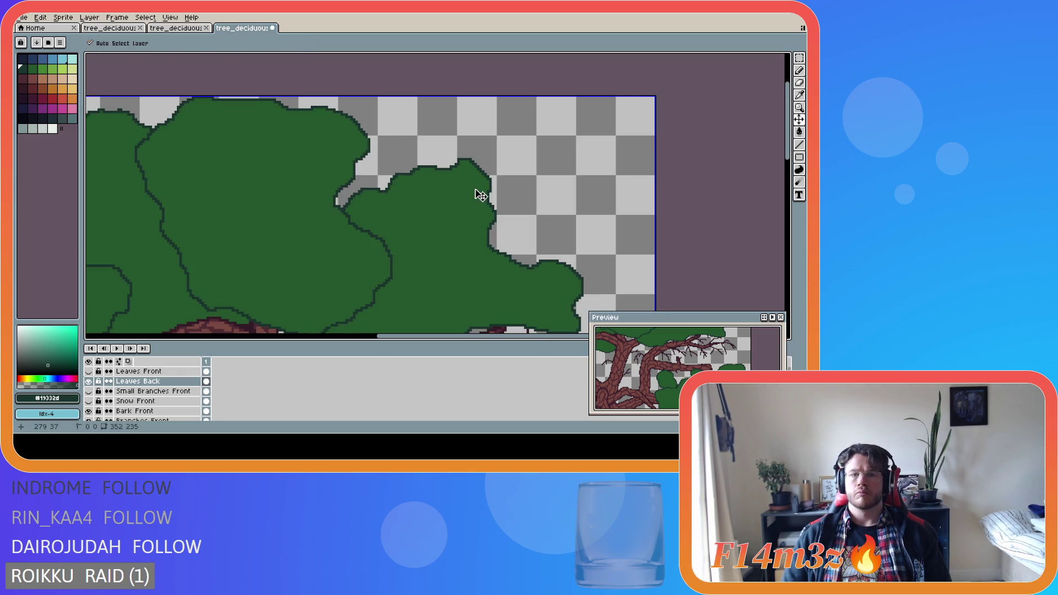
{"action": "key", "text": "ctrl+s"}
{"action": "scroll", "coordinate": [463, 162], "scroll_direction": "up", "scroll_amount": 1}
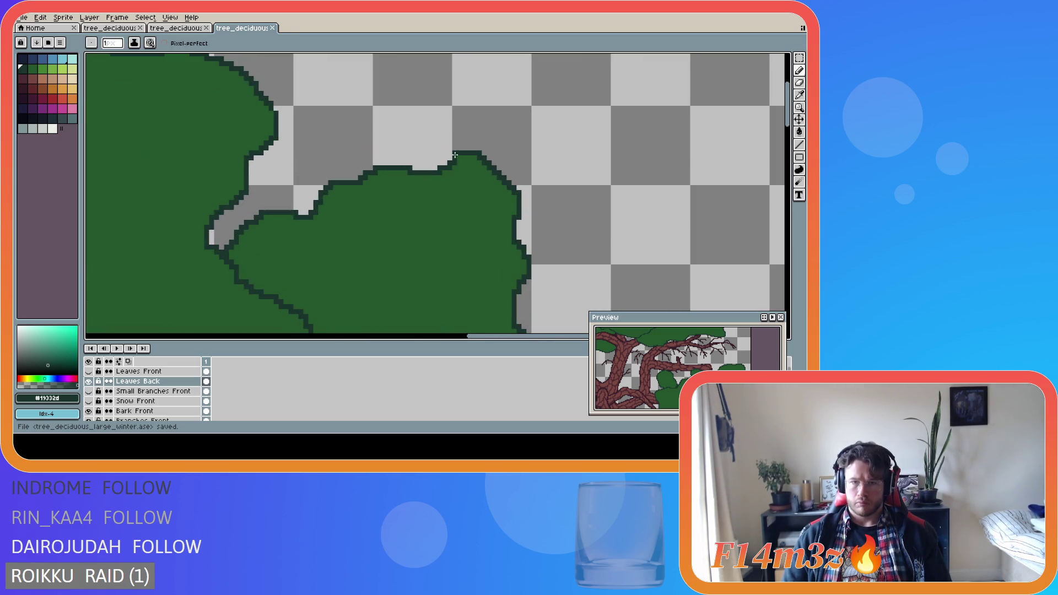
{"action": "key", "text": "b"}
{"action": "left_click", "coordinate": [458, 160]}
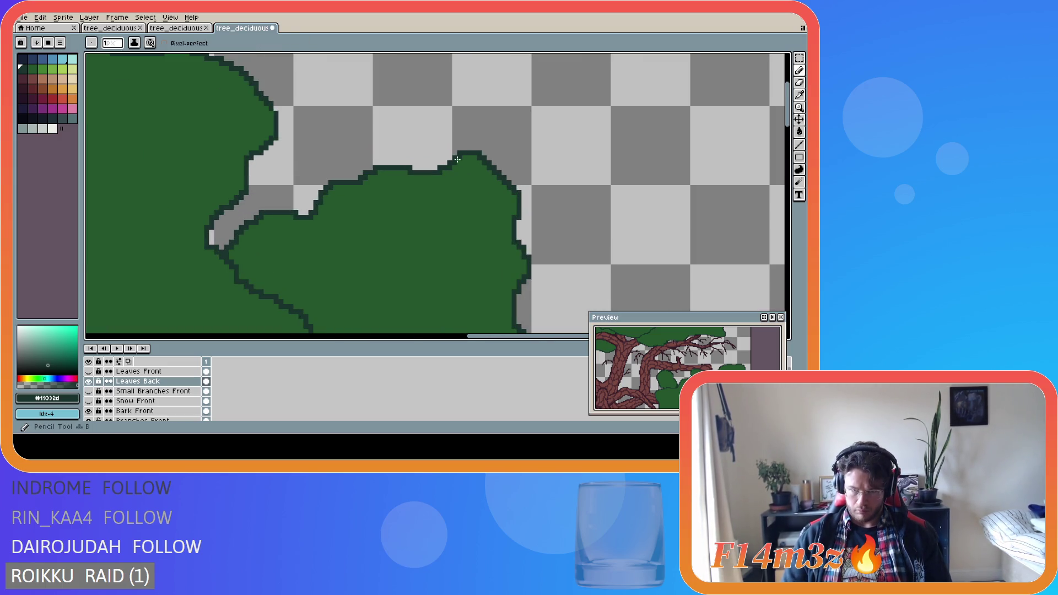
{"action": "key", "text": "ctrl+s"}
Erase a stray pixel at the branch edge and fill a gap pixel with leaf green.
{"action": "scroll", "coordinate": [540, 199], "scroll_direction": "down", "scroll_amount": 1}
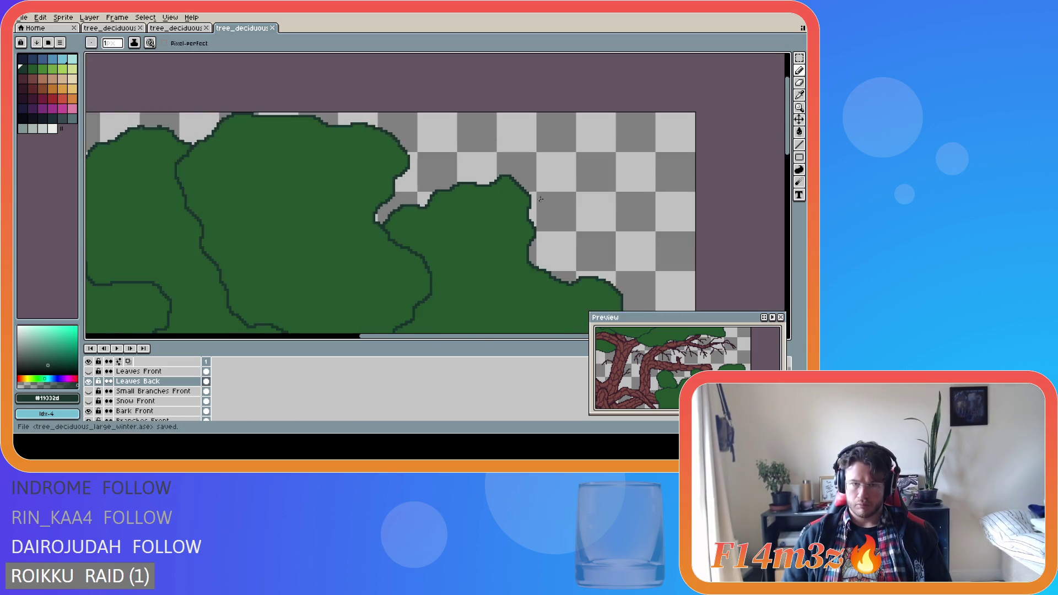
{"action": "scroll", "coordinate": [541, 199], "scroll_direction": "down", "scroll_amount": 1}
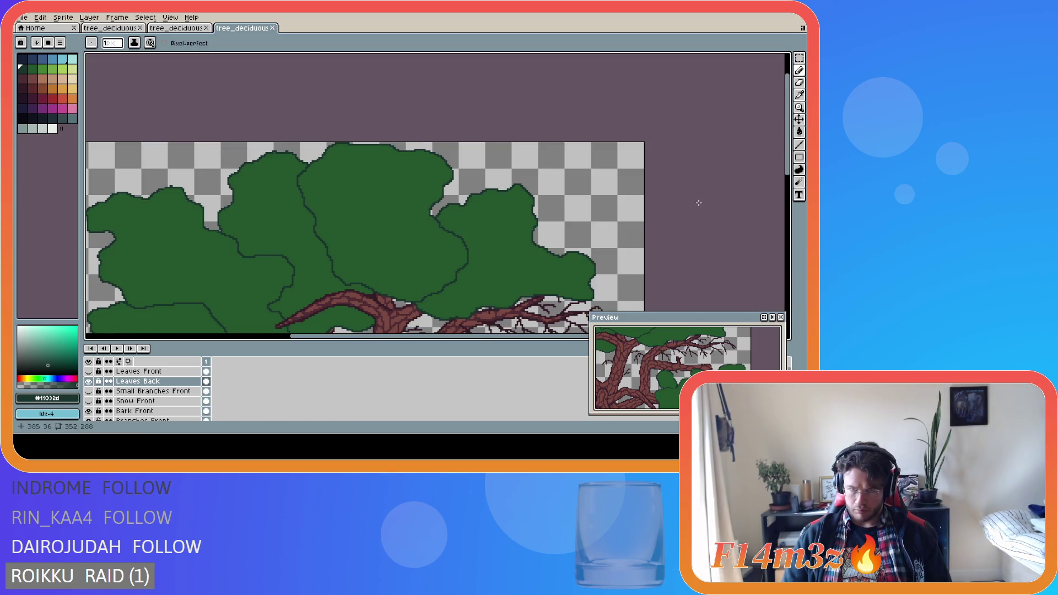
{"action": "scroll", "coordinate": [480, 206], "scroll_direction": "up", "scroll_amount": 2}
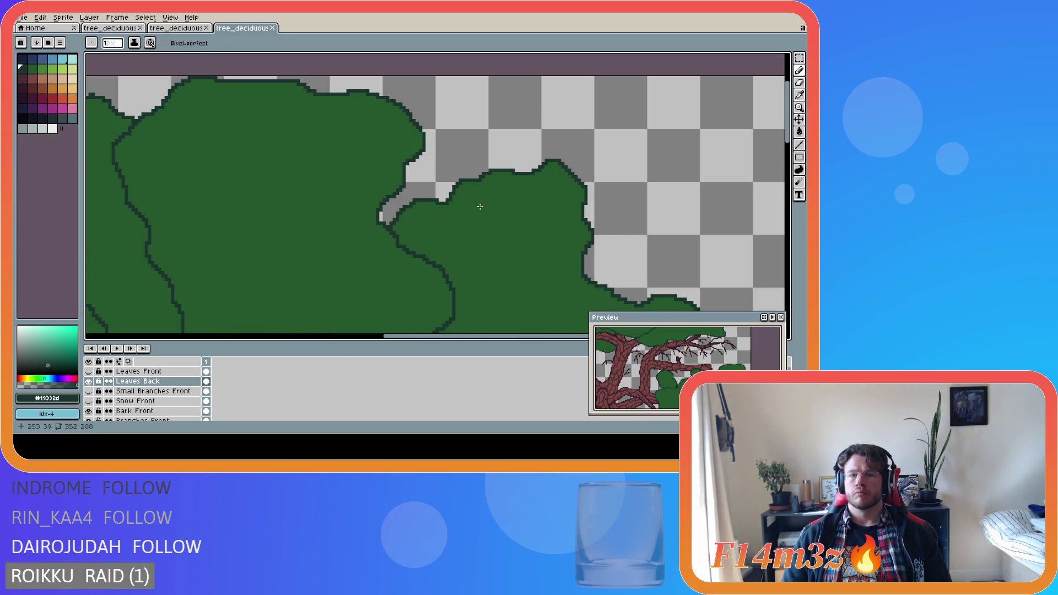
{"action": "scroll", "coordinate": [471, 206], "scroll_direction": "down", "scroll_amount": 2}
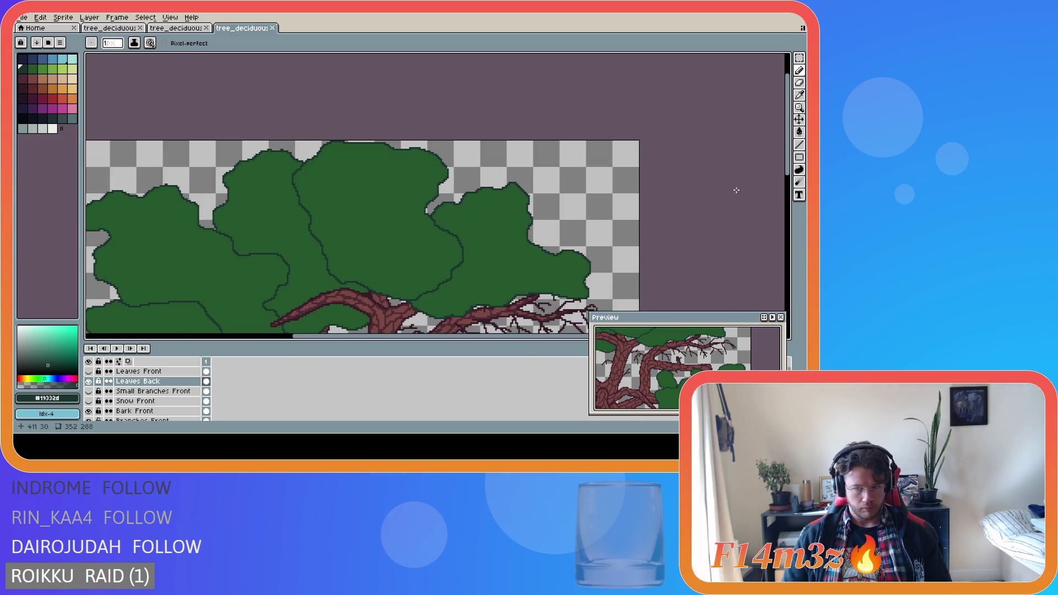
{"action": "left_click_drag", "start_coordinate": [788, 171], "coordinate": [788, 196]}
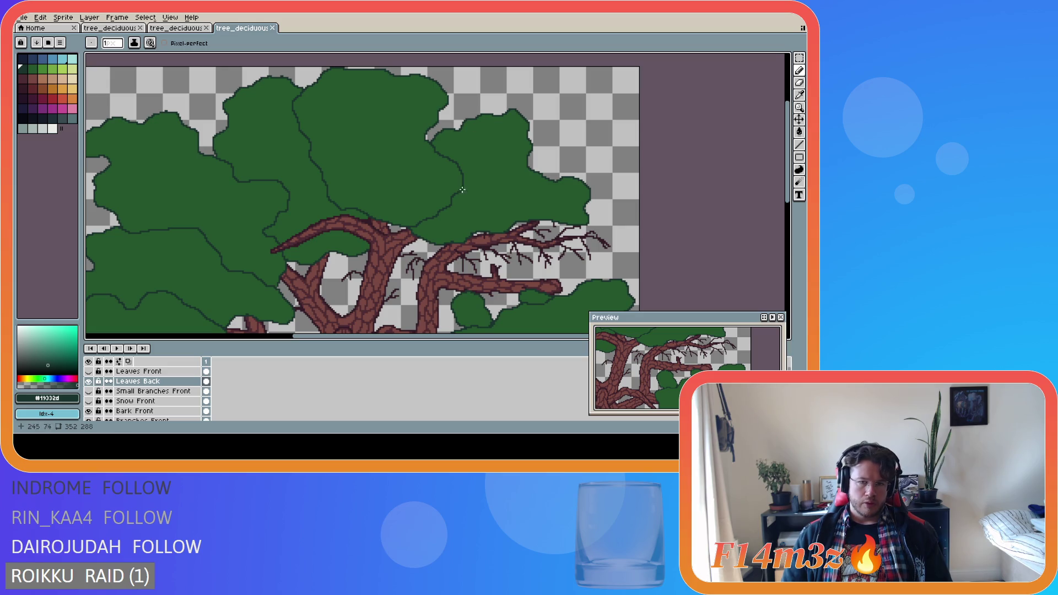
{"action": "scroll", "coordinate": [454, 197], "scroll_direction": "up", "scroll_amount": 3}
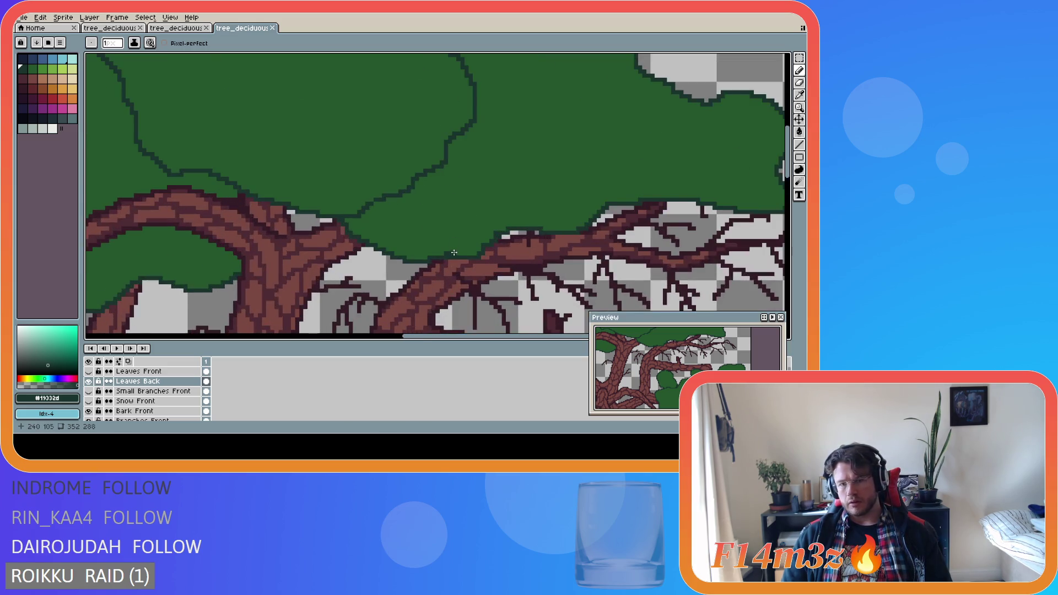
{"action": "left_click", "coordinate": [460, 253], "text": "alt"}
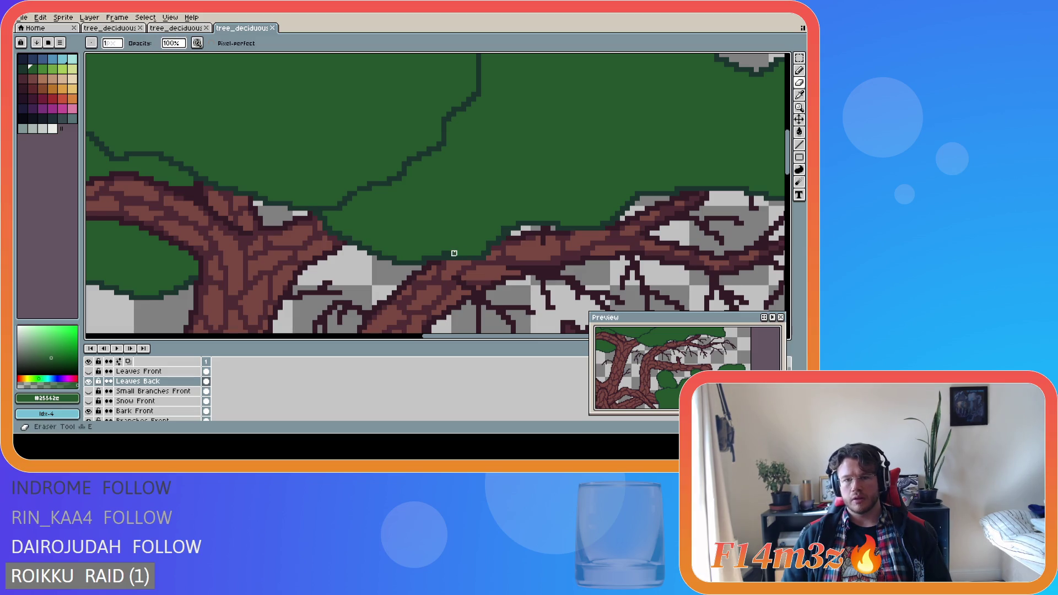
{"action": "key", "text": "shift"}
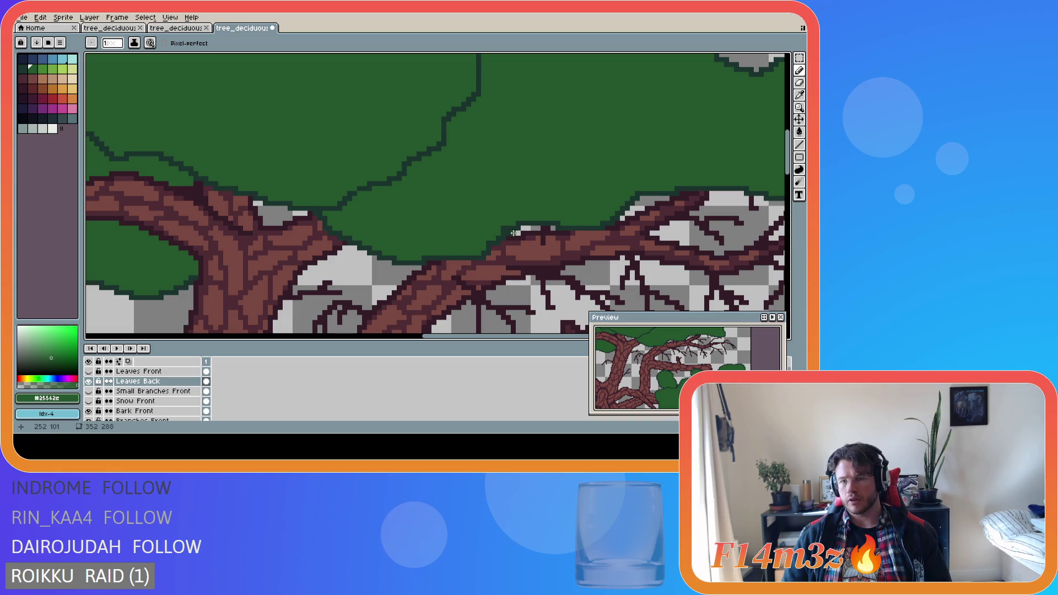
{"action": "scroll", "coordinate": [451, 254], "scroll_direction": "right", "scroll_amount": 3}
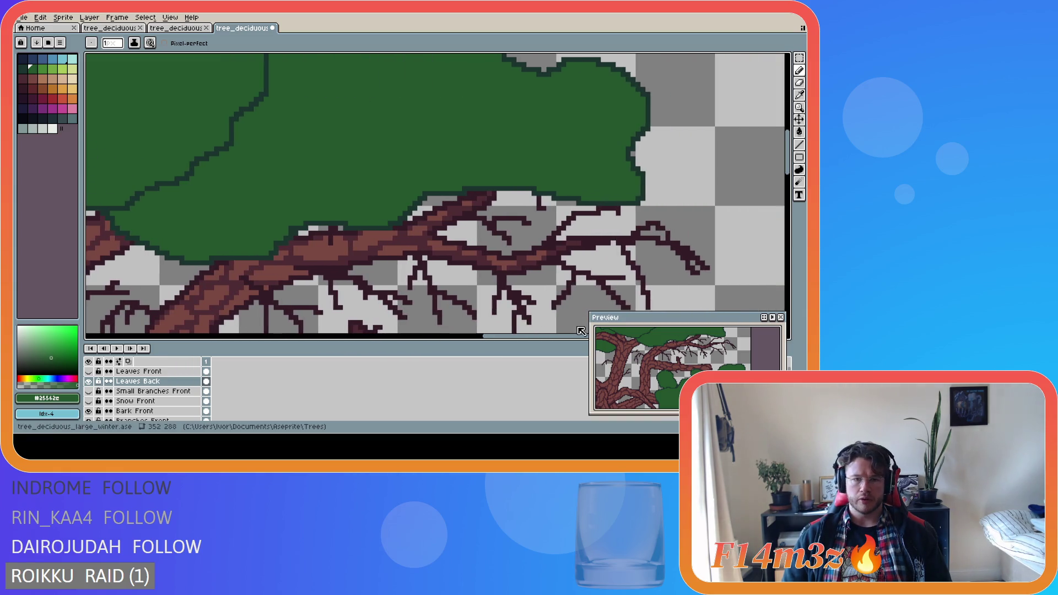
{"action": "scroll", "coordinate": [450, 254], "scroll_direction": "up", "scroll_amount": 2}
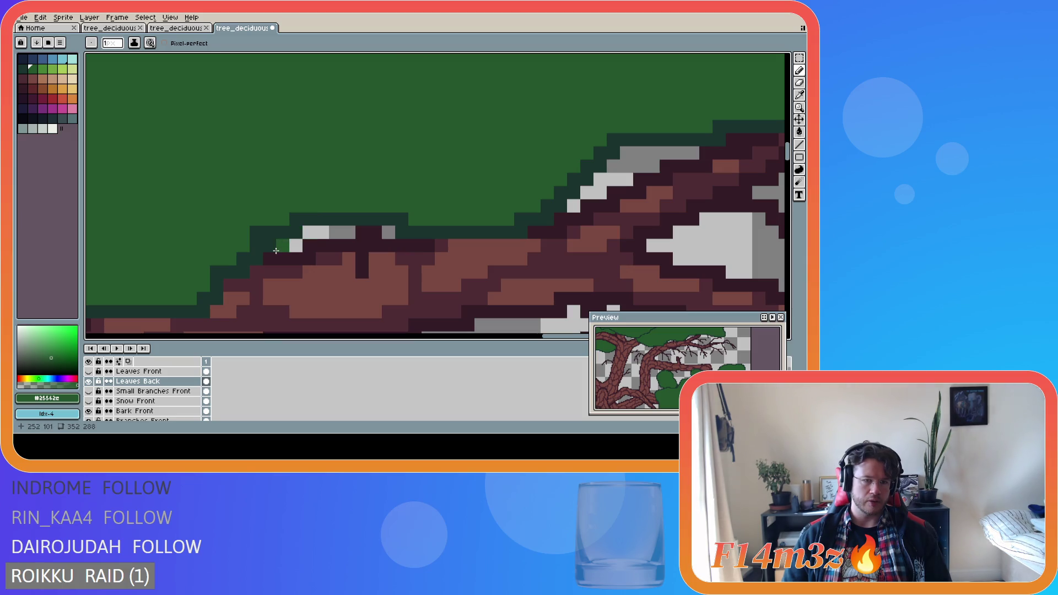
{"action": "key", "text": "e"}
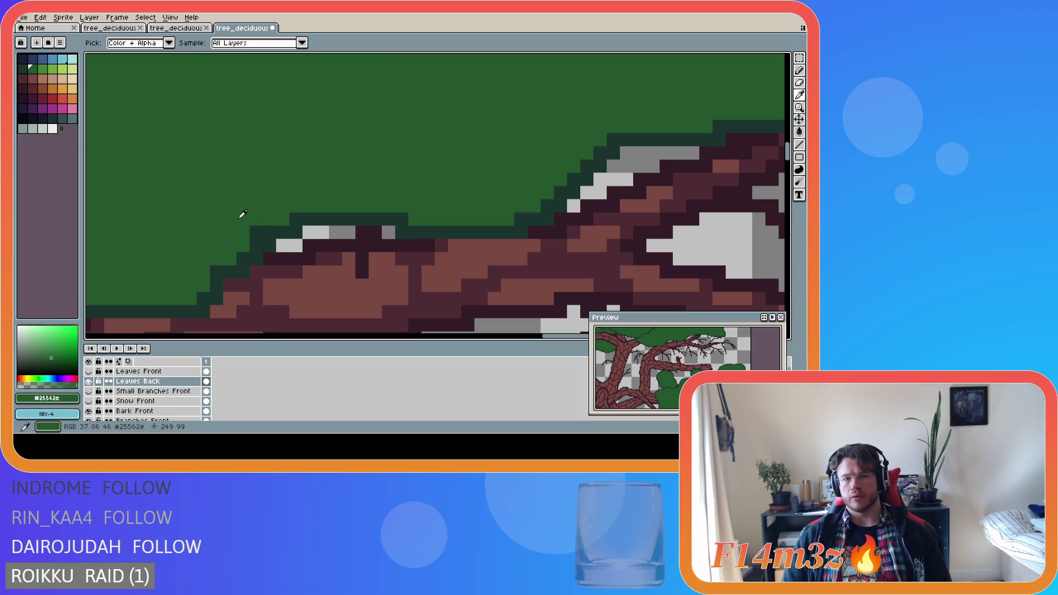
{"action": "left_click", "coordinate": [256, 233]}
{"action": "key", "text": "b"}
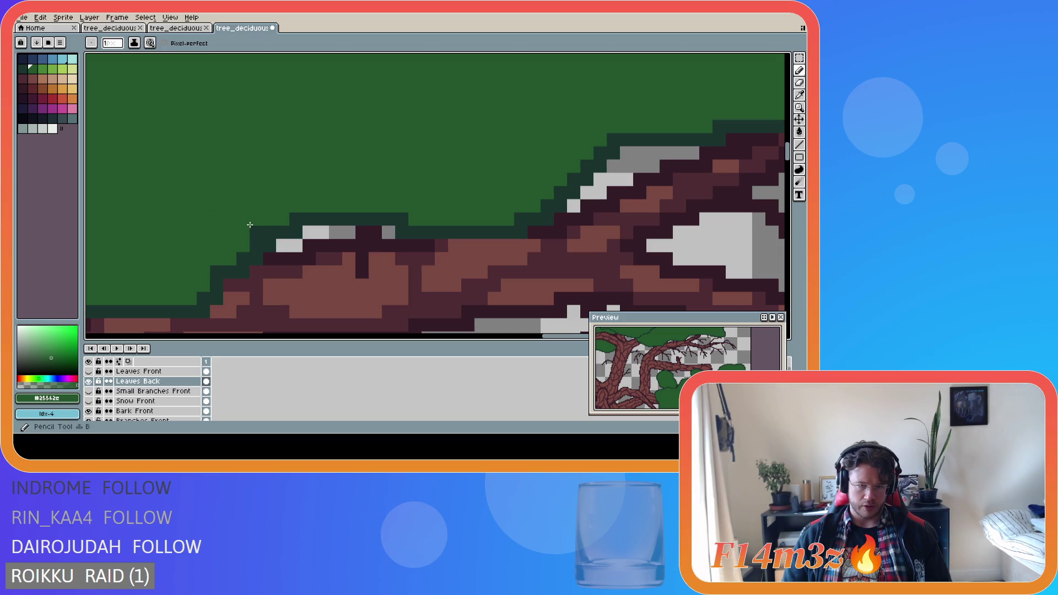
{"action": "left_click", "coordinate": [293, 226]}
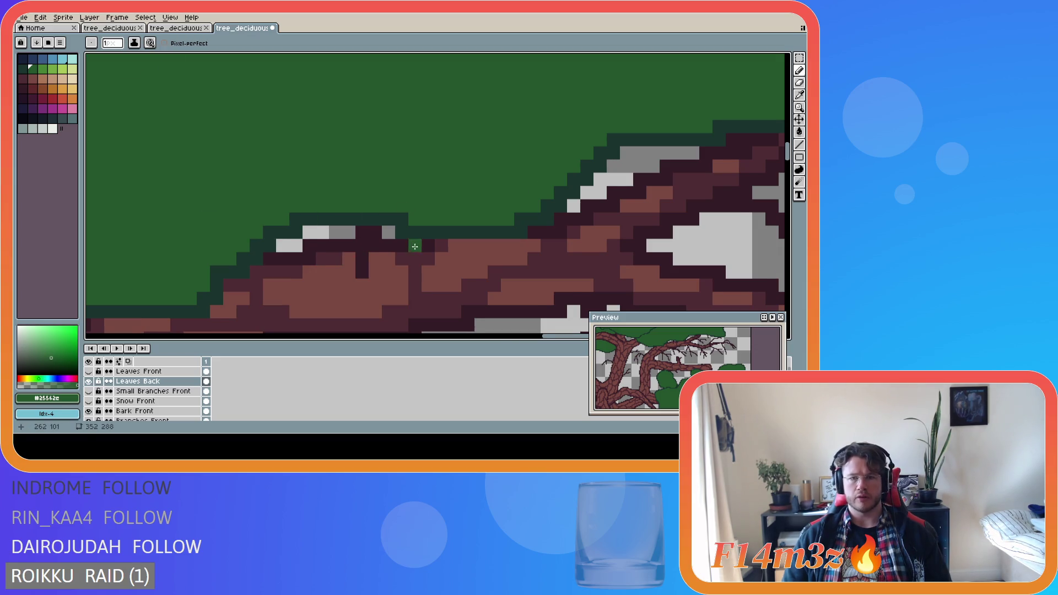
{"action": "scroll", "coordinate": [419, 238], "scroll_direction": "down", "scroll_amount": 3}
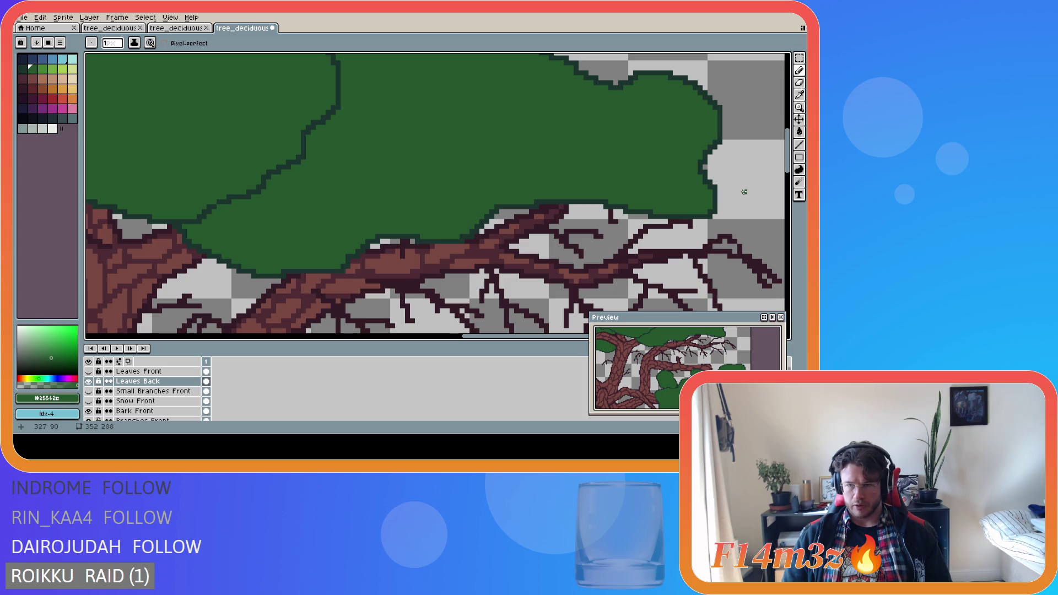
{"action": "left_click_drag", "start_coordinate": [788, 160], "coordinate": [788, 209]}
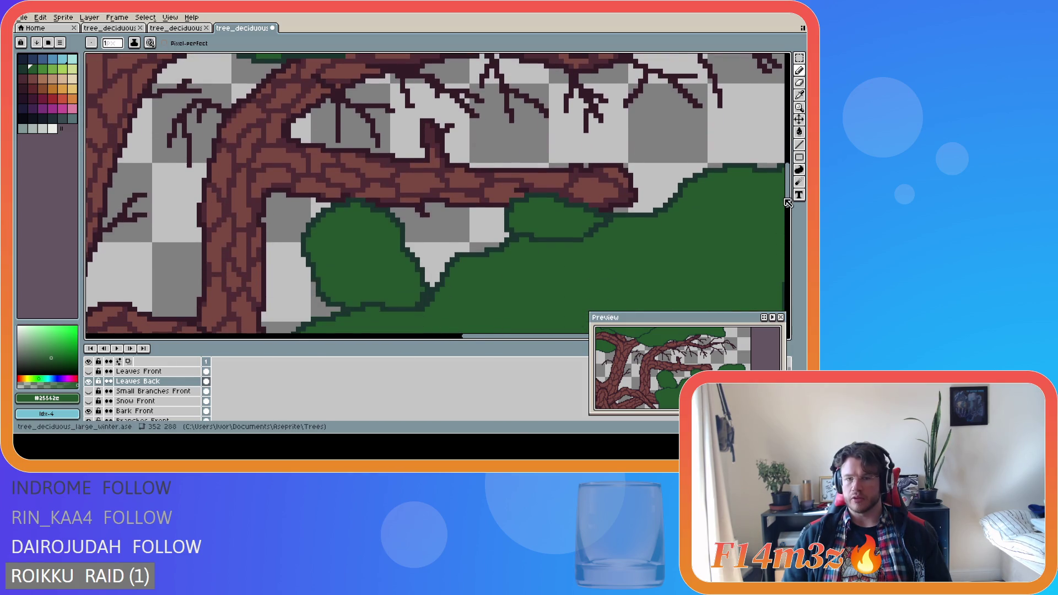
Sample the dark outline green and loop a clump outline around the right twigs up to the branch.
{"action": "scroll", "coordinate": [514, 126], "scroll_direction": "down", "scroll_amount": 3}
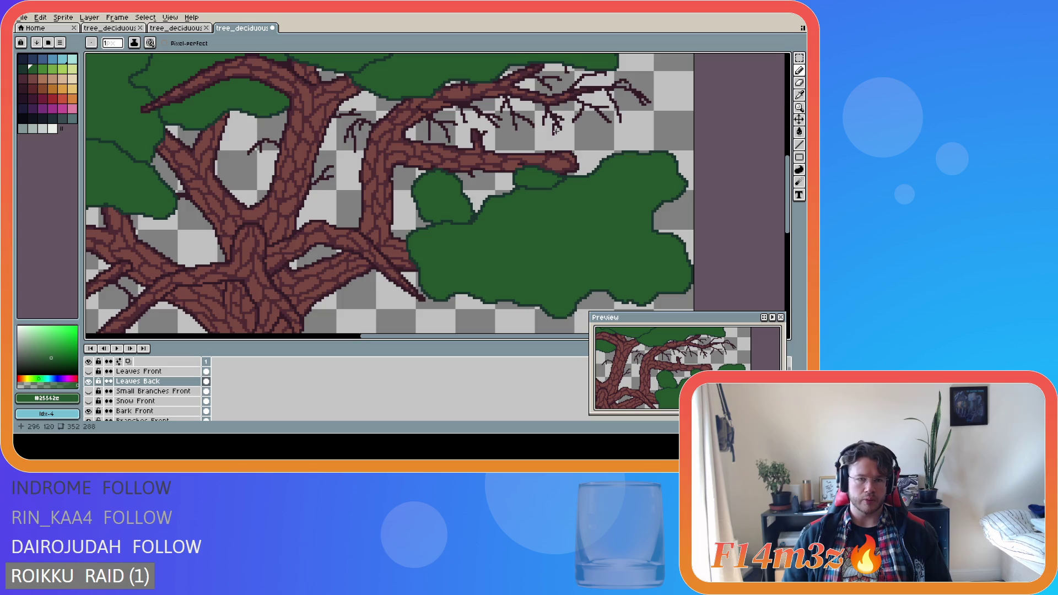
{"action": "scroll", "coordinate": [755, 163], "scroll_direction": "up", "scroll_amount": 3}
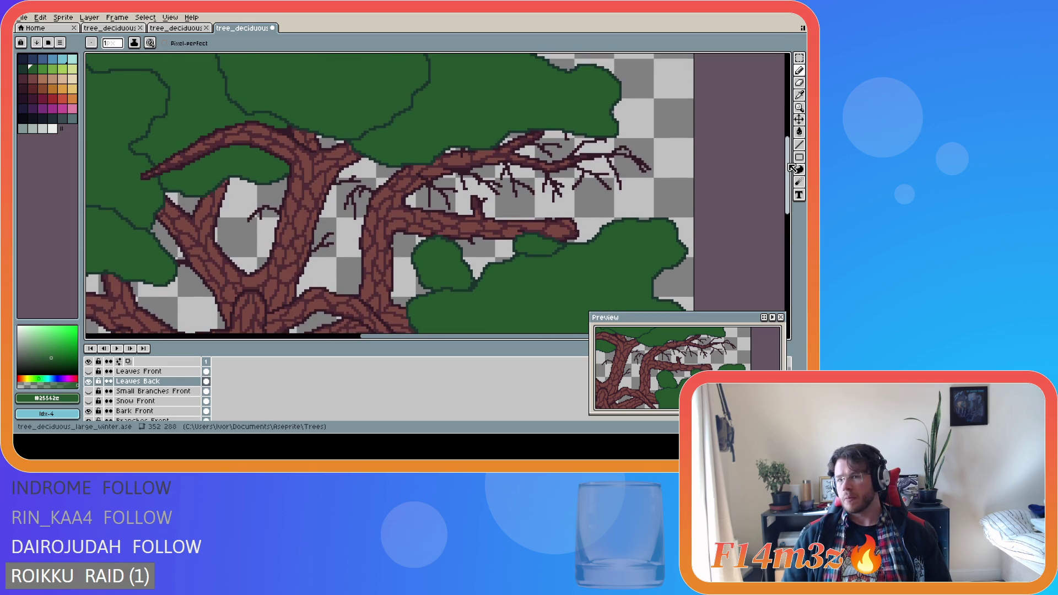
{"action": "key", "text": "i"}
{"action": "left_click", "coordinate": [353, 138]}
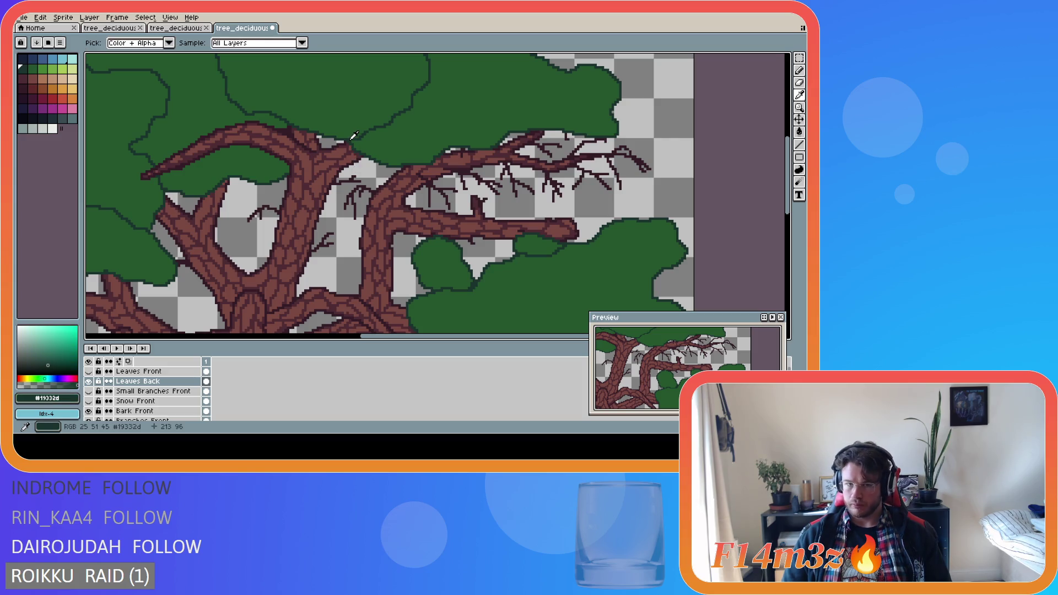
{"action": "key", "text": "b"}
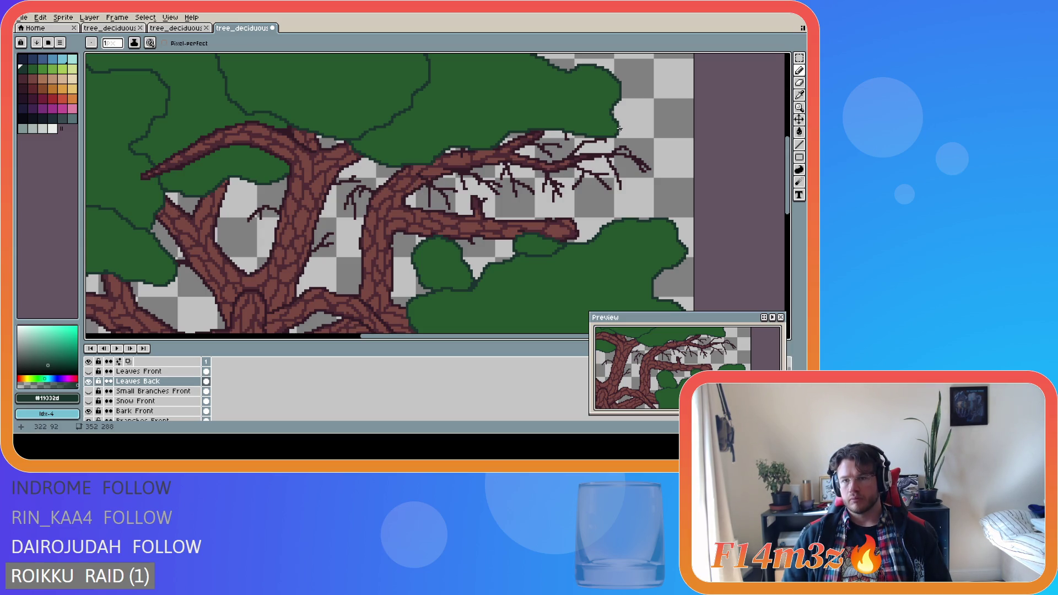
{"action": "mouse_move", "coordinate": [638, 139]}
{"action": "left_mouse_down"}
{"action": "mouse_move", "coordinate": [666, 165]}
{"action": "mouse_move", "coordinate": [661, 178]}
{"action": "mouse_move", "coordinate": [605, 201]}
{"action": "mouse_move", "coordinate": [499, 216]}
{"action": "mouse_move", "coordinate": [466, 205]}
{"action": "left_mouse_up"}
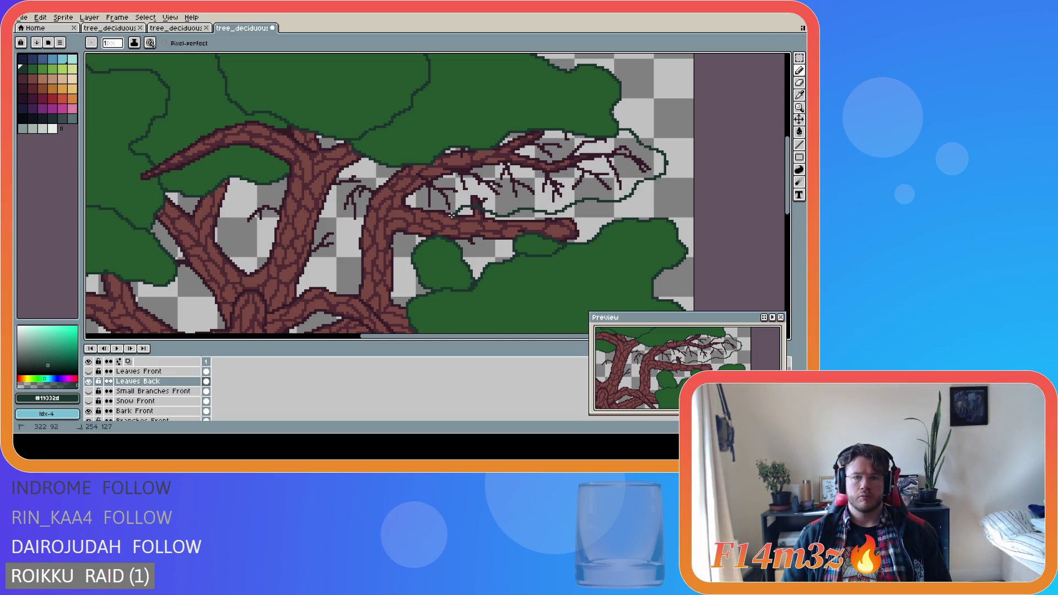
{"action": "key", "text": "ctrl+z"}
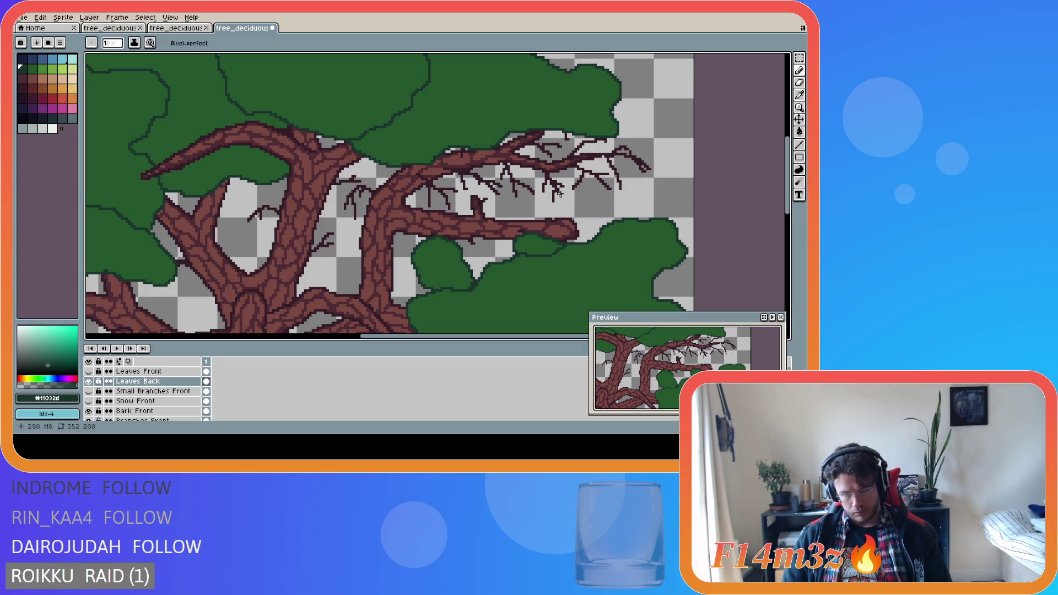
{"action": "key", "text": "ctrl+y"}
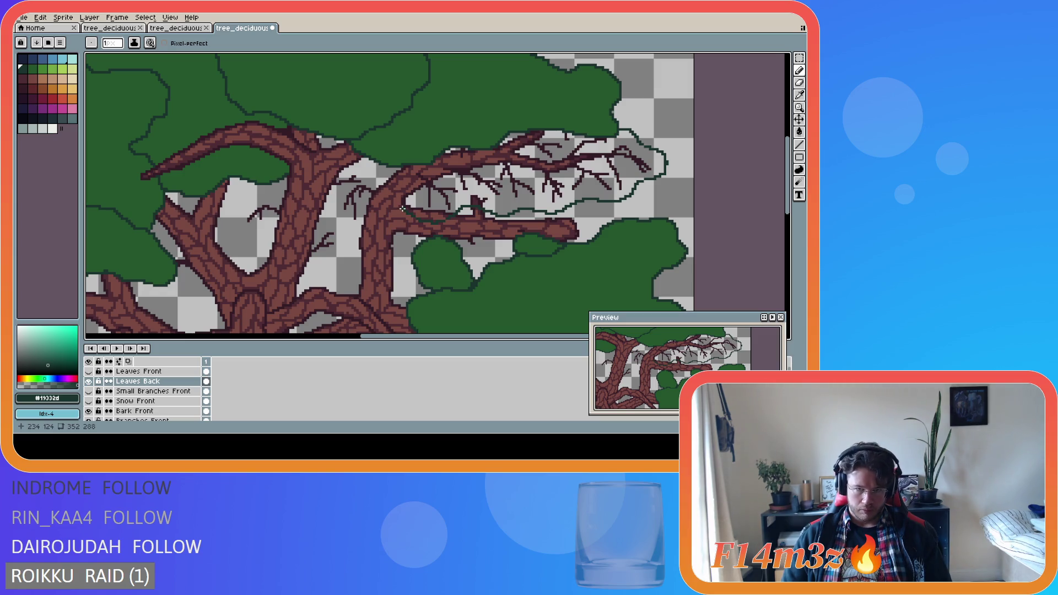
{"action": "left_click_drag", "start_coordinate": [398, 193], "coordinate": [407, 173]}
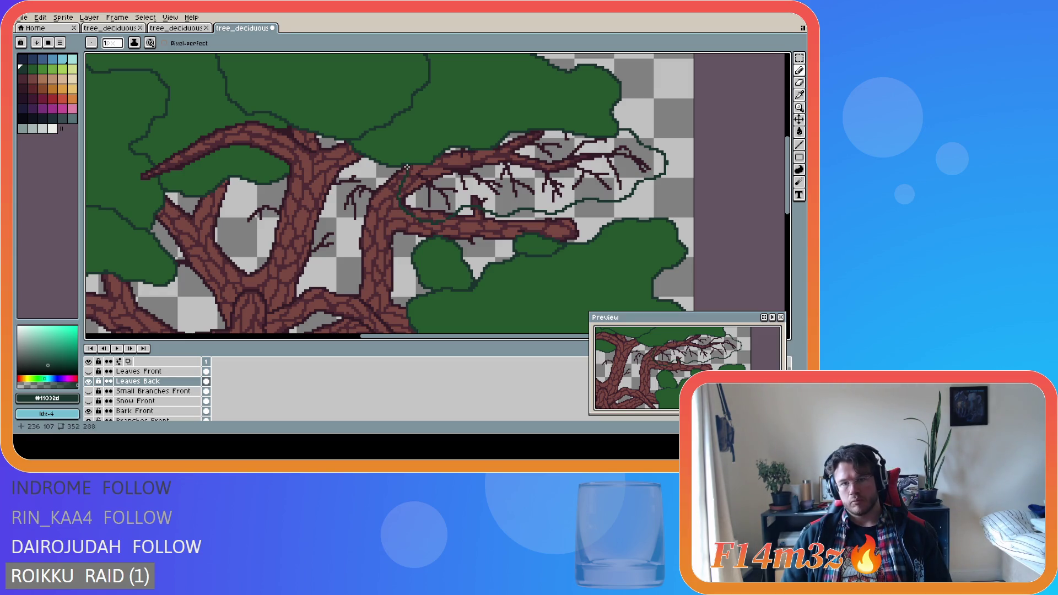
{"action": "scroll", "coordinate": [411, 183], "scroll_direction": "up", "scroll_amount": 1}
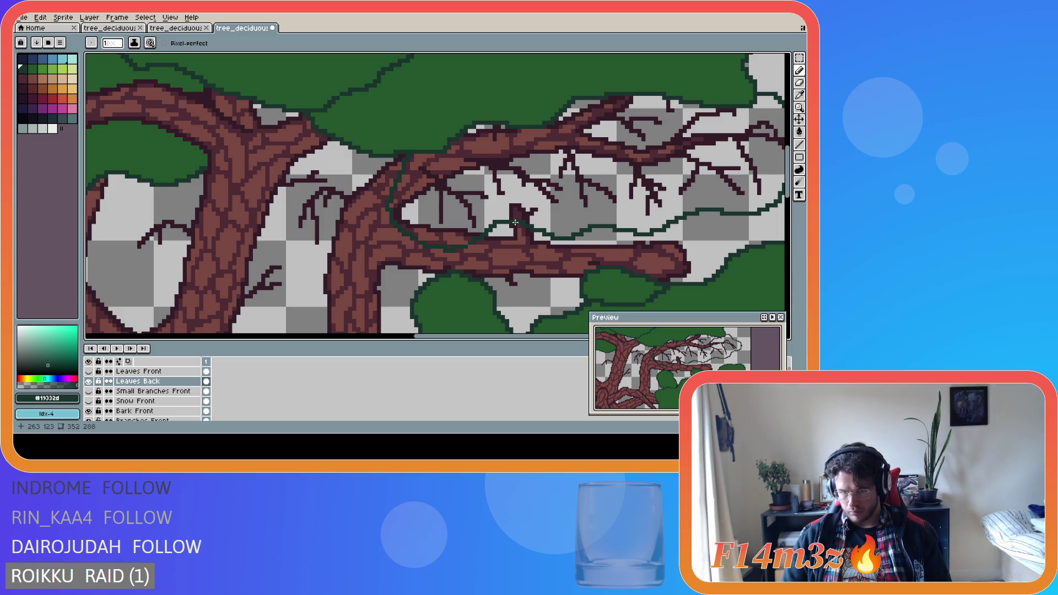
Add three dark pixels extending the small branch tip.
{"action": "key", "text": "e"}
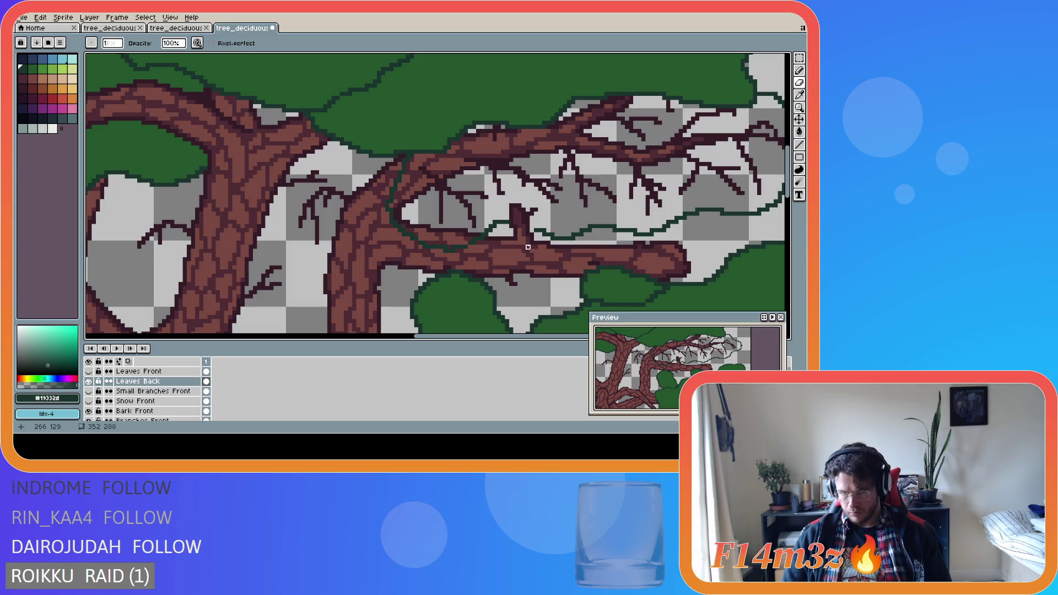
{"action": "key", "text": "b"}
{"action": "scroll", "coordinate": [528, 247], "scroll_direction": "up", "scroll_amount": 1}
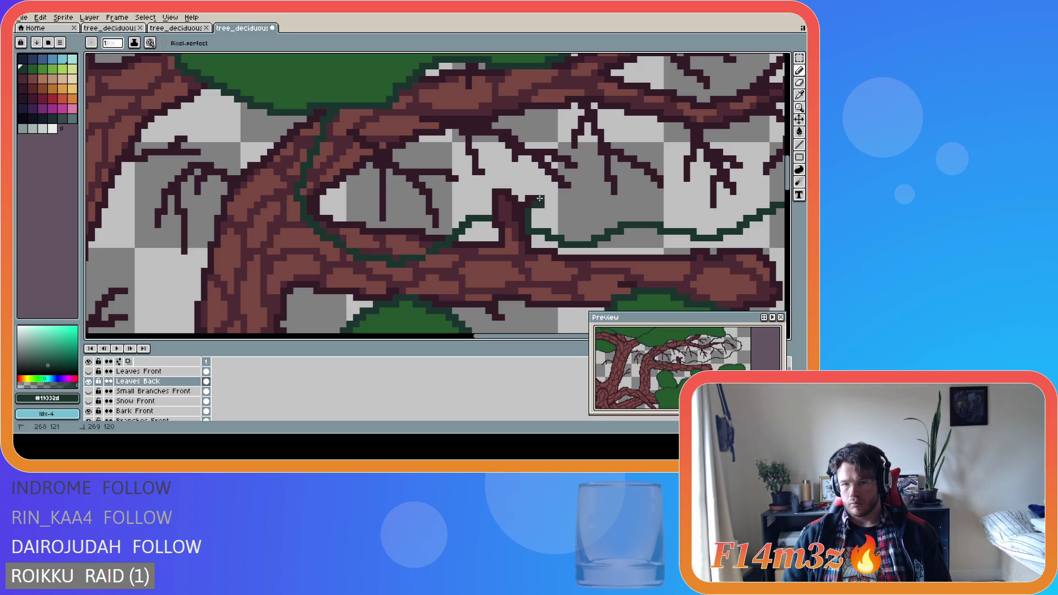
{"action": "left_click", "coordinate": [539, 193]}
{"action": "left_click", "coordinate": [535, 210]}
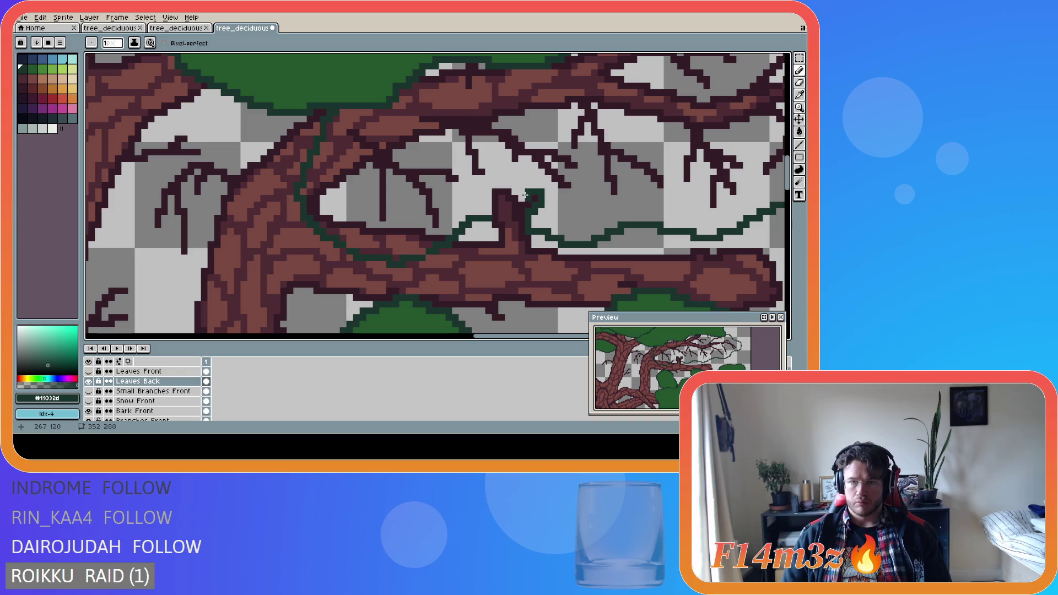
{"action": "left_click", "coordinate": [521, 194]}
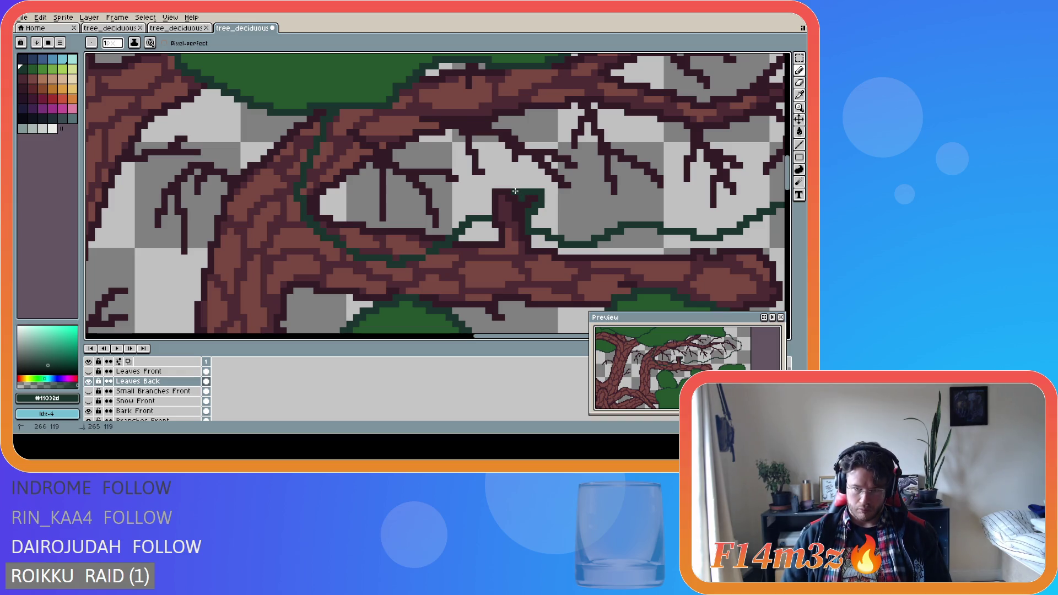
Outline the leaf edge around the branch tip in dark green.
{"action": "mouse_move", "coordinate": [515, 186]}
{"action": "left_mouse_down"}
{"action": "mouse_move", "coordinate": [487, 186]}
{"action": "mouse_move", "coordinate": [489, 210]}
{"action": "left_mouse_up"}
{"action": "key", "text": "]"}
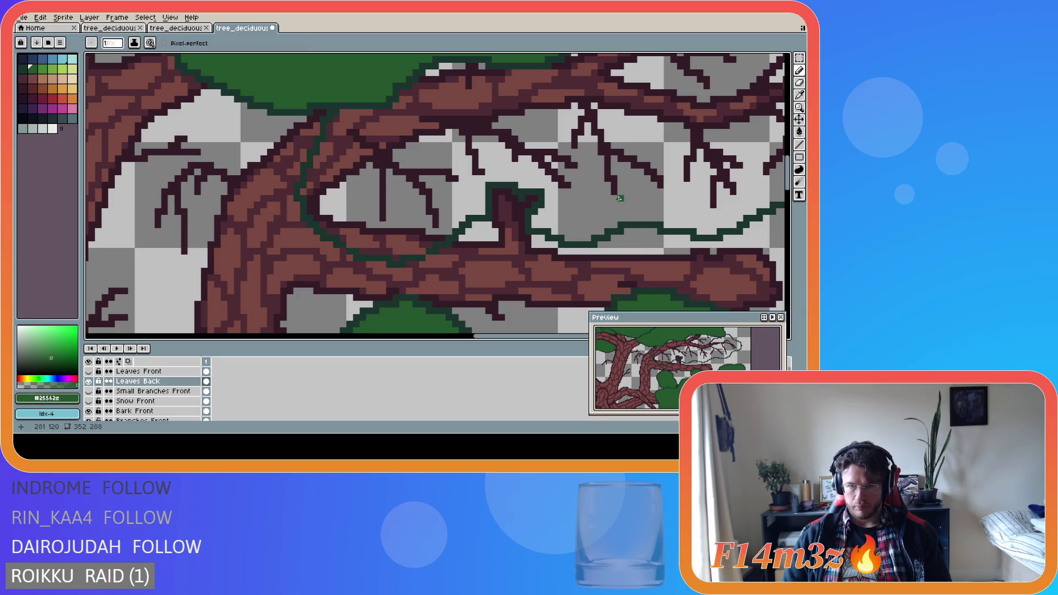
{"action": "scroll", "coordinate": [613, 190], "scroll_direction": "down", "scroll_amount": 4}
{"action": "key", "text": "["}
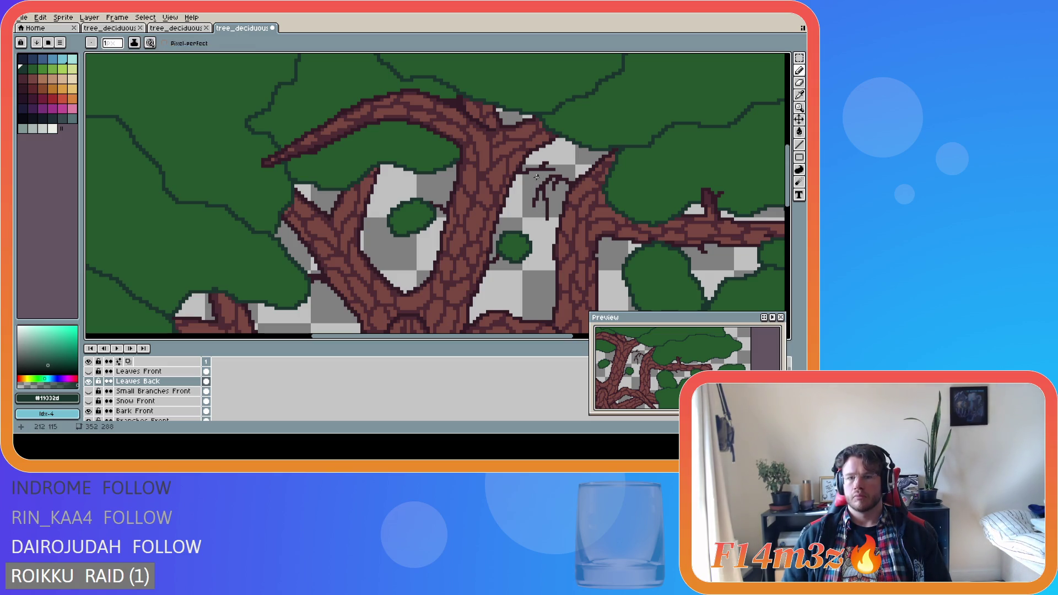
Draw a dark green oval outline around the small twig in the trunk gap, redrawing after undos.
{"action": "mouse_move", "coordinate": [528, 184]}
{"action": "left_mouse_down"}
{"action": "mouse_move", "coordinate": [525, 175]}
{"action": "mouse_move", "coordinate": [525, 215]}
{"action": "mouse_move", "coordinate": [542, 226]}
{"action": "mouse_move", "coordinate": [556, 222]}
{"action": "mouse_move", "coordinate": [557, 202]}
{"action": "left_mouse_up"}
{"action": "key", "text": "ctrl+z"}
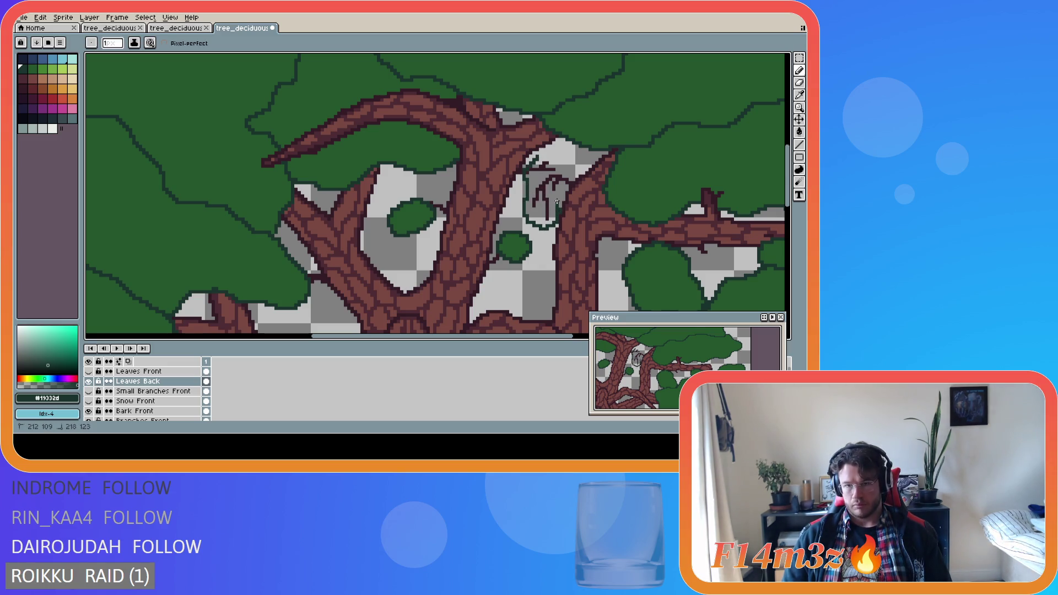
{"action": "key", "text": "ctrl+z"}
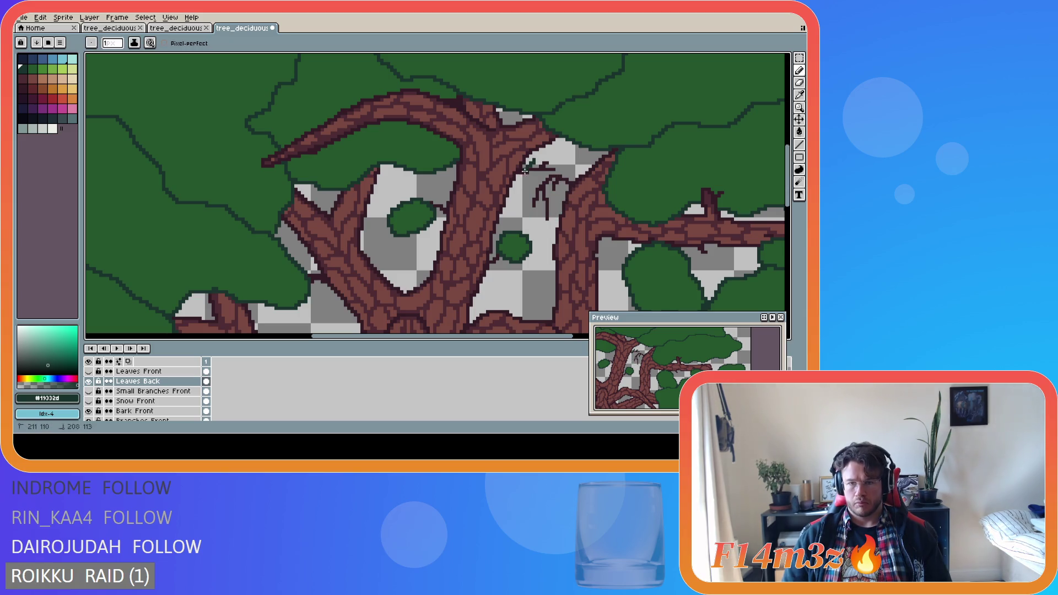
{"action": "mouse_move", "coordinate": [533, 159]}
{"action": "left_mouse_down"}
{"action": "mouse_move", "coordinate": [521, 195]}
{"action": "mouse_move", "coordinate": [529, 217]}
{"action": "mouse_move", "coordinate": [552, 224]}
{"action": "mouse_move", "coordinate": [569, 161]}
{"action": "mouse_move", "coordinate": [546, 153]}
{"action": "mouse_move", "coordinate": [537, 170]}
{"action": "left_mouse_up"}
{"action": "key", "text": "ctrl+z"}
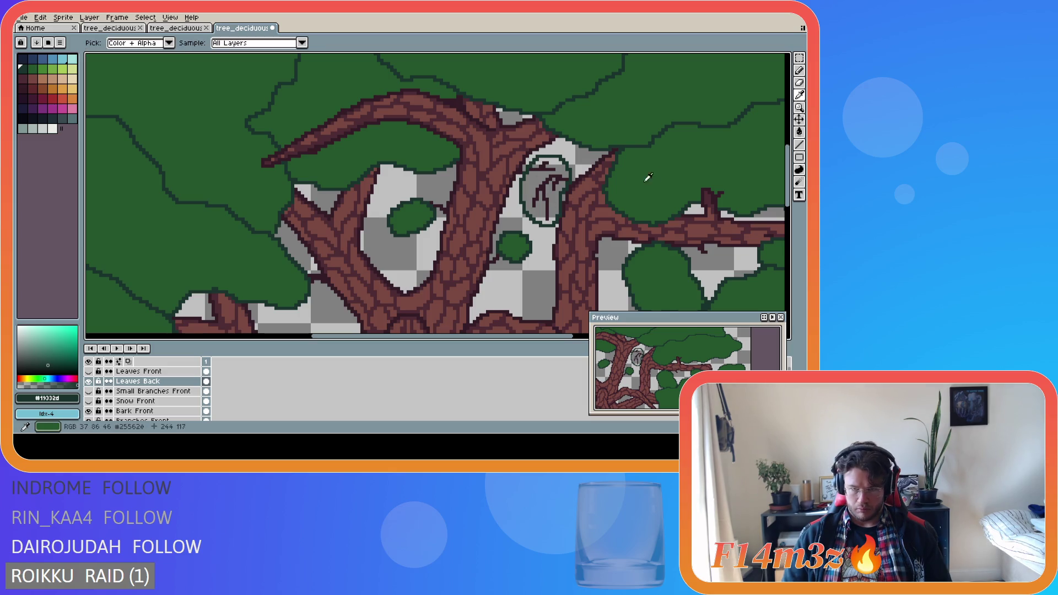
Sample the leaf green from the canvas for filling.
{"action": "left_click", "coordinate": [645, 177], "text": "alt"}
{"action": "key", "text": "ctrl+z"}
{"action": "scroll", "coordinate": [611, 251], "scroll_direction": "down", "scroll_amount": 5}
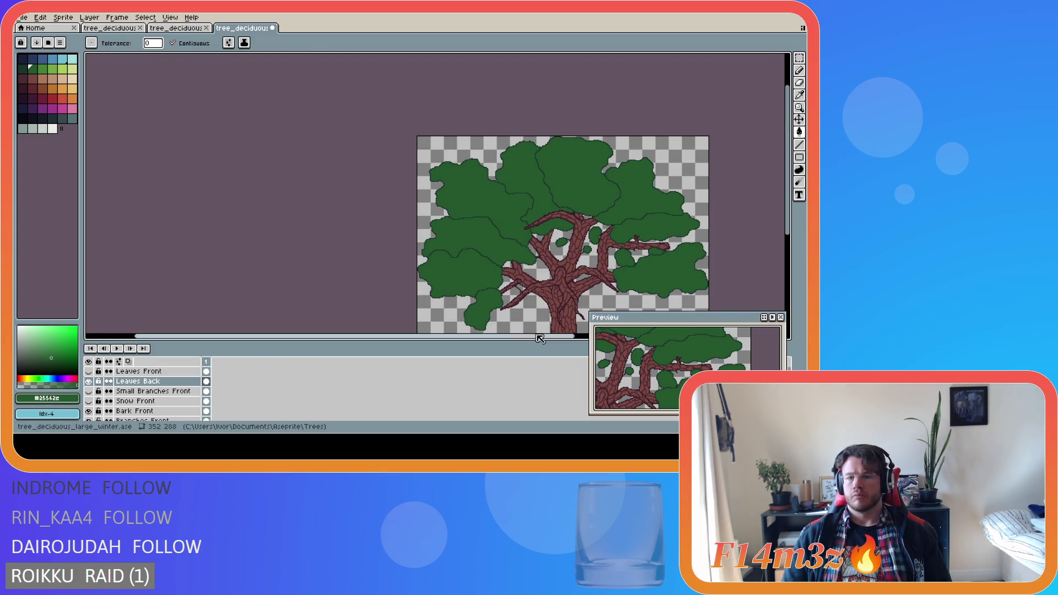
Show the Leaves Front layer again and bucket-erase the old oval leaf pocket.
{"action": "left_click_drag", "start_coordinate": [525, 337], "coordinate": [592, 337]}
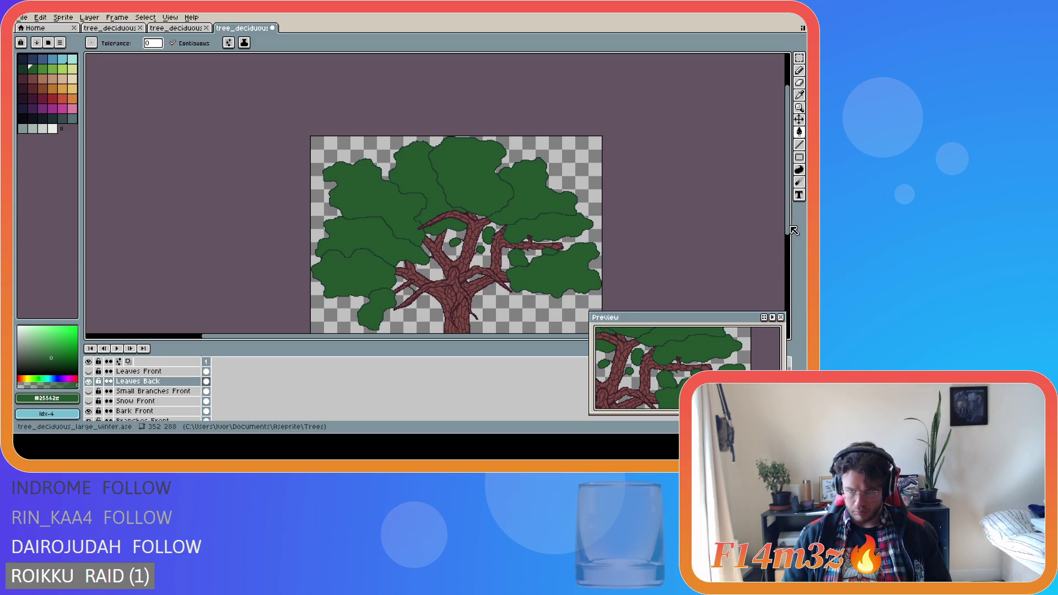
{"action": "left_click_drag", "start_coordinate": [787, 166], "coordinate": [787, 190]}
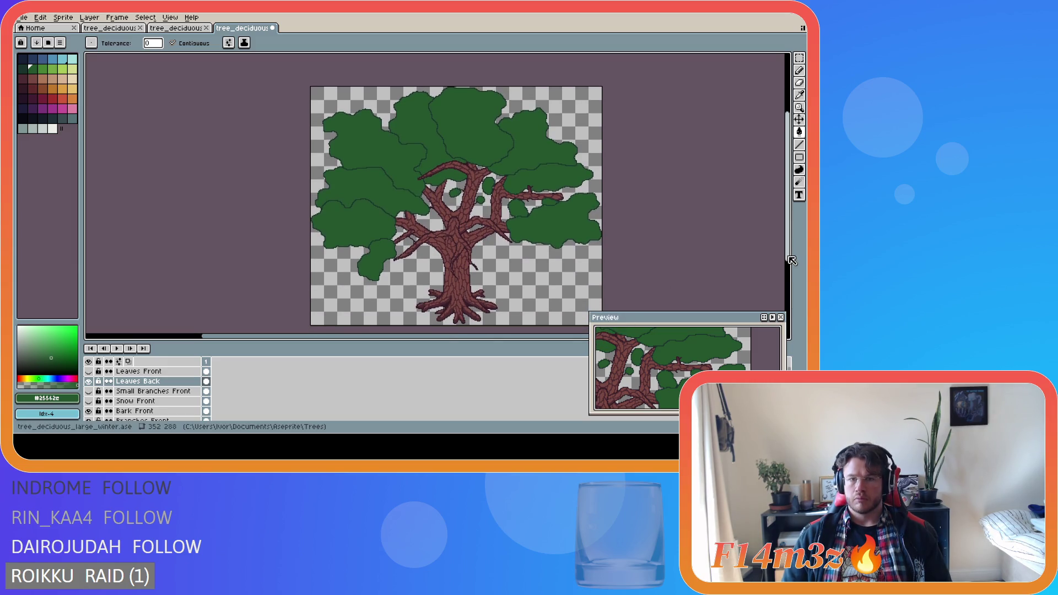
{"action": "left_click", "coordinate": [88, 371]}
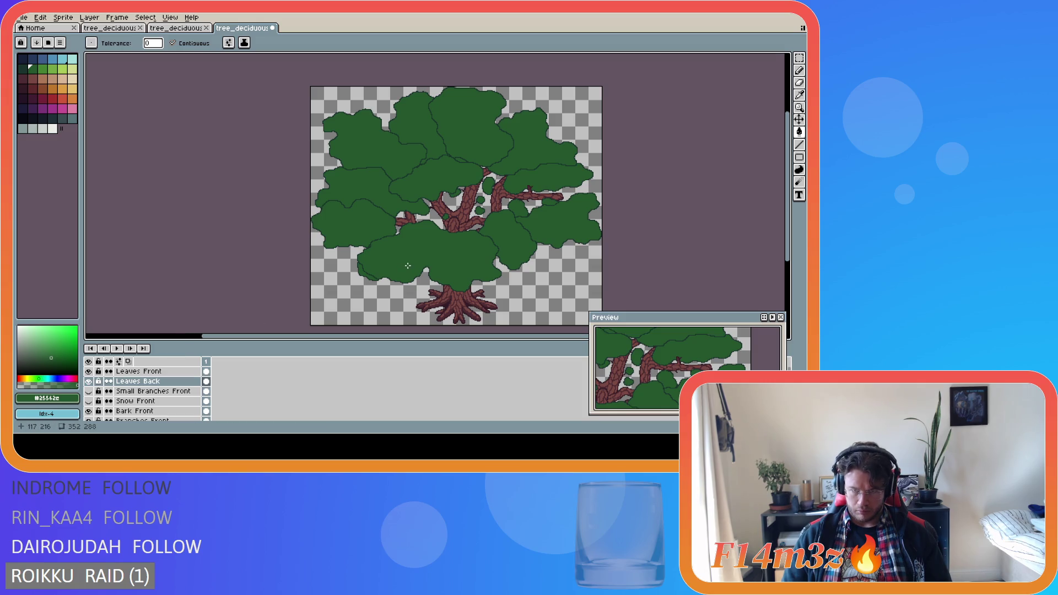
{"action": "scroll", "coordinate": [502, 192], "scroll_direction": "up", "scroll_amount": 4}
{"action": "right_click", "coordinate": [451, 164]}
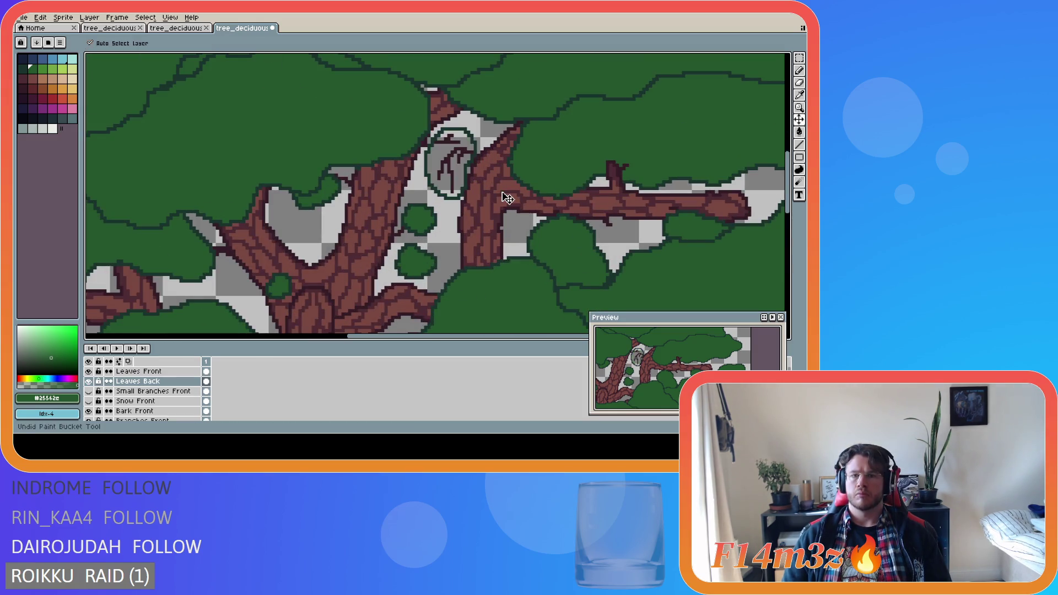
{"action": "right_click", "coordinate": [428, 165]}
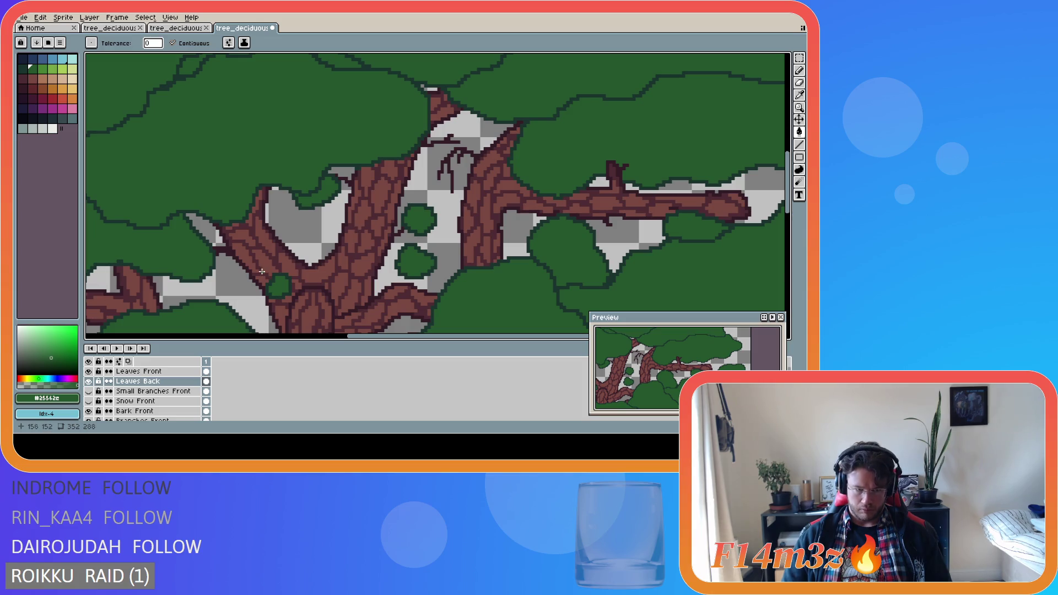
Pencil a new dark-green leaf outline in the gap above the trunk fork.
{"action": "key", "text": "b"}
{"action": "left_click", "coordinate": [420, 202], "text": "alt"}
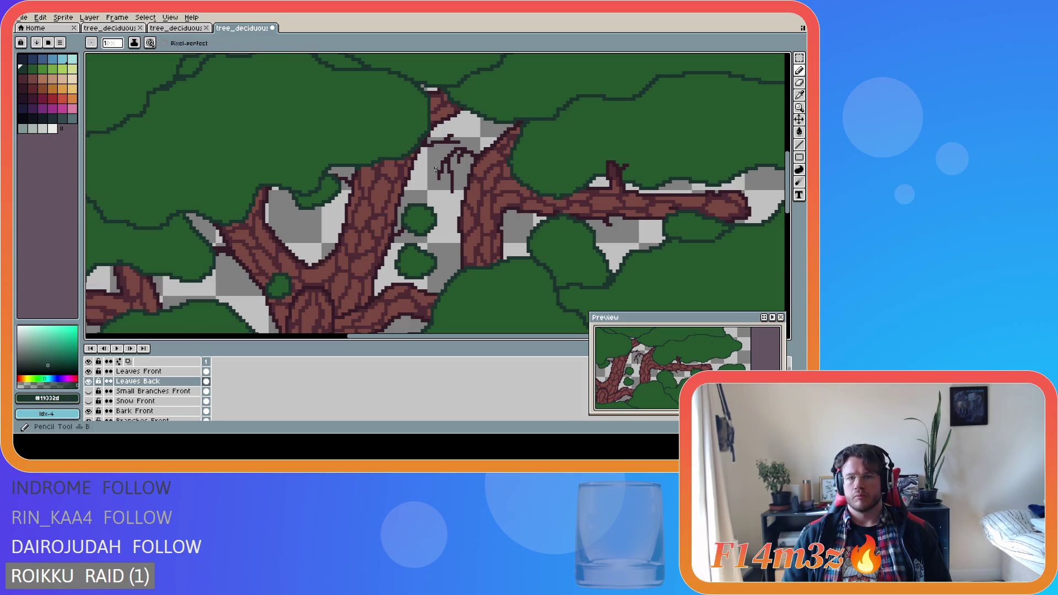
{"action": "mouse_move", "coordinate": [443, 129]}
{"action": "left_mouse_down"}
{"action": "mouse_move", "coordinate": [424, 187]}
{"action": "mouse_move", "coordinate": [449, 198]}
{"action": "left_mouse_up"}
{"action": "key", "text": "ctrl+z"}
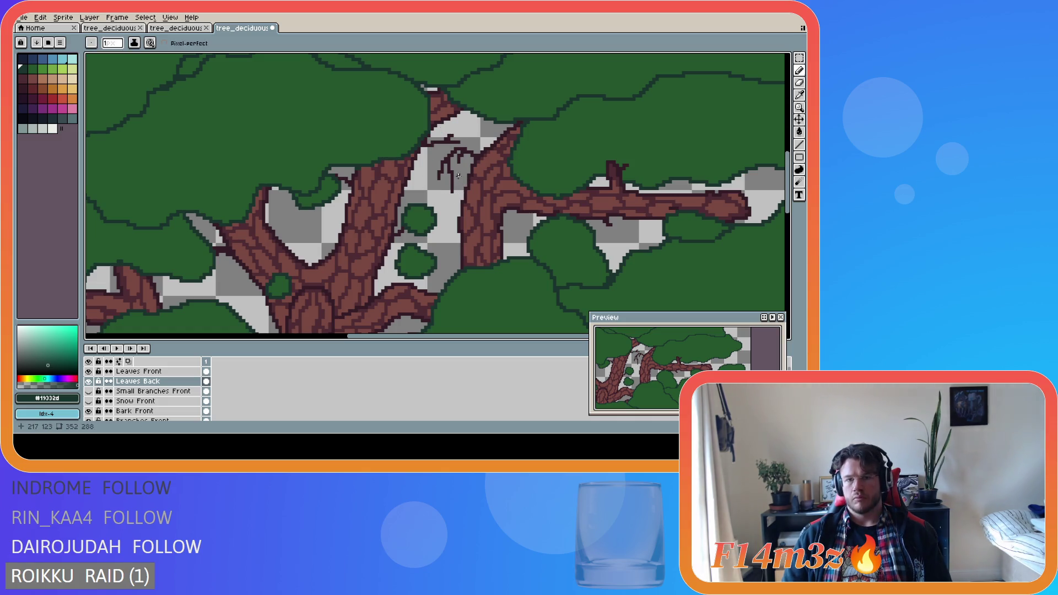
{"action": "left_click_drag", "start_coordinate": [457, 174], "coordinate": [452, 200]}
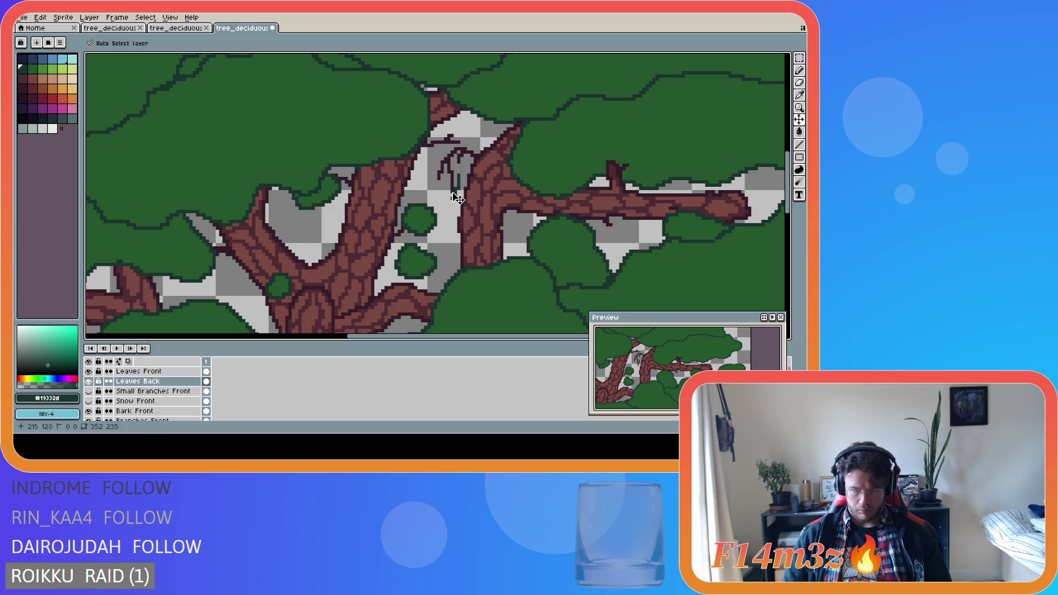
{"action": "key", "text": "ctrl+z"}
{"action": "mouse_move", "coordinate": [441, 131]}
{"action": "left_mouse_down"}
{"action": "mouse_move", "coordinate": [432, 190]}
{"action": "mouse_move", "coordinate": [449, 198]}
{"action": "left_mouse_up"}
{"action": "left_click_drag", "start_coordinate": [461, 171], "coordinate": [478, 138]}
{"action": "key", "text": "ctrl+z"}
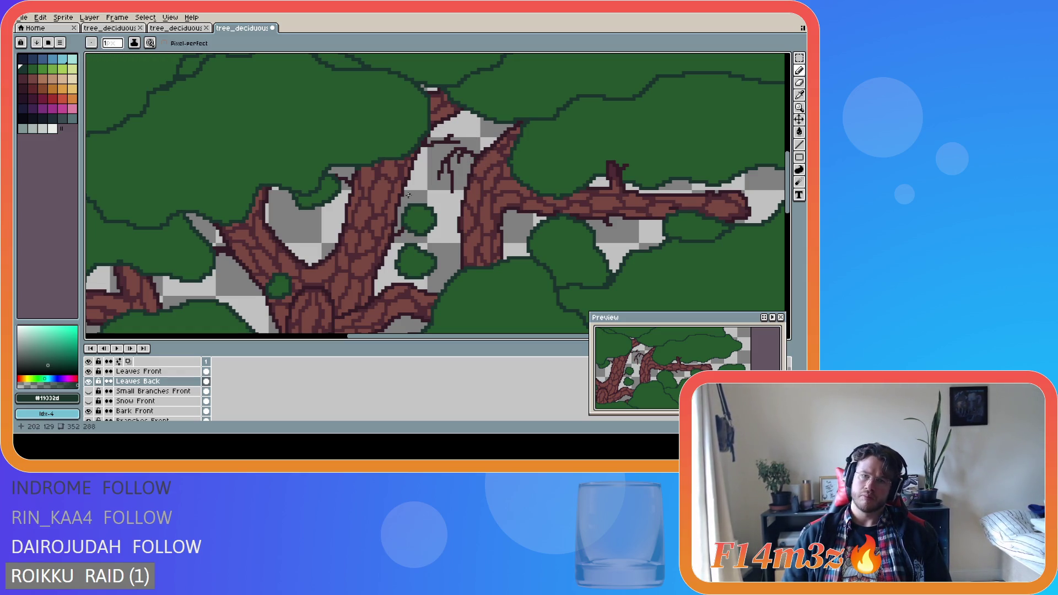
{"action": "mouse_move", "coordinate": [457, 188]}
{"action": "left_mouse_down"}
{"action": "mouse_move", "coordinate": [438, 194]}
{"action": "mouse_move", "coordinate": [429, 175]}
{"action": "mouse_move", "coordinate": [449, 126]}
{"action": "mouse_move", "coordinate": [472, 145]}
{"action": "mouse_move", "coordinate": [457, 187]}
{"action": "left_mouse_up"}
Sample the leaf green #25562e and bucket-fill the new outlined clump.
{"action": "key", "text": "i"}
{"action": "left_click", "coordinate": [516, 185]}
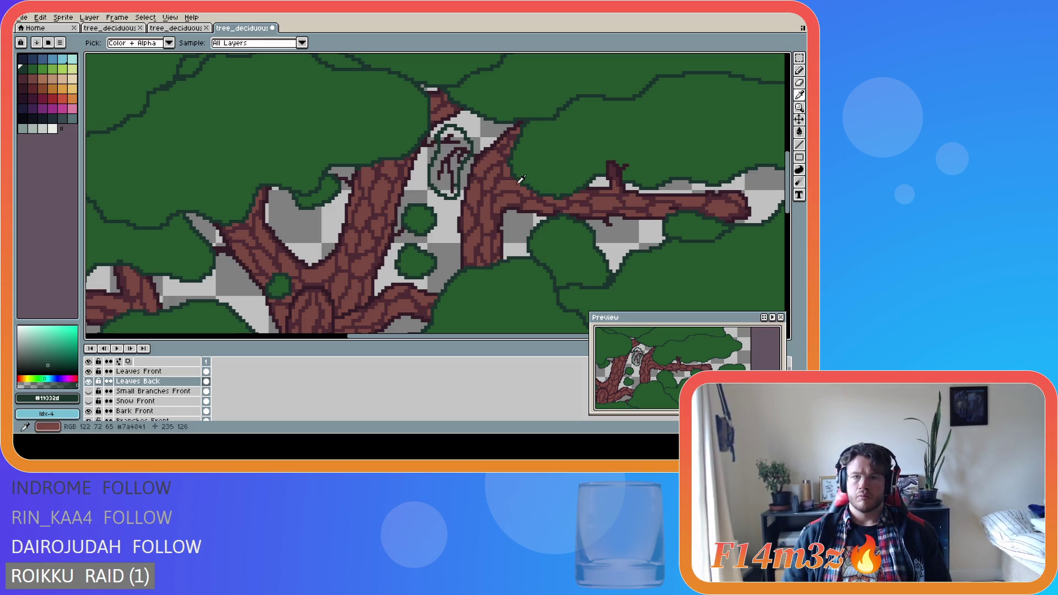
{"action": "key", "text": "h"}
{"action": "key", "text": "g"}
{"action": "left_click", "coordinate": [449, 165]}
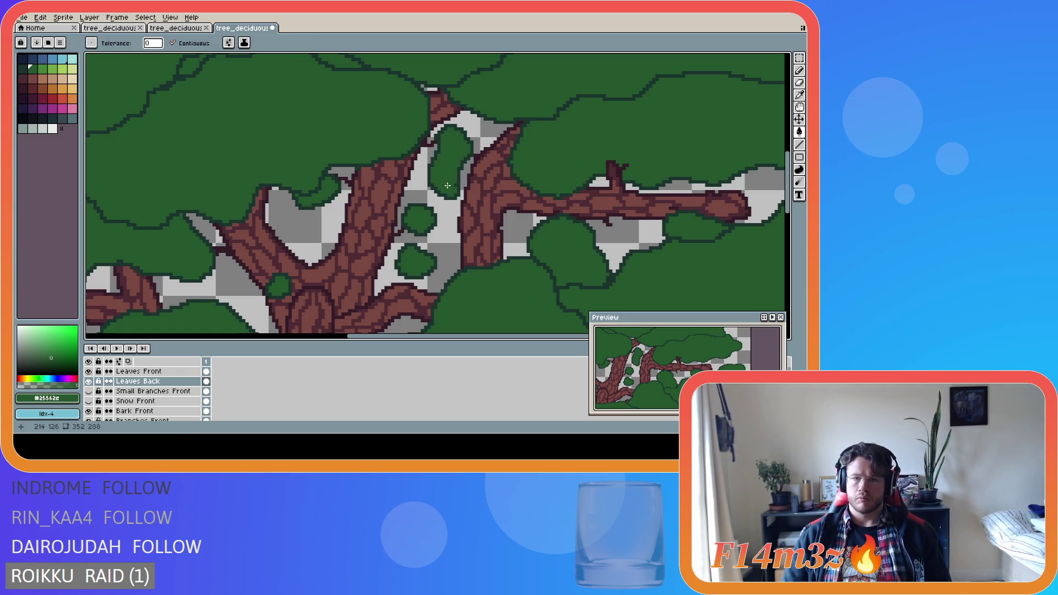
{"action": "key", "text": "b"}
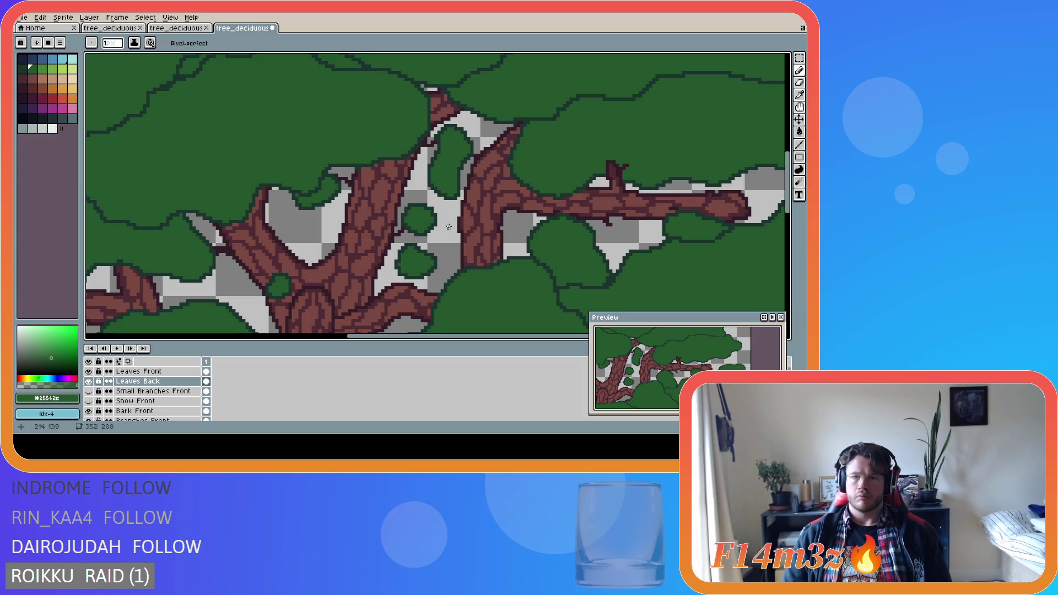
{"action": "scroll", "coordinate": [485, 238], "scroll_direction": "down", "scroll_amount": 2}
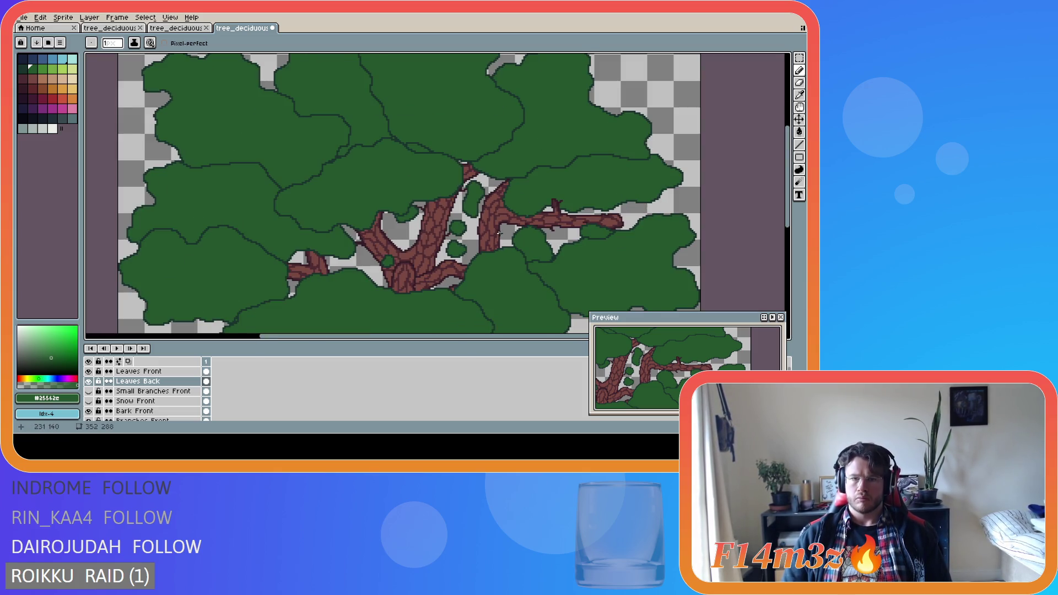
Toggle Leaves Front off and on, then make Small Branches Front visible.
{"action": "scroll", "coordinate": [499, 237], "scroll_direction": "down", "scroll_amount": 3}
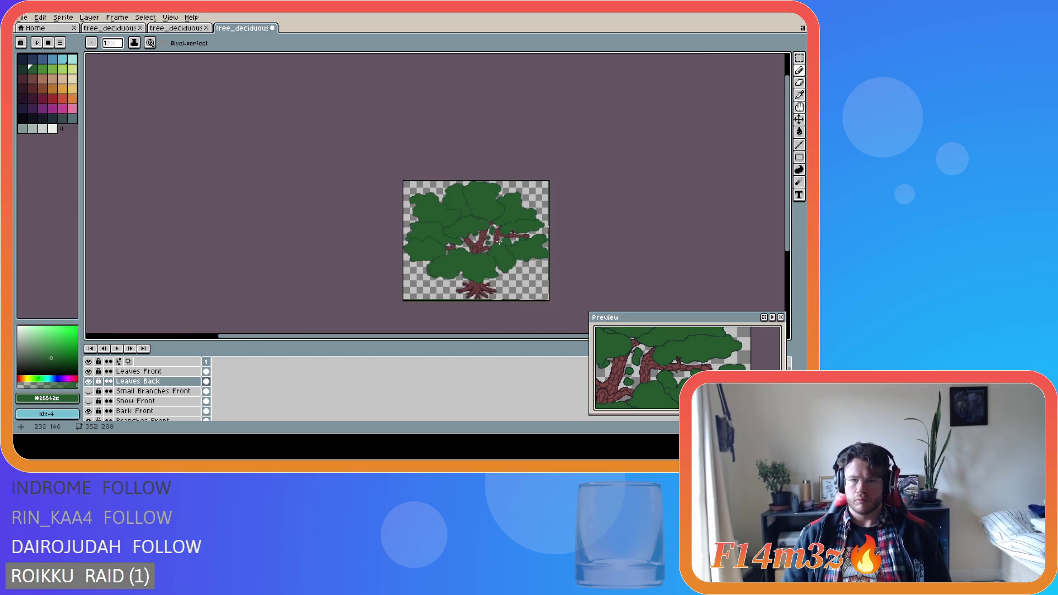
{"action": "scroll", "coordinate": [503, 259], "scroll_direction": "up", "scroll_amount": 2}
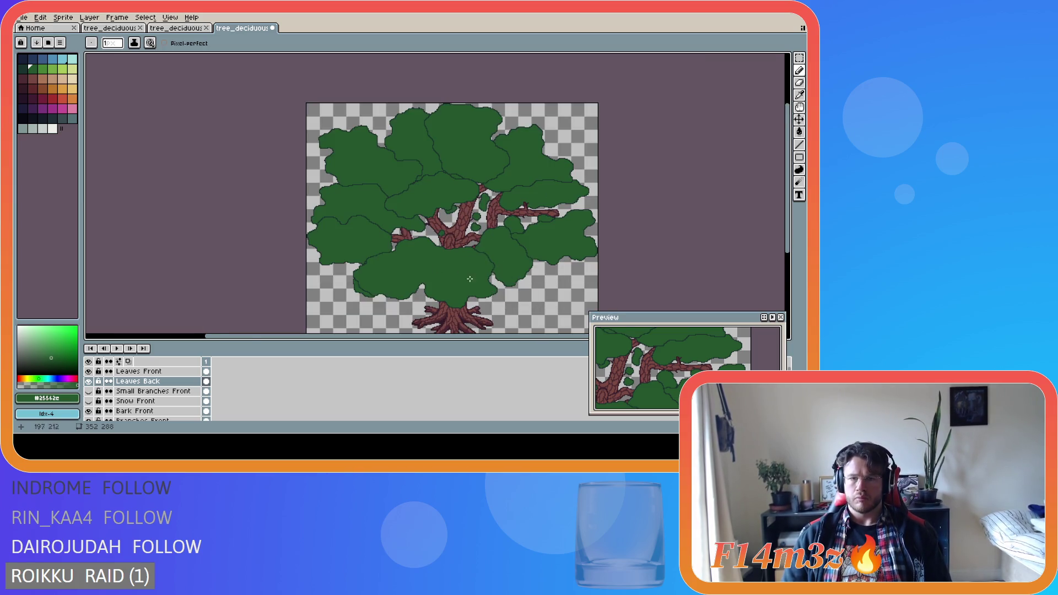
{"action": "left_click", "coordinate": [89, 371]}
{"action": "left_click", "coordinate": [89, 372]}
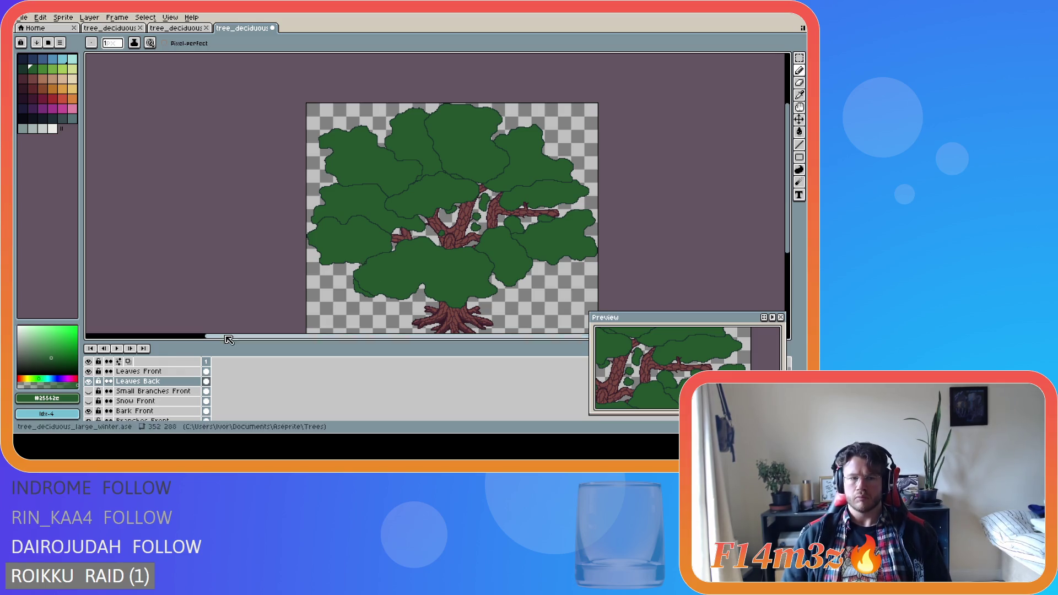
{"action": "left_click", "coordinate": [89, 392]}
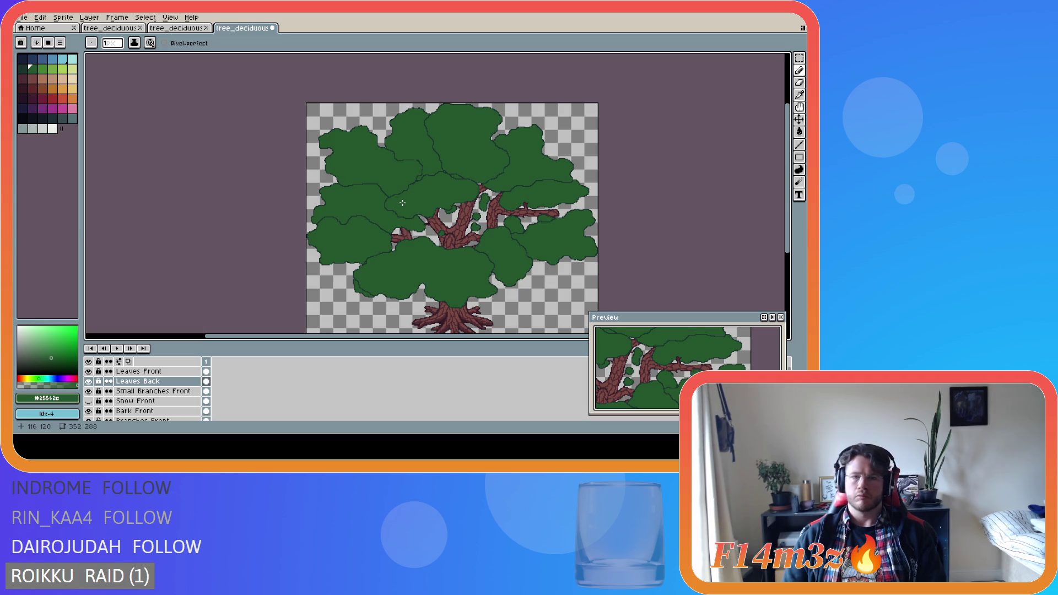
Hide Leaves Front and repeatedly toggle Leaves Back to compare the canopy with bare branches.
{"action": "left_click", "coordinate": [88, 371]}
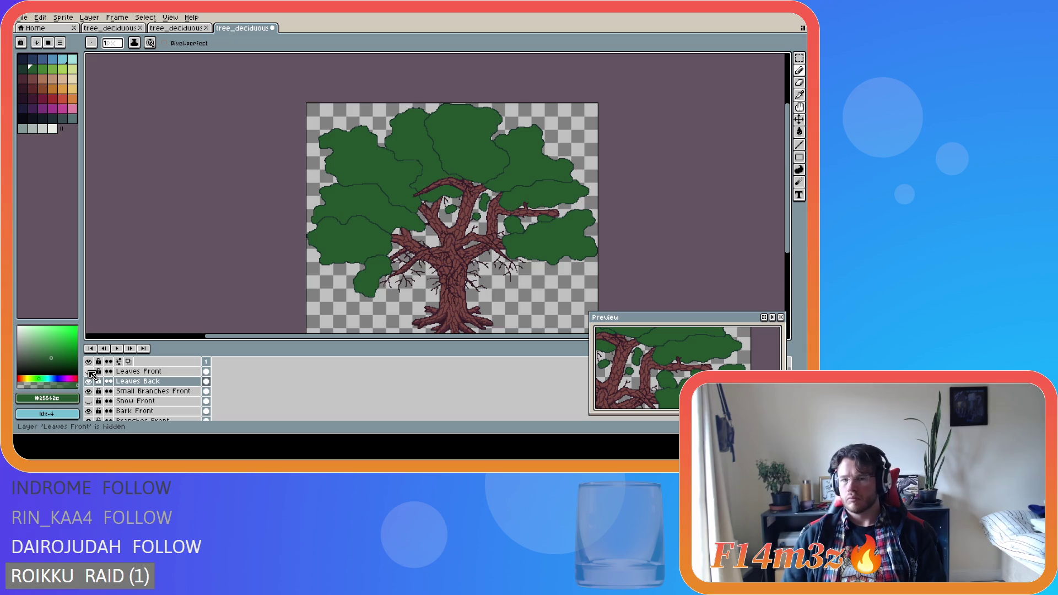
{"action": "left_click", "coordinate": [89, 381]}
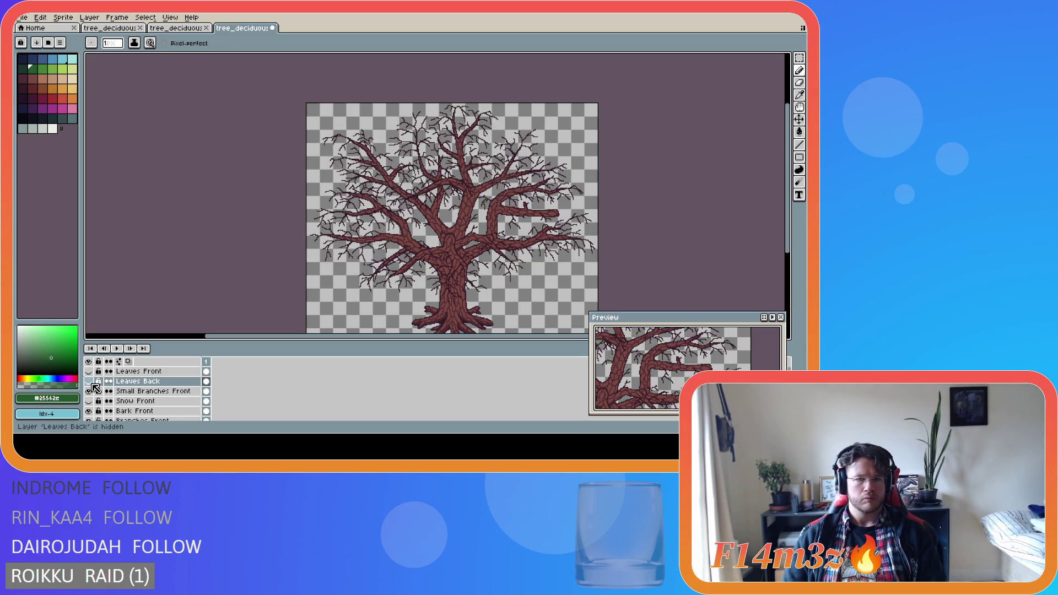
{"action": "left_click", "coordinate": [91, 384]}
{"action": "left_click", "coordinate": [91, 383]}
{"action": "left_click", "coordinate": [91, 383]}
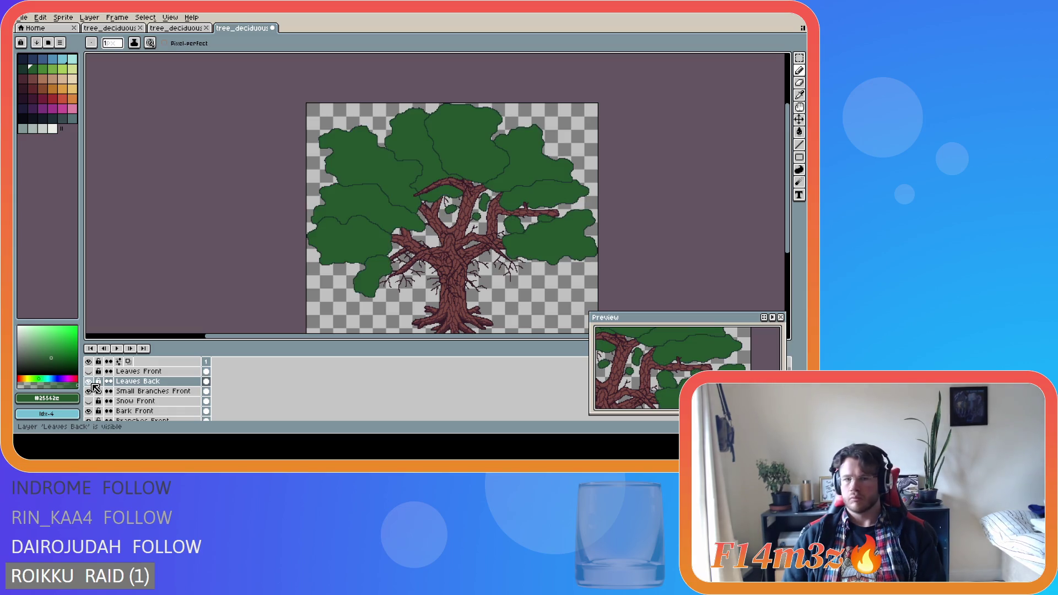
{"action": "left_click", "coordinate": [91, 383]}
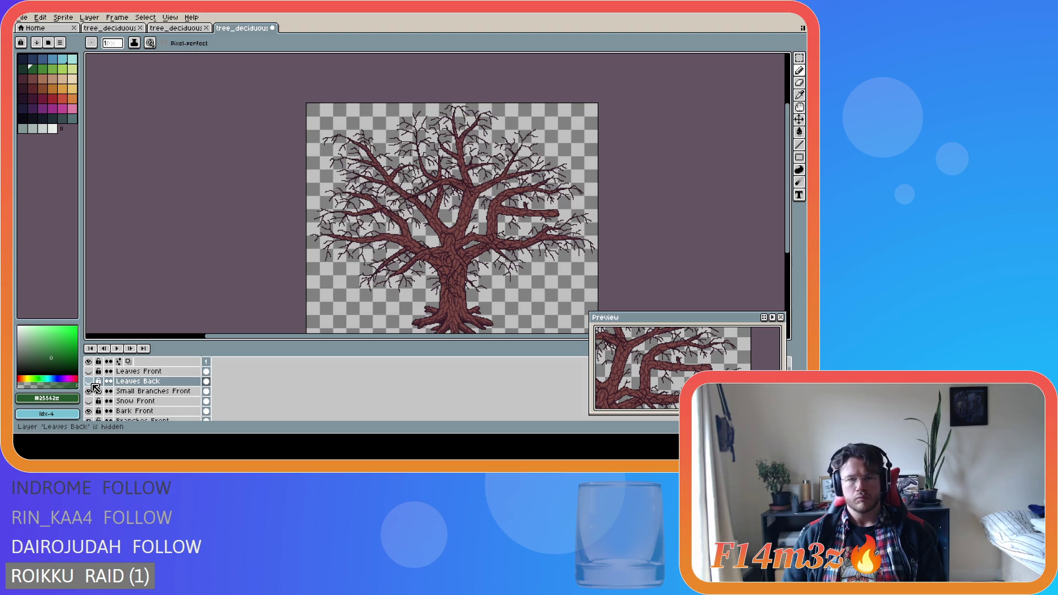
{"action": "left_click", "coordinate": [92, 384]}
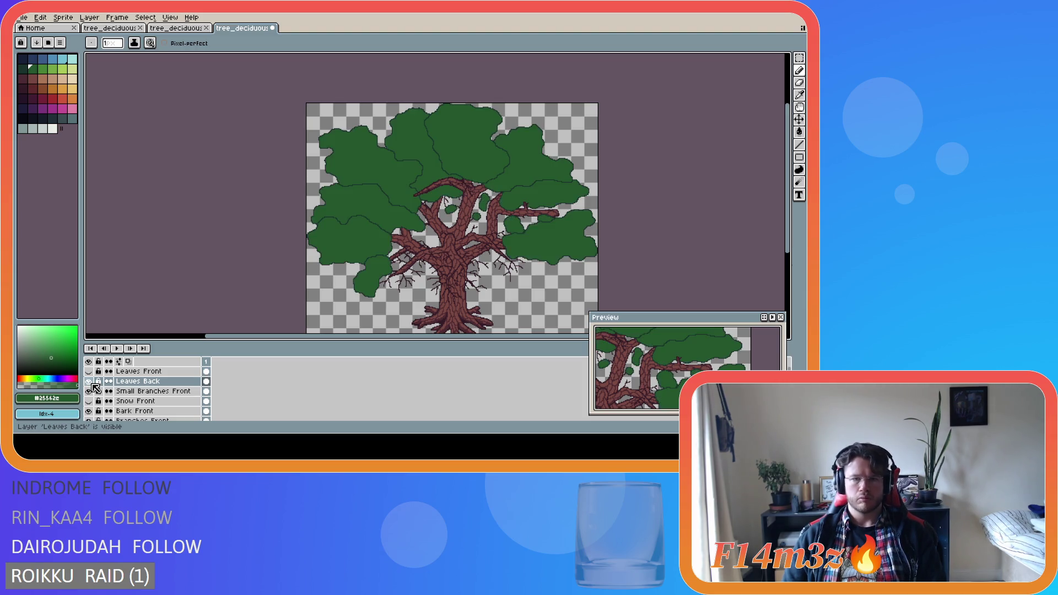
{"action": "left_click", "coordinate": [92, 385]}
{"action": "left_click", "coordinate": [92, 385]}
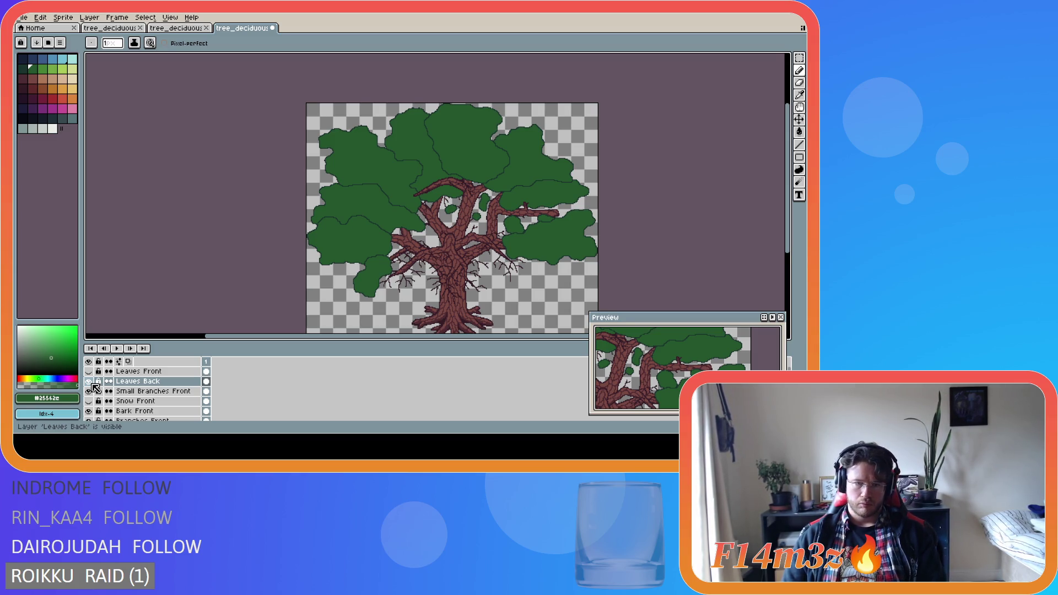
{"action": "left_click", "coordinate": [92, 384]}
{"action": "left_click", "coordinate": [92, 385]}
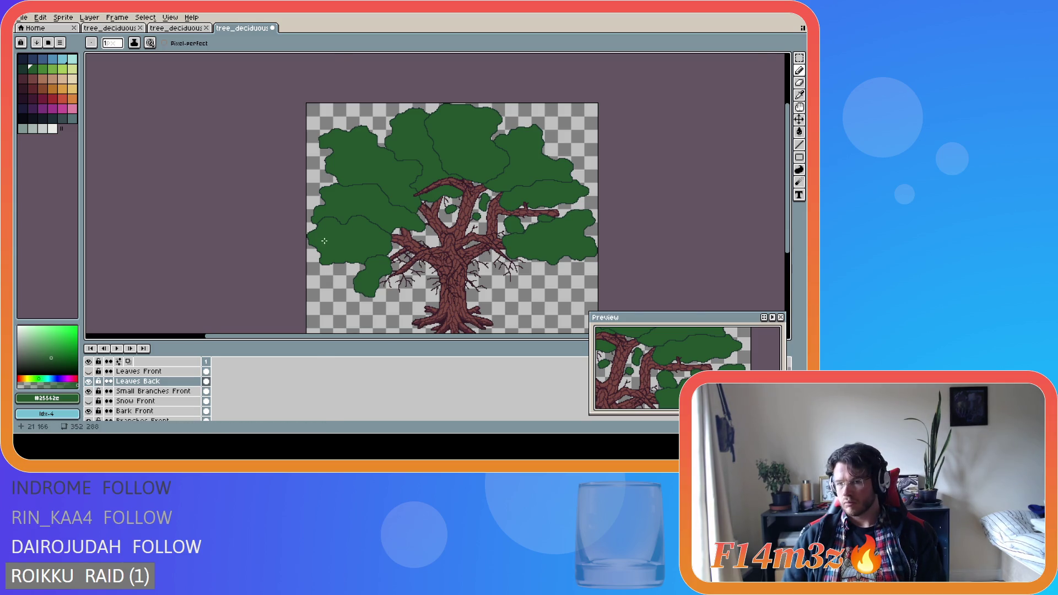
Zoom in on the left leaf cluster and eyedrop its dark outline colour.
{"action": "scroll", "coordinate": [320, 254], "scroll_direction": "up", "scroll_amount": 3}
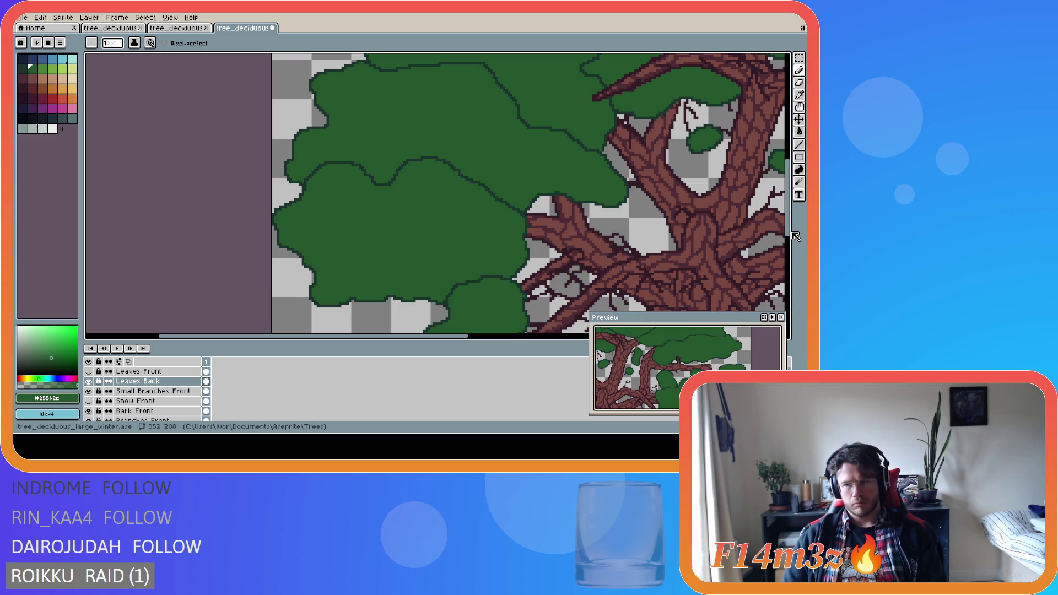
{"action": "left_click_drag", "start_coordinate": [788, 226], "coordinate": [761, 248]}
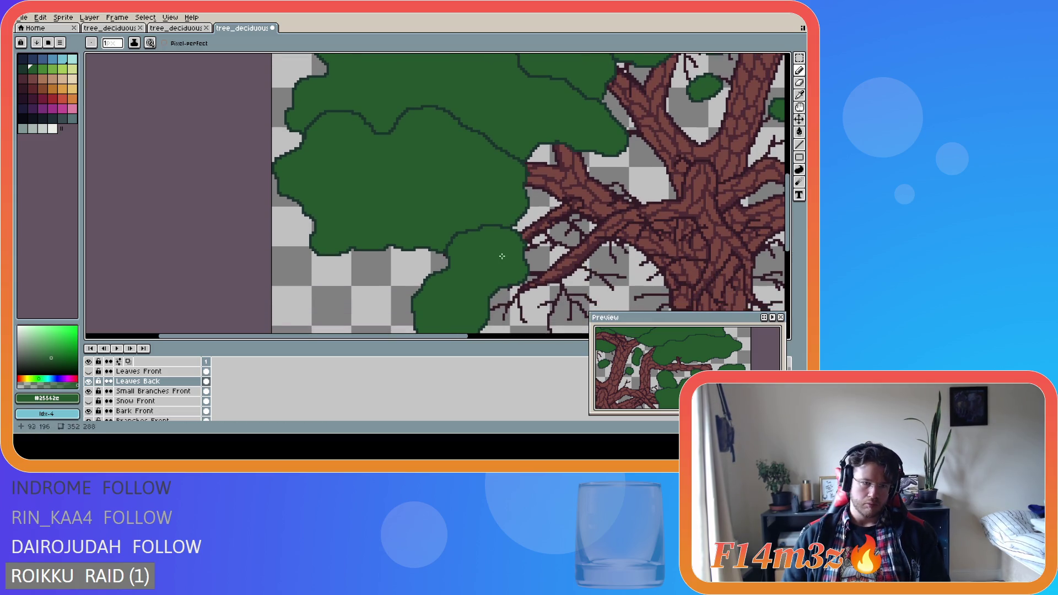
{"action": "scroll", "coordinate": [310, 244], "scroll_direction": "up", "scroll_amount": 1}
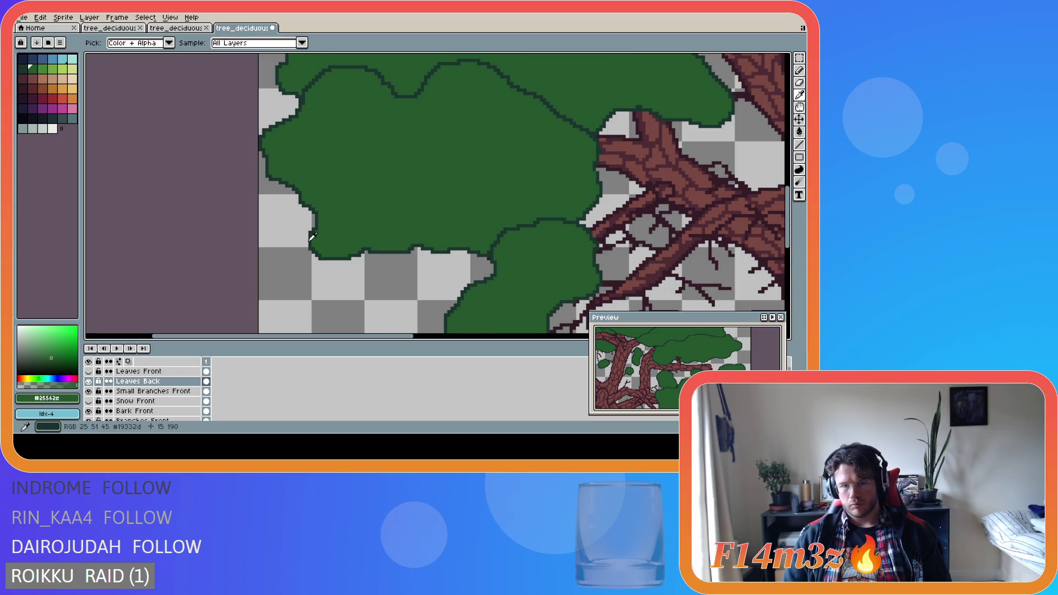
{"action": "left_click", "coordinate": [312, 241], "text": "alt"}
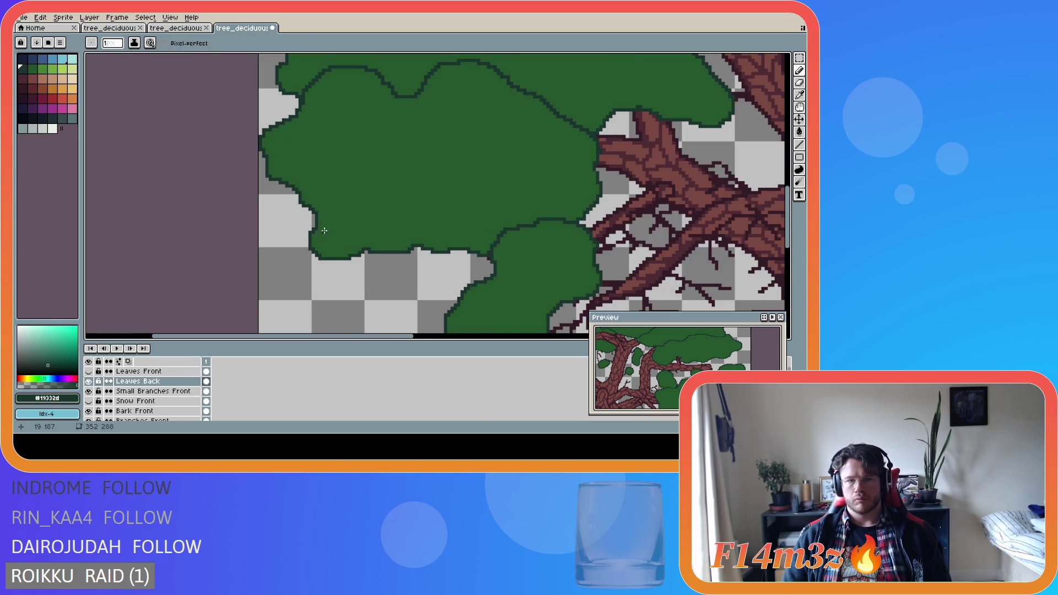
Trace a dark outline along the left cluster's lower-left edge, redoing strokes until it fits.
{"action": "mouse_move", "coordinate": [317, 230]}
{"action": "left_mouse_down"}
{"action": "mouse_move", "coordinate": [430, 229]}
{"action": "mouse_move", "coordinate": [496, 254]}
{"action": "left_mouse_up"}
{"action": "key", "text": "ctrl+z"}
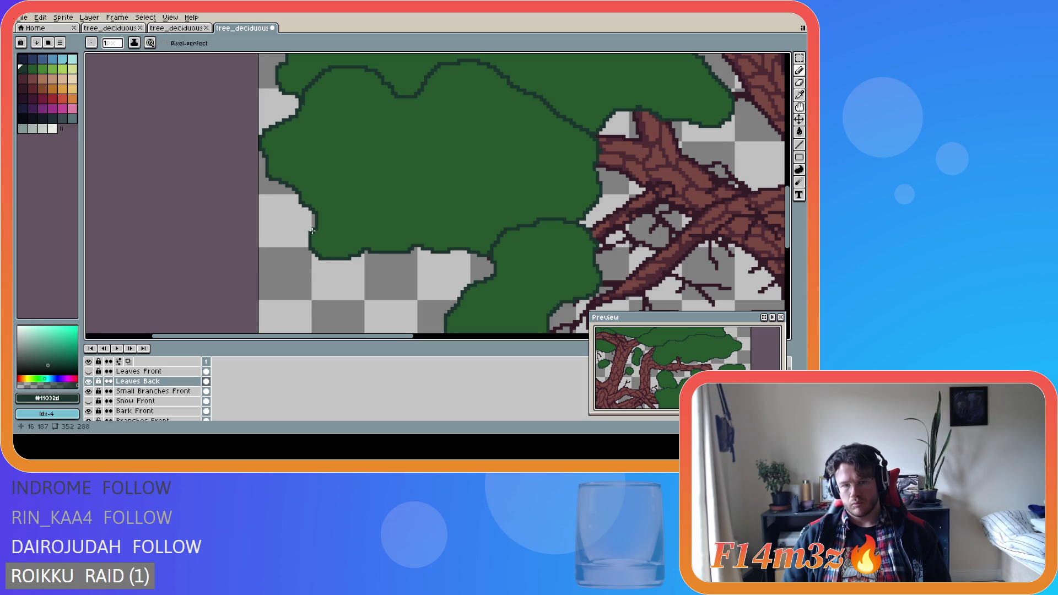
{"action": "left_click_drag", "start_coordinate": [313, 233], "coordinate": [420, 225]}
{"action": "key", "text": "ctrl+z"}
{"action": "mouse_move", "coordinate": [311, 232]}
{"action": "left_mouse_down"}
{"action": "mouse_move", "coordinate": [352, 242]}
{"action": "mouse_move", "coordinate": [366, 233]}
{"action": "mouse_move", "coordinate": [317, 236]}
{"action": "mouse_move", "coordinate": [427, 230]}
{"action": "mouse_move", "coordinate": [495, 249]}
{"action": "left_mouse_up"}
{"action": "key", "text": "v"}
{"action": "key", "text": "b"}
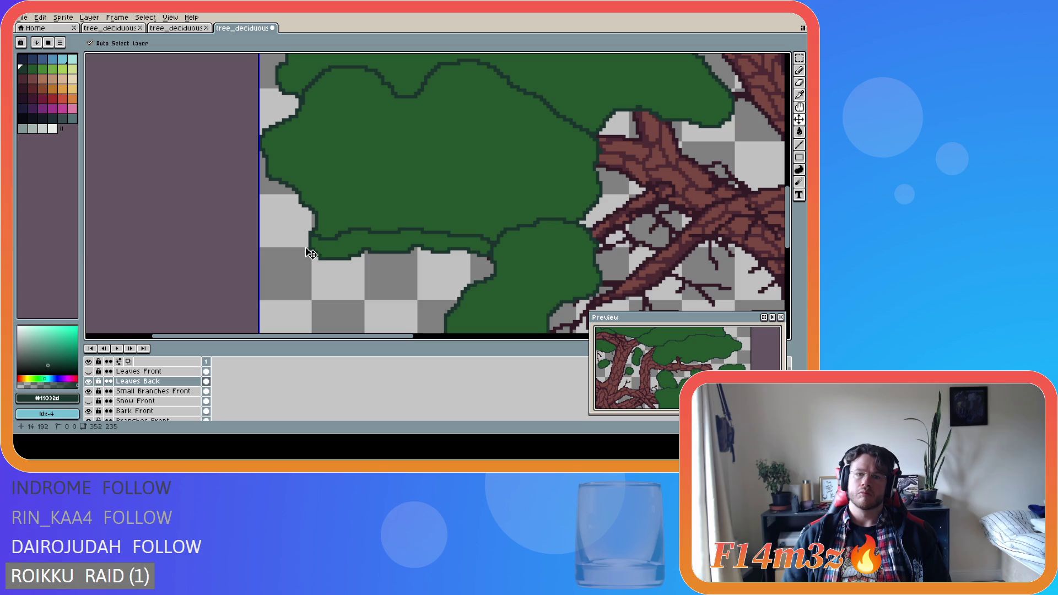
{"action": "key", "text": "ctrl+z"}
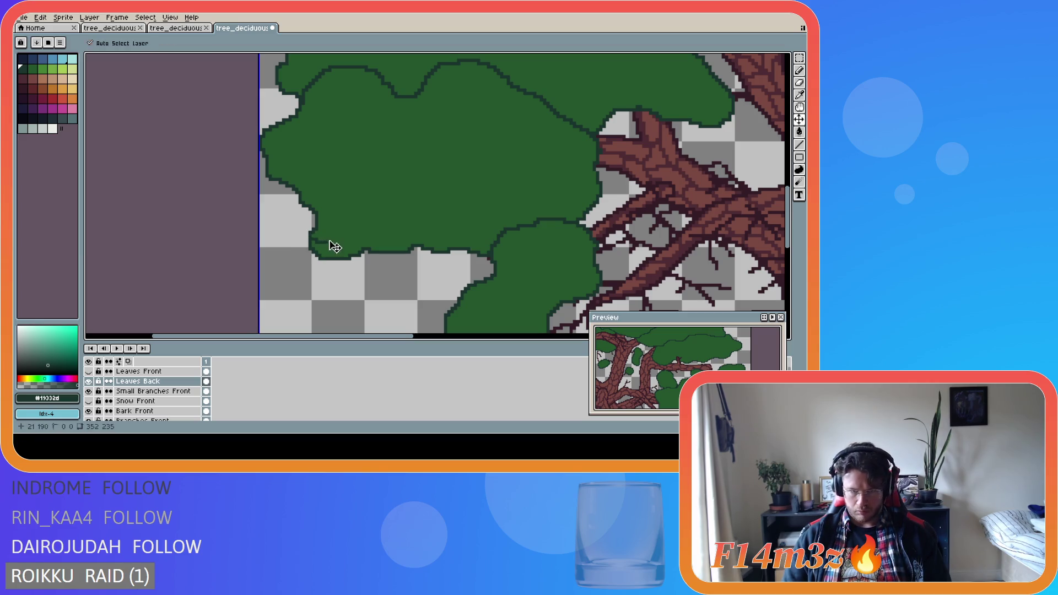
{"action": "mouse_move", "coordinate": [312, 235]}
{"action": "left_mouse_down"}
{"action": "mouse_move", "coordinate": [413, 230]}
{"action": "mouse_move", "coordinate": [496, 245]}
{"action": "left_mouse_up"}
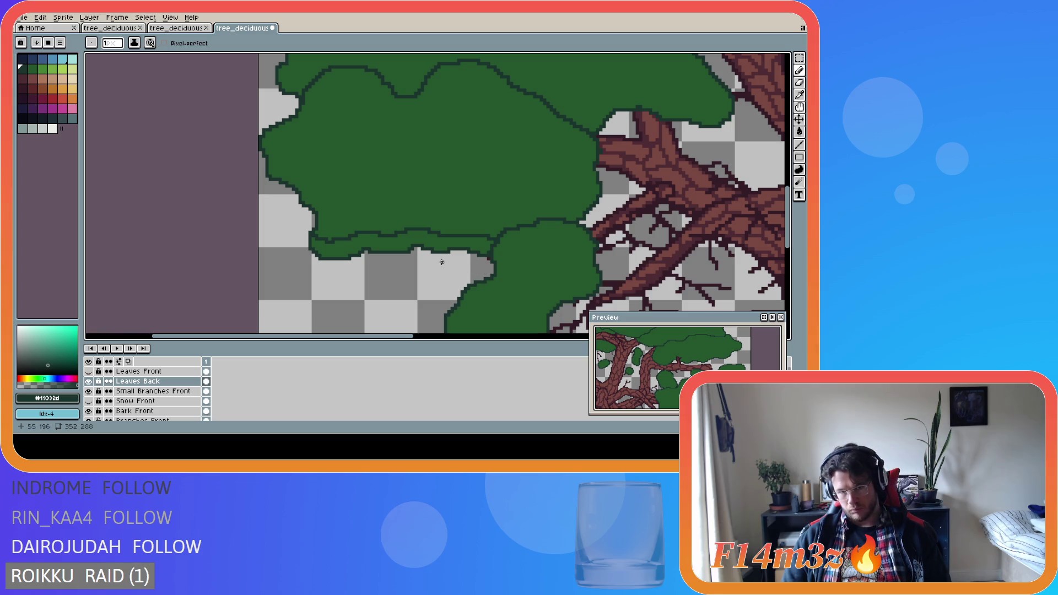
{"action": "key", "text": "e"}
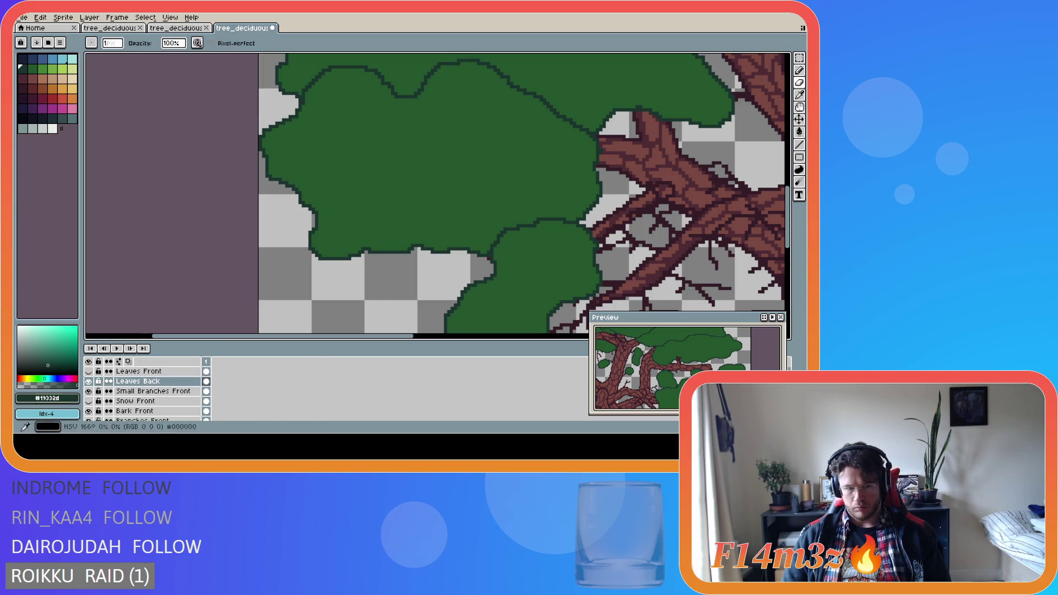
{"action": "key", "text": "shift+n"}
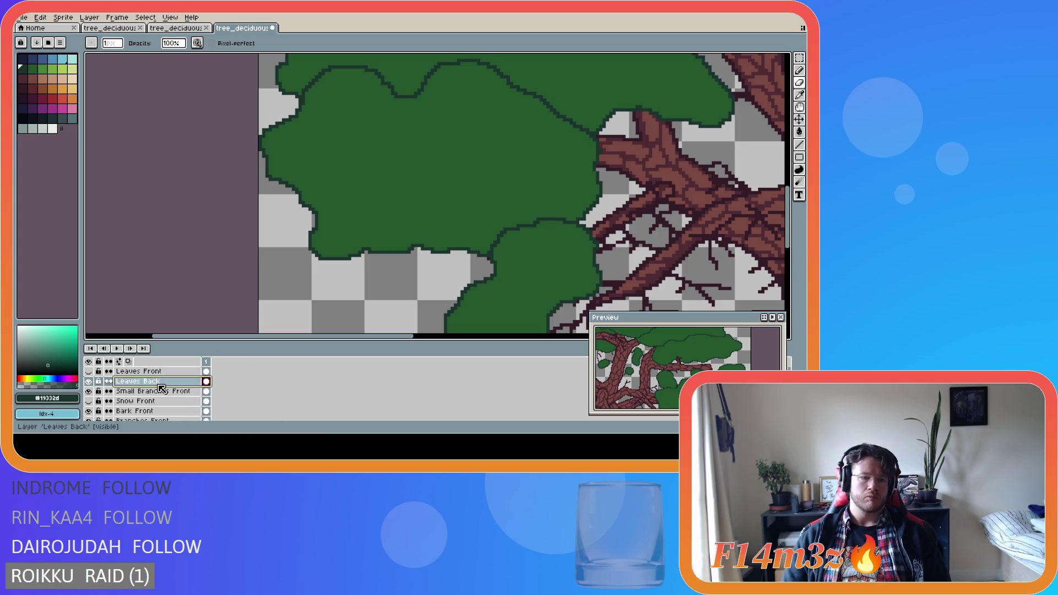
Name the new layer above Leaves Back 'Leaf Shade Back'.
{"action": "double_click", "coordinate": [157, 385]}
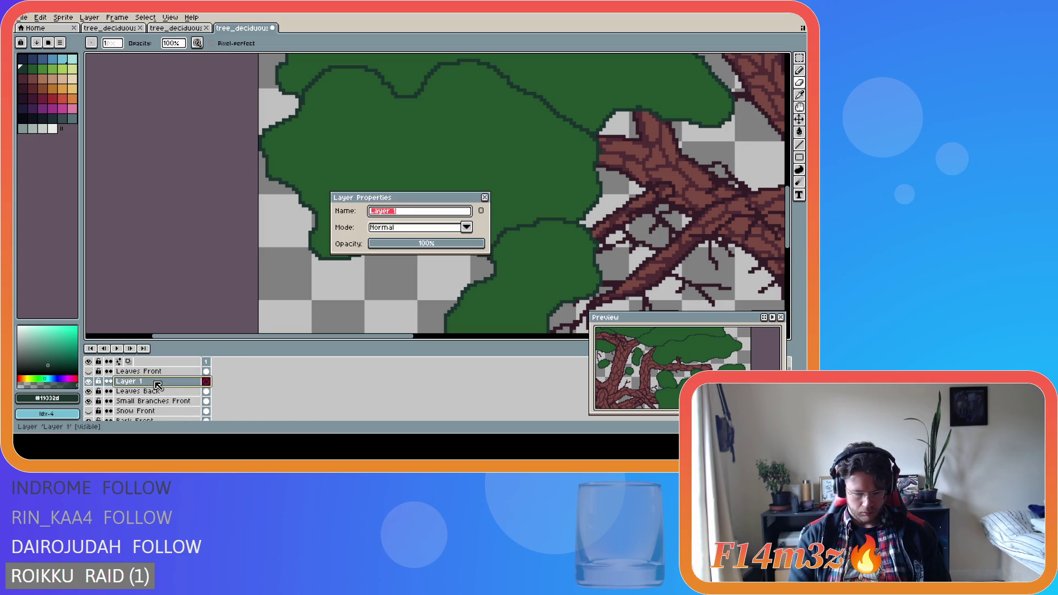
{"action": "type", "text": "Leaf Shade "}
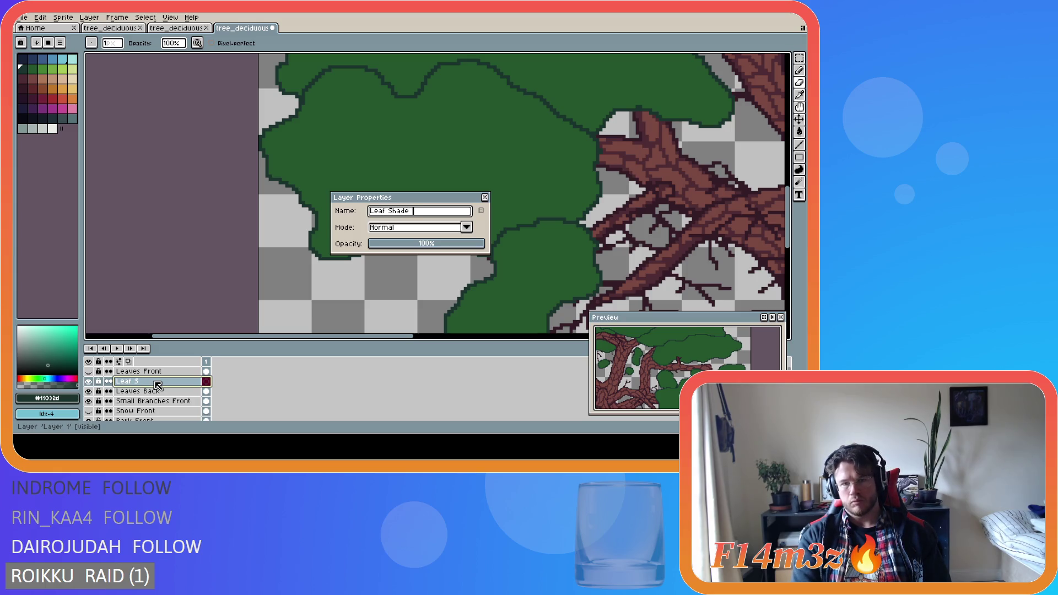
{"action": "type", "text": "Back"}
{"action": "key", "text": "Return"}
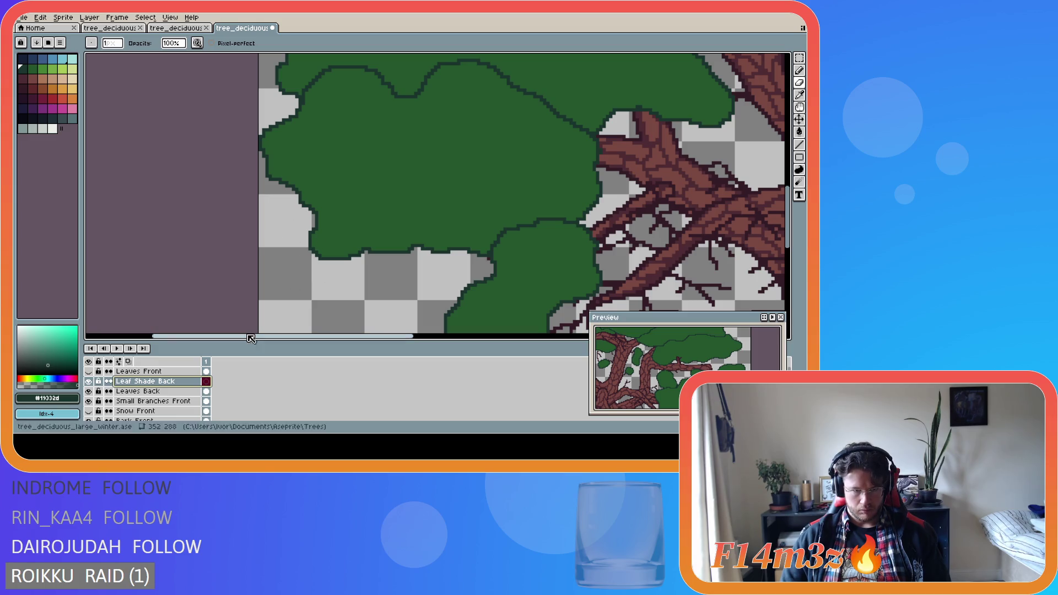
{"action": "key", "text": "b"}
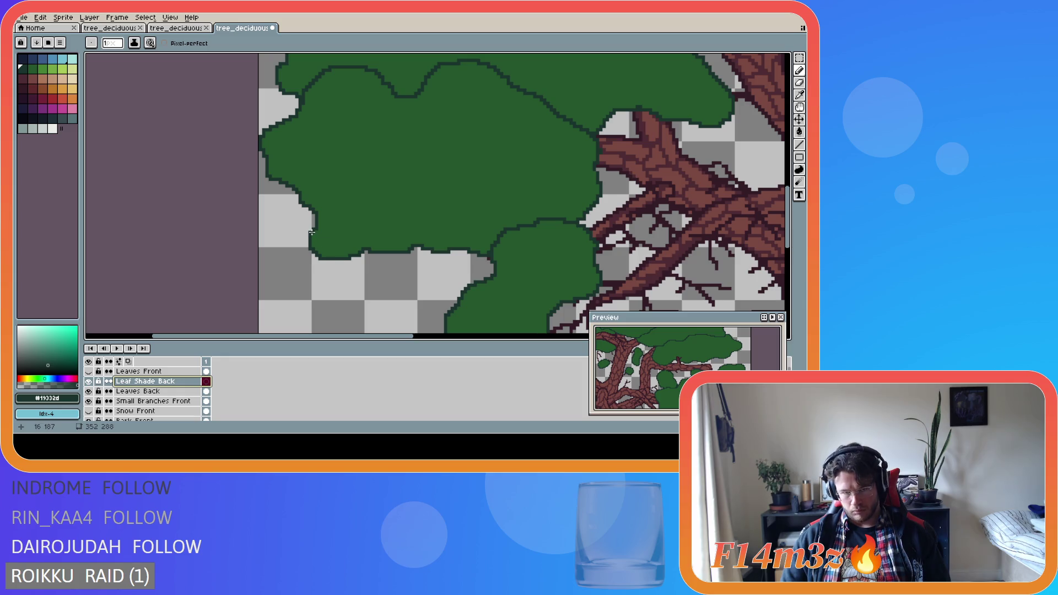
Draw dark green shading lines along the left leaf cluster's bottom edge on Leaf Shade Back.
{"action": "mouse_move", "coordinate": [312, 233]}
{"action": "left_mouse_down"}
{"action": "mouse_move", "coordinate": [431, 228]}
{"action": "mouse_move", "coordinate": [494, 244]}
{"action": "left_mouse_up"}
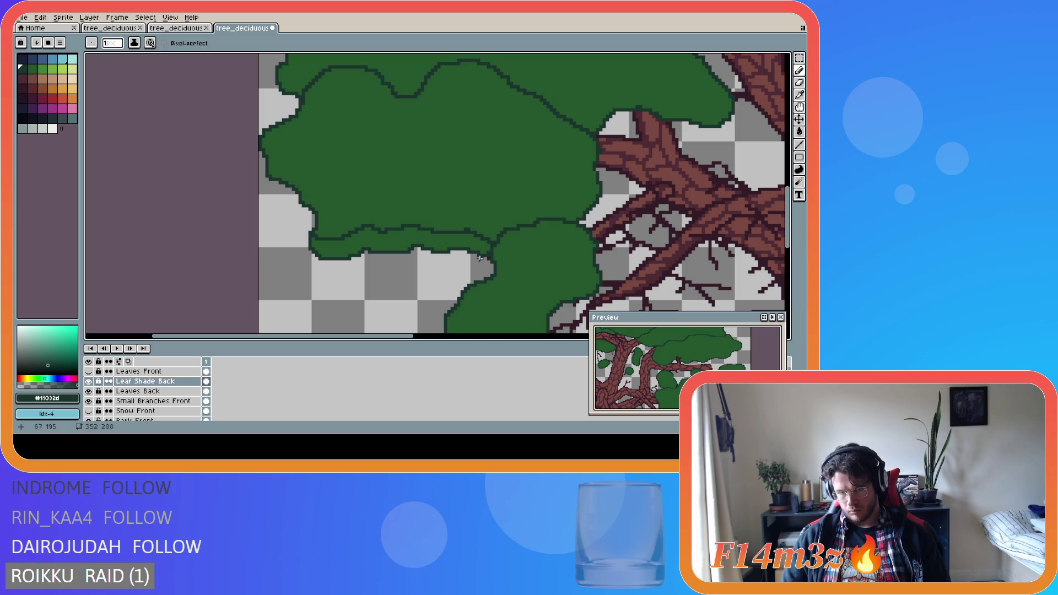
{"action": "key", "text": "l"}
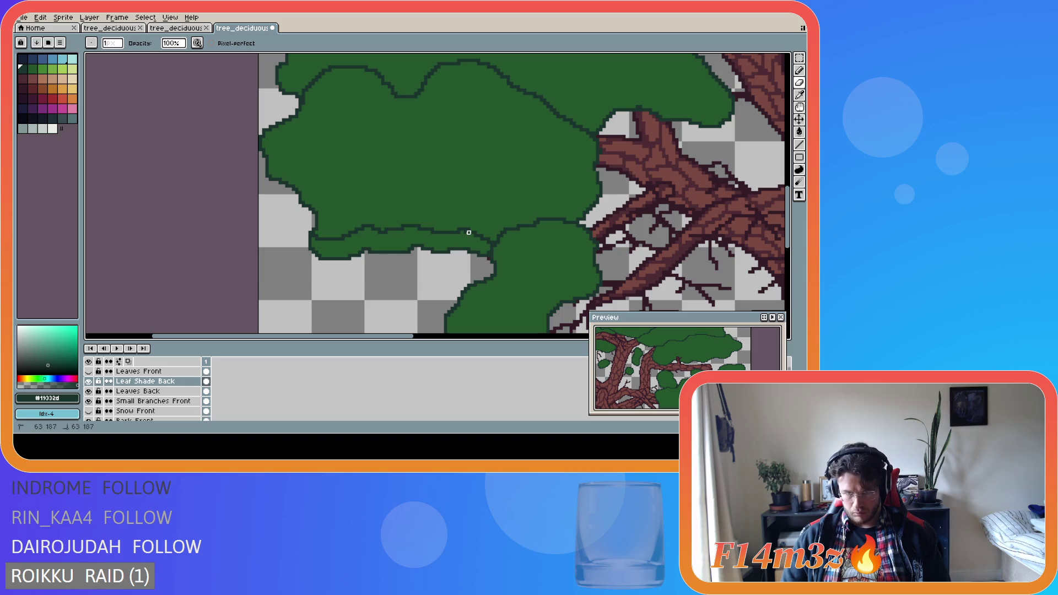
{"action": "key", "text": "ctrl+z"}
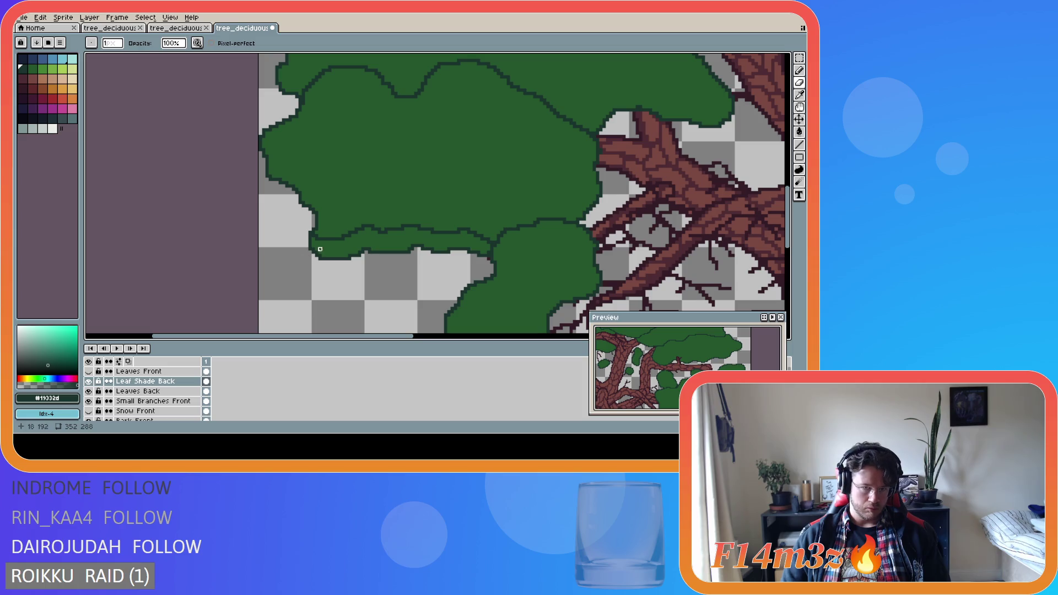
{"action": "key", "text": "alt"}
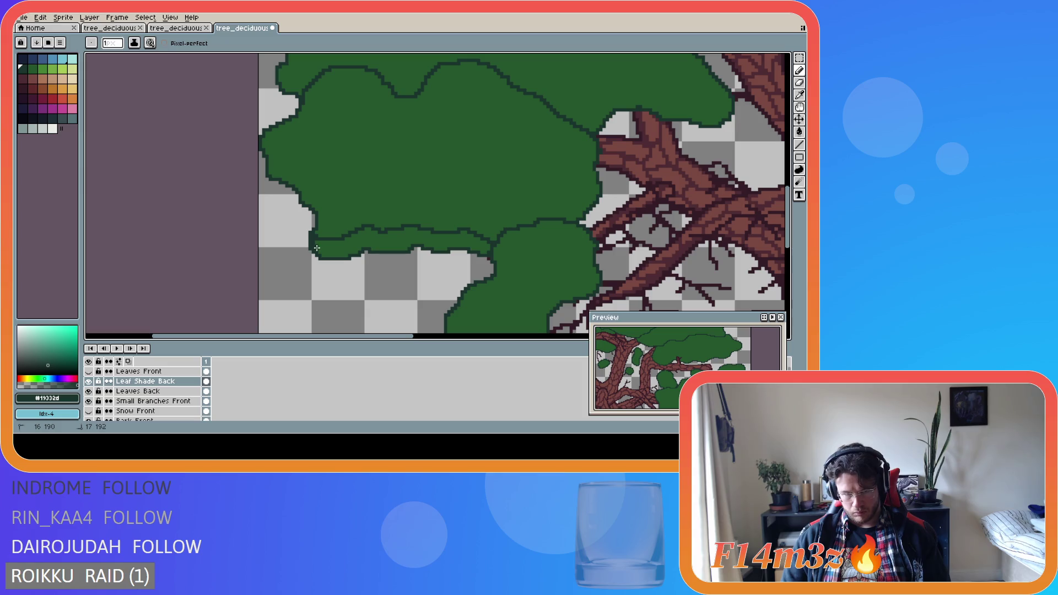
{"action": "left_click_drag", "start_coordinate": [324, 254], "coordinate": [347, 254]}
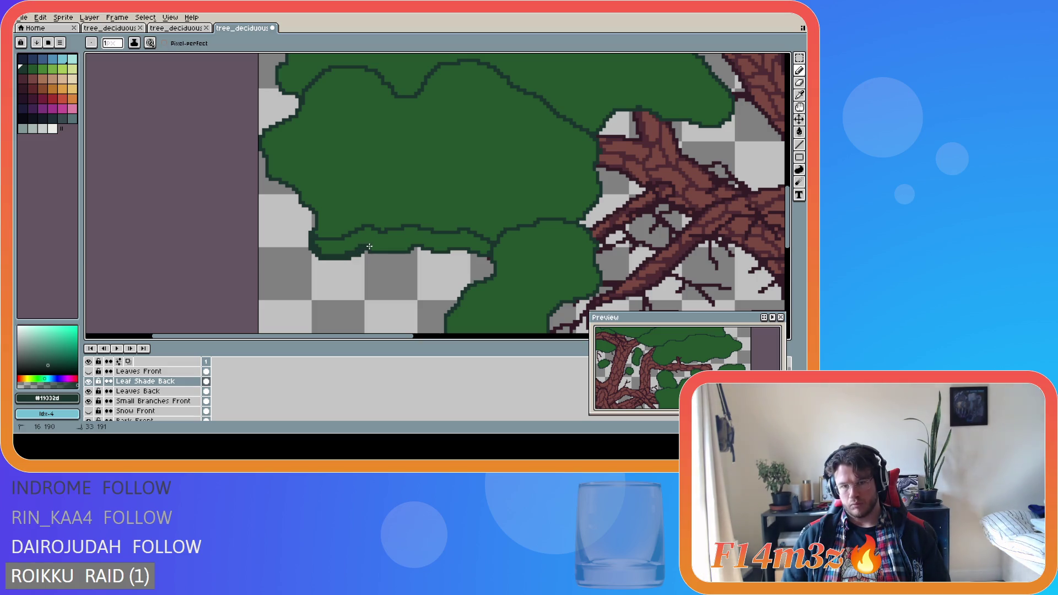
{"action": "left_click", "coordinate": [406, 249], "text": "shift"}
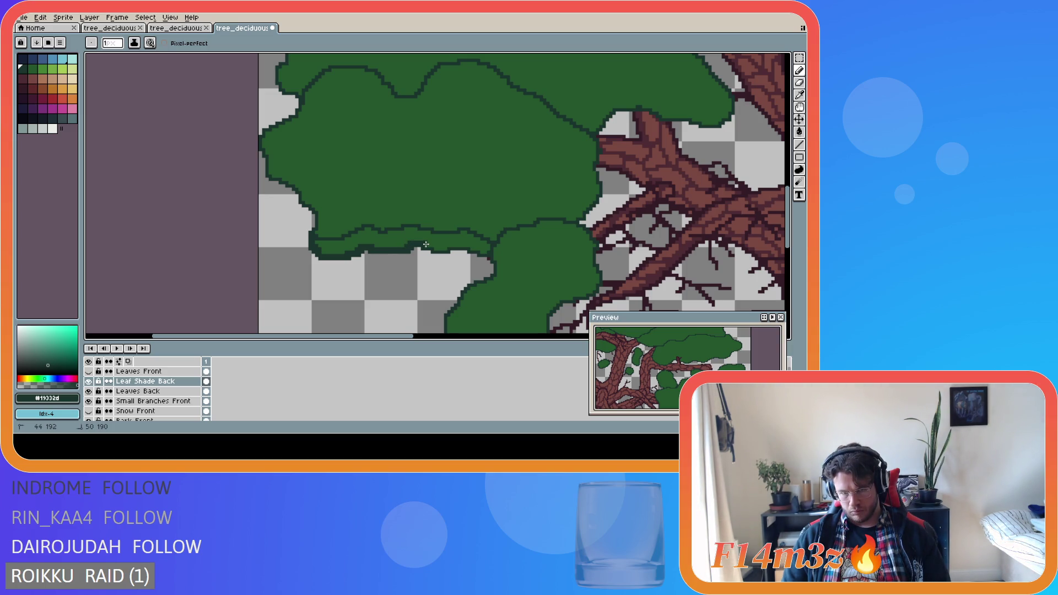
{"action": "left_click", "coordinate": [426, 244], "text": "shift"}
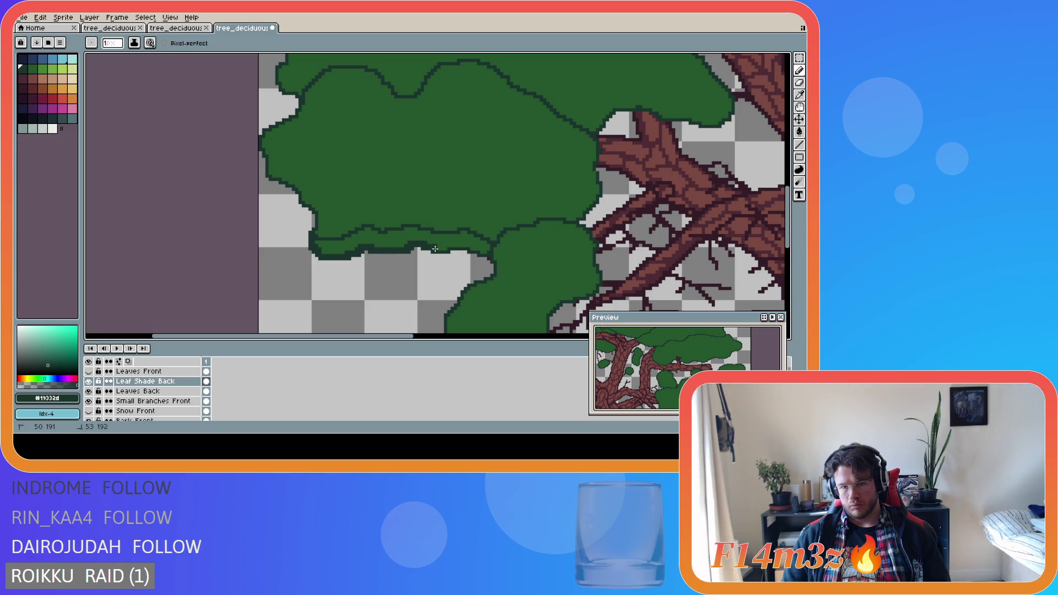
Bucket-fill the shade band and save the tree file.
{"action": "key", "text": "g"}
{"action": "scroll", "coordinate": [397, 258], "scroll_direction": "down", "scroll_amount": 2}
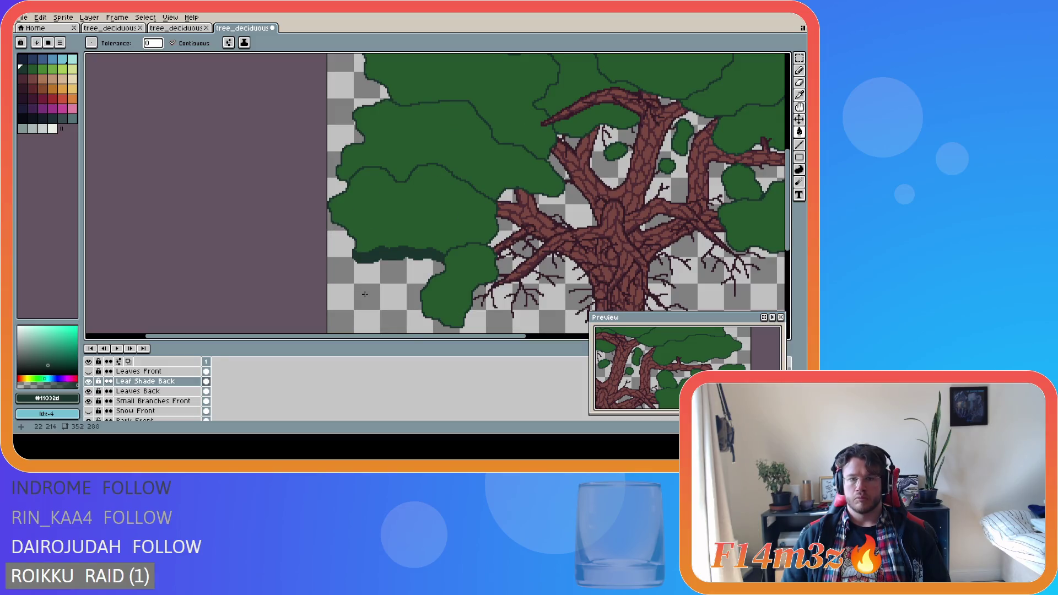
{"action": "scroll", "coordinate": [386, 277], "scroll_direction": "up", "scroll_amount": 2}
{"action": "key", "text": "b"}
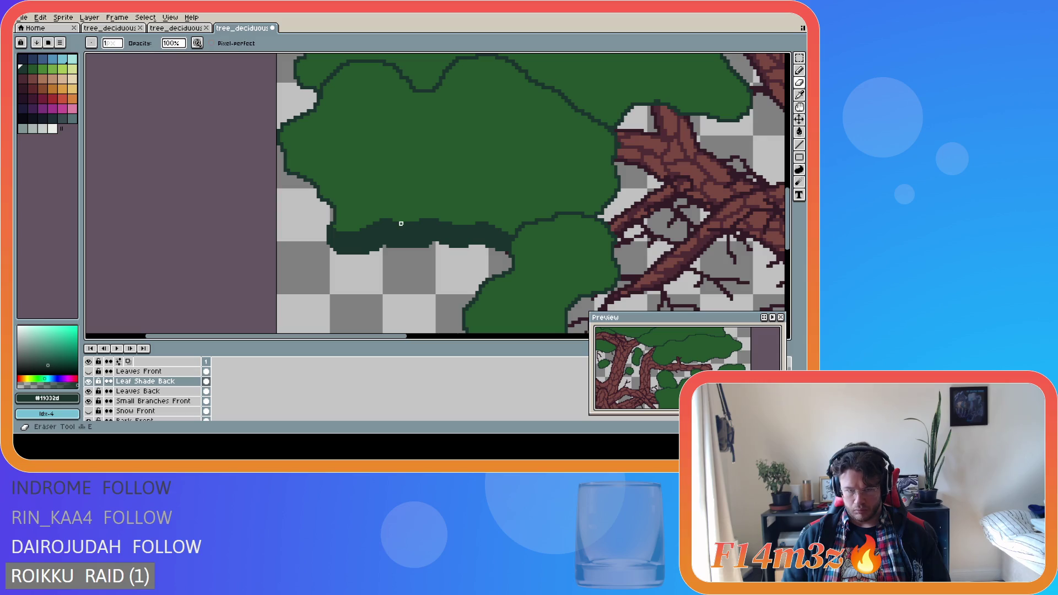
{"action": "scroll", "coordinate": [374, 303], "scroll_direction": "down", "scroll_amount": 2}
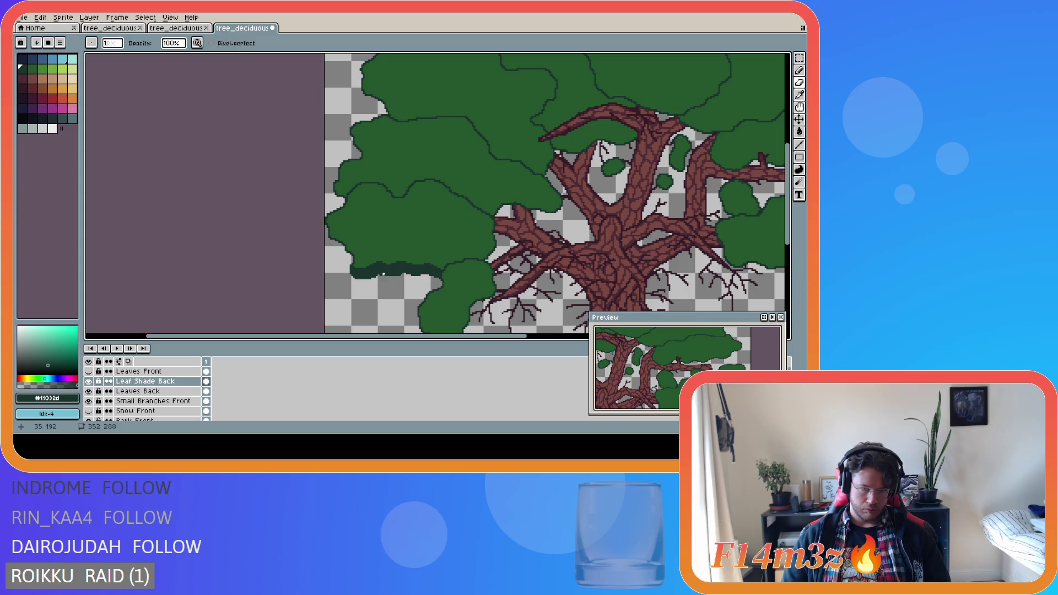
{"action": "key", "text": "ctrl+s"}
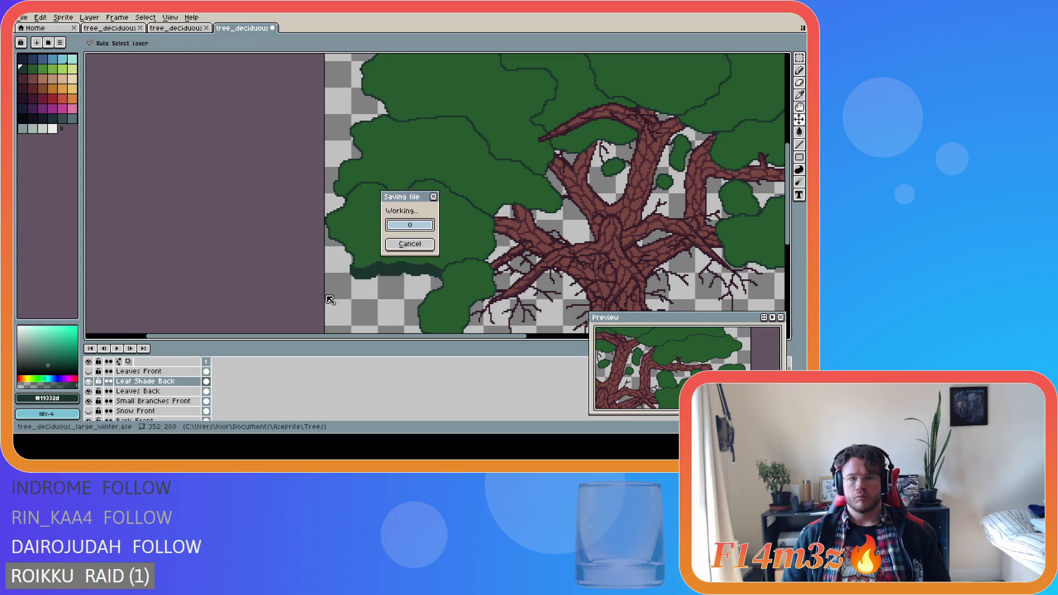
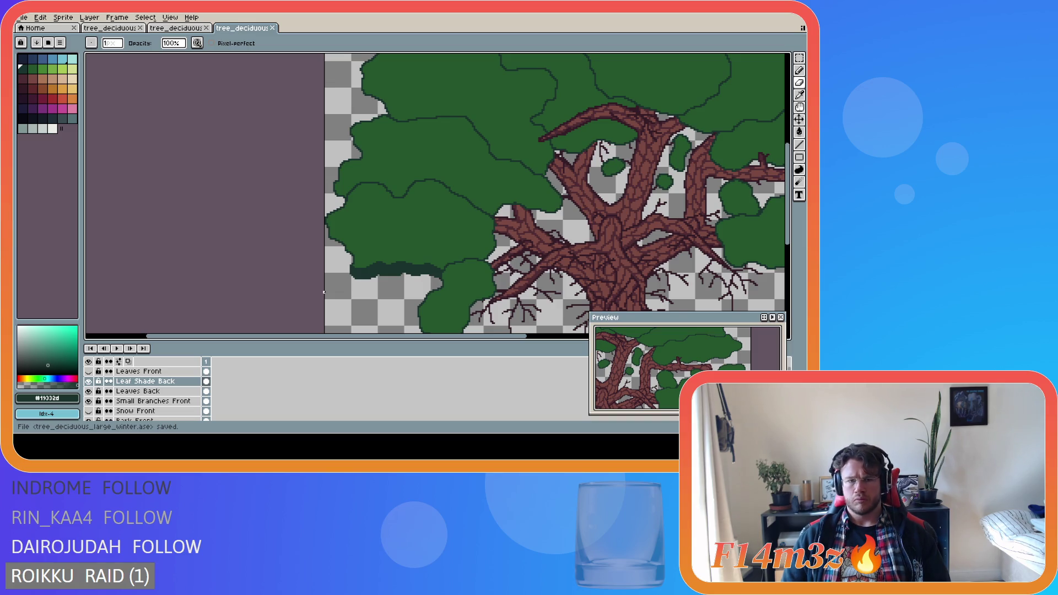
Undo the bucket fill and restore the dark pencil shading under the left leaf clump.
{"action": "key", "text": "ctrl+z"}
{"action": "key", "text": "ctrl+z"}
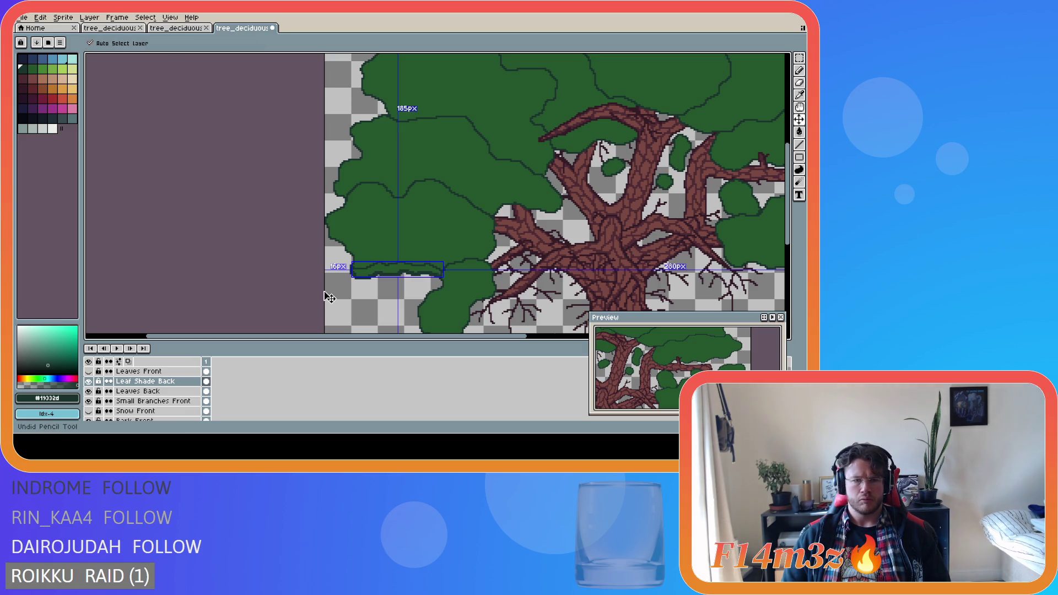
{"action": "key", "text": "ctrl+y"}
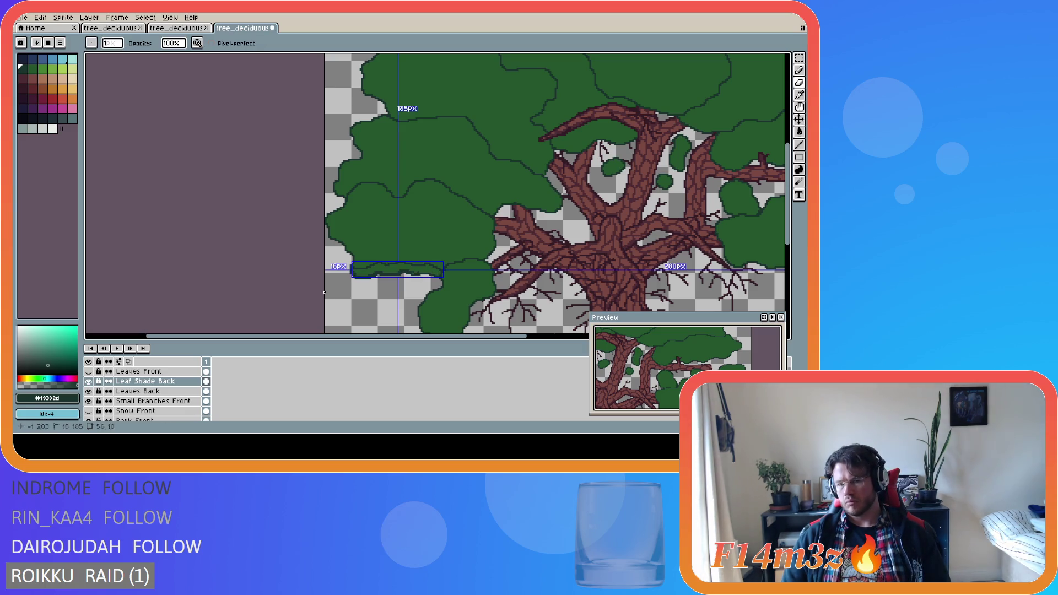
{"action": "key", "text": "ctrl+y"}
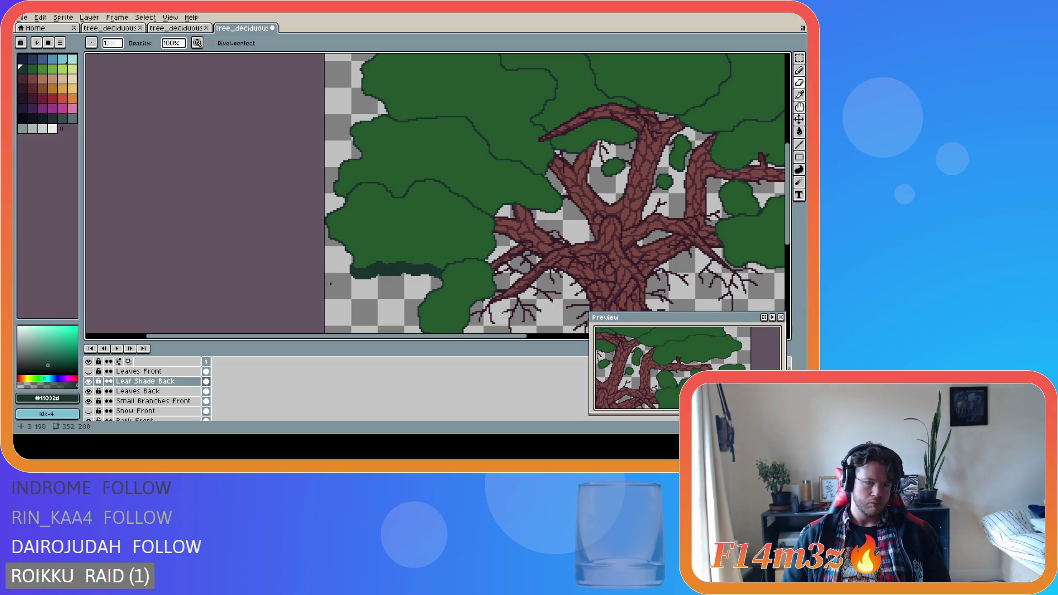
{"action": "scroll", "coordinate": [354, 279], "scroll_direction": "up", "scroll_amount": 2}
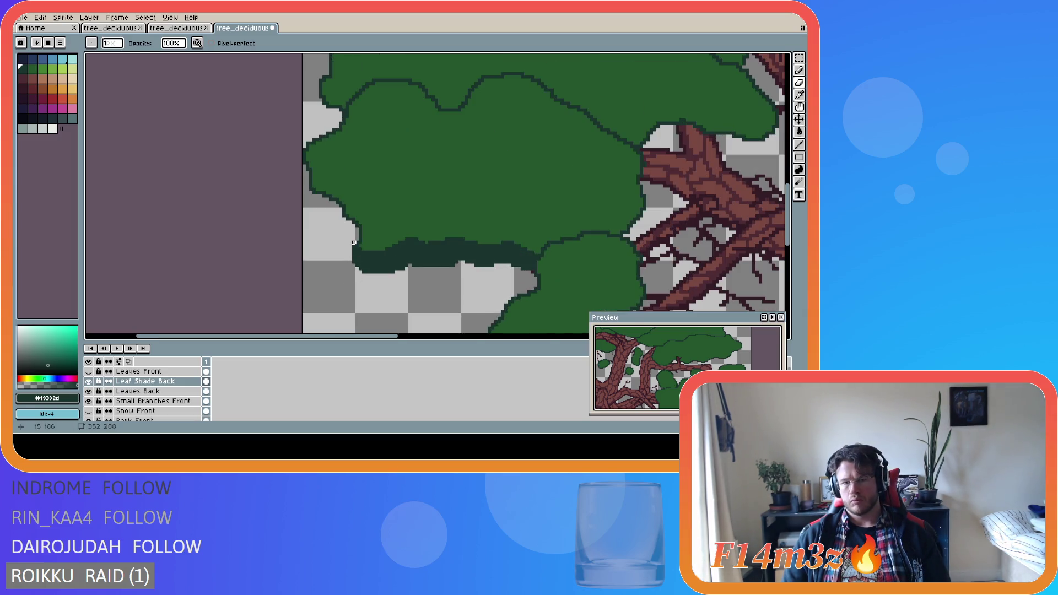
Darken pixels along the shade band's edge and save tree_deciduous_large_winter.ase.
{"action": "left_click_drag", "start_coordinate": [361, 250], "coordinate": [347, 262]}
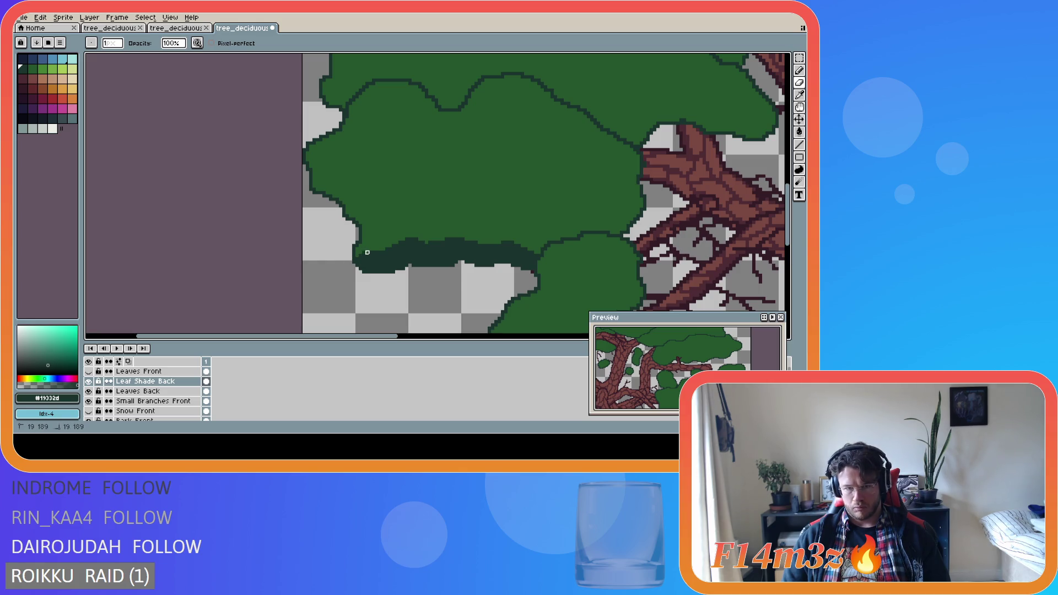
{"action": "scroll", "coordinate": [450, 315], "scroll_direction": "down", "scroll_amount": 3}
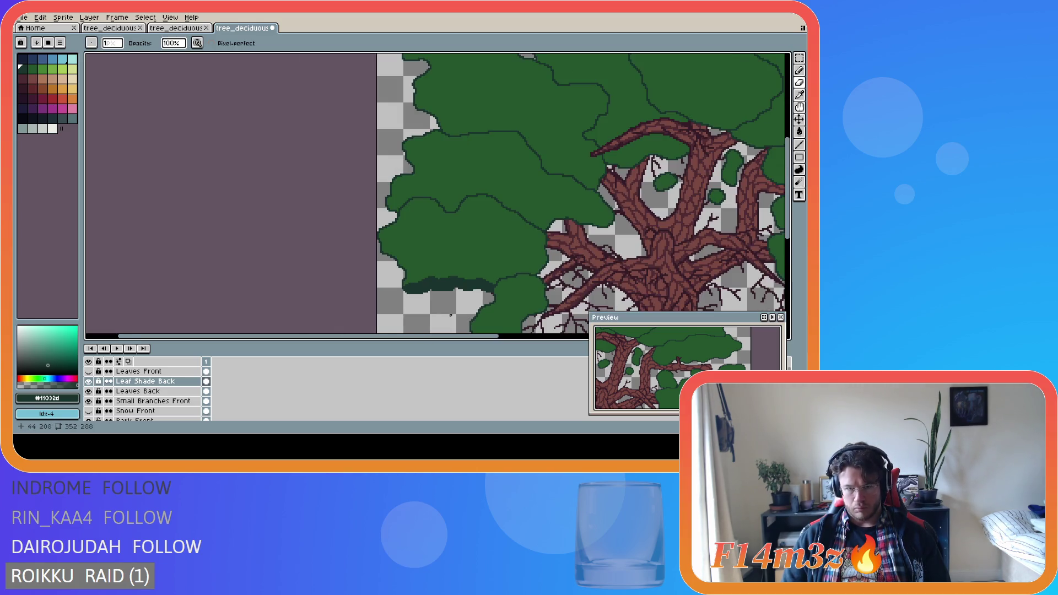
{"action": "scroll", "coordinate": [451, 326], "scroll_direction": "up", "scroll_amount": 1}
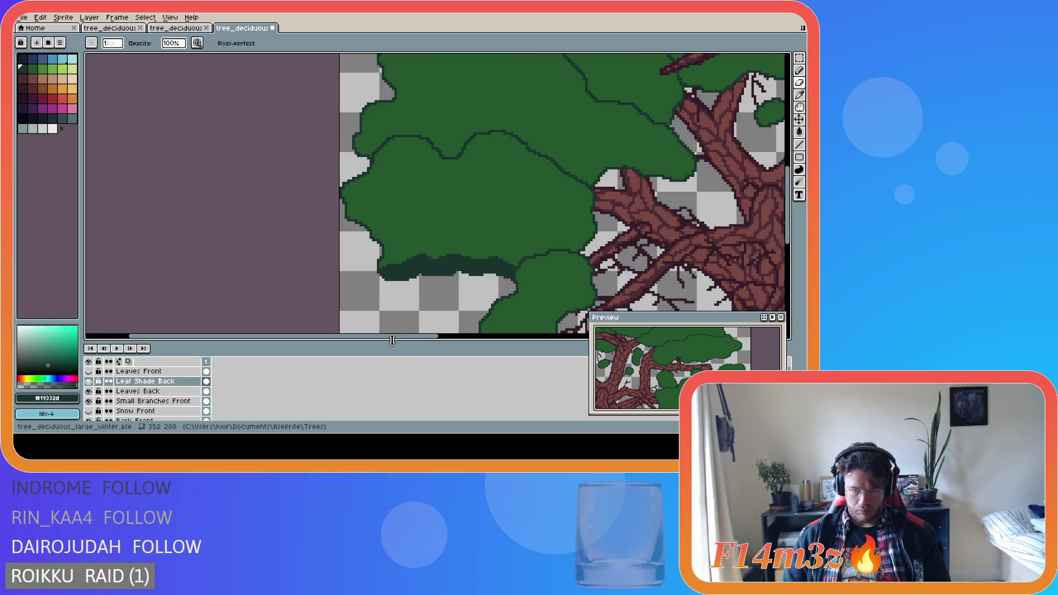
{"action": "key", "text": "ctrl+s"}
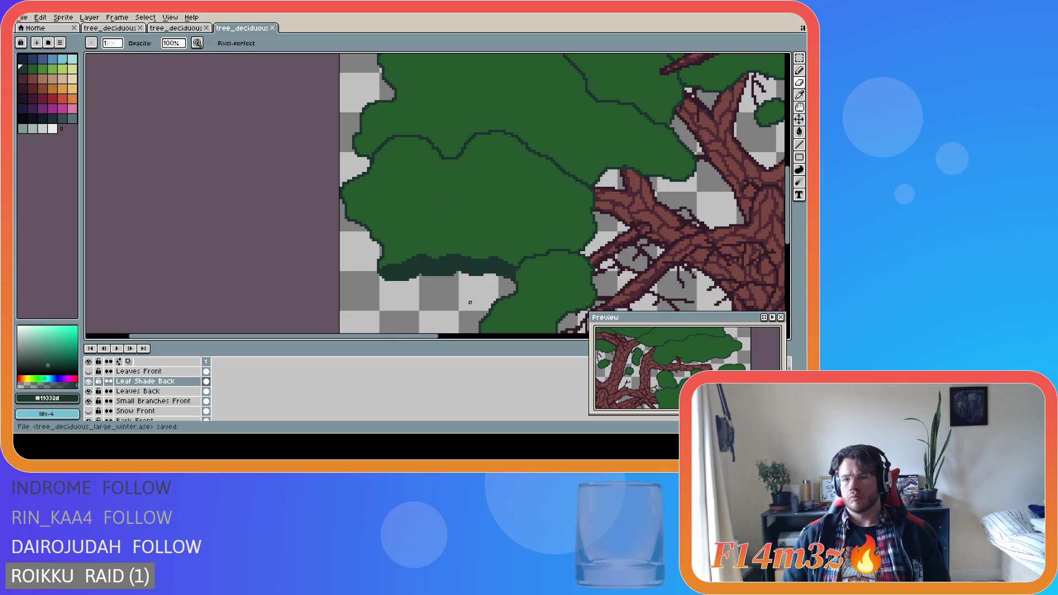
{"action": "key", "text": "e"}
{"action": "scroll", "coordinate": [513, 264], "scroll_direction": "up", "scroll_amount": 2}
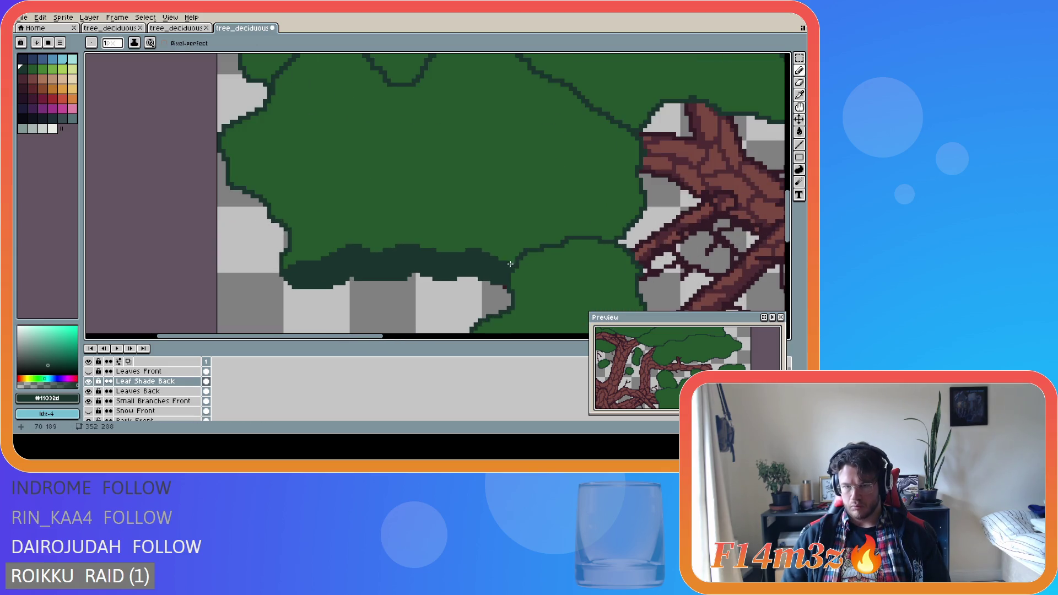
{"action": "scroll", "coordinate": [513, 264], "scroll_direction": "down", "scroll_amount": 2}
{"action": "scroll", "coordinate": [520, 250], "scroll_direction": "up", "scroll_amount": 2}
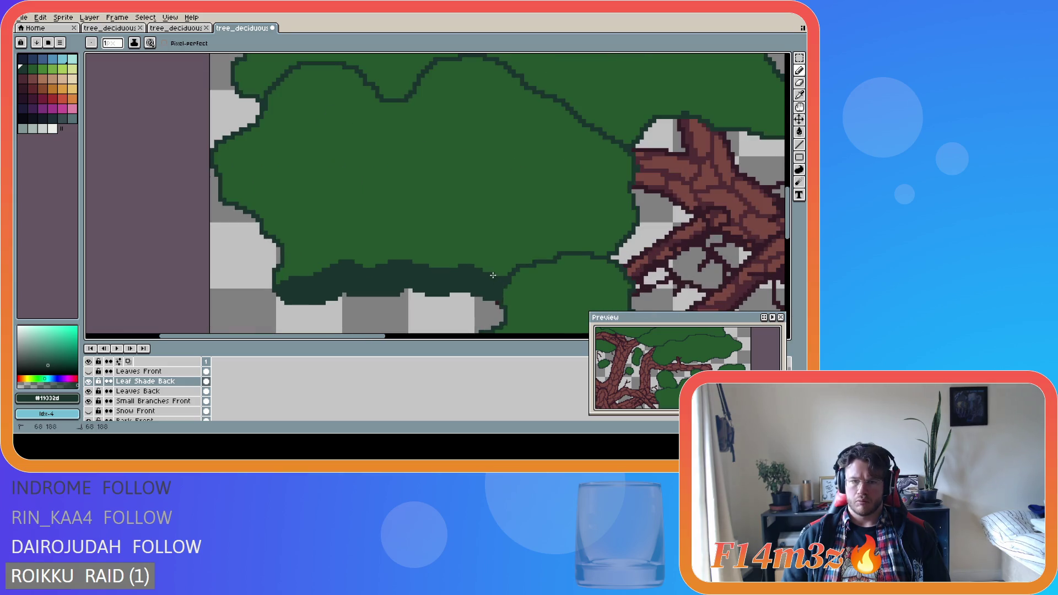
{"action": "scroll", "coordinate": [480, 330], "scroll_direction": "down", "scroll_amount": 1}
{"action": "scroll", "coordinate": [479, 307], "scroll_direction": "down", "scroll_amount": 1}
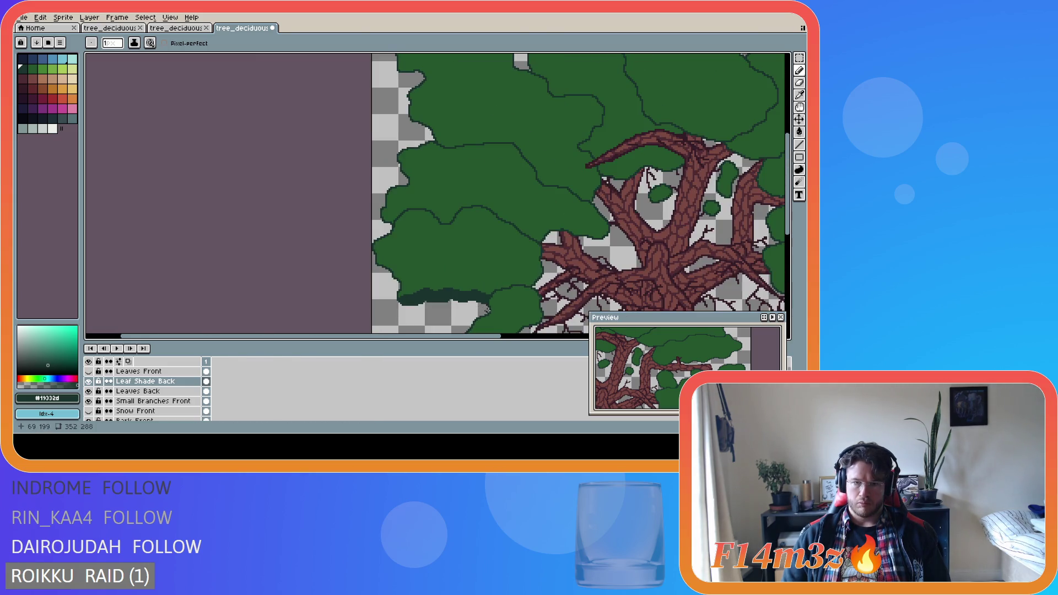
{"action": "key", "text": "ctrl+s"}
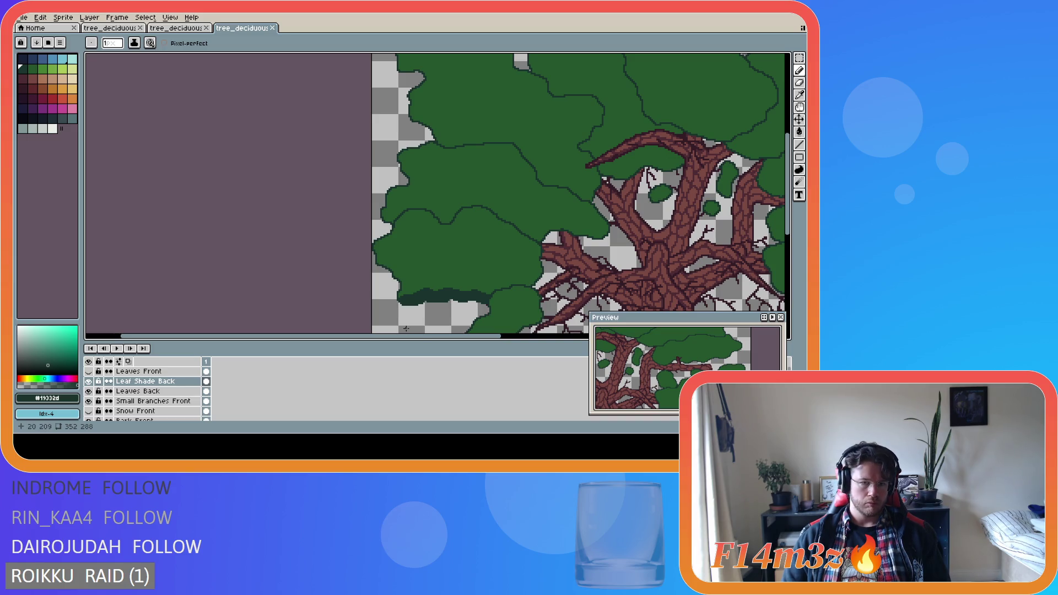
Touch up the right end of the shade edge and save the file again.
{"action": "scroll", "coordinate": [404, 327], "scroll_direction": "up", "scroll_amount": 1}
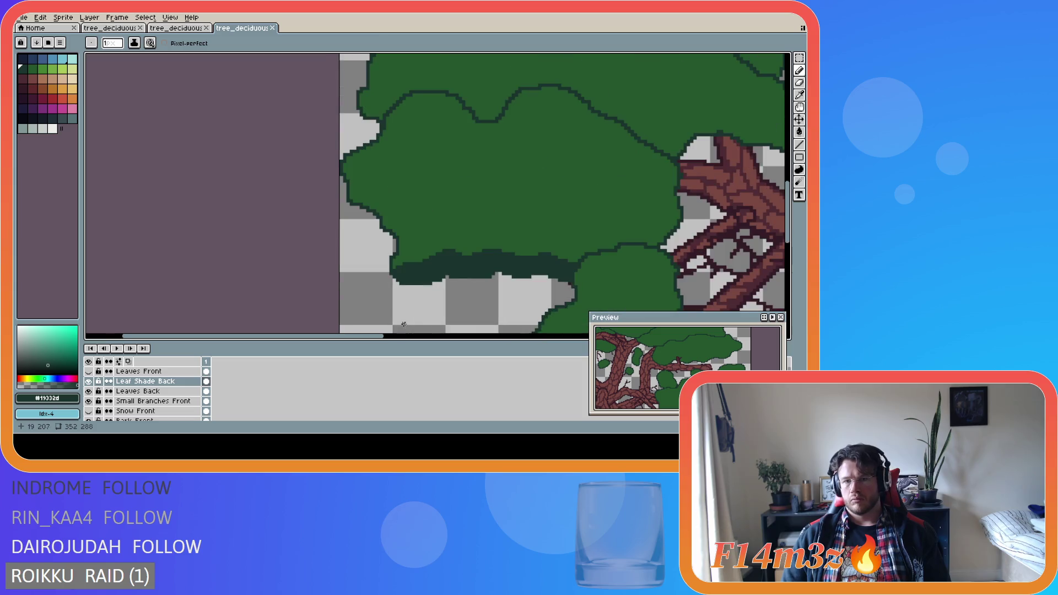
{"action": "left_click_drag", "start_coordinate": [404, 266], "coordinate": [392, 265]}
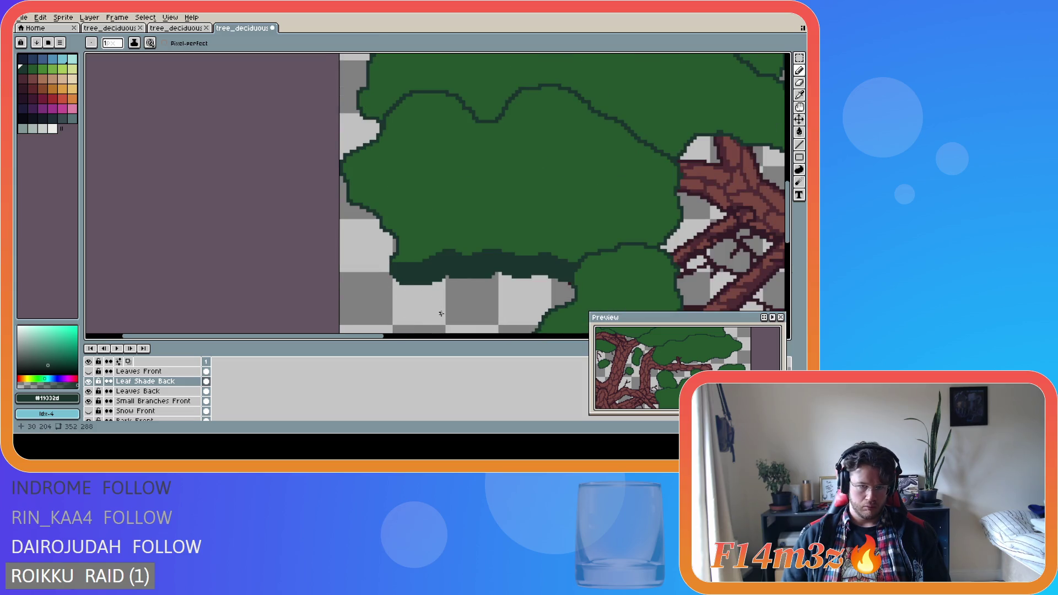
{"action": "scroll", "coordinate": [440, 313], "scroll_direction": "down", "scroll_amount": 3}
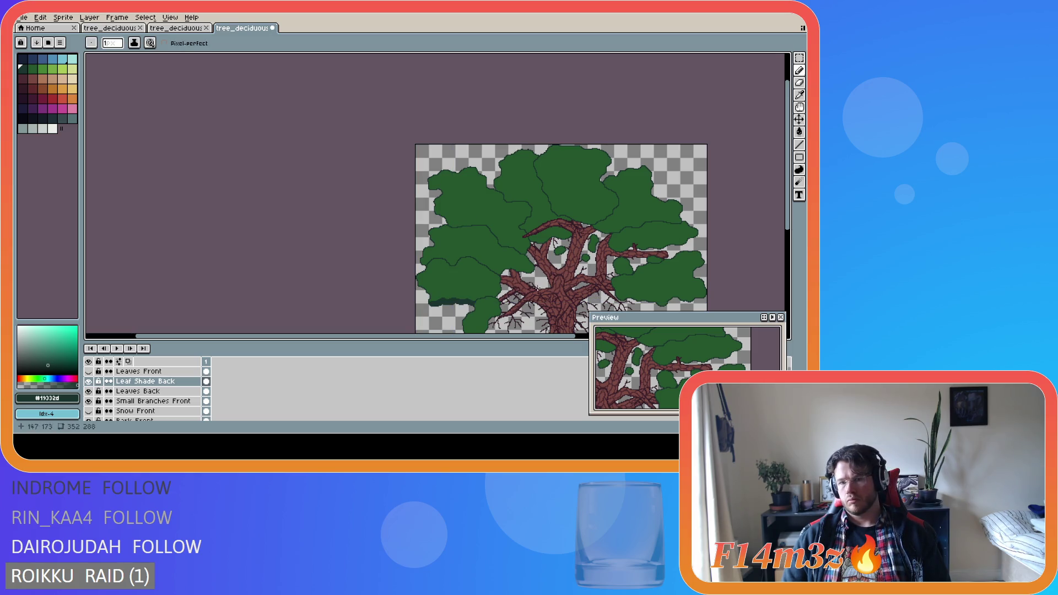
{"action": "scroll", "coordinate": [448, 317], "scroll_direction": "up", "scroll_amount": 3}
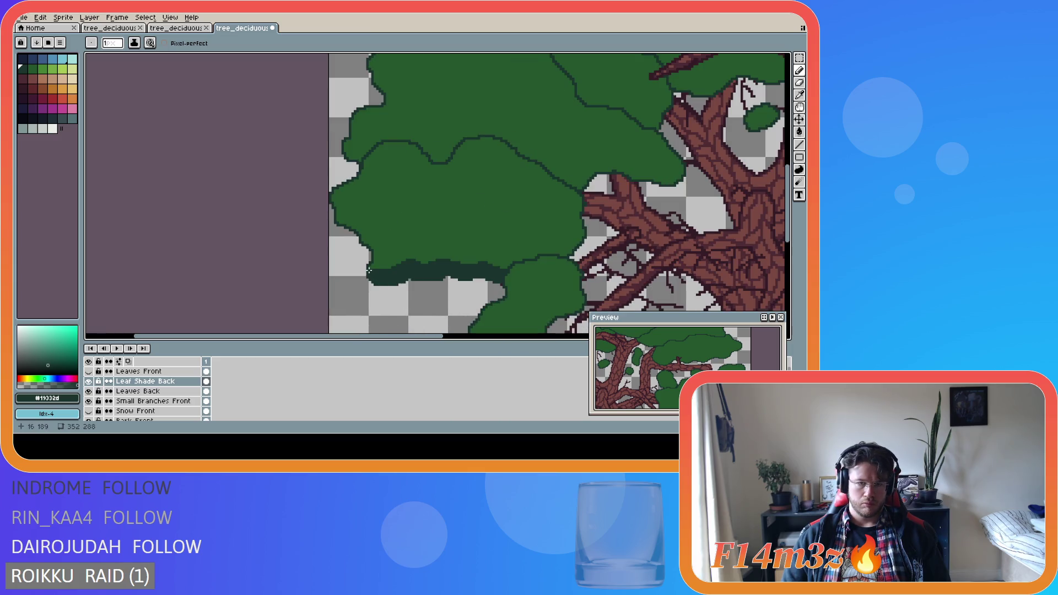
{"action": "scroll", "coordinate": [365, 314], "scroll_direction": "down", "scroll_amount": 1}
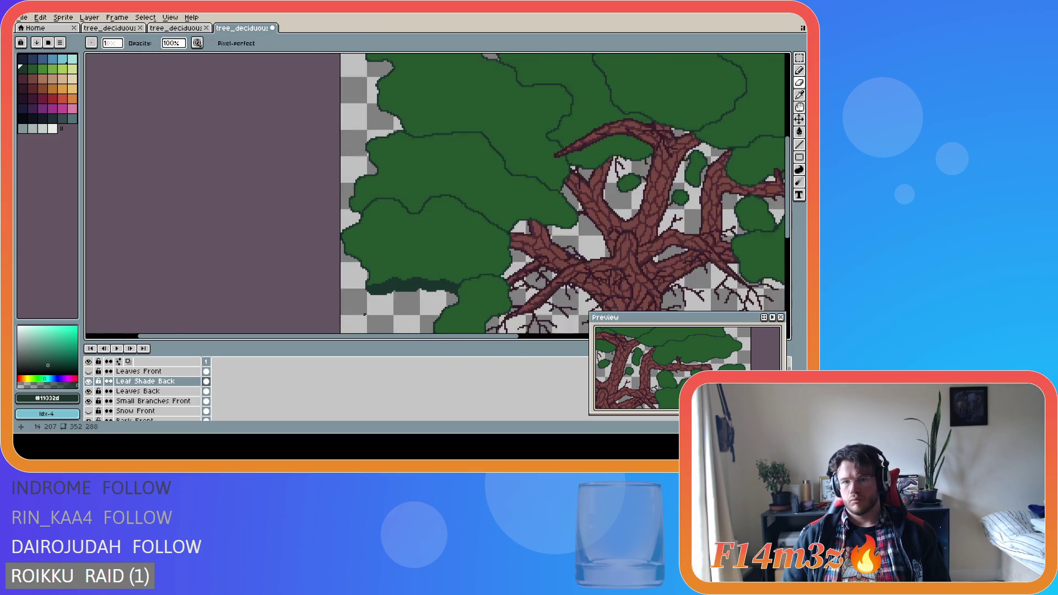
{"action": "scroll", "coordinate": [364, 315], "scroll_direction": "down", "scroll_amount": 1}
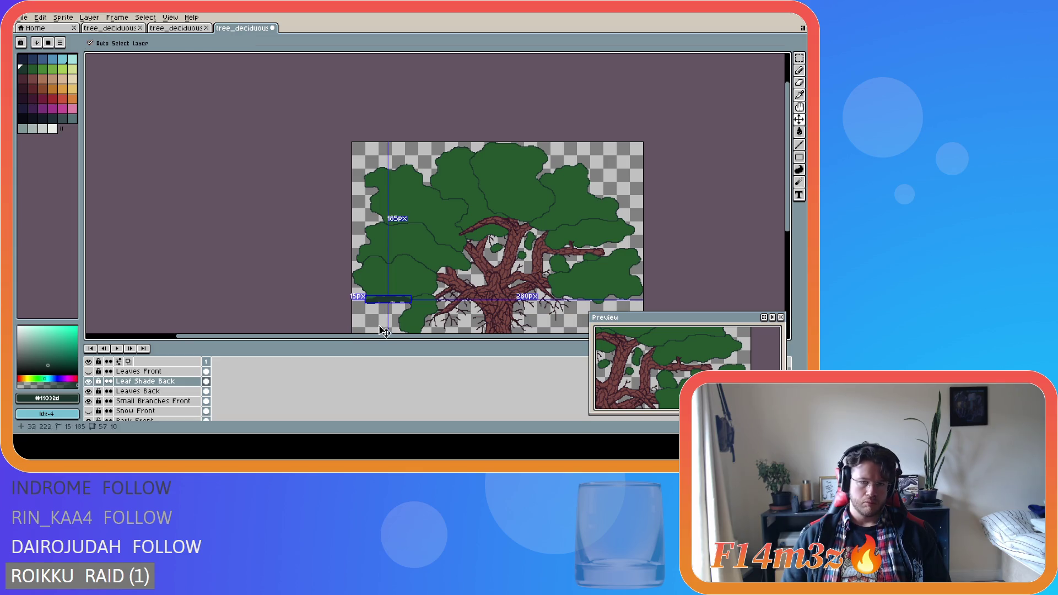
{"action": "scroll", "coordinate": [368, 303], "scroll_direction": "up", "scroll_amount": 2}
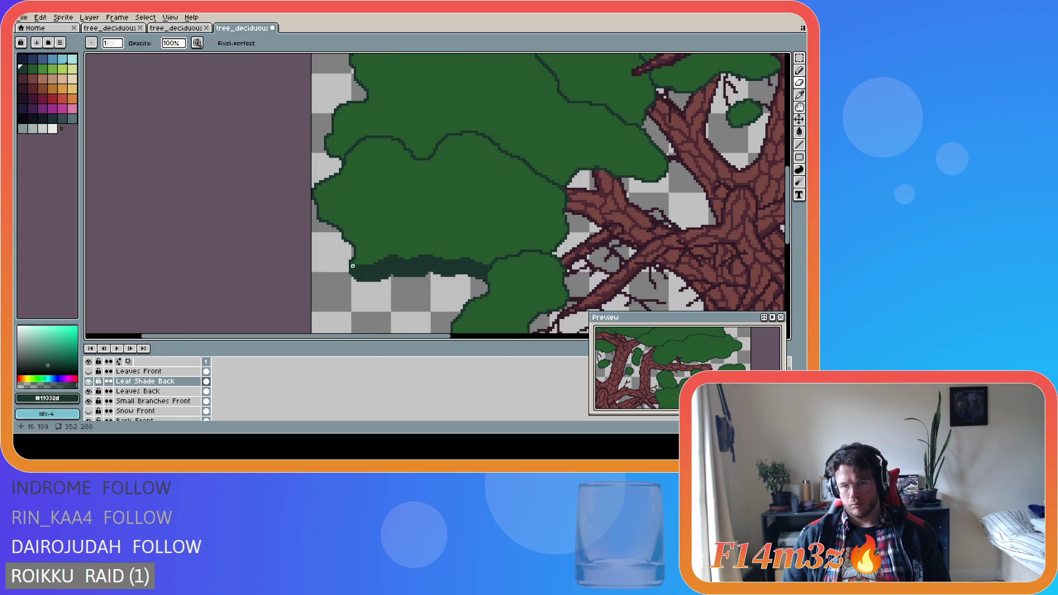
{"action": "scroll", "coordinate": [378, 281], "scroll_direction": "down", "scroll_amount": 2}
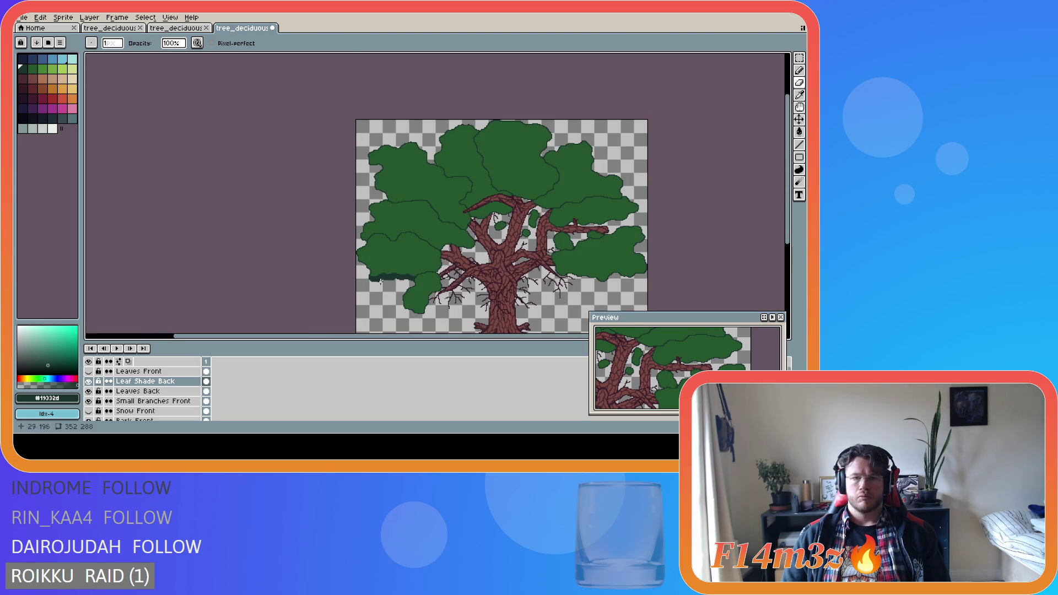
{"action": "scroll", "coordinate": [384, 295], "scroll_direction": "up", "scroll_amount": 3}
{"action": "key", "text": "b"}
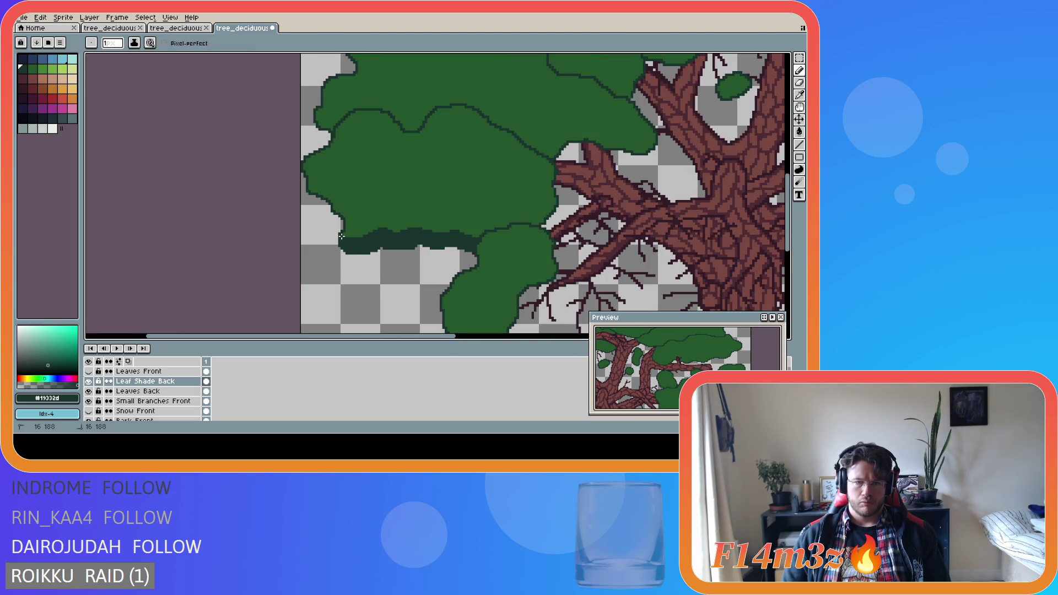
{"action": "scroll", "coordinate": [349, 291], "scroll_direction": "down", "scroll_amount": 3}
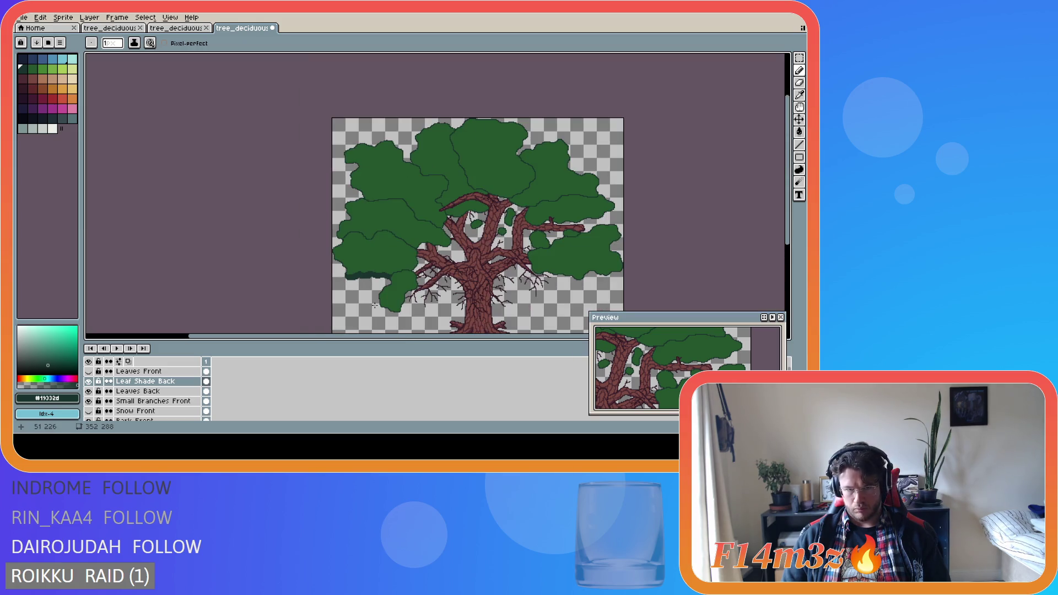
{"action": "key", "text": "ctrl+s"}
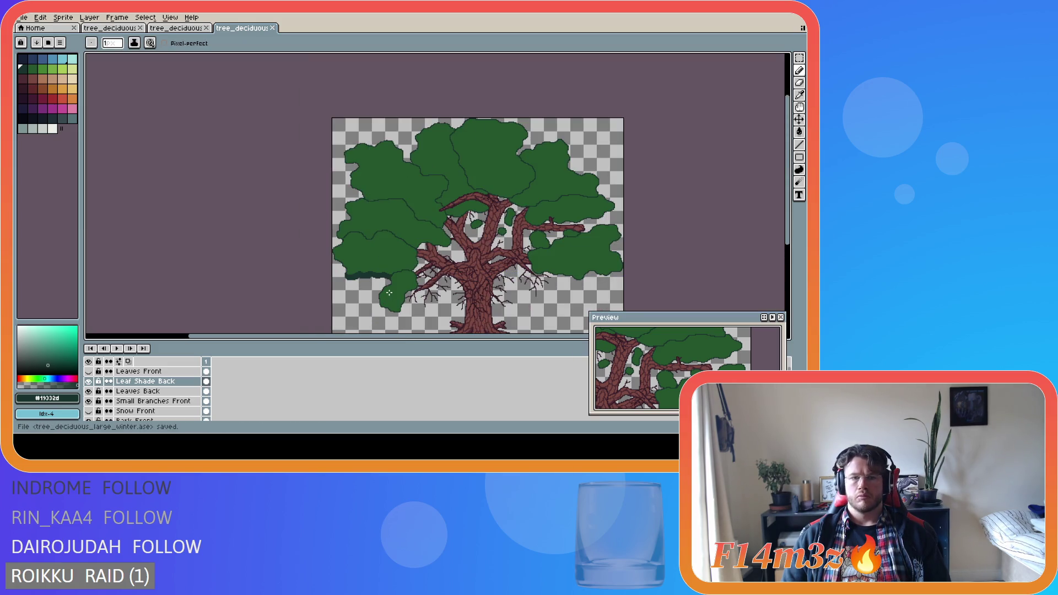
{"action": "scroll", "coordinate": [358, 271], "scroll_direction": "up", "scroll_amount": 3}
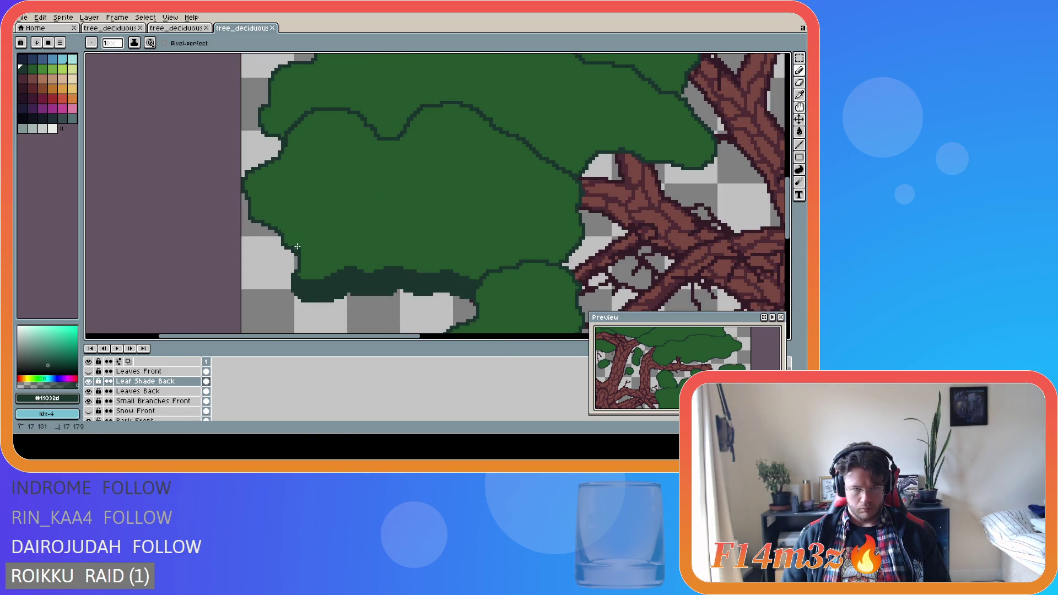
Draw a dark green outline along the lower edge of the left leaf clump.
{"action": "left_click_drag", "start_coordinate": [293, 223], "coordinate": [292, 232]}
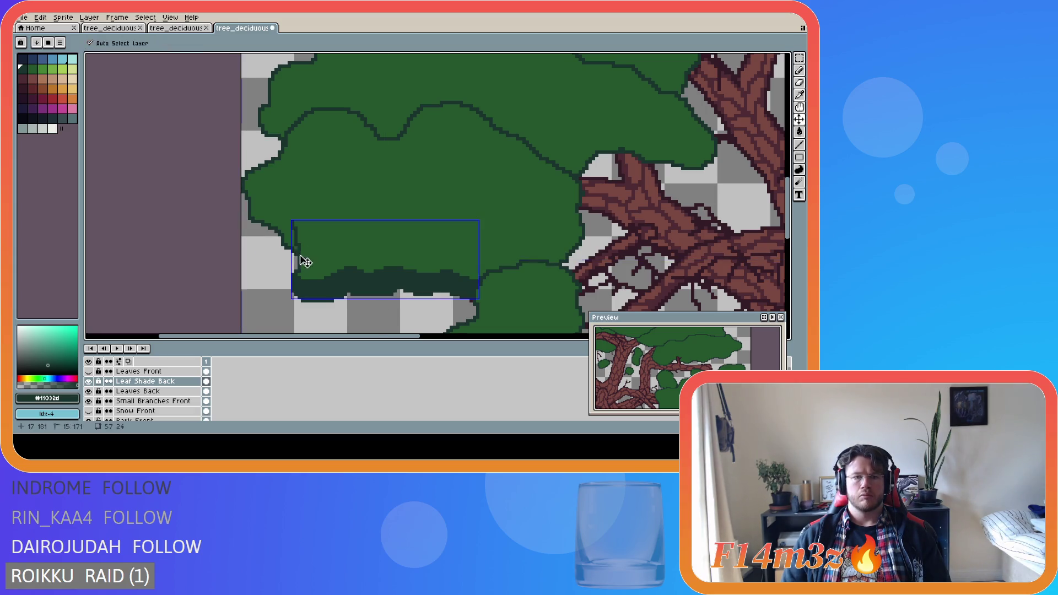
{"action": "key", "text": "b"}
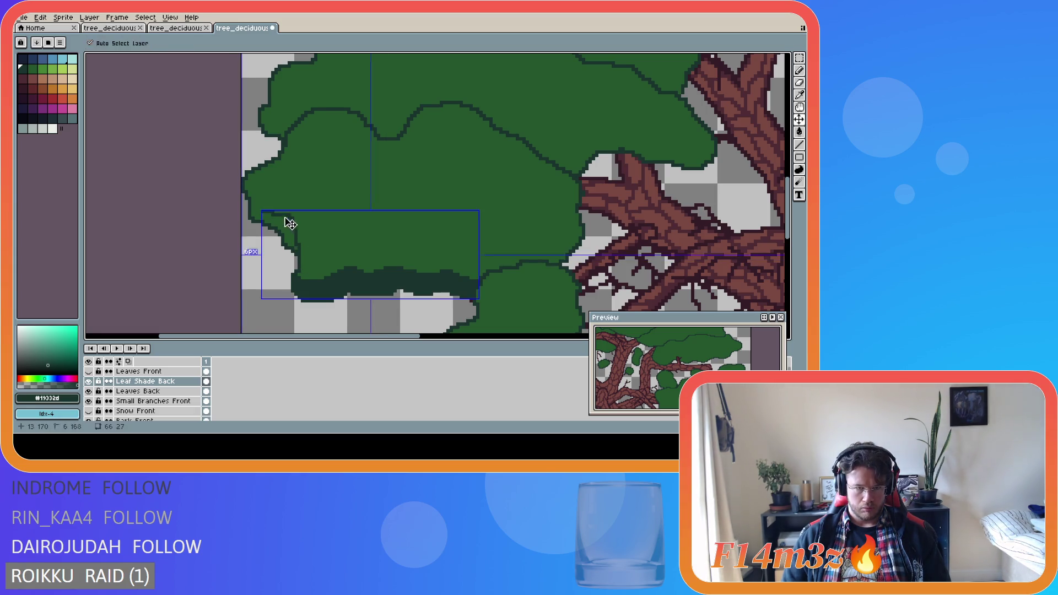
{"action": "left_click_drag", "start_coordinate": [293, 221], "coordinate": [250, 207]}
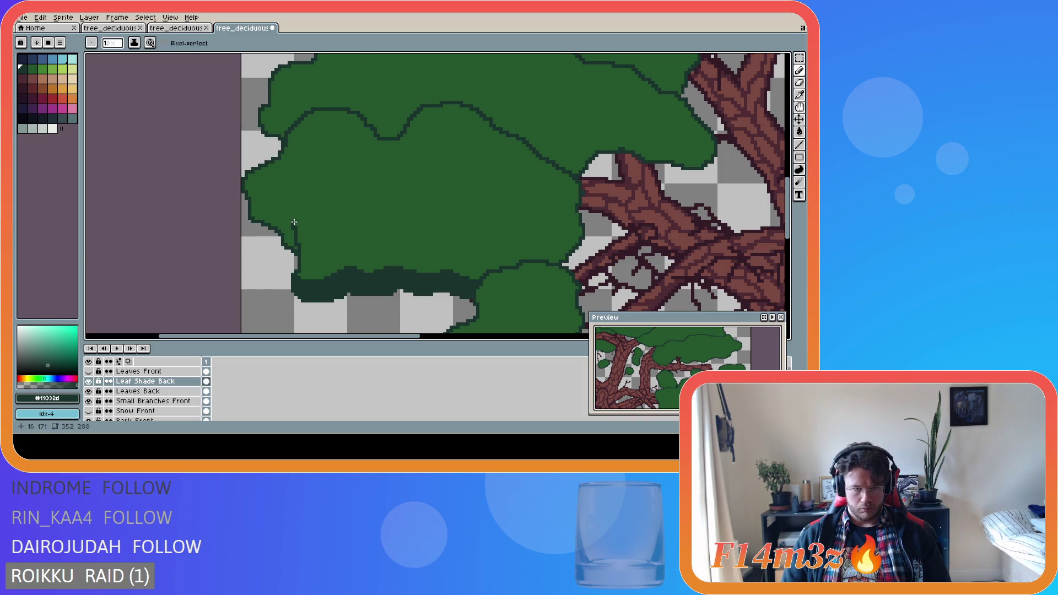
{"action": "left_click_drag", "start_coordinate": [294, 223], "coordinate": [250, 201]}
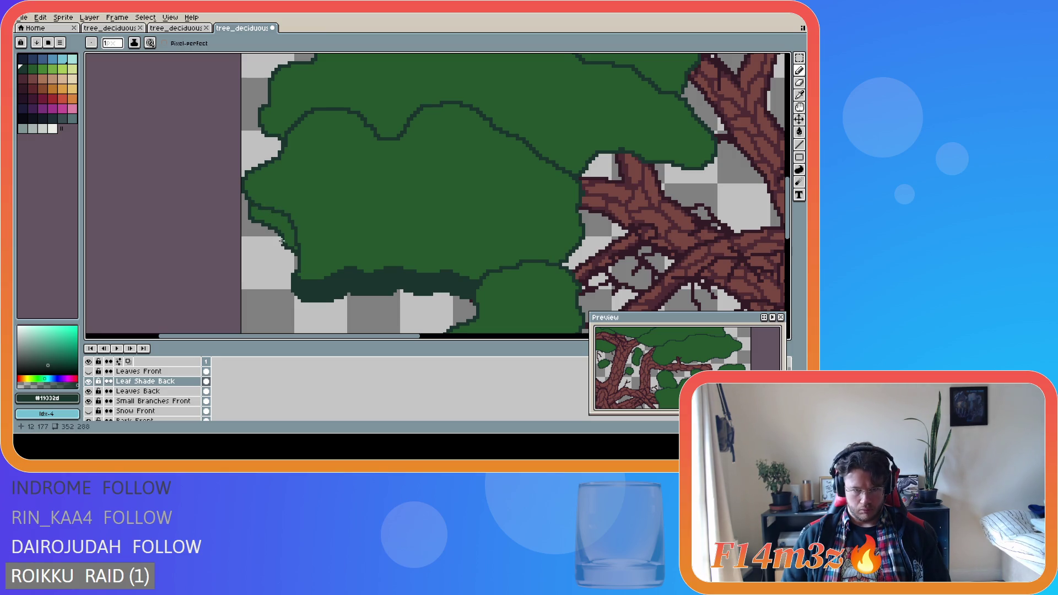
{"action": "left_click_drag", "start_coordinate": [294, 248], "coordinate": [252, 206]}
Bucket-fill the area under the outline with dark green.
{"action": "key", "text": "g"}
{"action": "left_click", "coordinate": [272, 225]}
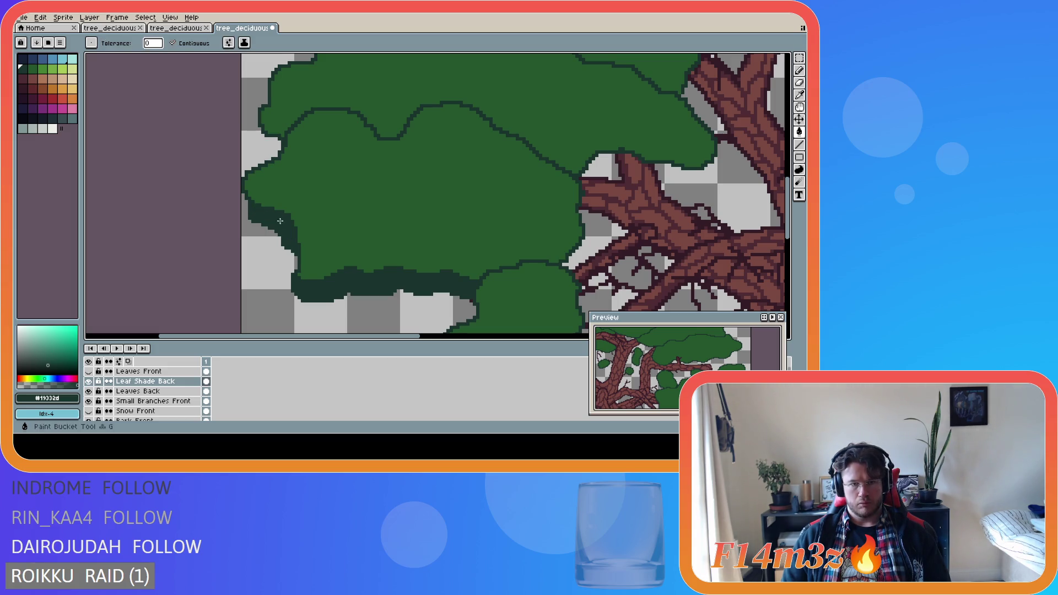
{"action": "key", "text": "b"}
{"action": "scroll", "coordinate": [384, 312], "scroll_direction": "down", "scroll_amount": 3}
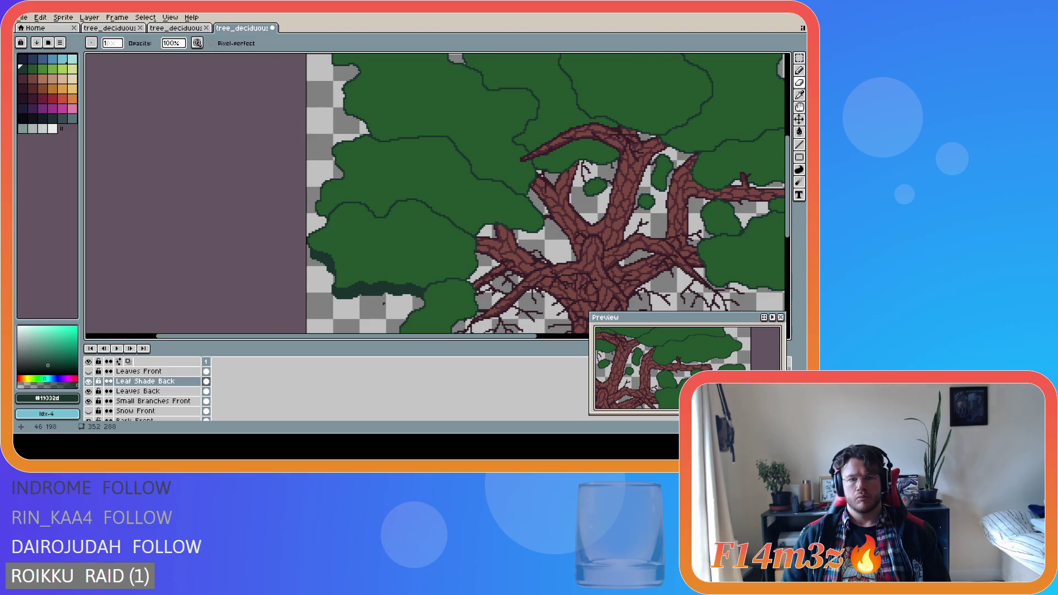
{"action": "scroll", "coordinate": [376, 308], "scroll_direction": "up", "scroll_amount": 2}
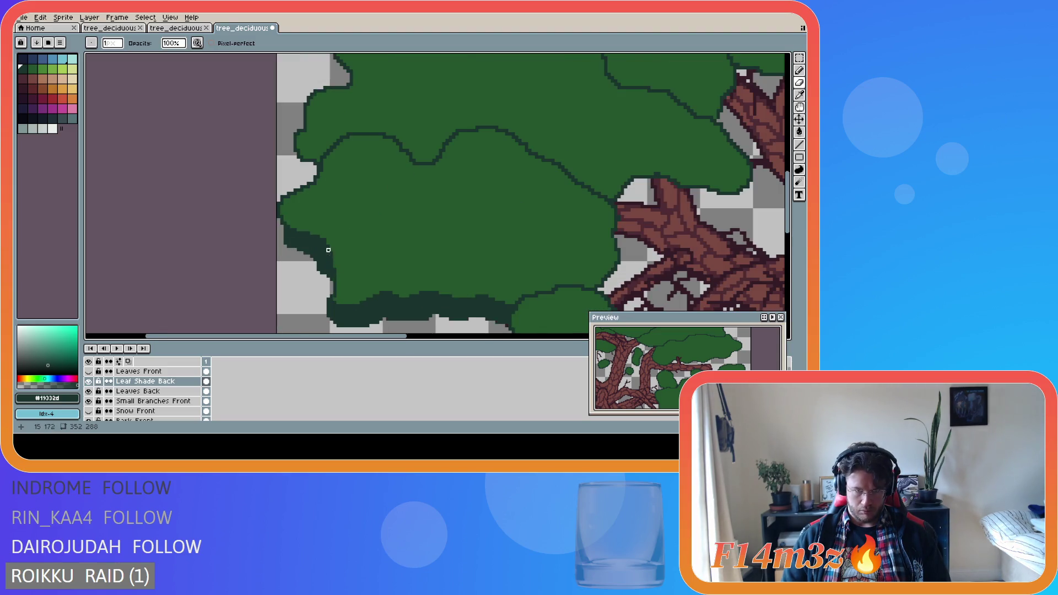
{"action": "scroll", "coordinate": [368, 292], "scroll_direction": "down", "scroll_amount": 2}
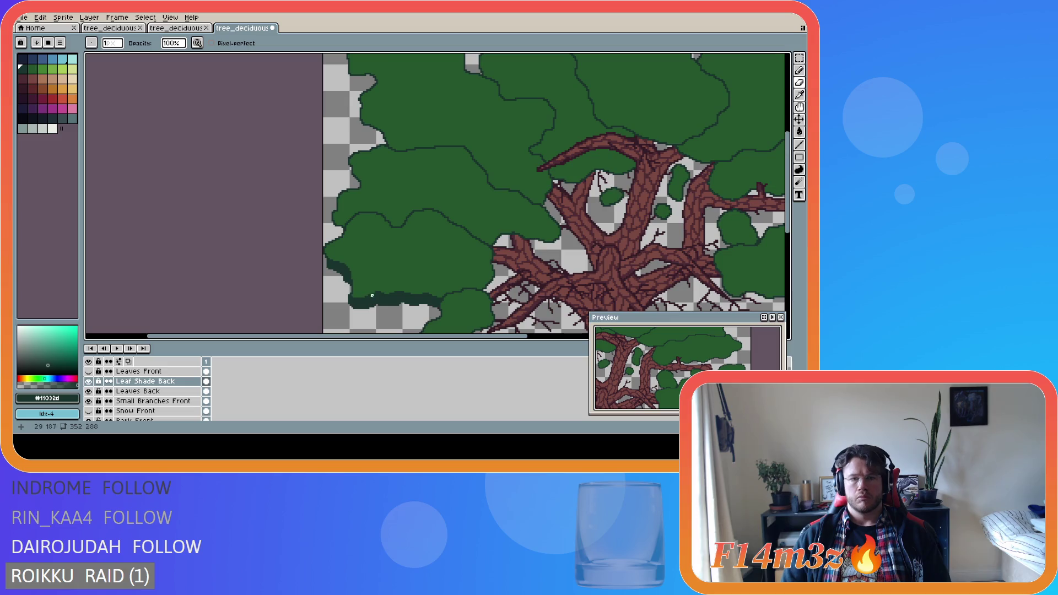
{"action": "key", "text": "ctrl"}
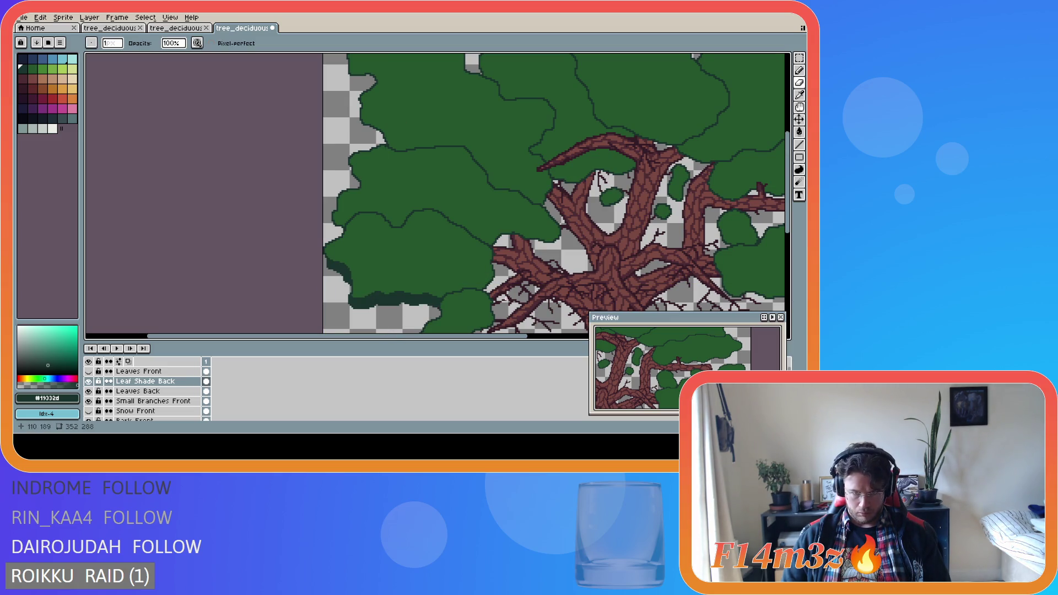
{"action": "scroll", "coordinate": [494, 306], "scroll_direction": "down", "scroll_amount": 2}
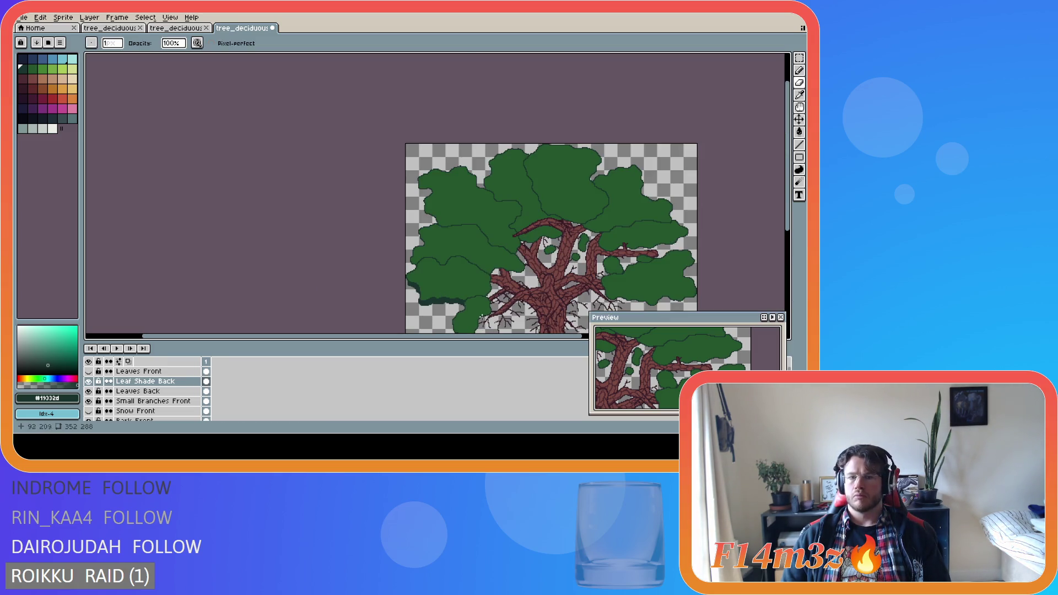
{"action": "scroll", "coordinate": [435, 291], "scroll_direction": "up", "scroll_amount": 4}
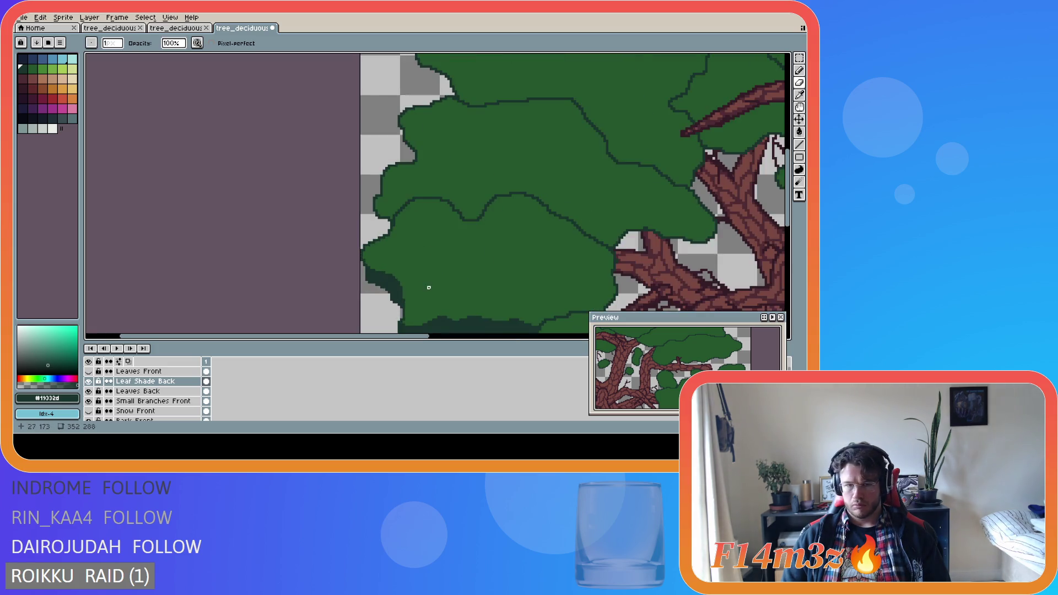
Paint dark shade pixels along the canopy's left edge.
{"action": "key", "text": "e"}
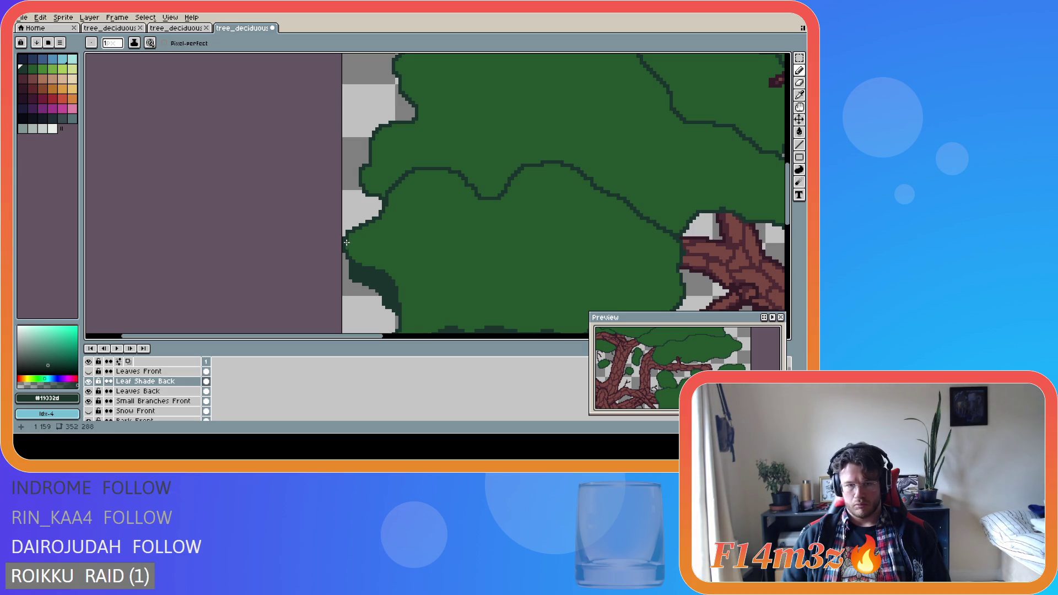
{"action": "left_click_drag", "start_coordinate": [347, 244], "coordinate": [374, 273]}
{"action": "scroll", "coordinate": [401, 292], "scroll_direction": "down", "scroll_amount": 2}
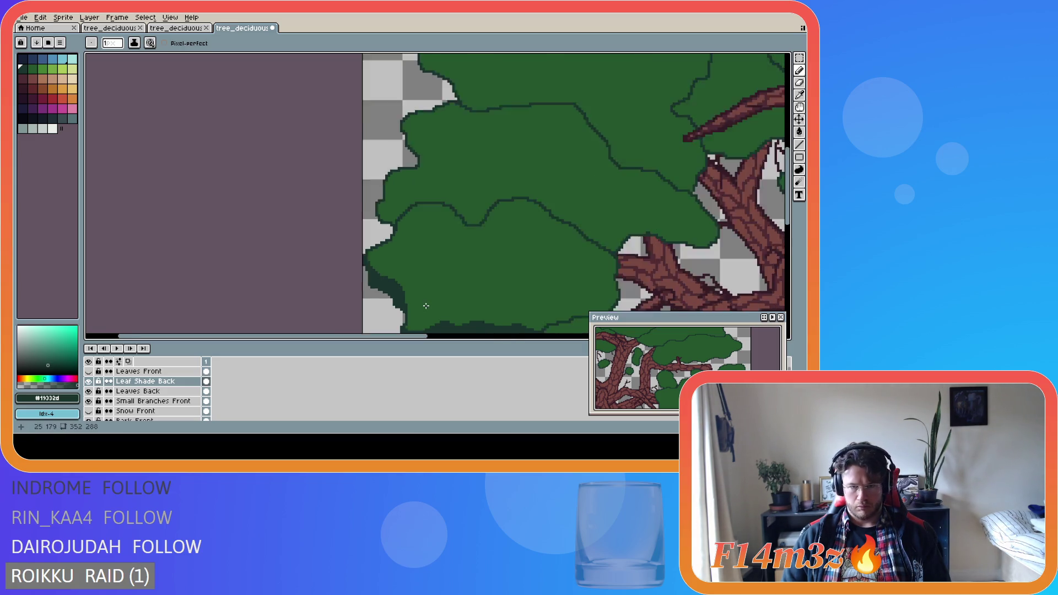
{"action": "scroll", "coordinate": [427, 306], "scroll_direction": "down", "scroll_amount": 2}
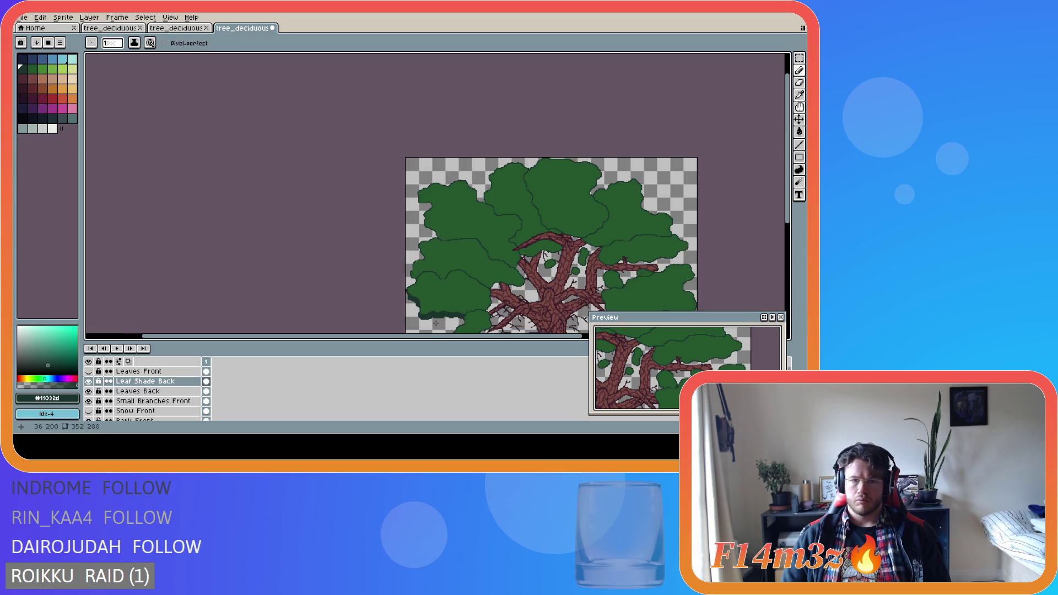
{"action": "left_click_drag", "start_coordinate": [428, 338], "coordinate": [516, 337]}
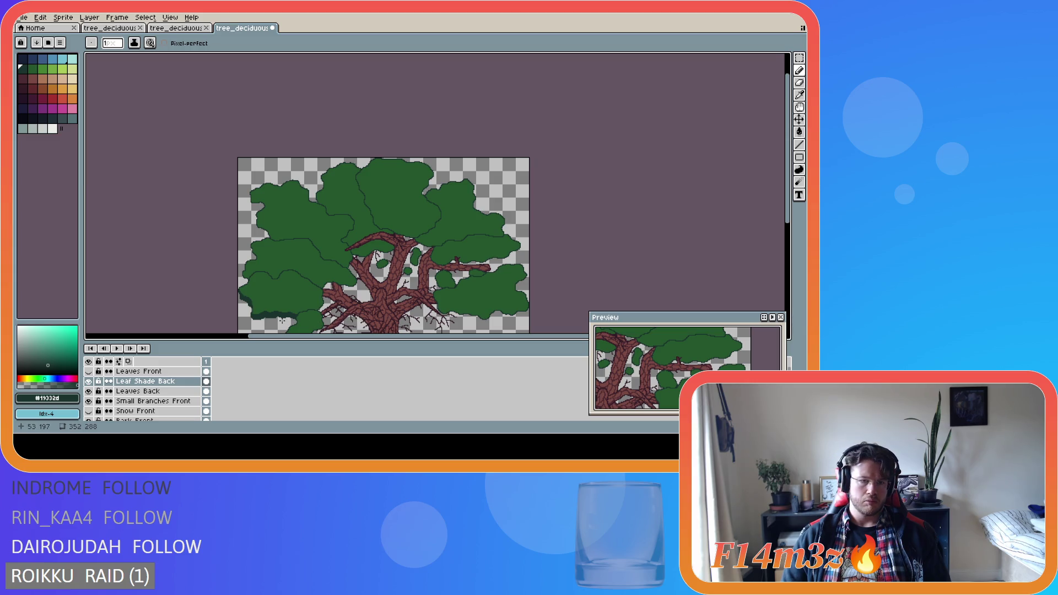
{"action": "scroll", "coordinate": [282, 320], "scroll_direction": "up", "scroll_amount": 2}
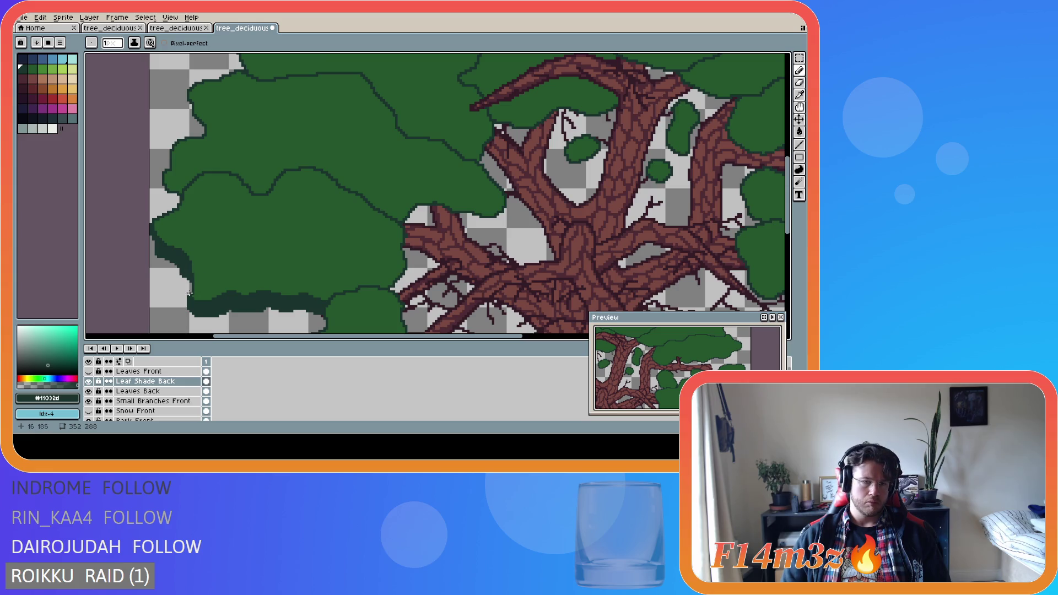
Extend the dark shade along the clump's lower-left edge and save the tree file.
{"action": "left_click_drag", "start_coordinate": [189, 271], "coordinate": [196, 289]}
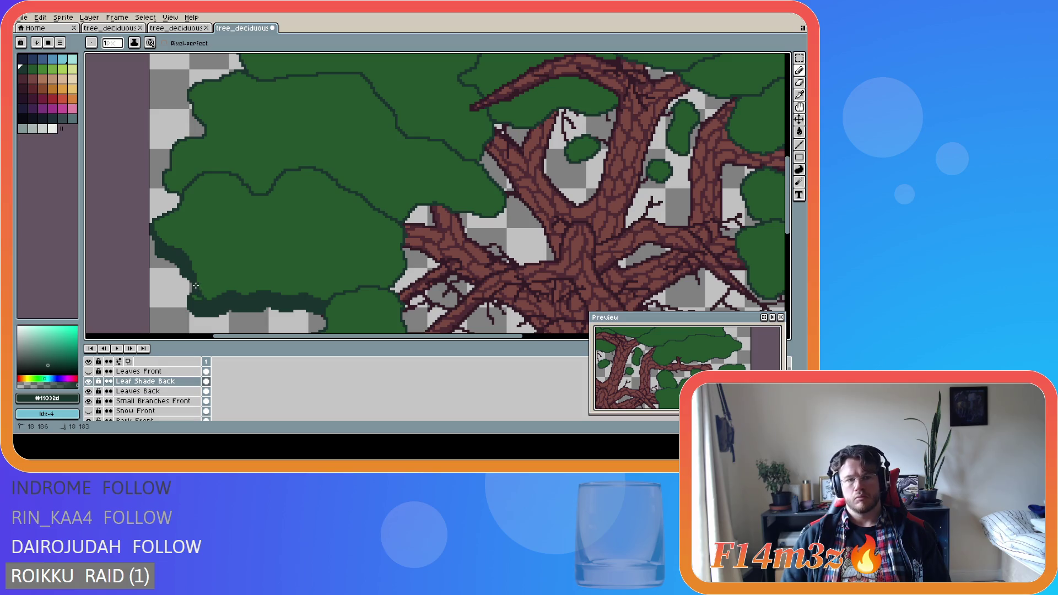
{"action": "scroll", "coordinate": [287, 313], "scroll_direction": "down", "scroll_amount": 3}
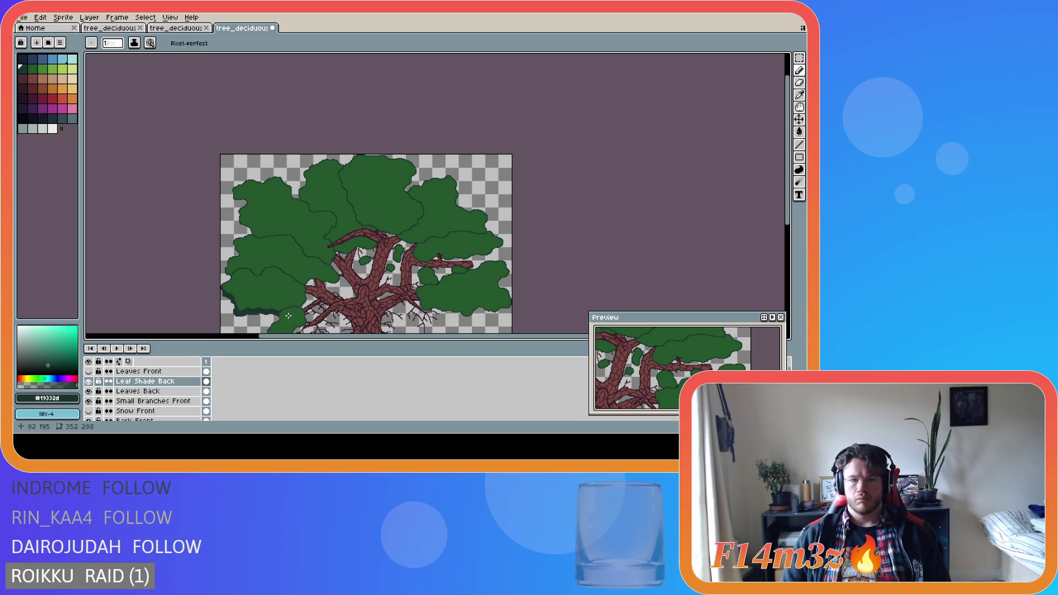
{"action": "scroll", "coordinate": [271, 324], "scroll_direction": "up", "scroll_amount": 1}
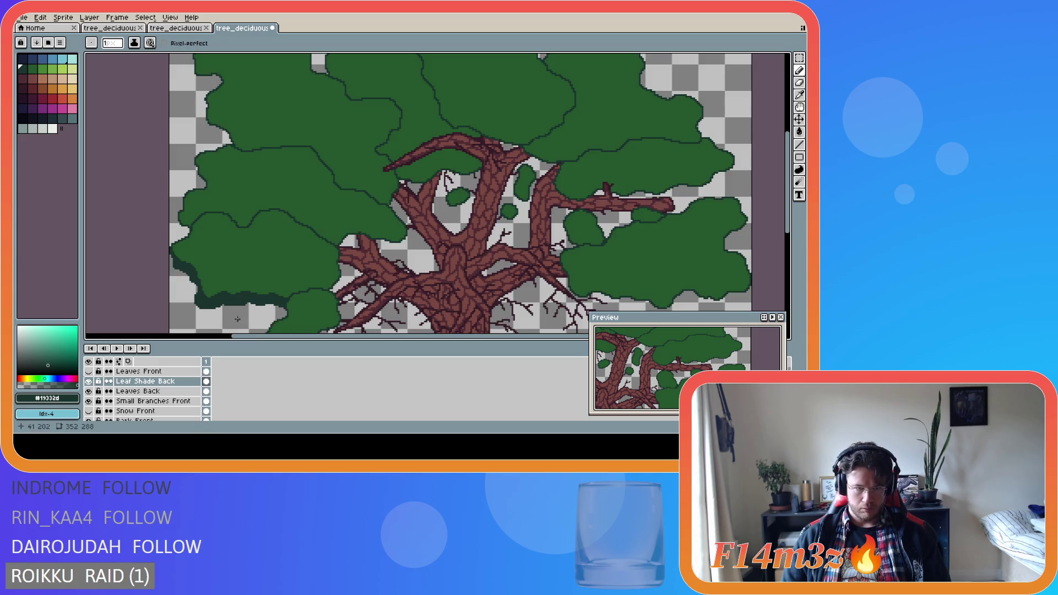
{"action": "scroll", "coordinate": [221, 310], "scroll_direction": "up", "scroll_amount": 1}
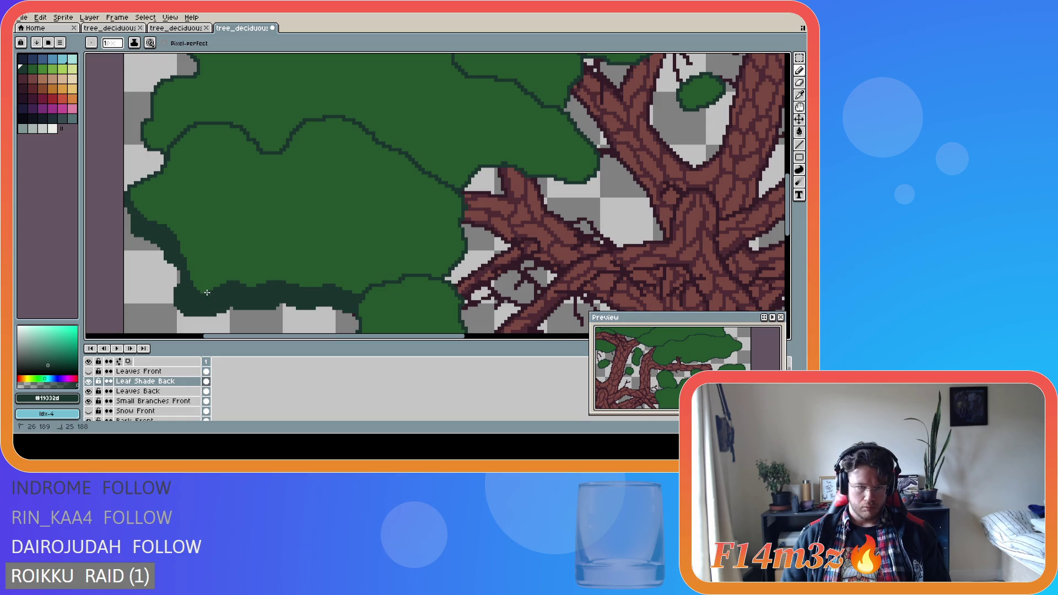
{"action": "left_click", "coordinate": [208, 293]}
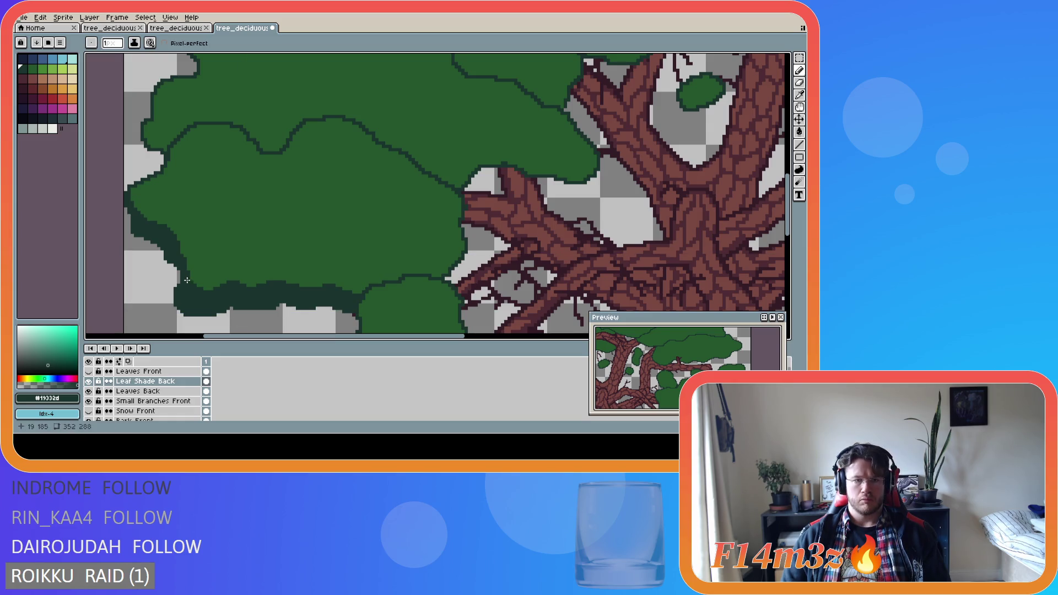
{"action": "left_click_drag", "start_coordinate": [208, 292], "coordinate": [189, 283]}
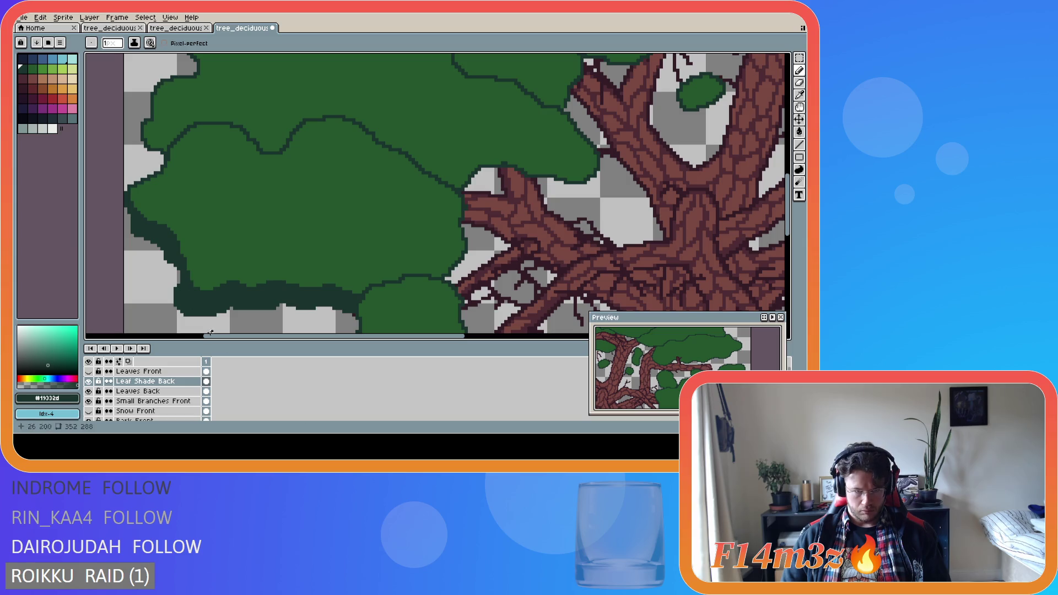
{"action": "scroll", "coordinate": [259, 326], "scroll_direction": "down", "scroll_amount": 1}
{"action": "key", "text": "ctrl+s"}
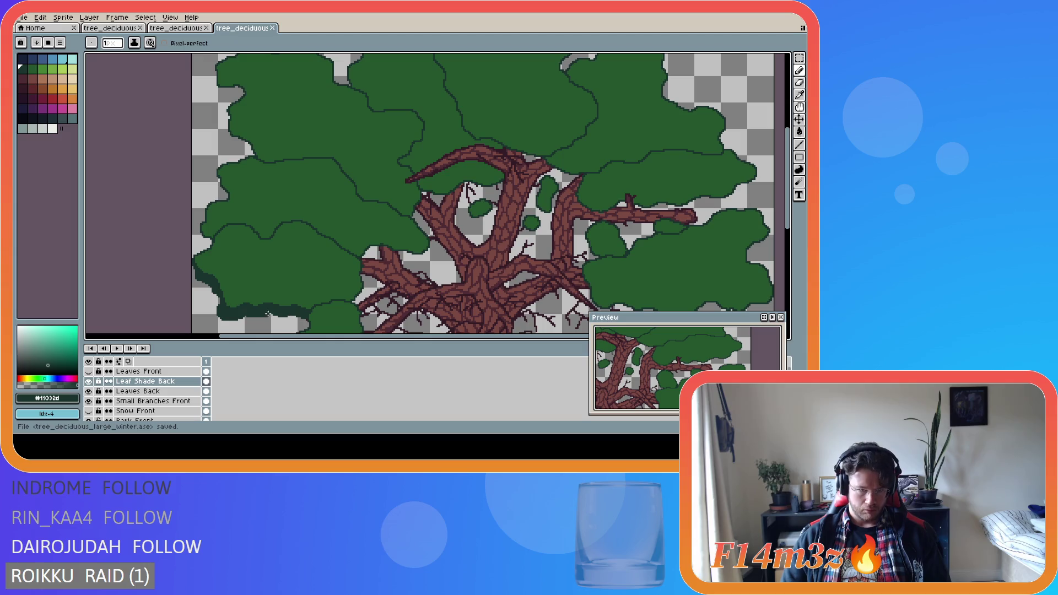
Touch up a shade pixel in the lower-left foliage and save the latest edits.
{"action": "scroll", "coordinate": [264, 312], "scroll_direction": "down", "scroll_amount": 1}
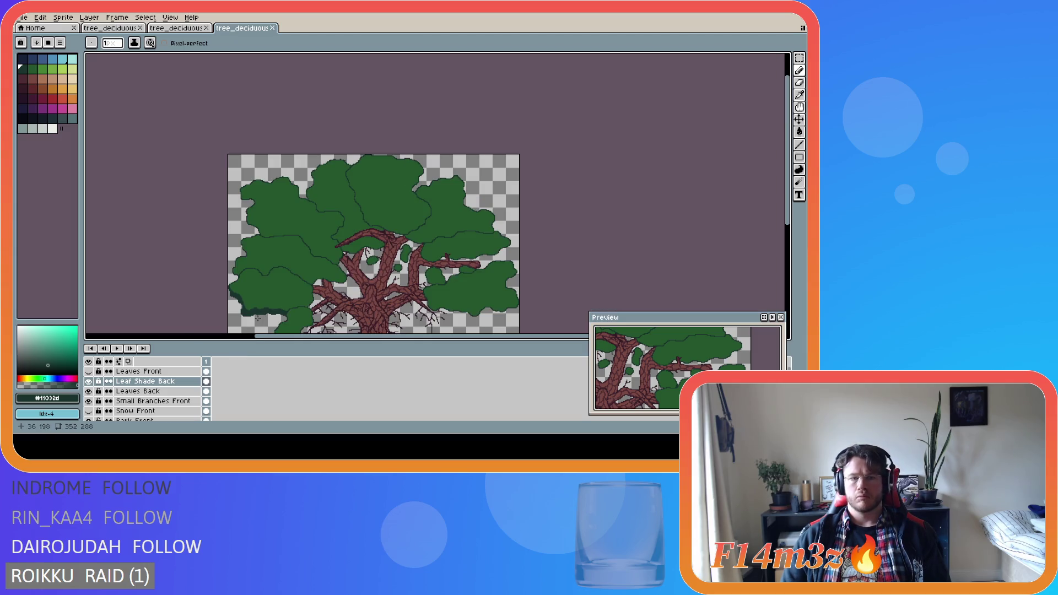
{"action": "scroll", "coordinate": [236, 301], "scroll_direction": "up", "scroll_amount": 3}
{"action": "left_click", "coordinate": [211, 252]}
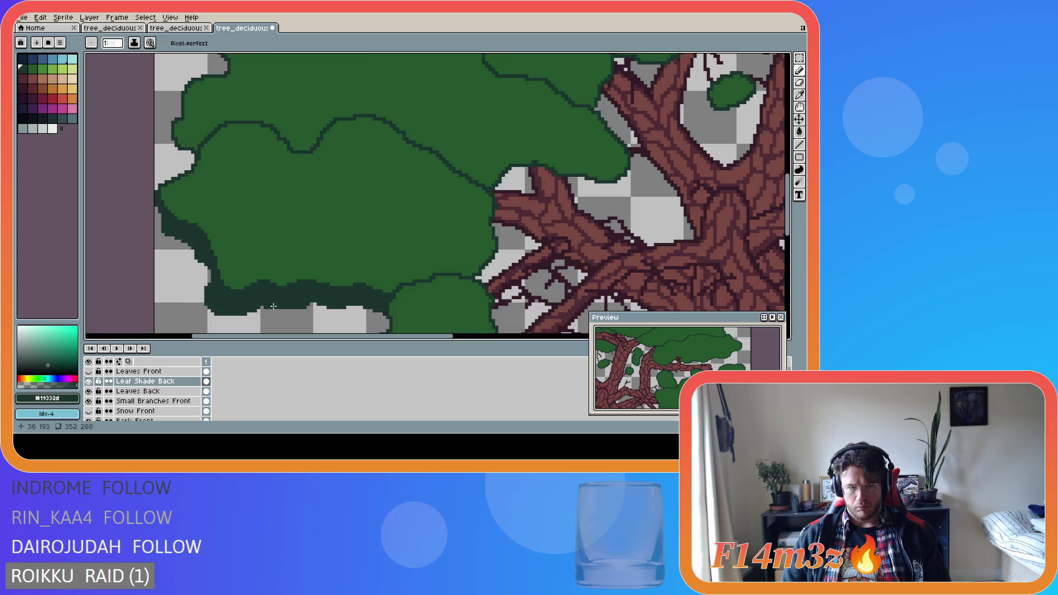
{"action": "scroll", "coordinate": [278, 302], "scroll_direction": "down", "scroll_amount": 1}
{"action": "key", "text": "ctrl+s"}
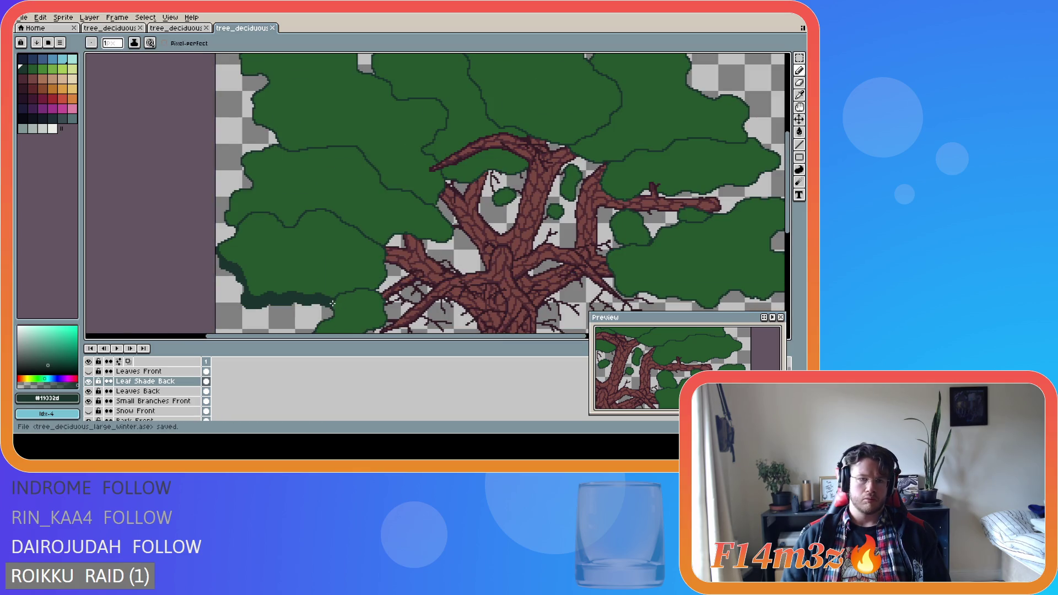
{"action": "scroll", "coordinate": [238, 270], "scroll_direction": "up", "scroll_amount": 2}
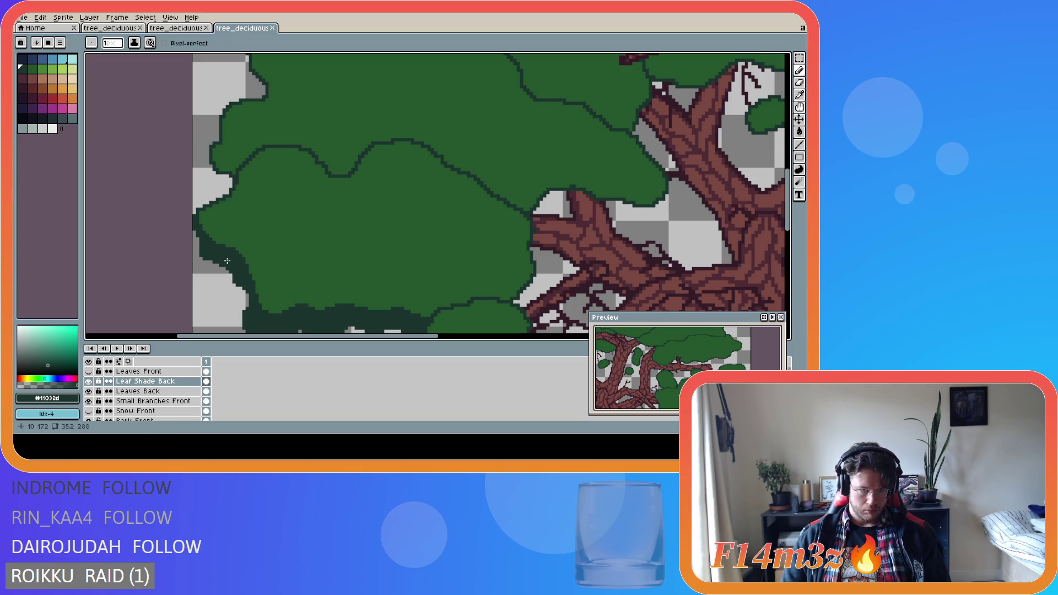
{"action": "scroll", "coordinate": [227, 260], "scroll_direction": "down", "scroll_amount": 2}
{"action": "scroll", "coordinate": [237, 268], "scroll_direction": "up", "scroll_amount": 1}
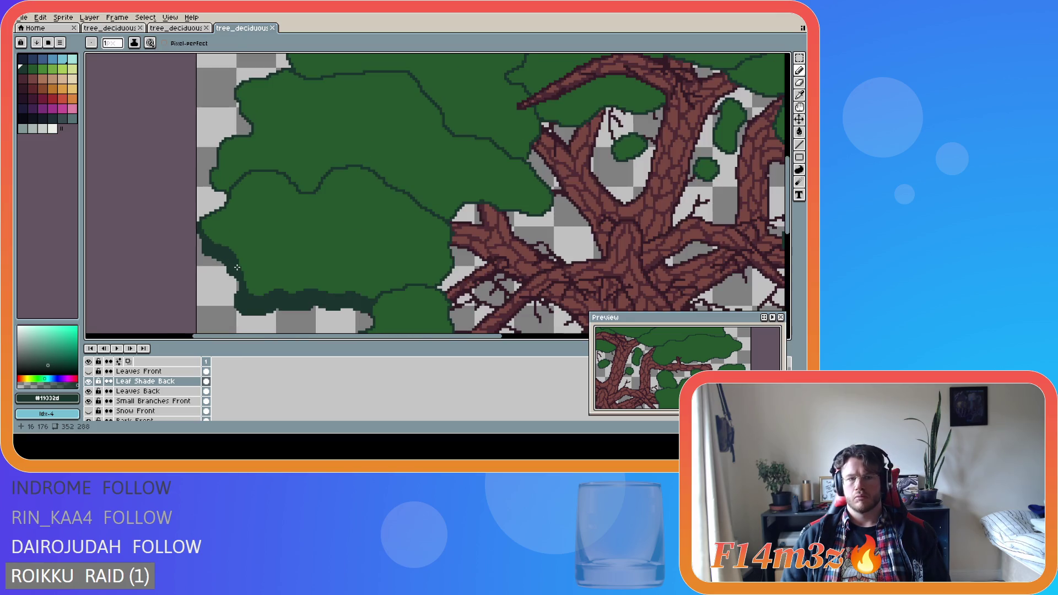
{"action": "scroll", "coordinate": [213, 250], "scroll_direction": "up", "scroll_amount": 1}
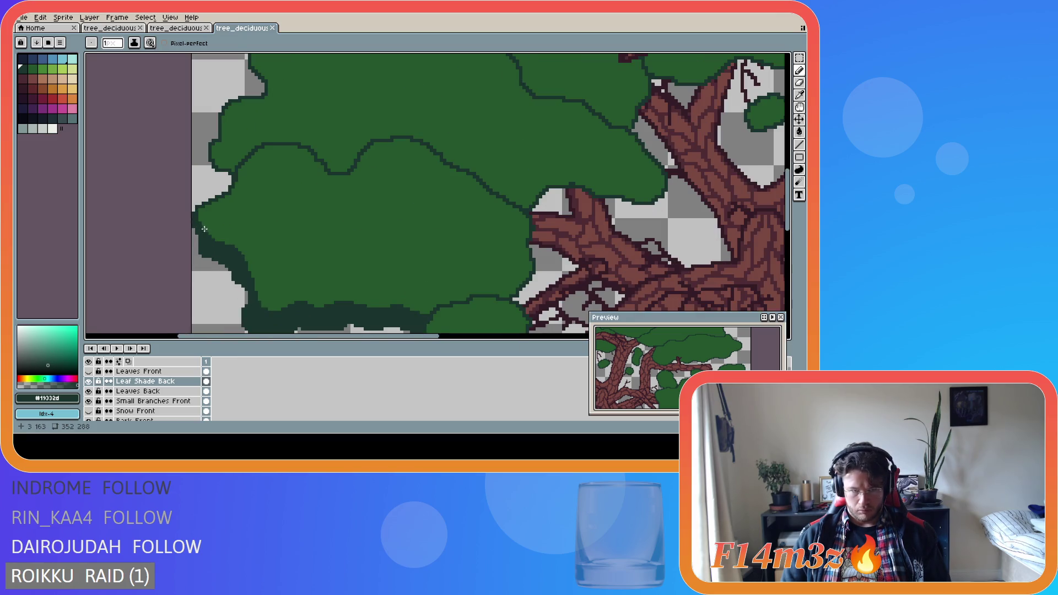
{"action": "scroll", "coordinate": [270, 282], "scroll_direction": "down", "scroll_amount": 1}
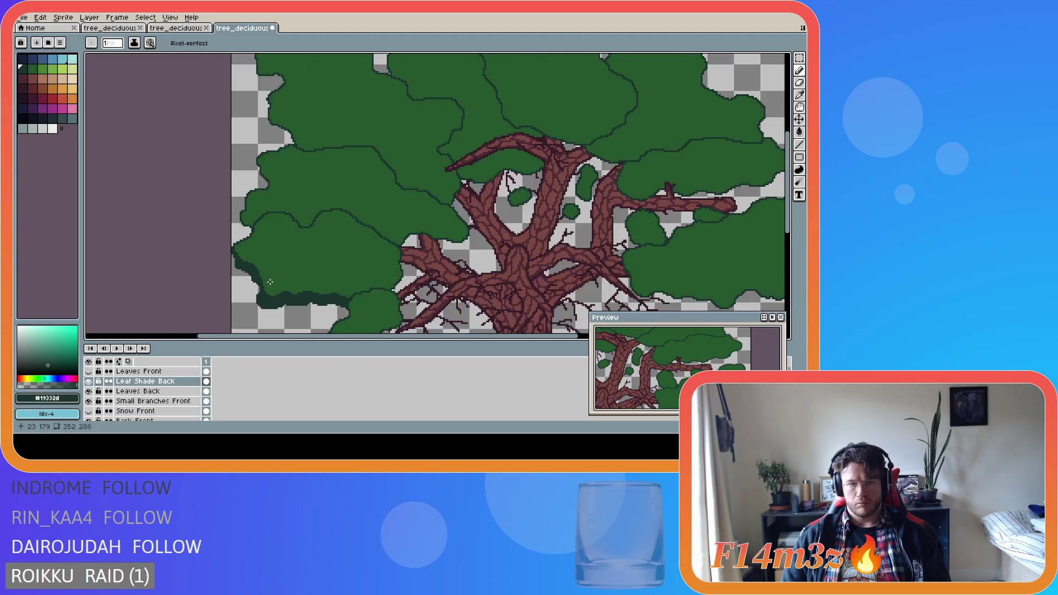
{"action": "scroll", "coordinate": [270, 282], "scroll_direction": "down", "scroll_amount": 2}
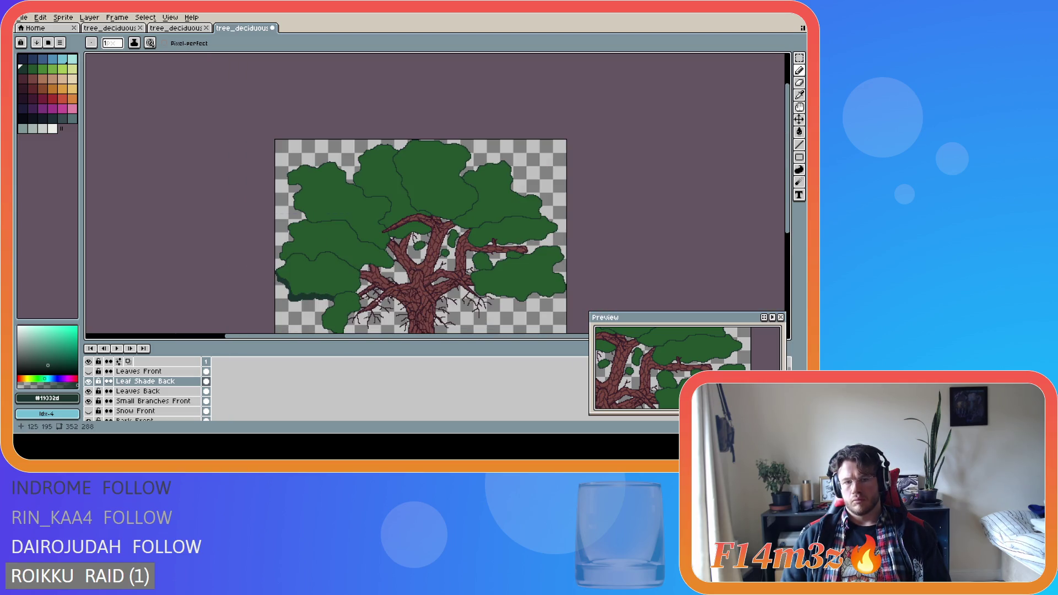
{"action": "key", "text": "ctrl+s"}
Choose the Leaves Back layer in the Layers panel as the active drawing layer.
{"action": "left_click_drag", "start_coordinate": [432, 337], "coordinate": [471, 341]}
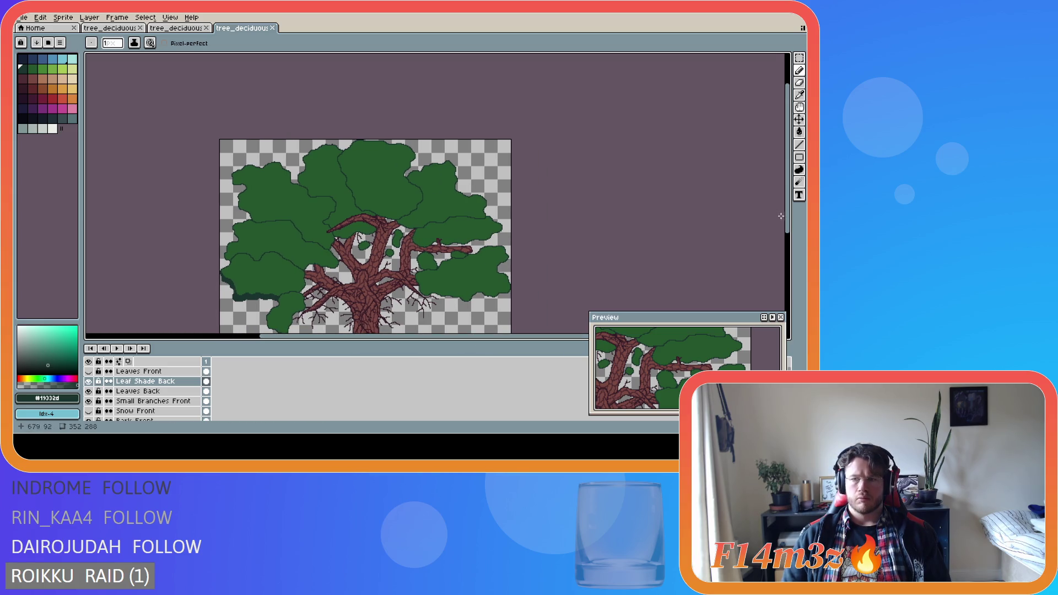
{"action": "left_click_drag", "start_coordinate": [788, 224], "coordinate": [783, 243]}
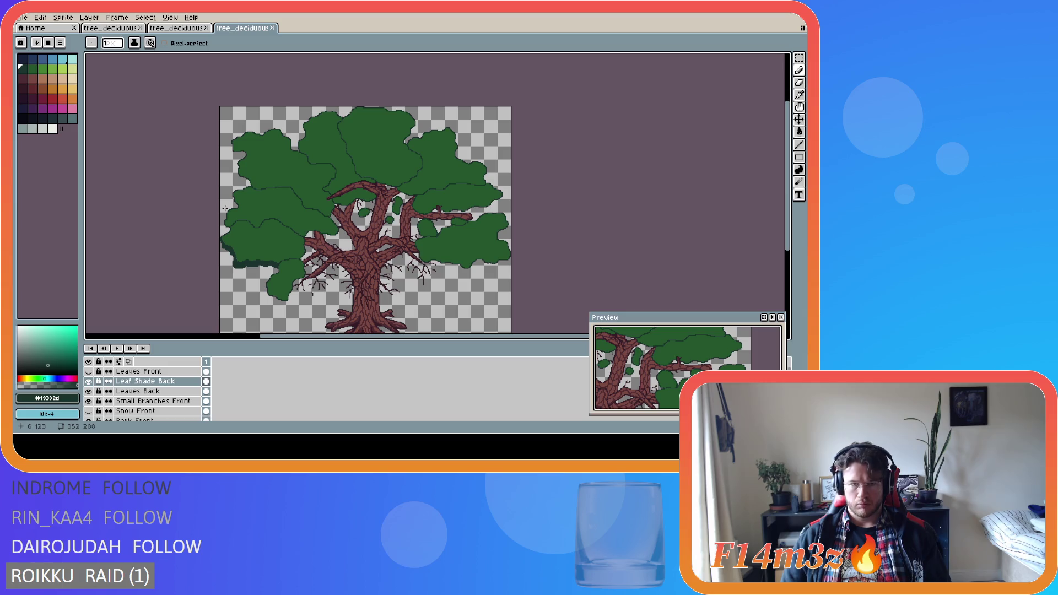
{"action": "scroll", "coordinate": [257, 197], "scroll_direction": "up", "scroll_amount": 2}
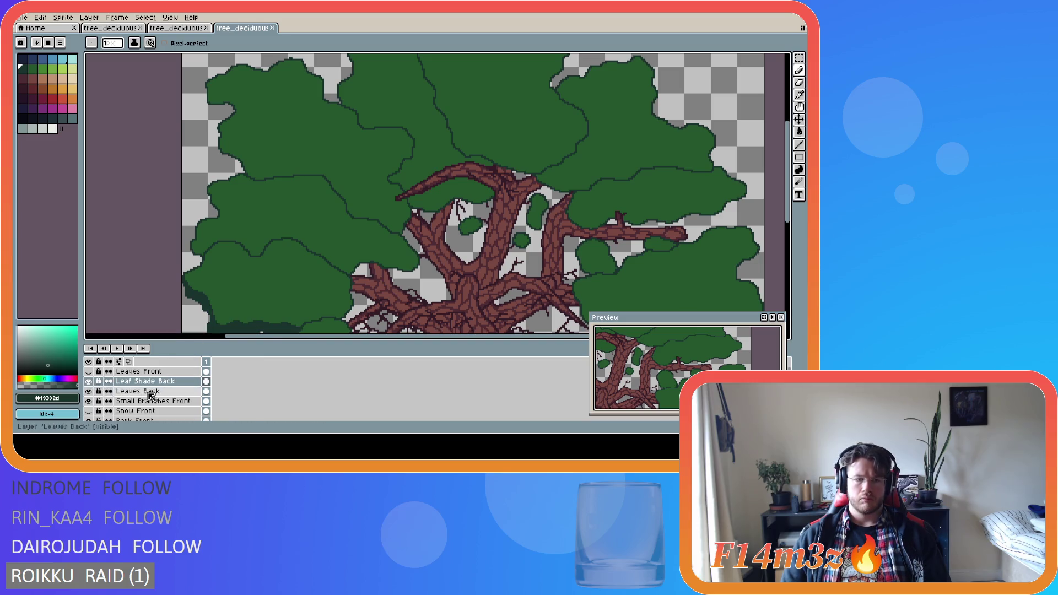
{"action": "left_click", "coordinate": [155, 391]}
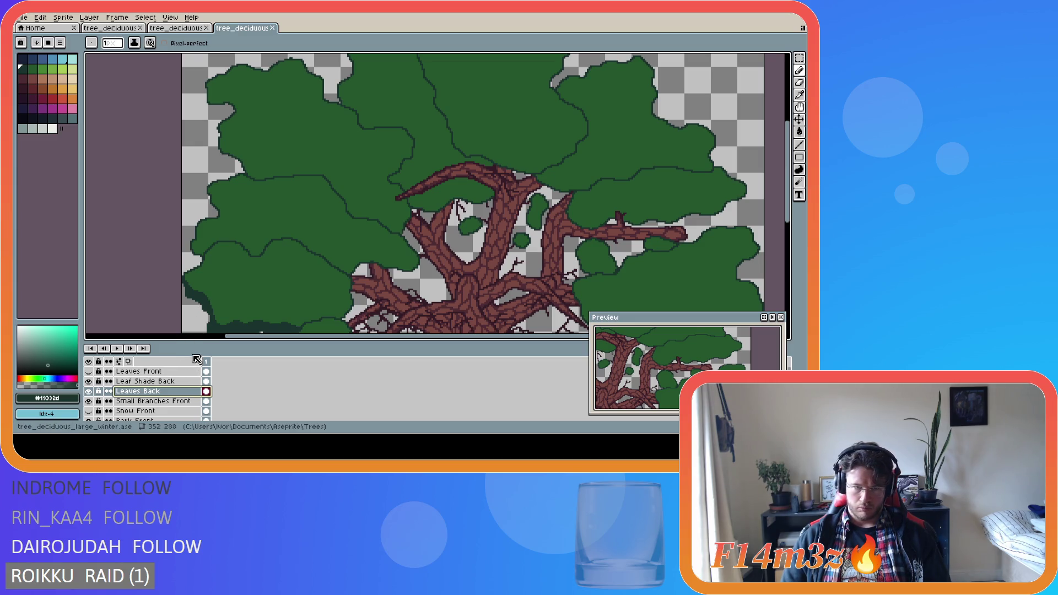
Add a new layer above Leaf Shade Back named 'Leaf Highlights Back'.
{"action": "left_click", "coordinate": [170, 385]}
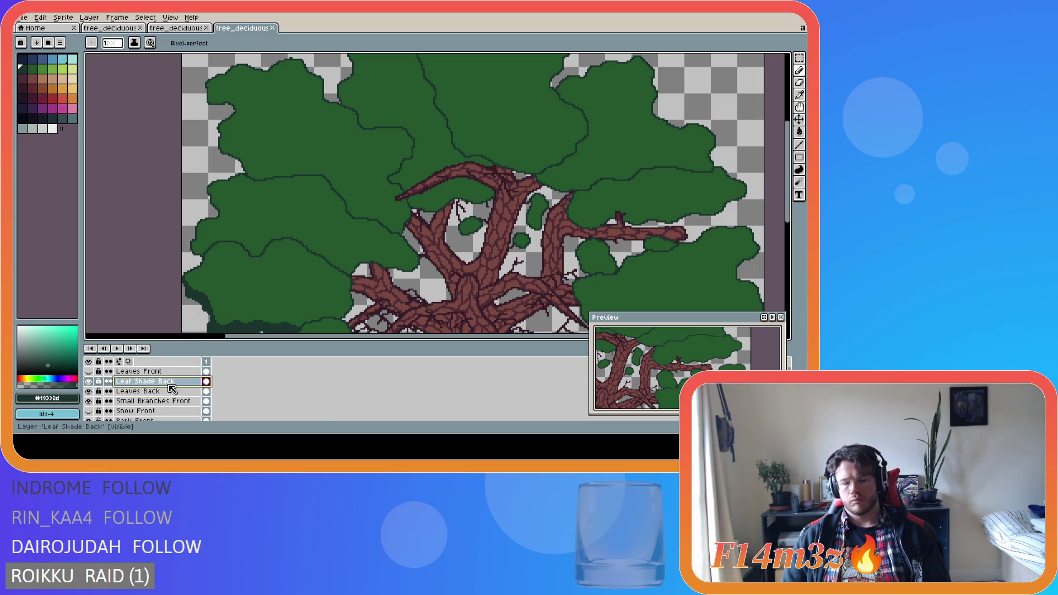
{"action": "key", "text": "shift+n"}
{"action": "double_click", "coordinate": [173, 382]}
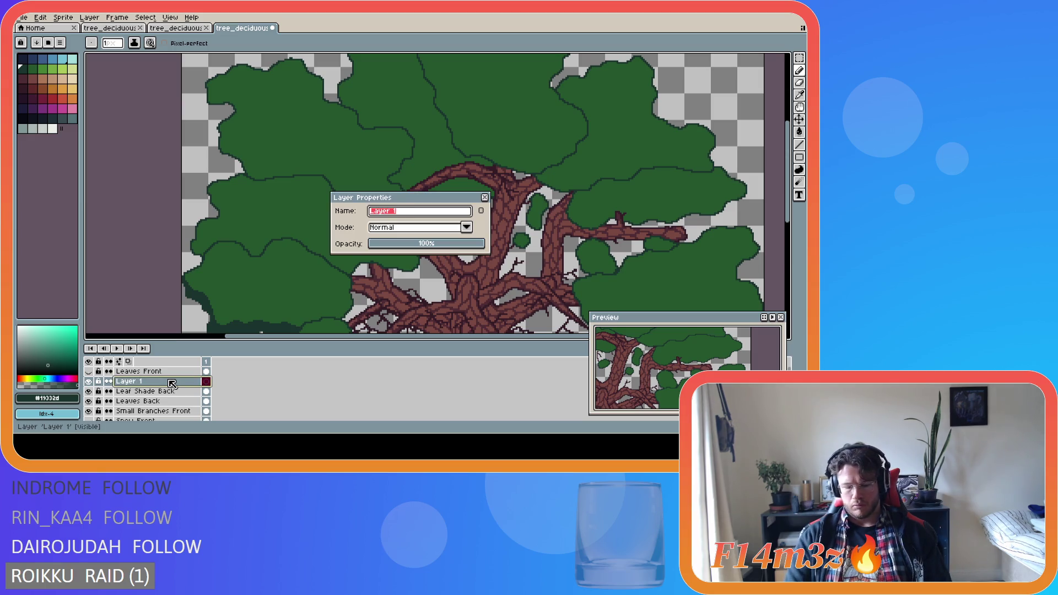
{"action": "type", "text": "Leaf"}
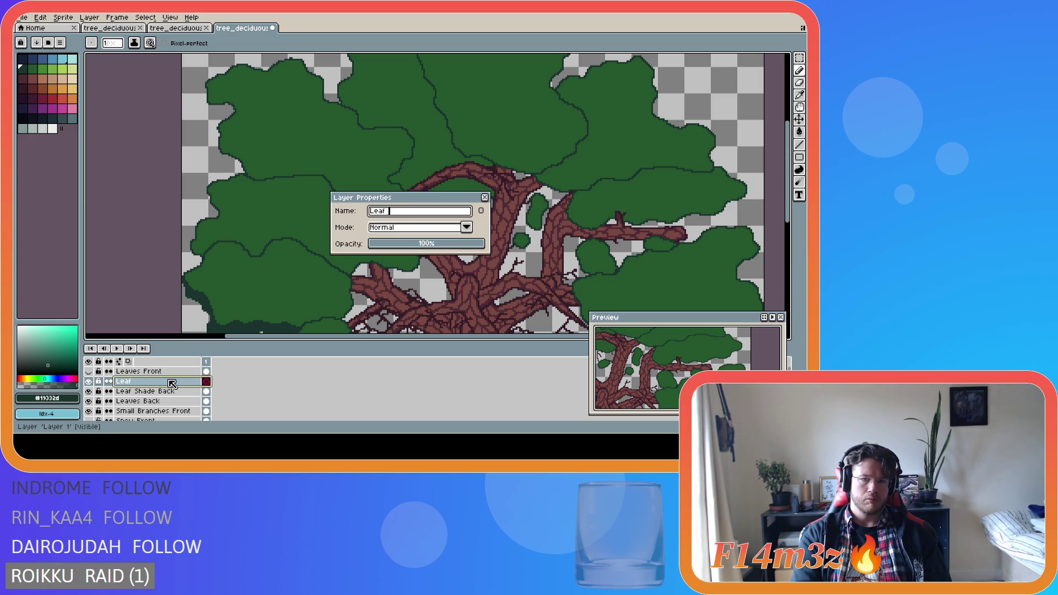
{"action": "type", "text": " Highlights"}
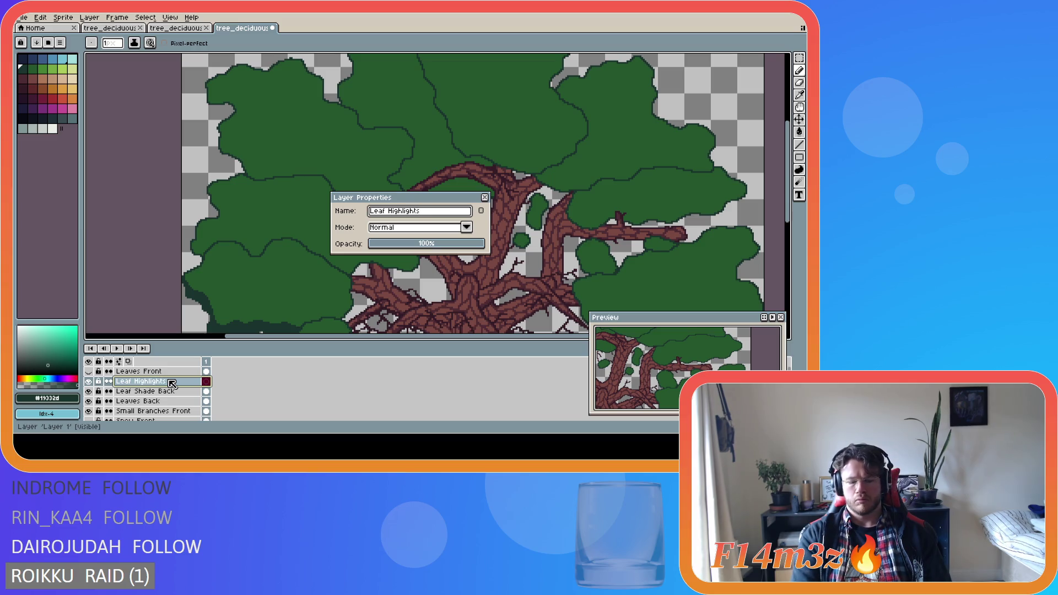
{"action": "type", "text": " Back"}
{"action": "key", "text": "Return"}
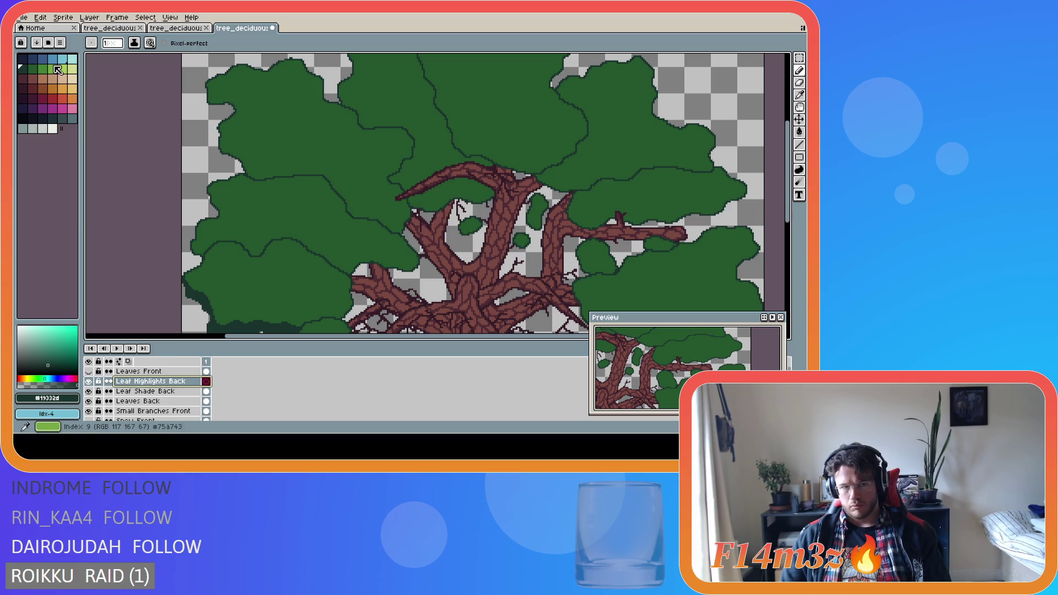
Pick a light-green palette swatch with the Pencil and zoom in on the canopy.
{"action": "left_click", "coordinate": [43, 69]}
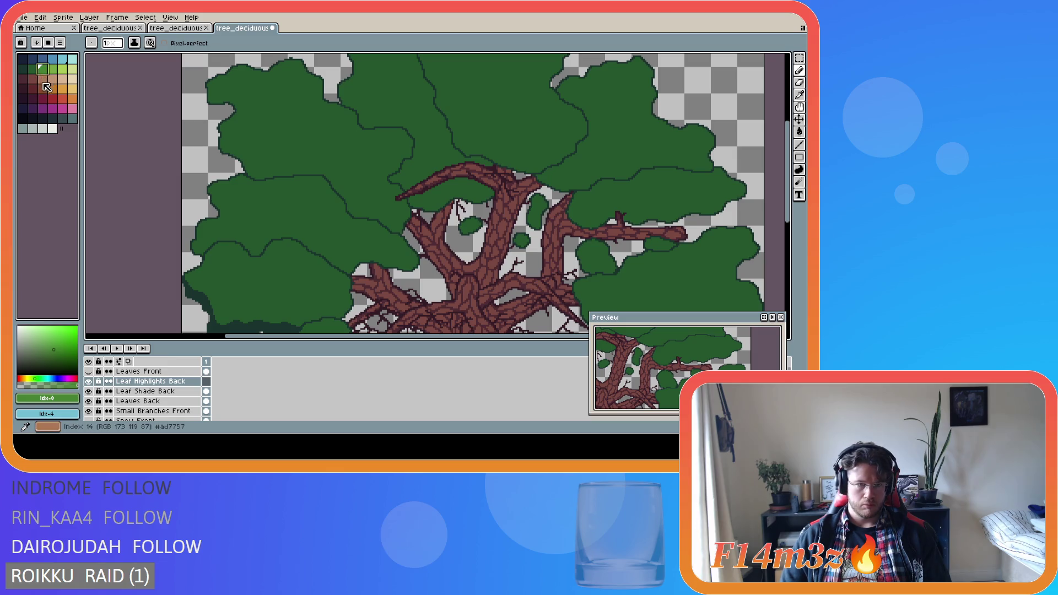
{"action": "key", "text": "v"}
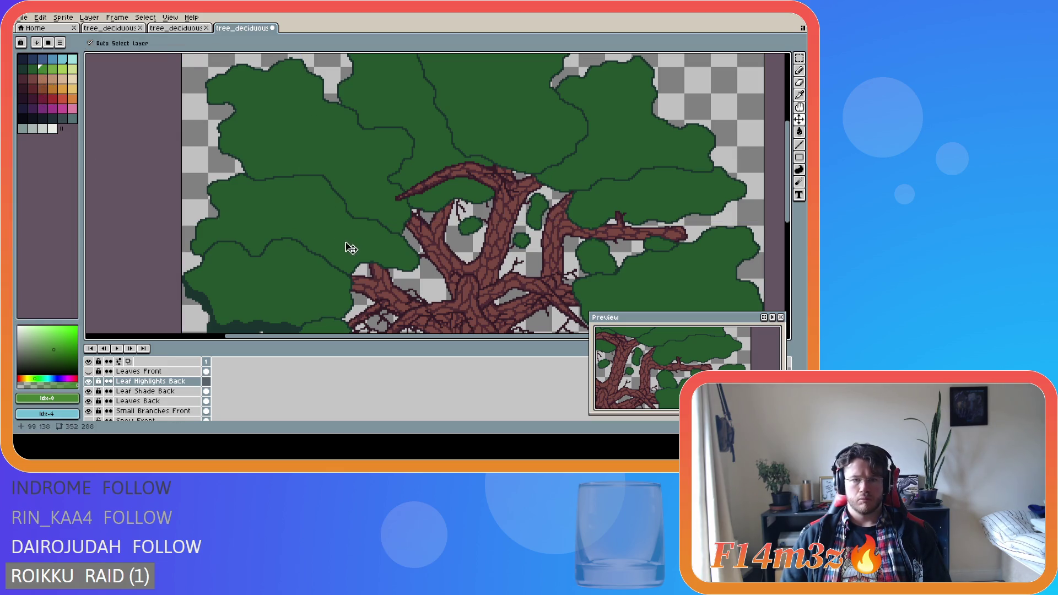
{"action": "key", "text": "b"}
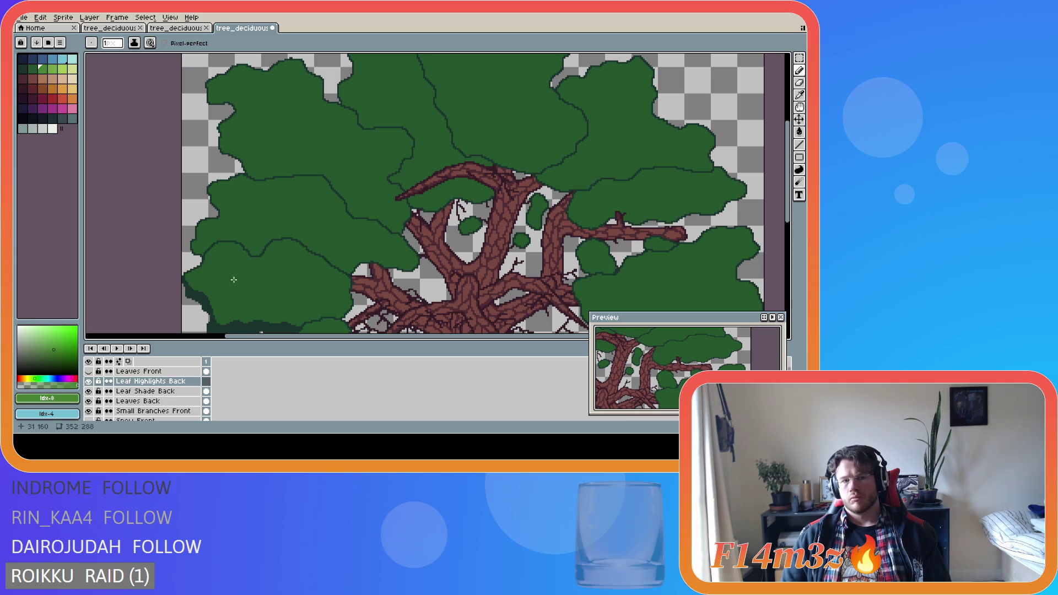
{"action": "scroll", "coordinate": [227, 278], "scroll_direction": "up", "scroll_amount": 1}
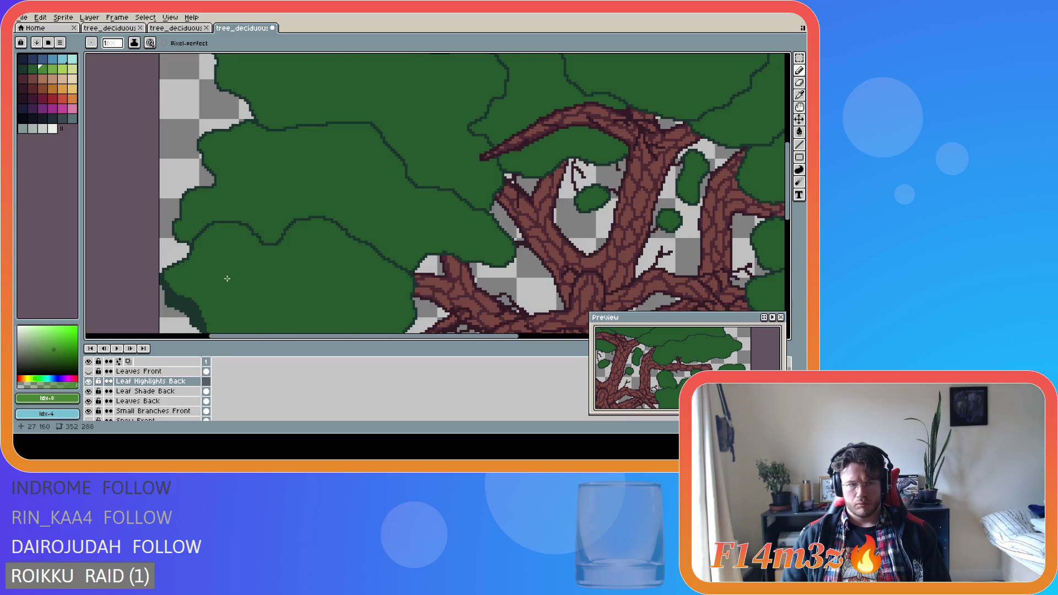
{"action": "scroll", "coordinate": [220, 267], "scroll_direction": "up", "scroll_amount": 1}
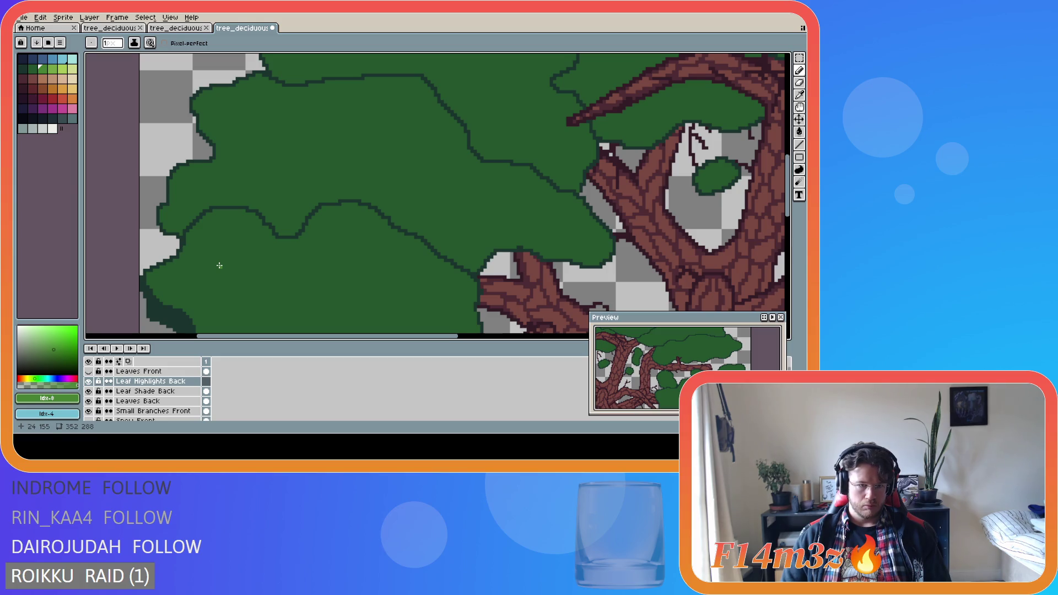
Pencil a light-green line along the left clump's upper edge, fixing its stray tail and extending it rightward.
{"action": "left_click", "coordinate": [182, 244]}
{"action": "mouse_move", "coordinate": [183, 243]}
{"action": "left_mouse_down"}
{"action": "mouse_move", "coordinate": [214, 209]}
{"action": "mouse_move", "coordinate": [260, 220]}
{"action": "left_mouse_up"}
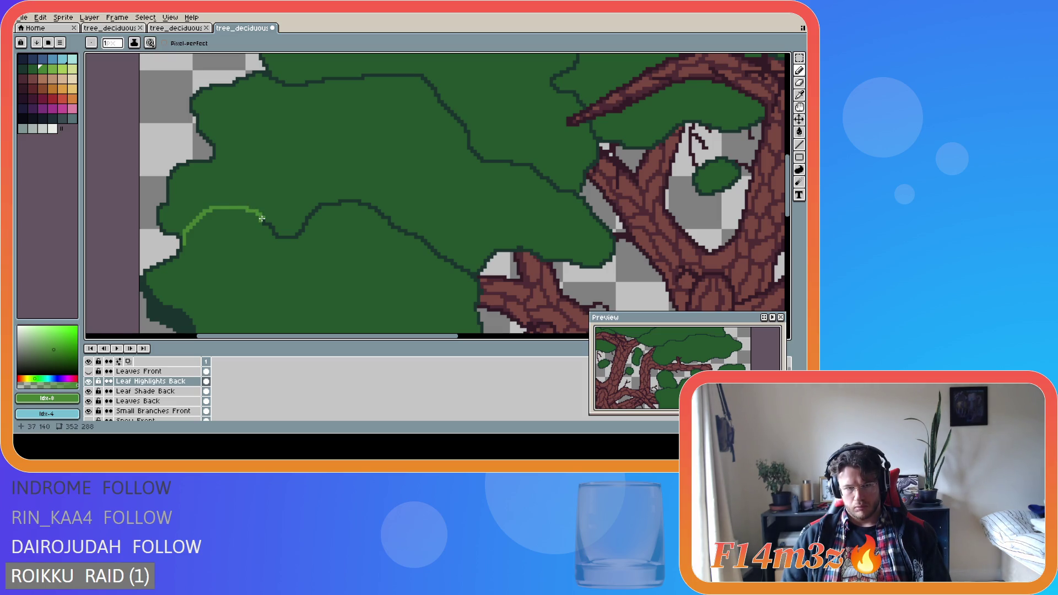
{"action": "key", "text": "ctrl+z"}
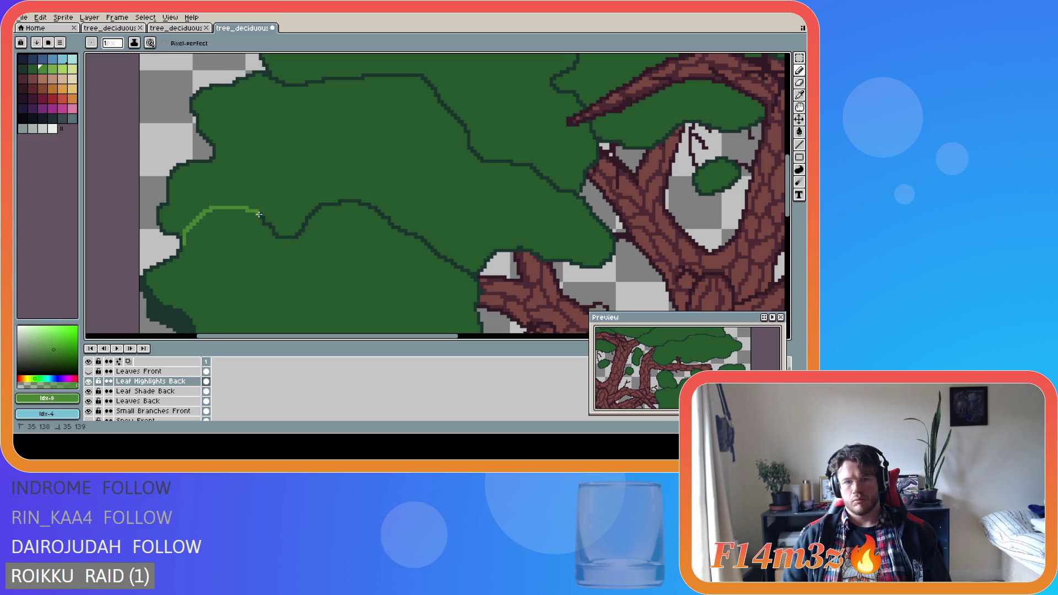
{"action": "left_click_drag", "start_coordinate": [259, 215], "coordinate": [263, 222]}
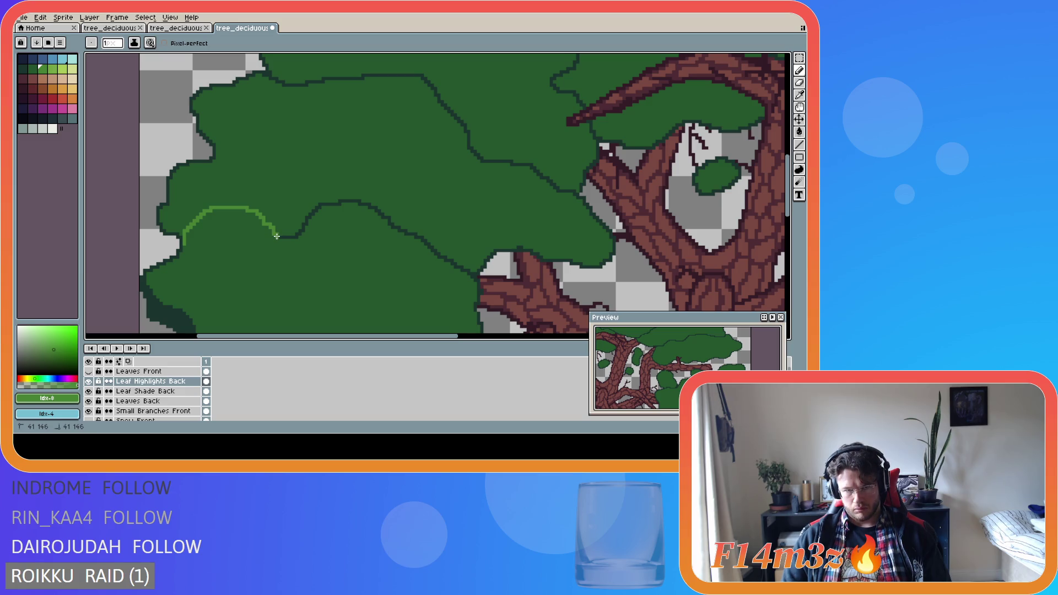
{"action": "mouse_move", "coordinate": [277, 236]}
{"action": "left_mouse_down"}
{"action": "mouse_move", "coordinate": [296, 237]}
{"action": "mouse_move", "coordinate": [315, 206]}
{"action": "mouse_move", "coordinate": [337, 205]}
{"action": "left_mouse_up"}
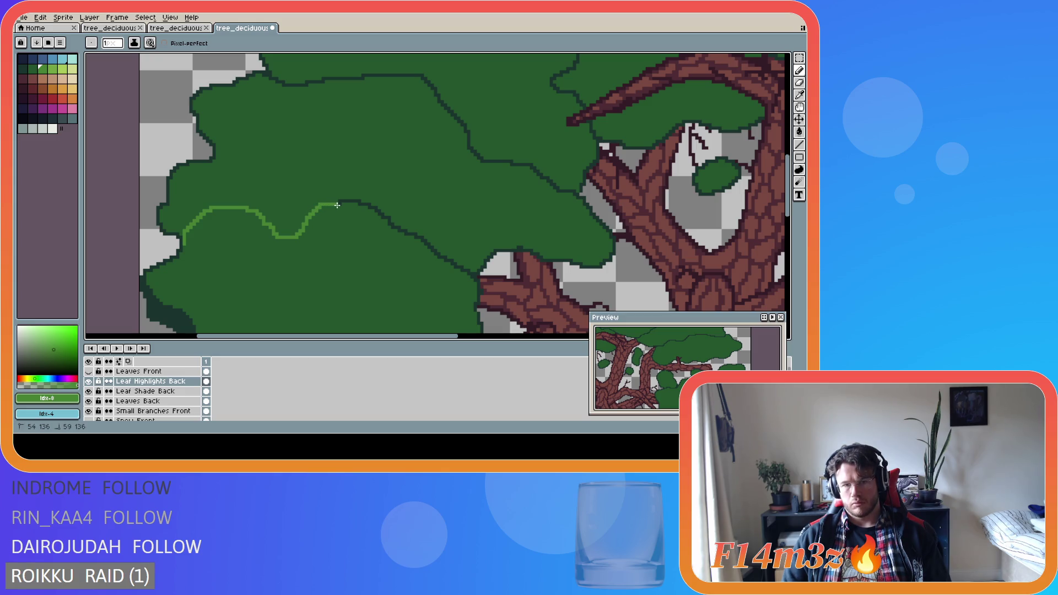
Extend the light-green highlight in straight segments along the clump edge to the branches.
{"action": "left_click", "coordinate": [339, 204], "text": "shift"}
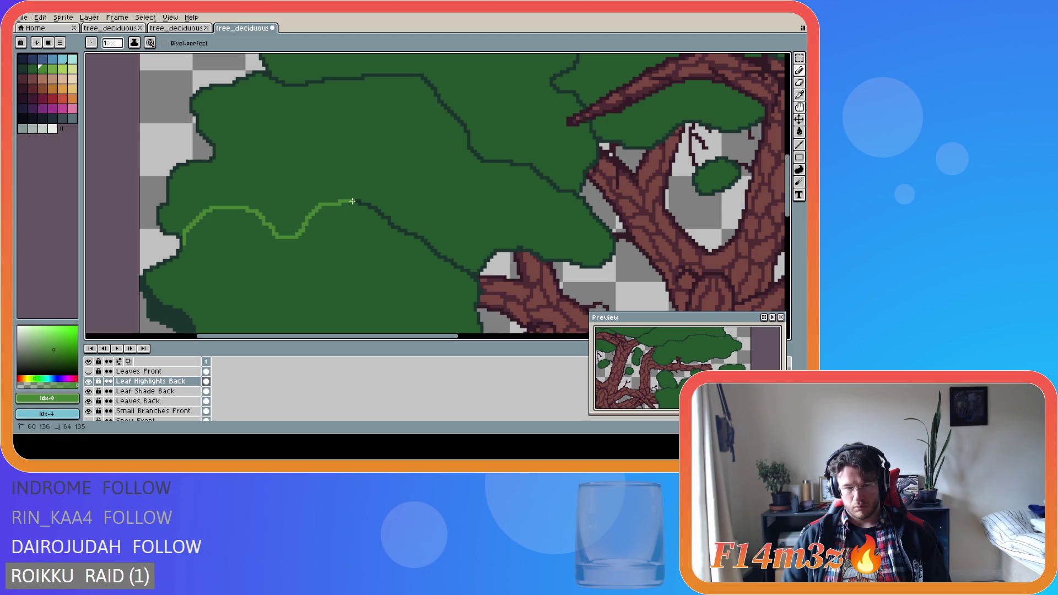
{"action": "left_click", "coordinate": [359, 202], "text": "shift"}
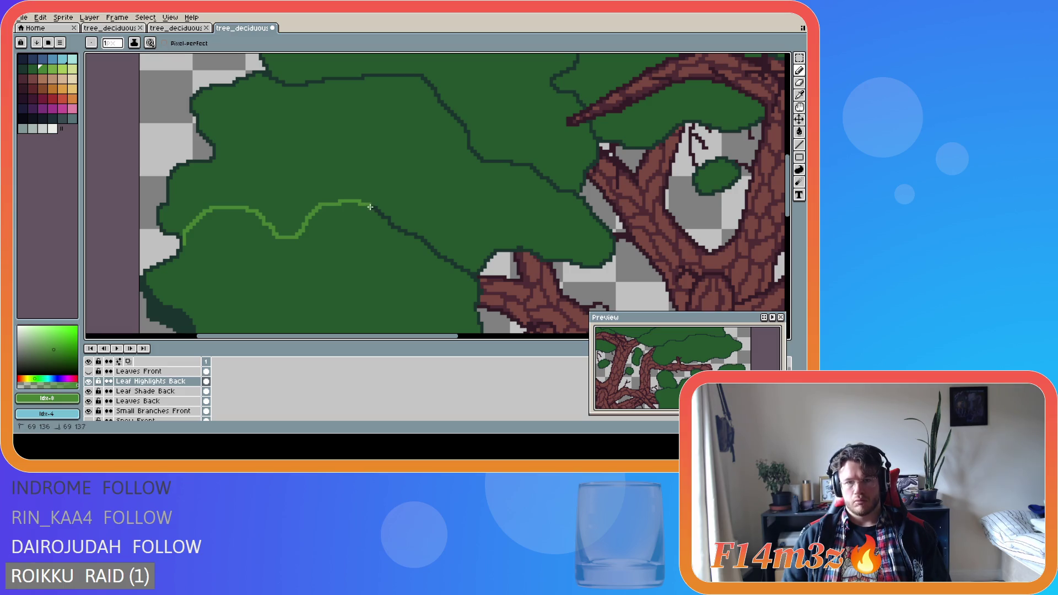
{"action": "left_click", "coordinate": [377, 208], "text": "shift"}
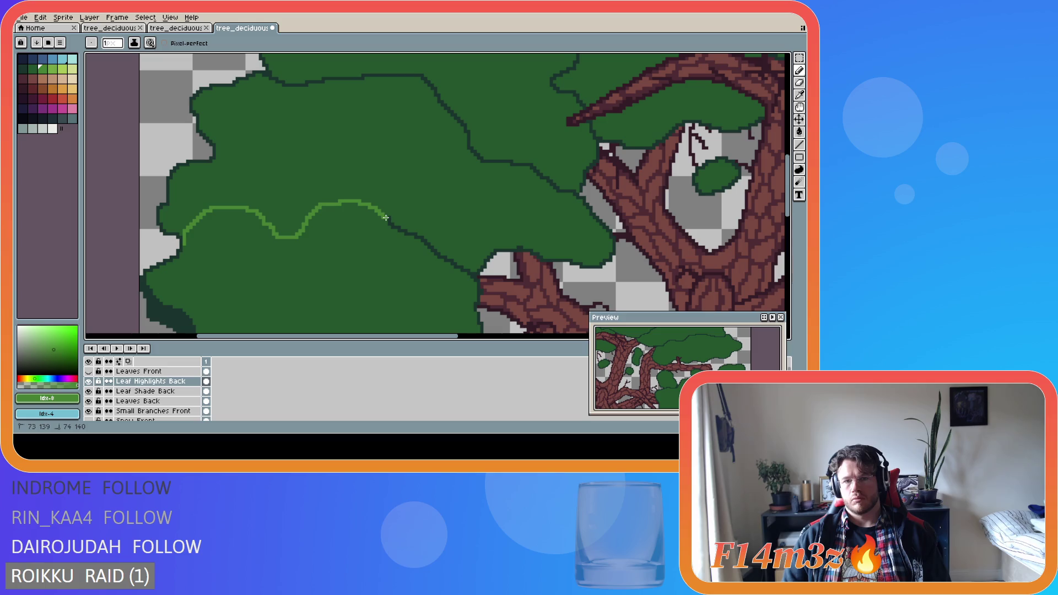
{"action": "left_click", "coordinate": [388, 219], "text": "shift"}
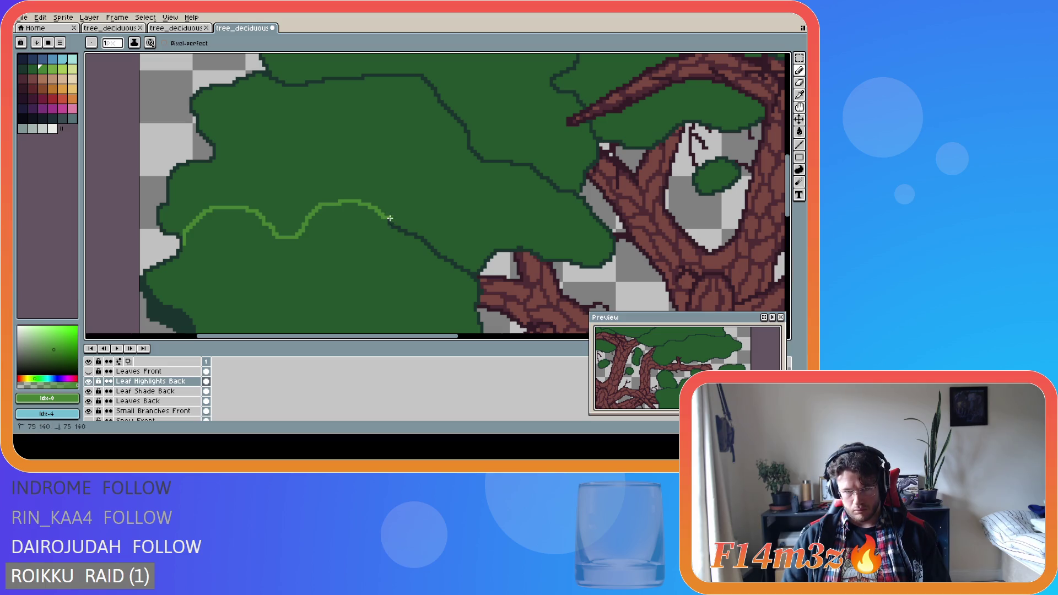
{"action": "left_click", "coordinate": [392, 225], "text": "shift"}
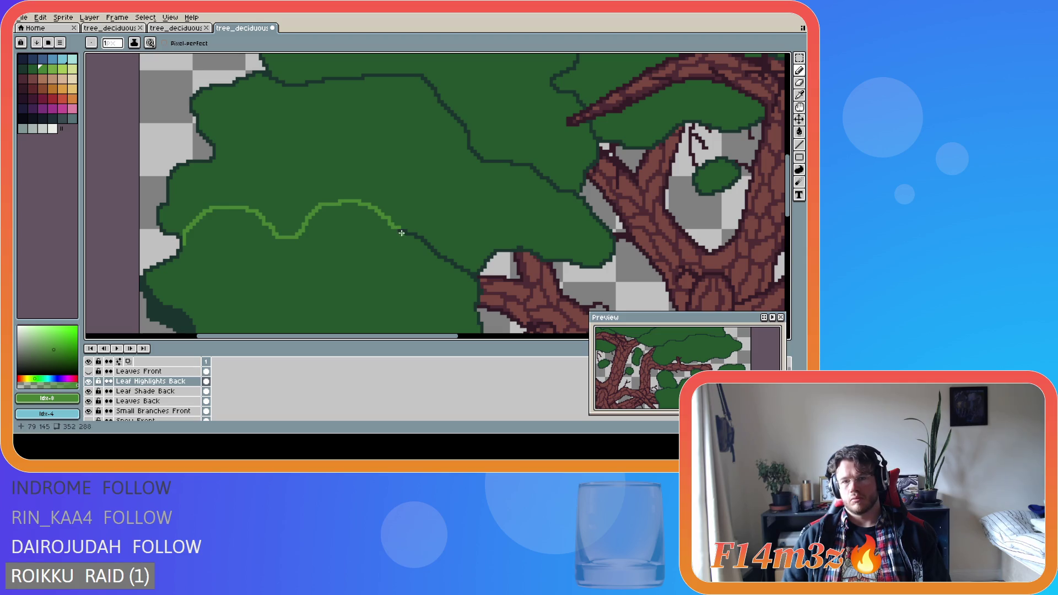
{"action": "left_click", "coordinate": [399, 230], "text": "shift"}
{"action": "left_click", "coordinate": [406, 231], "text": "shift"}
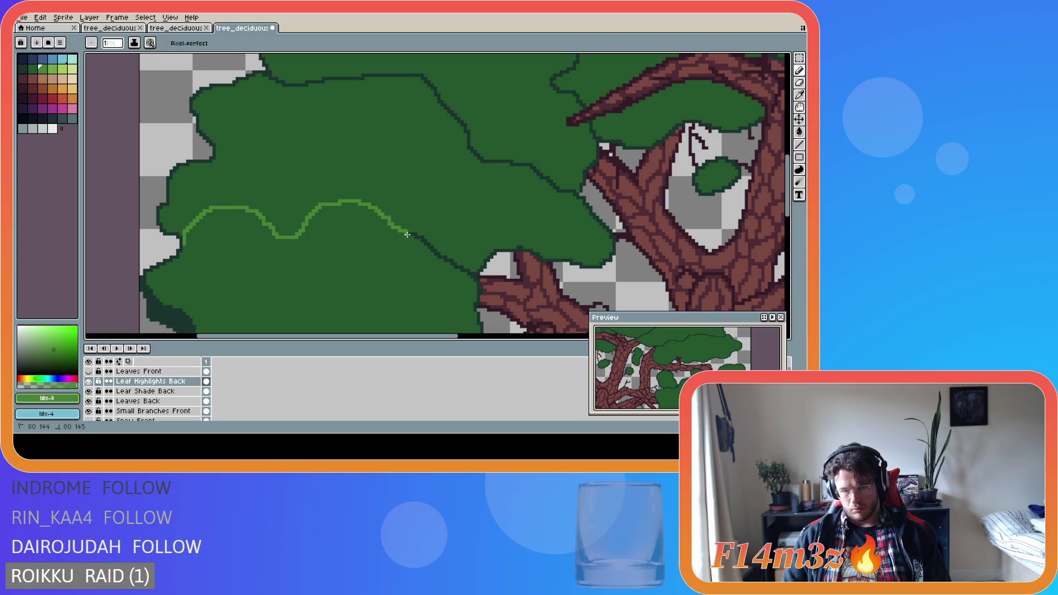
{"action": "left_click", "coordinate": [419, 236], "text": "shift"}
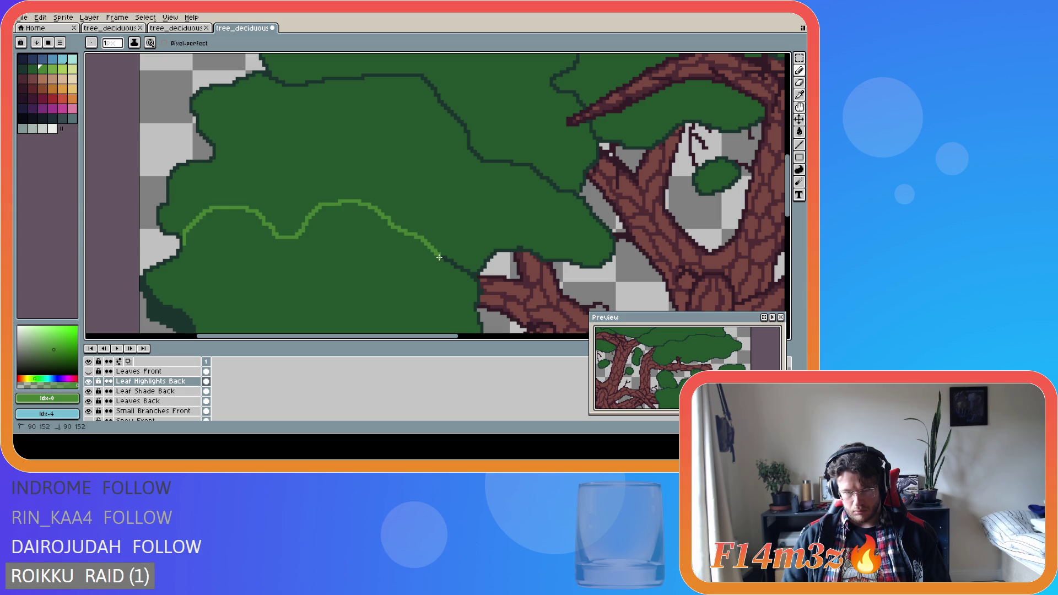
{"action": "left_click", "coordinate": [449, 259], "text": "shift"}
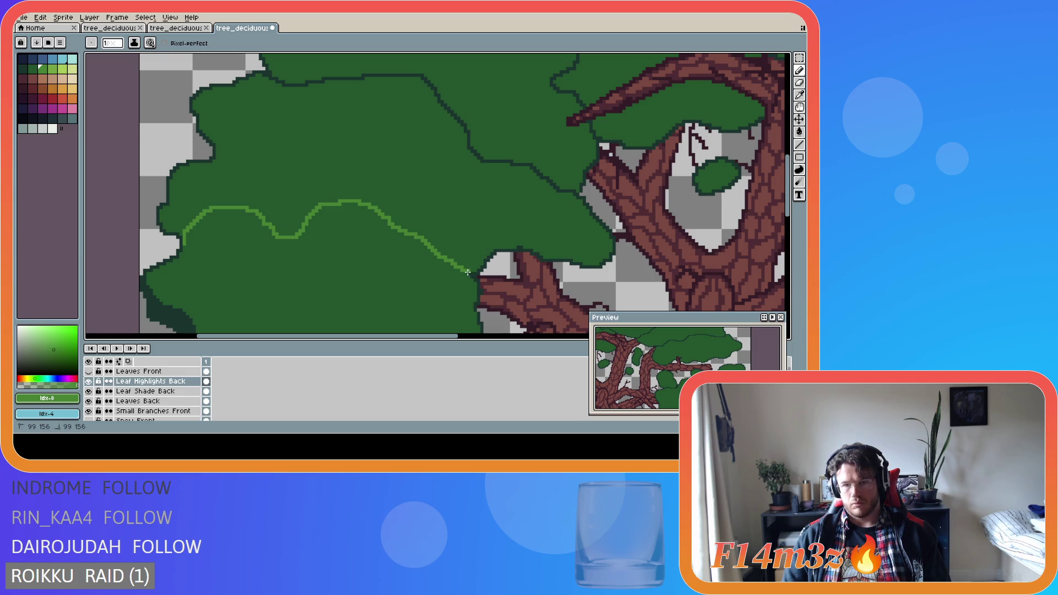
{"action": "left_click", "coordinate": [473, 274], "text": "shift"}
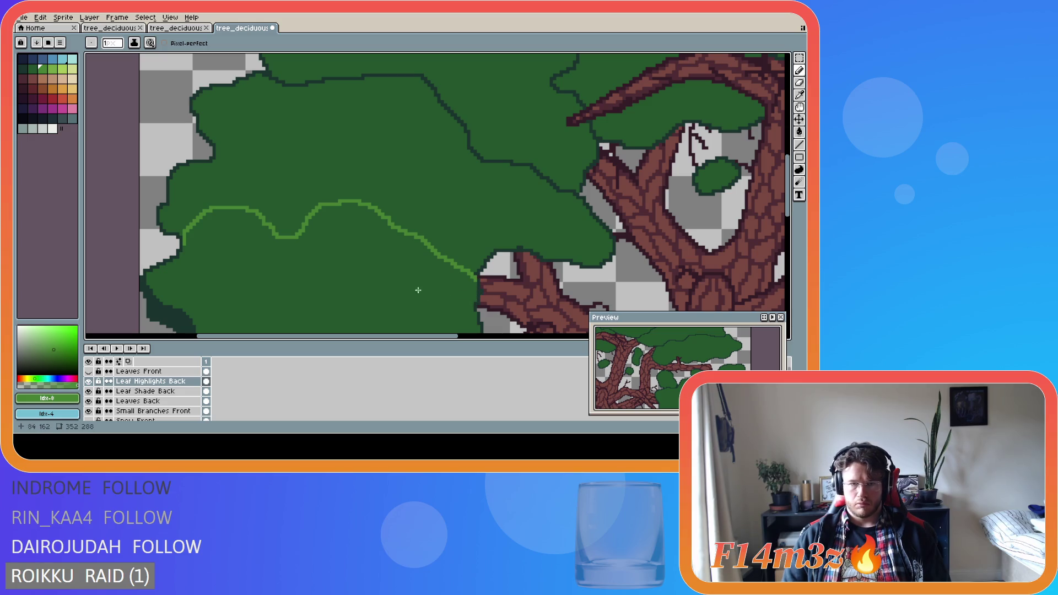
Zoom out to check the highlight, then hide the Leaf Highlights Back layer.
{"action": "scroll", "coordinate": [352, 278], "scroll_direction": "down", "scroll_amount": 1}
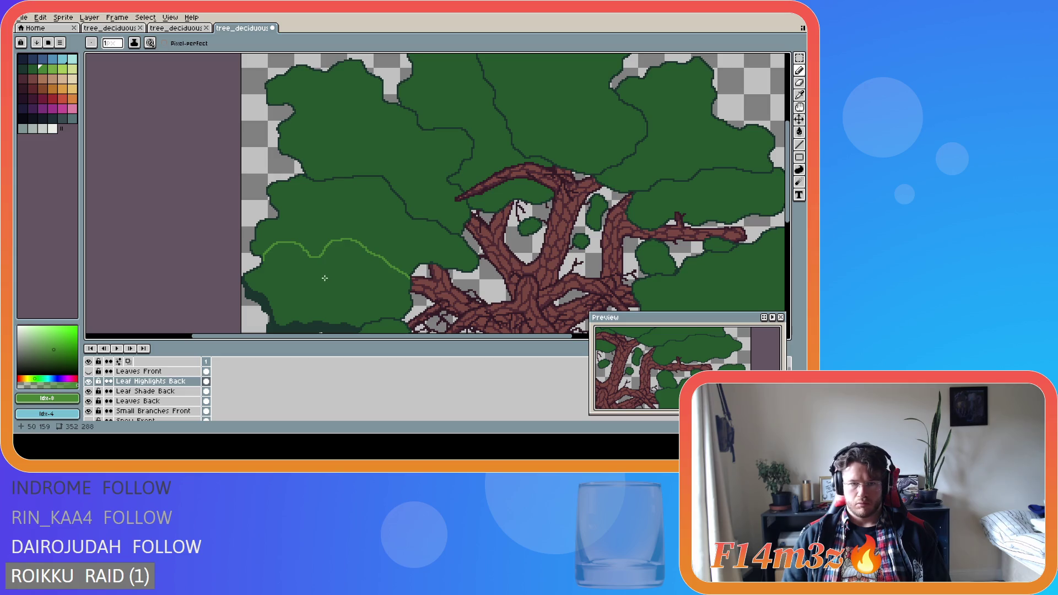
{"action": "scroll", "coordinate": [275, 279], "scroll_direction": "up", "scroll_amount": 1}
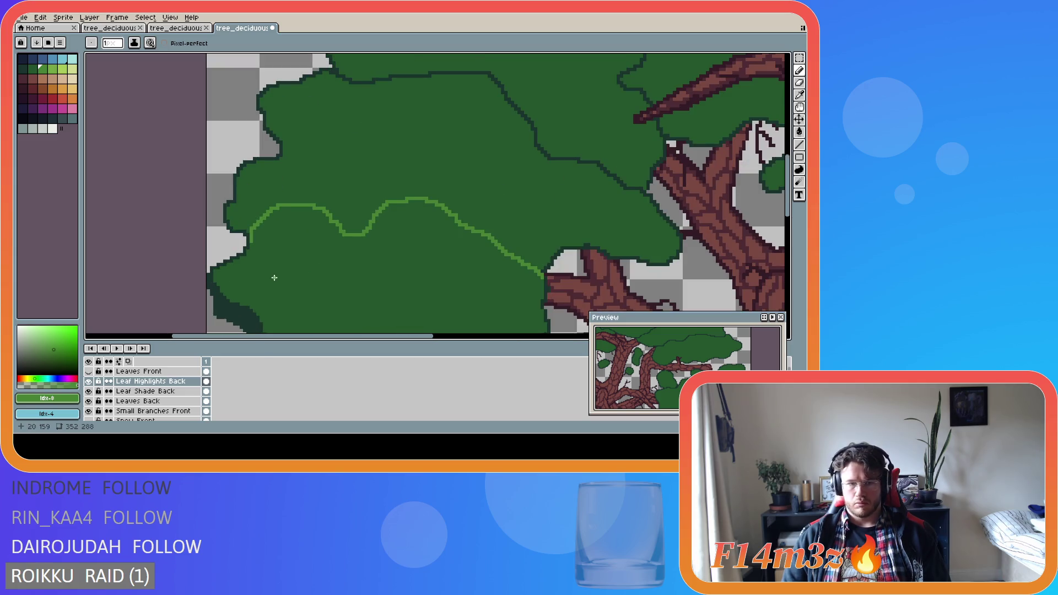
{"action": "scroll", "coordinate": [275, 278], "scroll_direction": "down", "scroll_amount": 1}
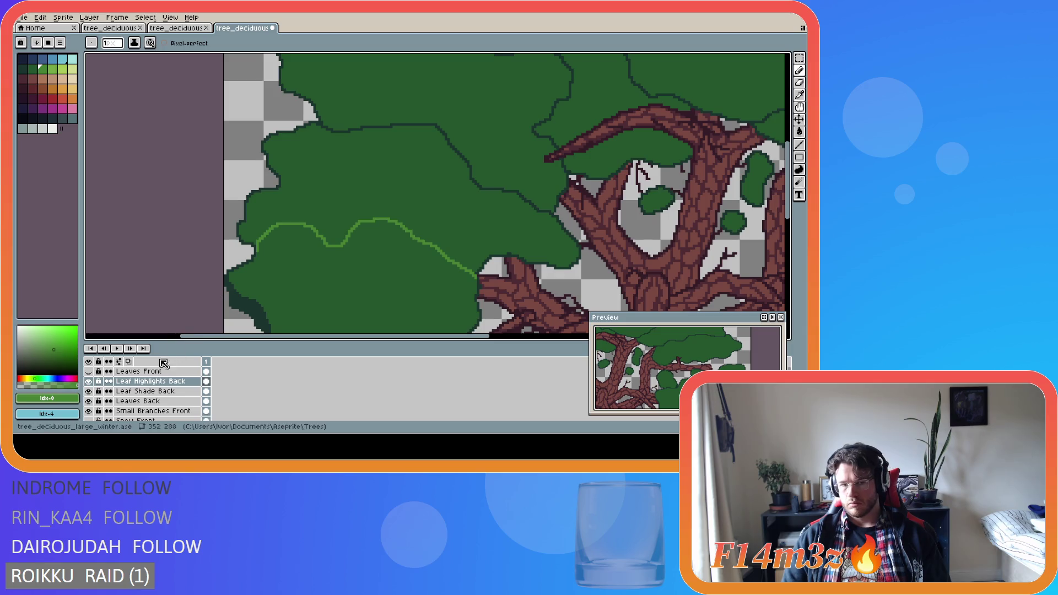
{"action": "left_click", "coordinate": [88, 381]}
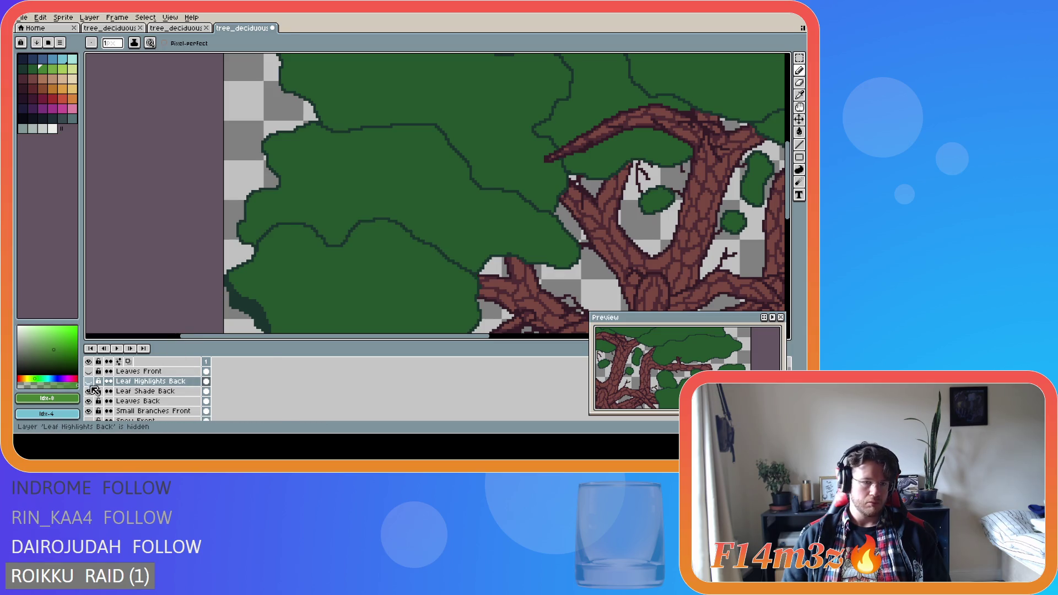
On Leaves Back, paint over the stray dark outline pixels with leaf green.
{"action": "left_click", "coordinate": [149, 401]}
{"action": "left_click", "coordinate": [257, 258], "text": "alt"}
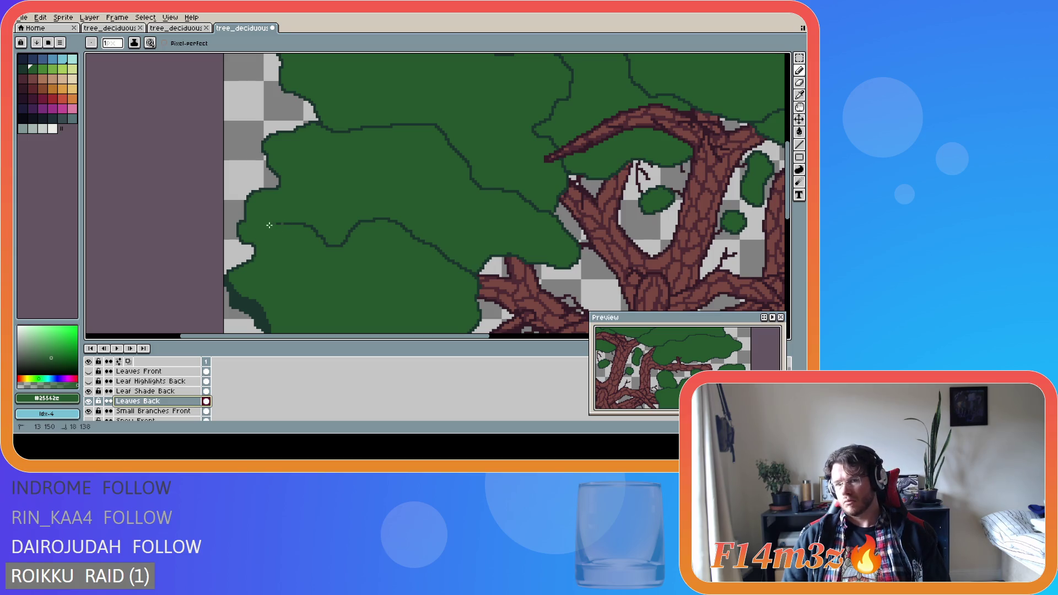
{"action": "left_click", "coordinate": [306, 226]}
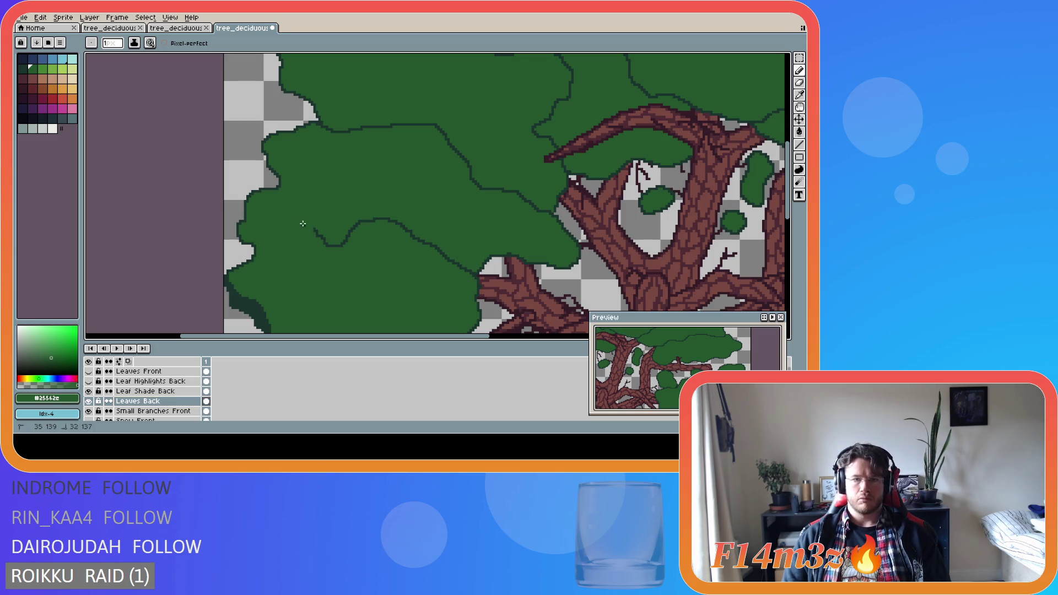
{"action": "mouse_move", "coordinate": [303, 224]}
{"action": "left_mouse_down"}
{"action": "mouse_move", "coordinate": [338, 247]}
{"action": "mouse_move", "coordinate": [354, 225]}
{"action": "mouse_move", "coordinate": [389, 220]}
{"action": "mouse_move", "coordinate": [461, 268]}
{"action": "left_mouse_up"}
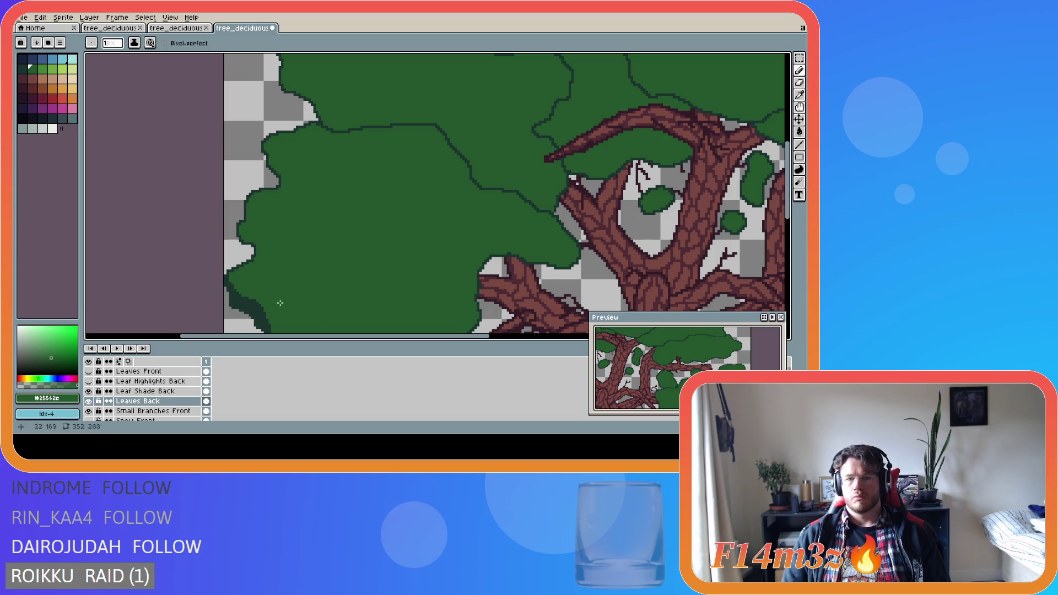
Show Leaf Highlights Back again and sample the highlight's light green.
{"action": "left_click", "coordinate": [88, 381]}
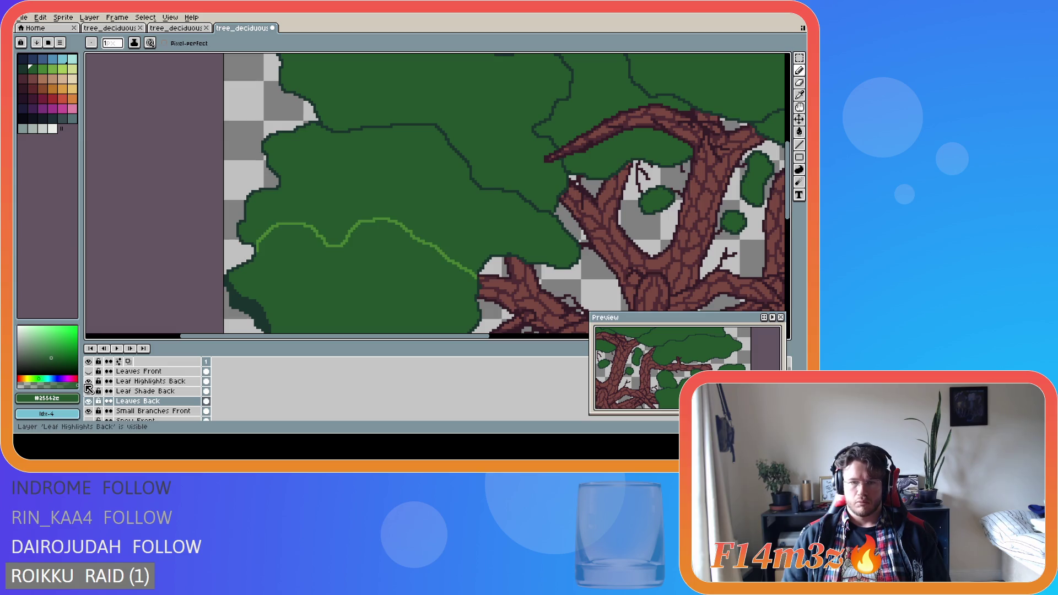
{"action": "left_click", "coordinate": [333, 243], "text": "alt"}
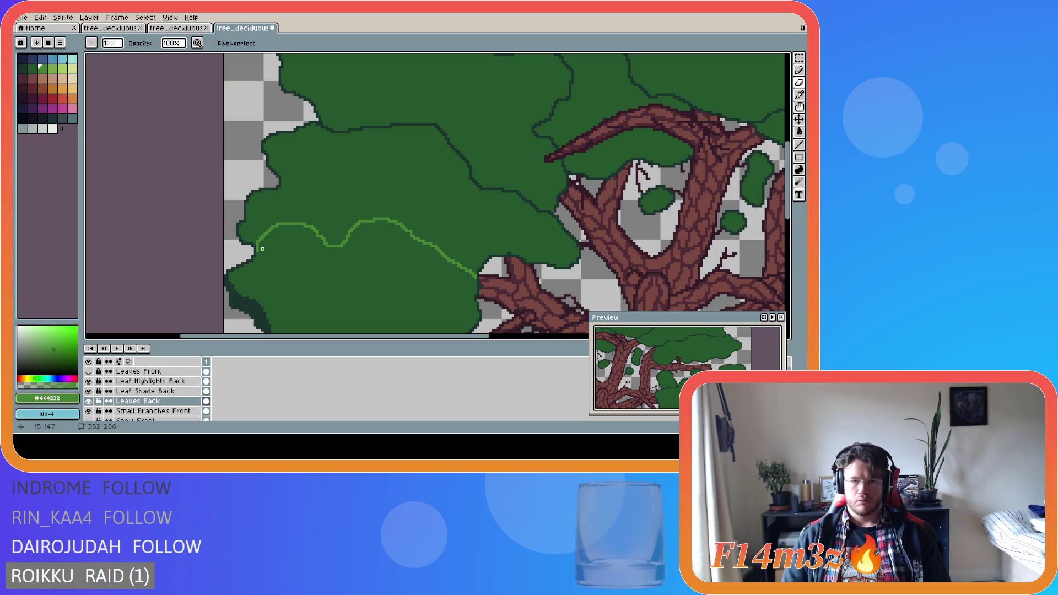
{"action": "left_click", "coordinate": [258, 243]}
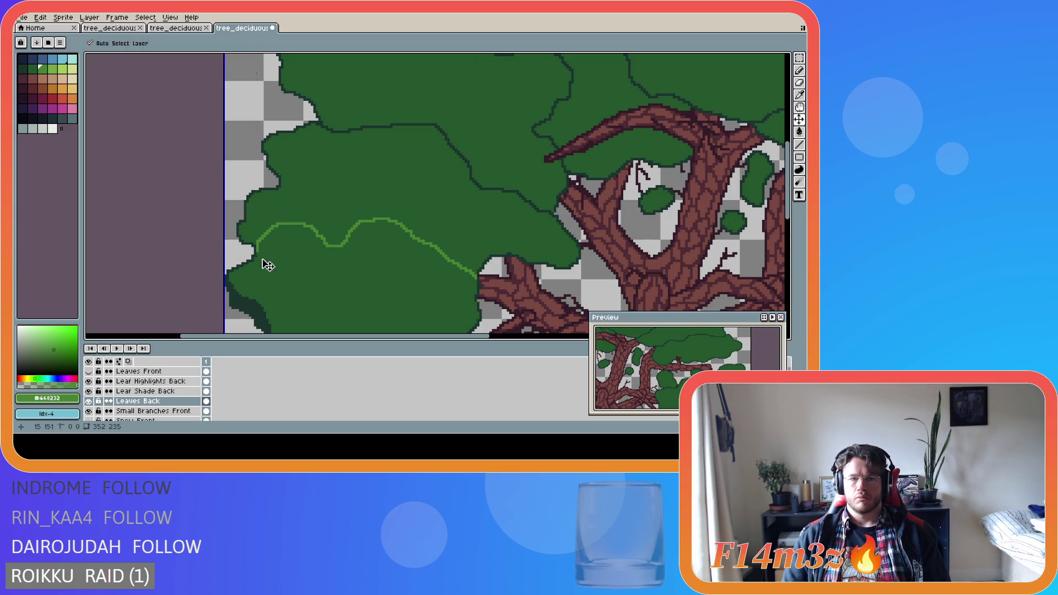
Undo the short line end and toggle Leaves Back and highlight visibility to compare.
{"action": "key", "text": "ctrl+z"}
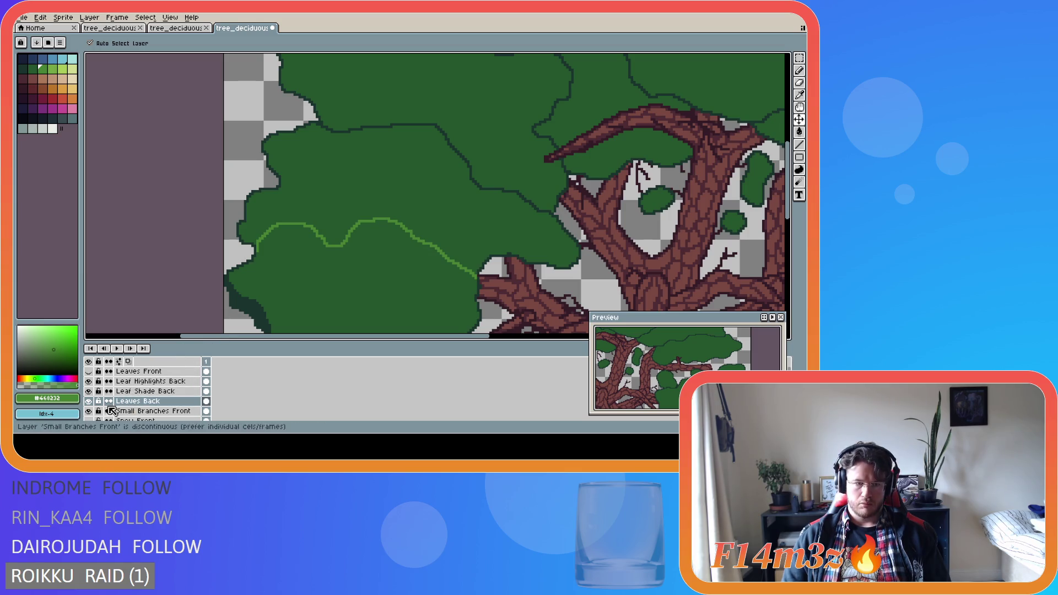
{"action": "left_click", "coordinate": [88, 401]}
{"action": "left_click", "coordinate": [88, 401]}
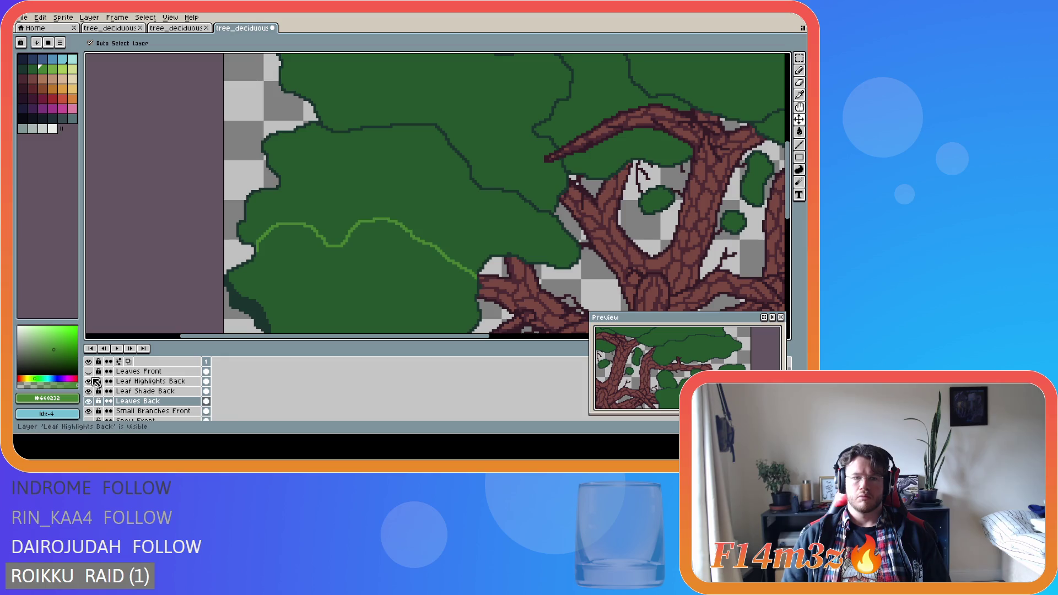
{"action": "left_click", "coordinate": [89, 381]}
{"action": "left_click", "coordinate": [89, 380]}
Make Leaf Highlights Back the active layer with the Pencil and pan to the trunk.
{"action": "left_click", "coordinate": [138, 381]}
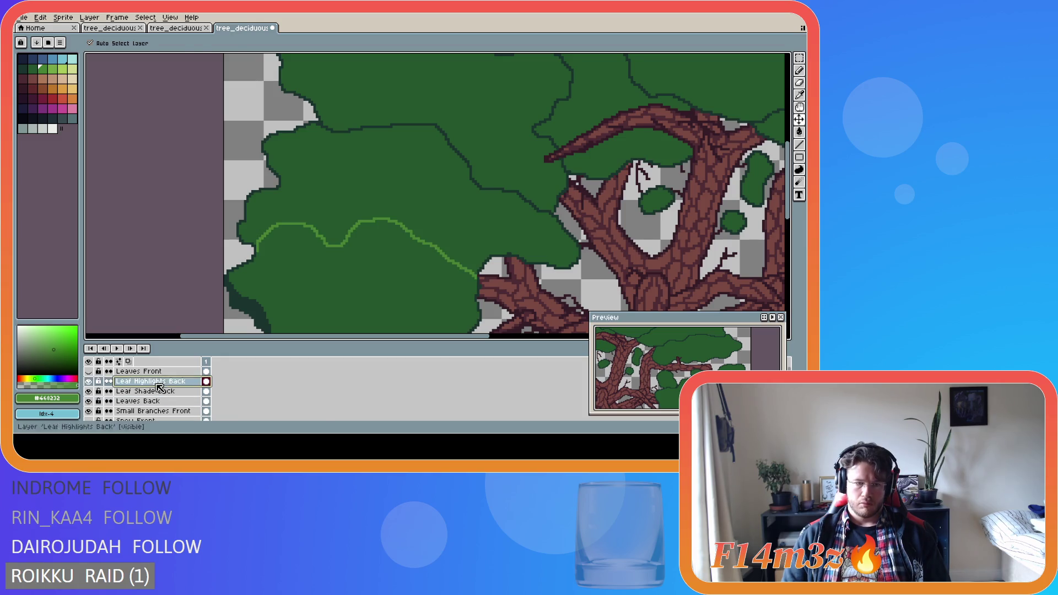
{"action": "key", "text": "b"}
{"action": "scroll", "coordinate": [255, 230], "scroll_direction": "up", "scroll_amount": 2}
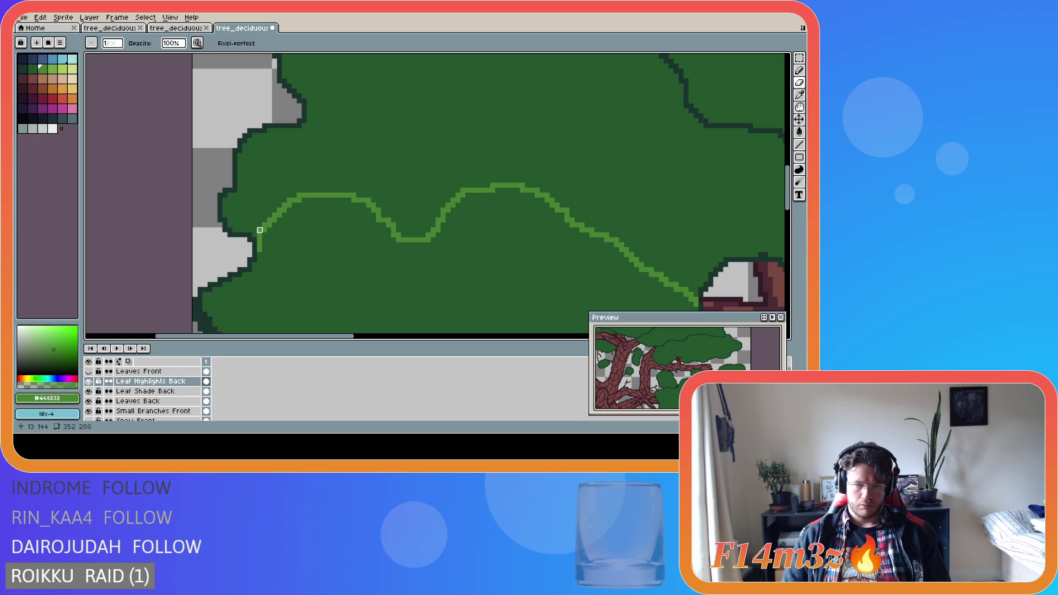
{"action": "key", "text": "b"}
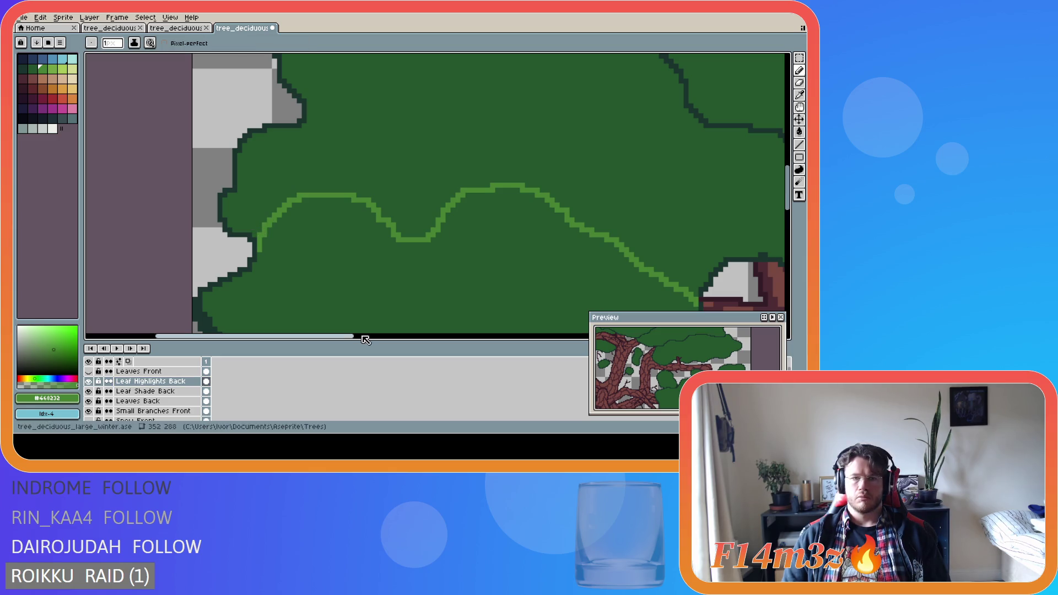
{"action": "scroll", "coordinate": [371, 303], "scroll_direction": "down", "scroll_amount": 2}
{"action": "mouse_move", "coordinate": [81, 231]}
{"action": "left_mouse_down"}
{"action": "mouse_move", "coordinate": [134, 232]}
{"action": "mouse_move", "coordinate": [79, 231]}
{"action": "left_mouse_up"}
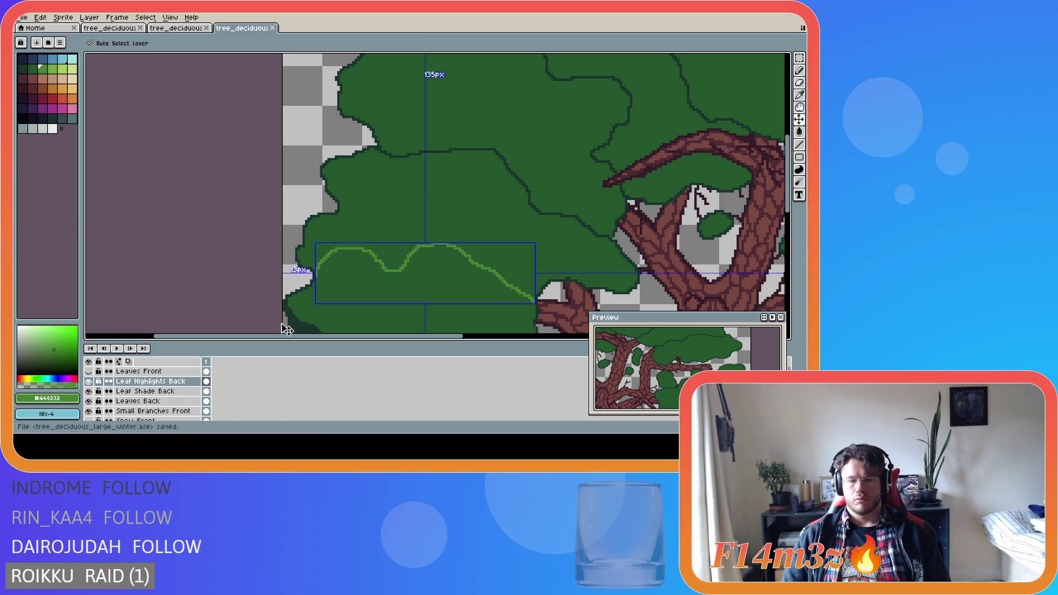
{"action": "left_click_drag", "start_coordinate": [444, 153], "coordinate": [324, 155]}
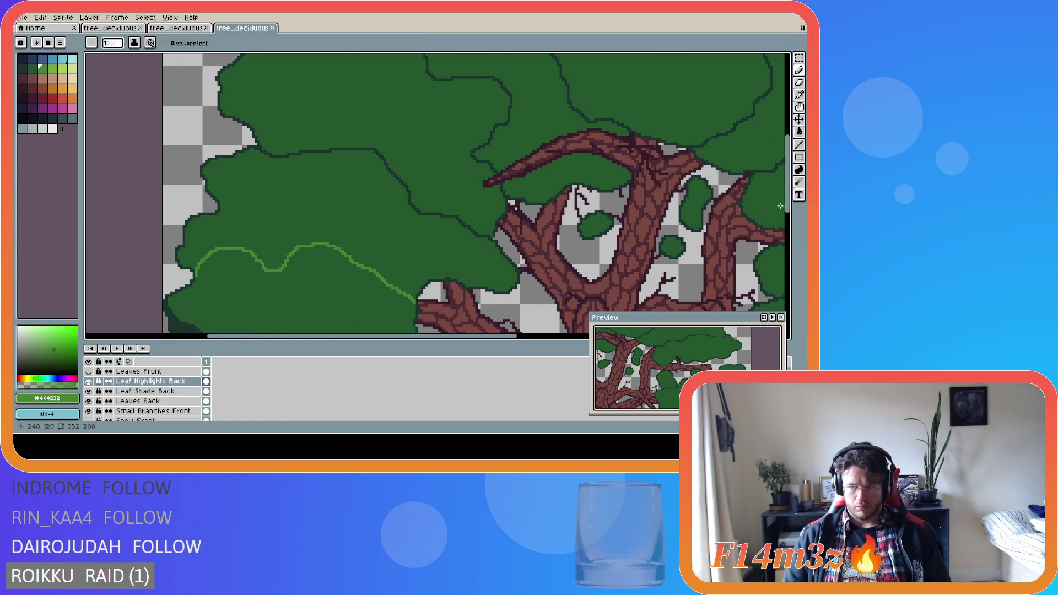
{"action": "scroll", "coordinate": [386, 193], "scroll_direction": "down", "scroll_amount": 3}
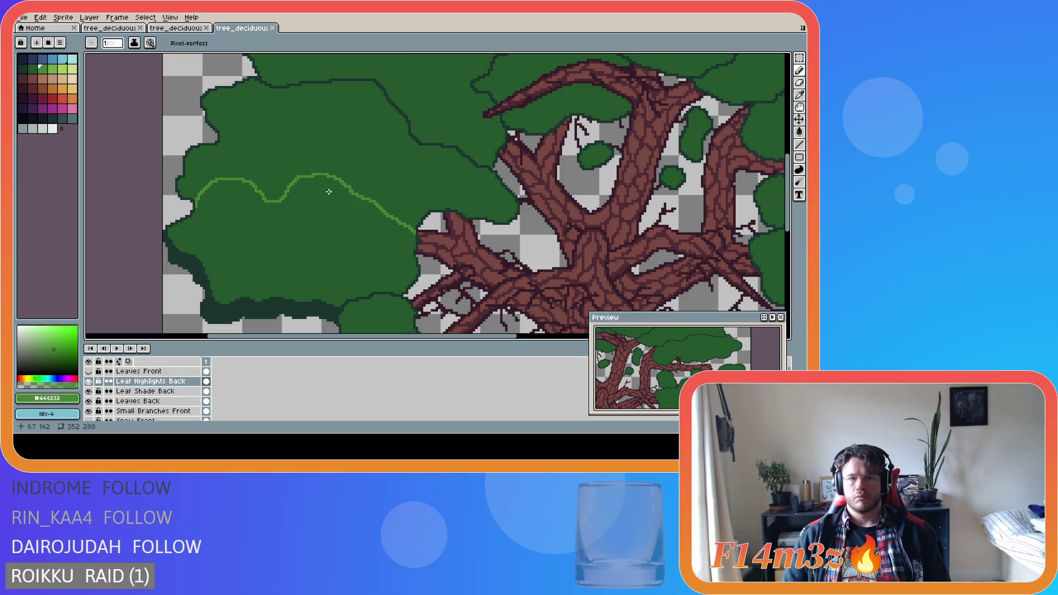
{"action": "scroll", "coordinate": [329, 191], "scroll_direction": "up", "scroll_amount": 1}
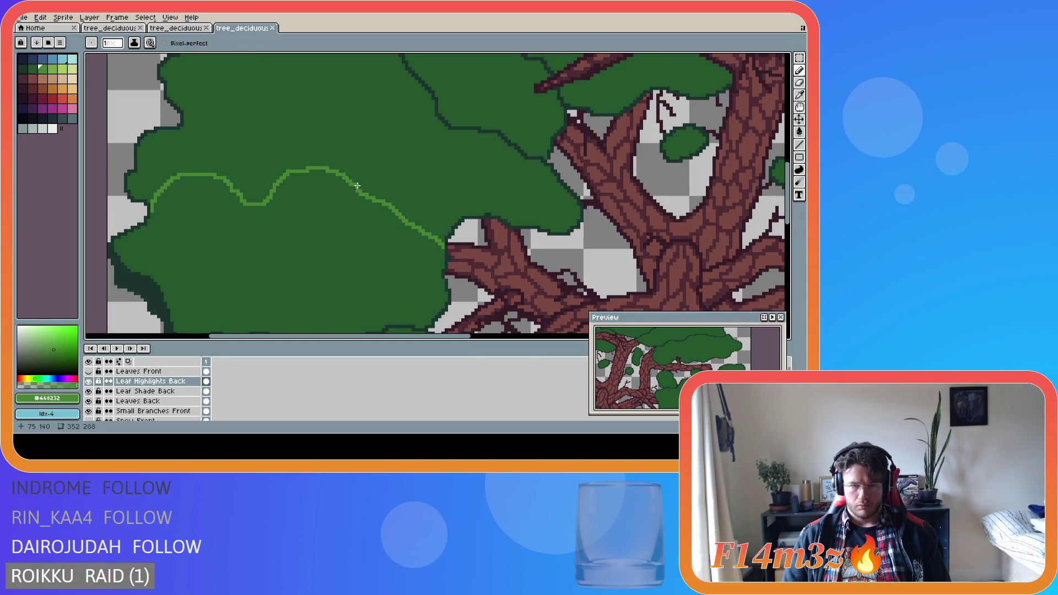
Return to the Pencil and save tree_deciduous_large_winter.ase.
{"action": "key", "text": "e"}
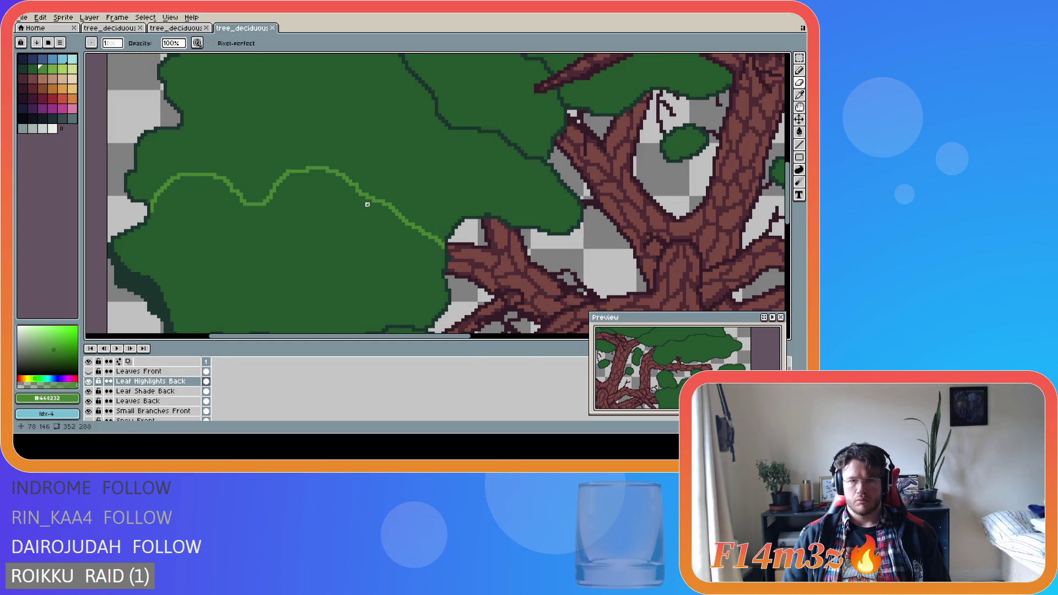
{"action": "scroll", "coordinate": [357, 248], "scroll_direction": "down", "scroll_amount": 1}
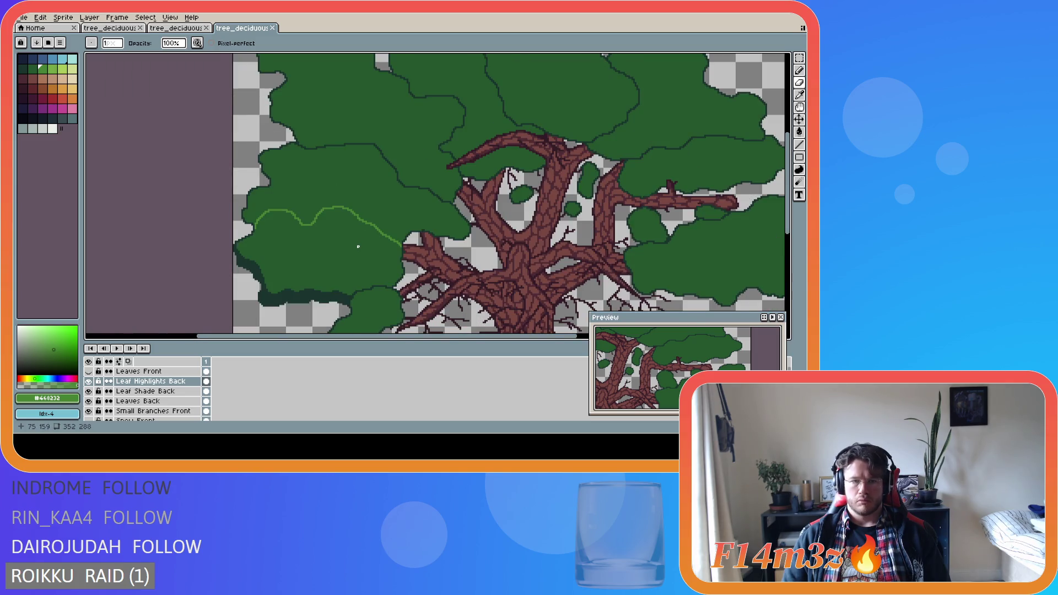
{"action": "scroll", "coordinate": [358, 246], "scroll_direction": "up", "scroll_amount": 1}
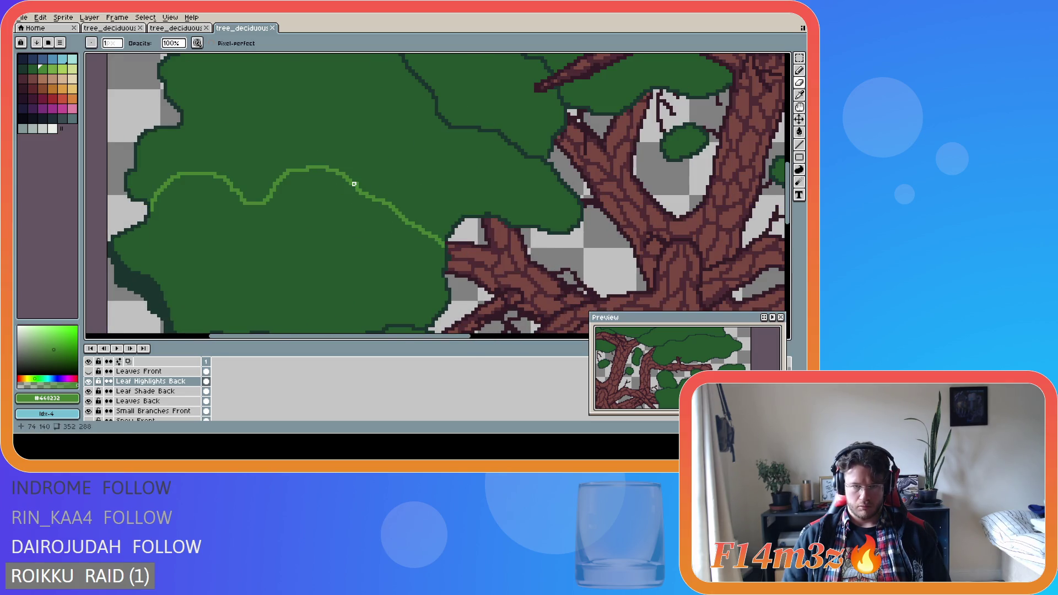
{"action": "key", "text": "i"}
{"action": "key", "text": "b"}
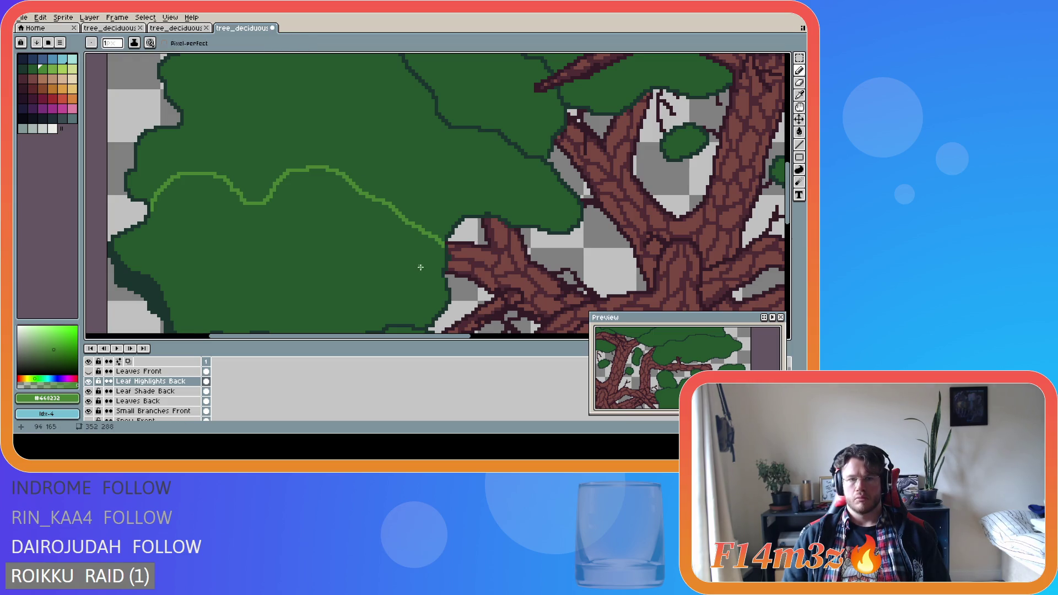
{"action": "key", "text": "ctrl+s"}
{"action": "scroll", "coordinate": [291, 243], "scroll_direction": "down", "scroll_amount": 1}
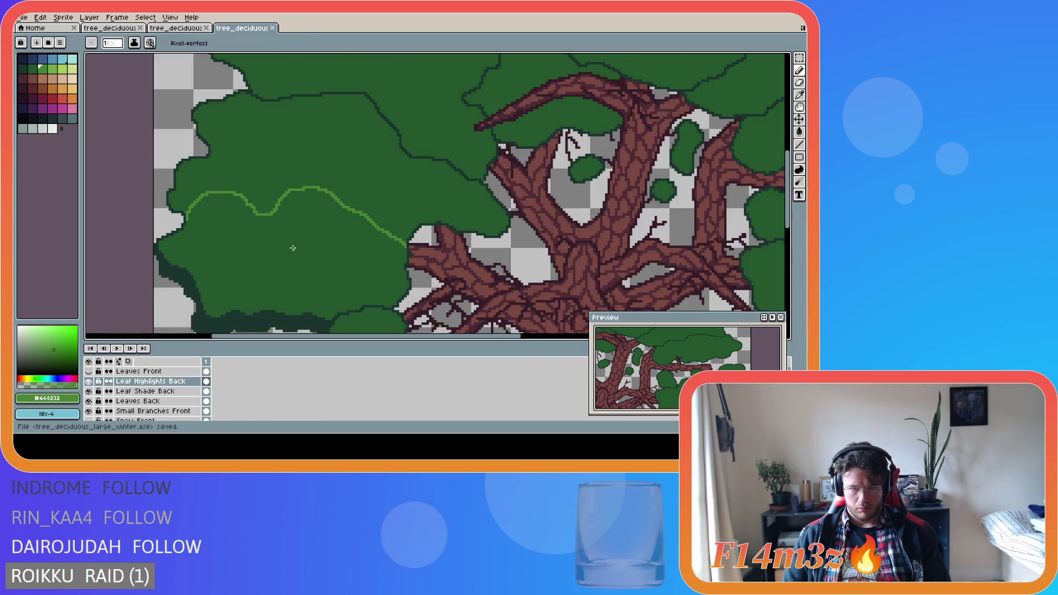
{"action": "scroll", "coordinate": [294, 246], "scroll_direction": "down", "scroll_amount": 1}
{"action": "scroll", "coordinate": [294, 249], "scroll_direction": "up", "scroll_amount": 1}
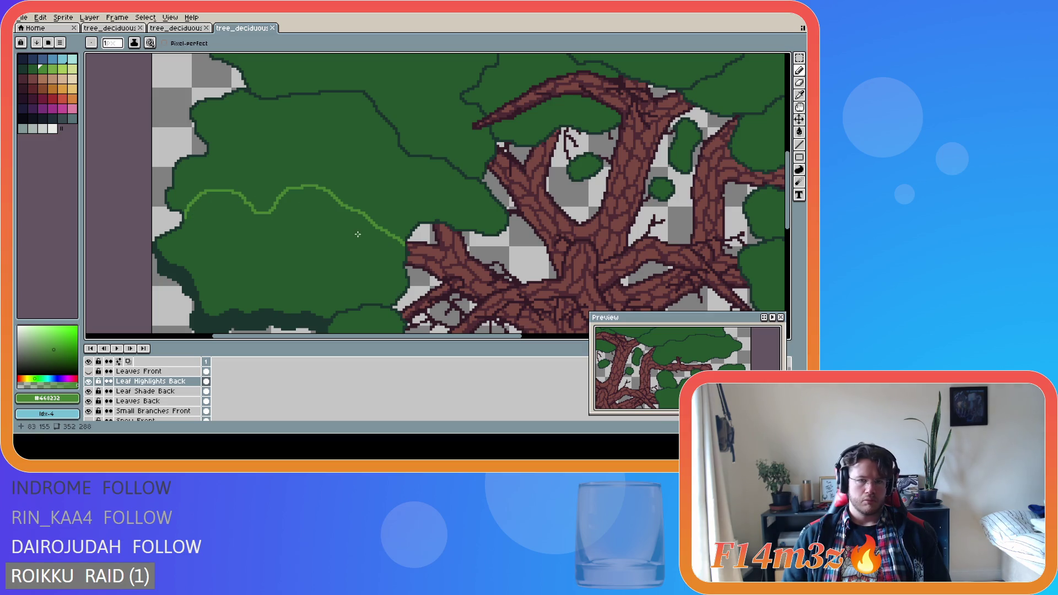
Sample light green and draw a highlight arc along the lower-left clump's top edge.
{"action": "key", "text": "i"}
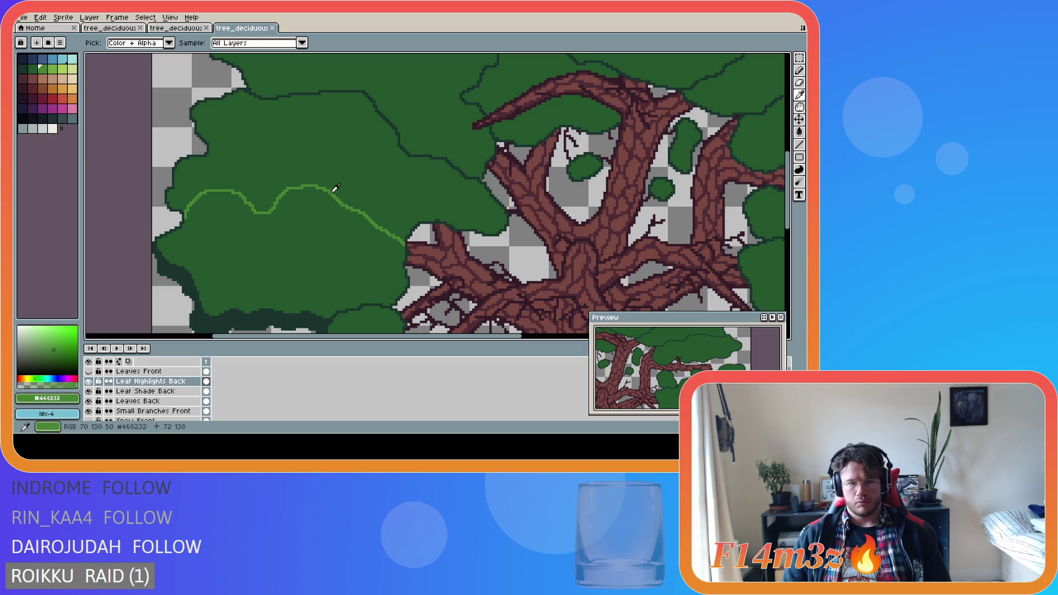
{"action": "key", "text": "b"}
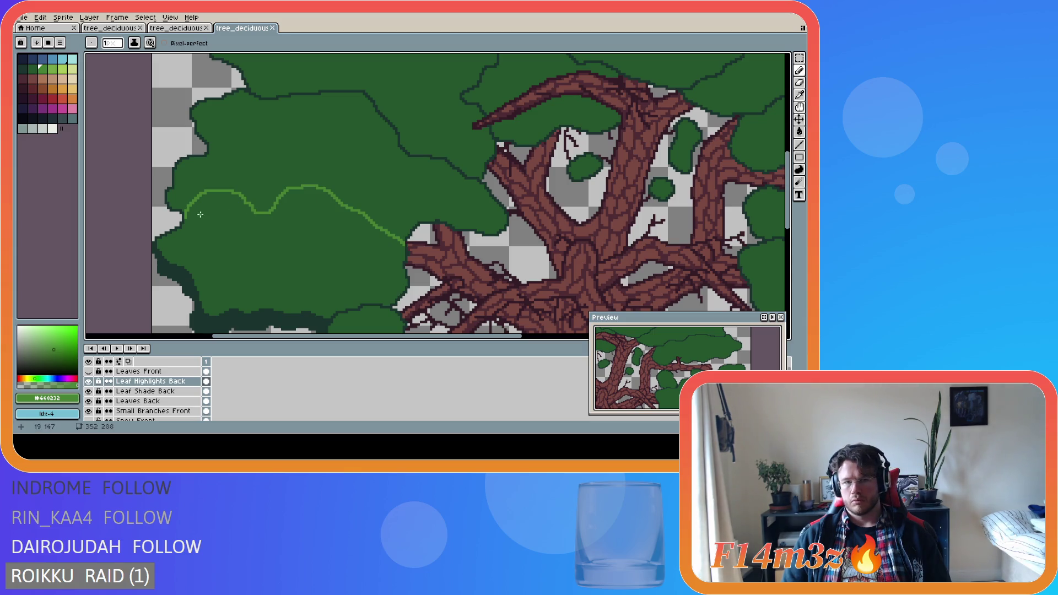
{"action": "mouse_move", "coordinate": [185, 215]}
{"action": "left_mouse_down"}
{"action": "mouse_move", "coordinate": [207, 194]}
{"action": "mouse_move", "coordinate": [250, 207]}
{"action": "mouse_move", "coordinate": [220, 193]}
{"action": "left_mouse_up"}
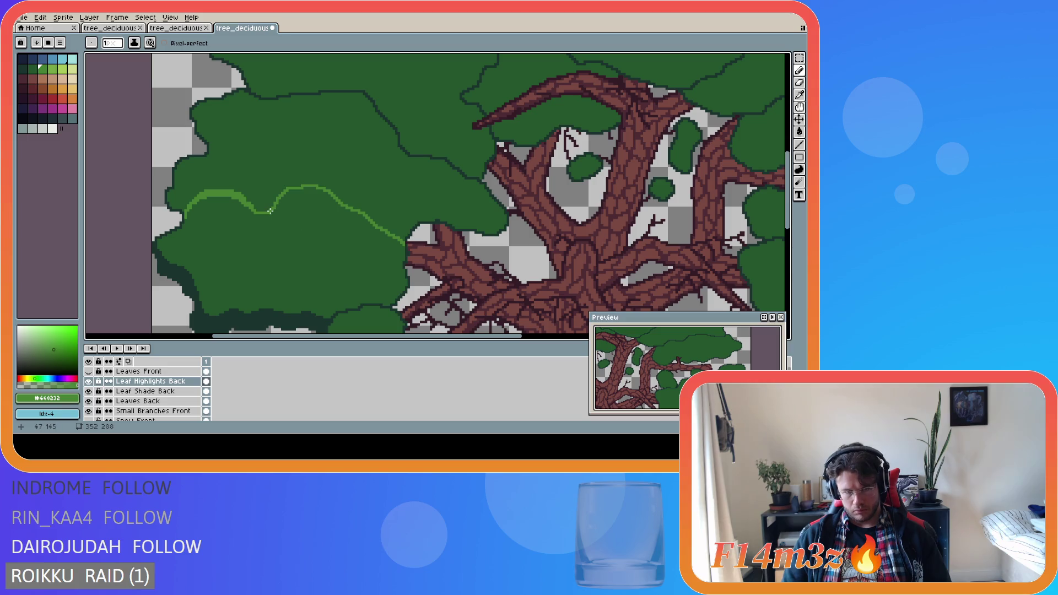
{"action": "mouse_move", "coordinate": [275, 205]}
{"action": "left_mouse_down"}
{"action": "mouse_move", "coordinate": [308, 191]}
{"action": "mouse_move", "coordinate": [345, 207]}
{"action": "mouse_move", "coordinate": [324, 193]}
{"action": "left_mouse_up"}
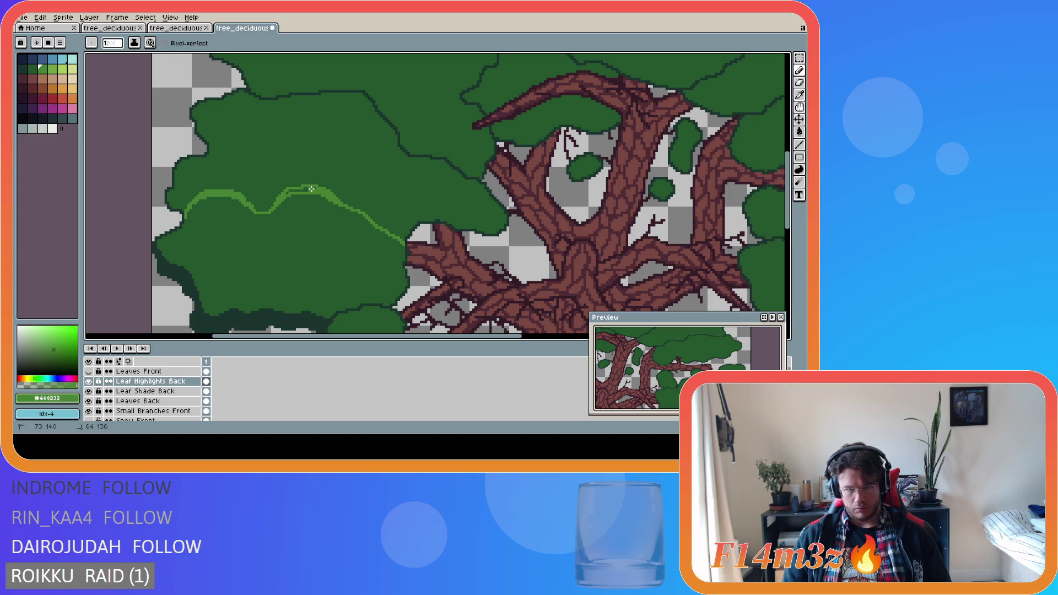
{"action": "left_click_drag", "start_coordinate": [312, 189], "coordinate": [278, 197]}
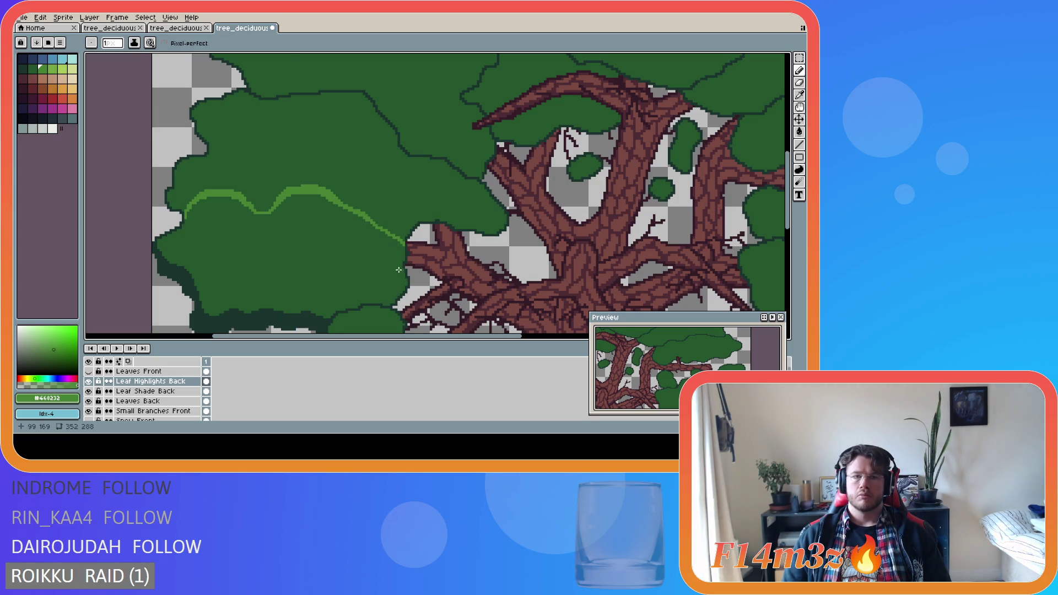
Zoom in and out to check the highlight, then cut a gap into its middle.
{"action": "scroll", "coordinate": [391, 269], "scroll_direction": "down", "scroll_amount": 3}
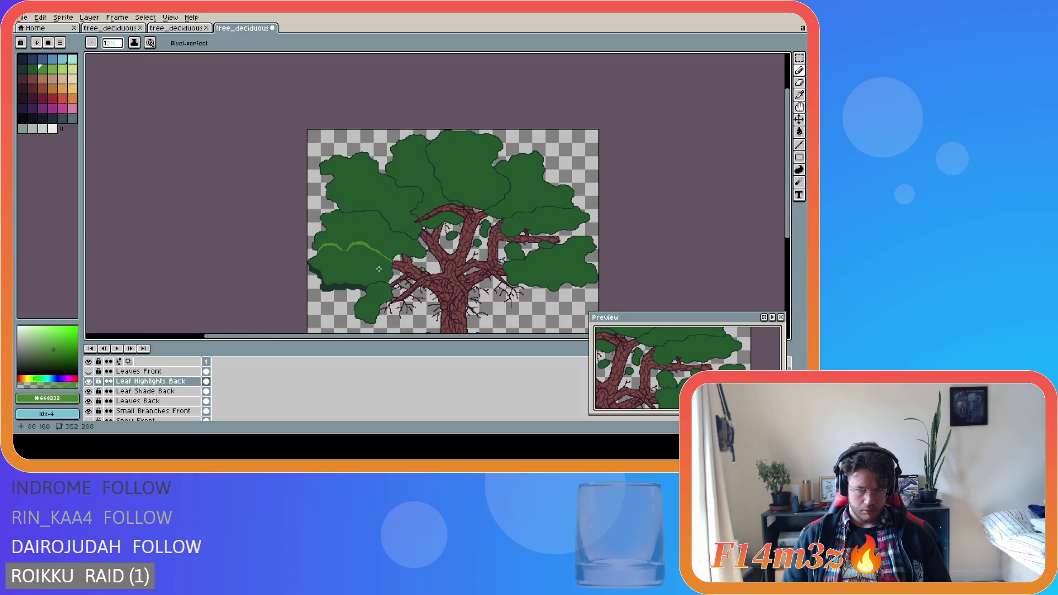
{"action": "scroll", "coordinate": [379, 269], "scroll_direction": "up", "scroll_amount": 3}
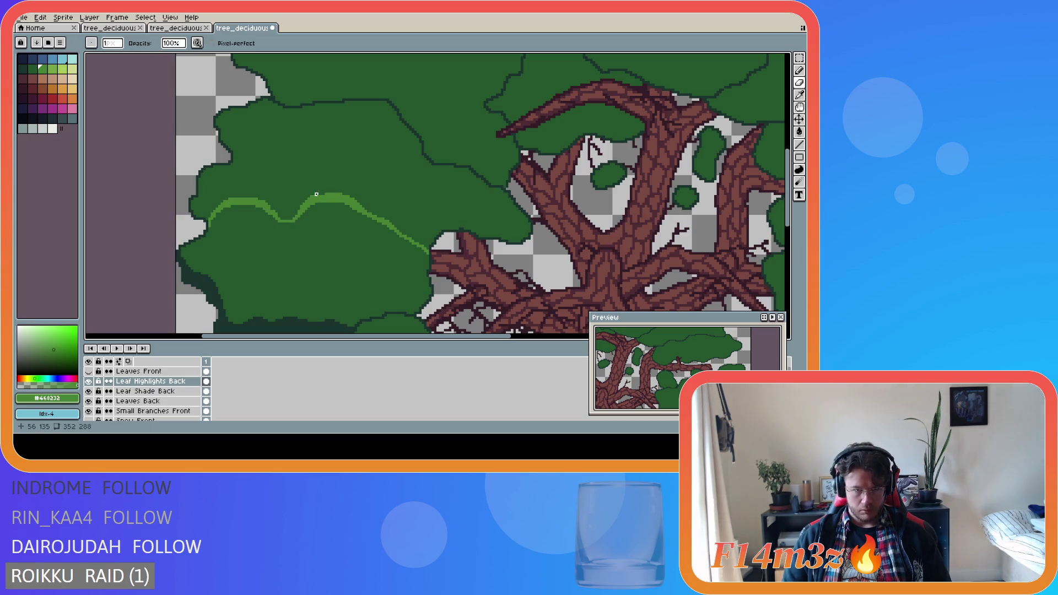
{"action": "scroll", "coordinate": [272, 256], "scroll_direction": "down", "scroll_amount": 3}
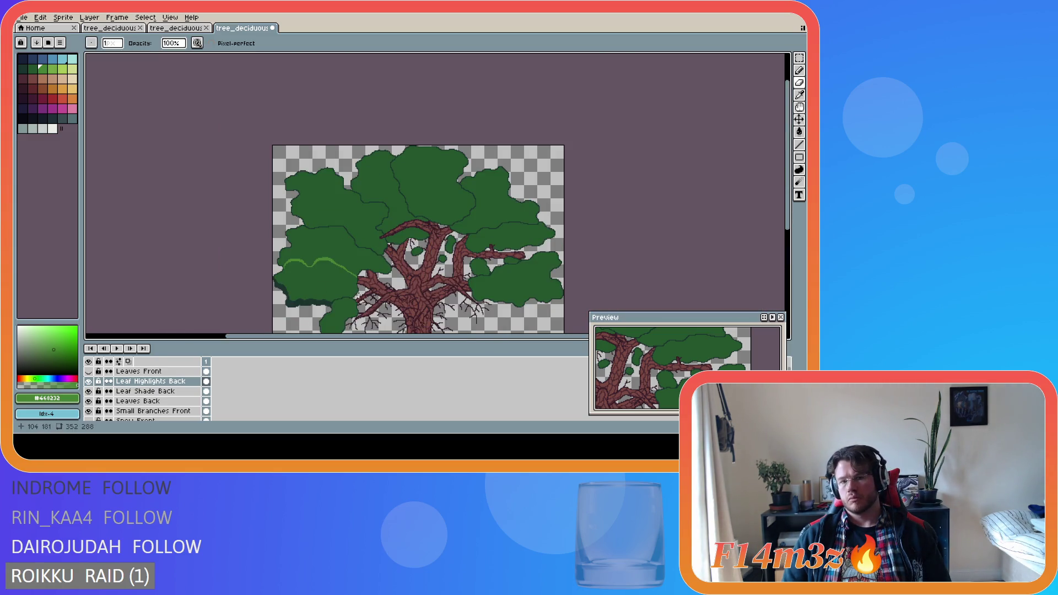
{"action": "scroll", "coordinate": [272, 256], "scroll_direction": "up", "scroll_amount": 2}
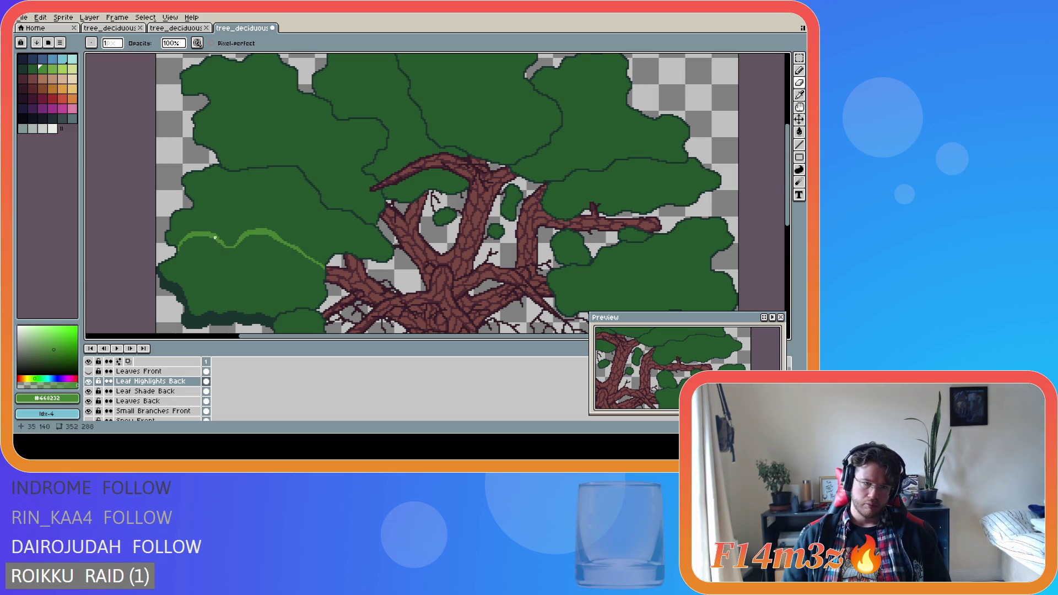
{"action": "scroll", "coordinate": [215, 238], "scroll_direction": "up", "scroll_amount": 2}
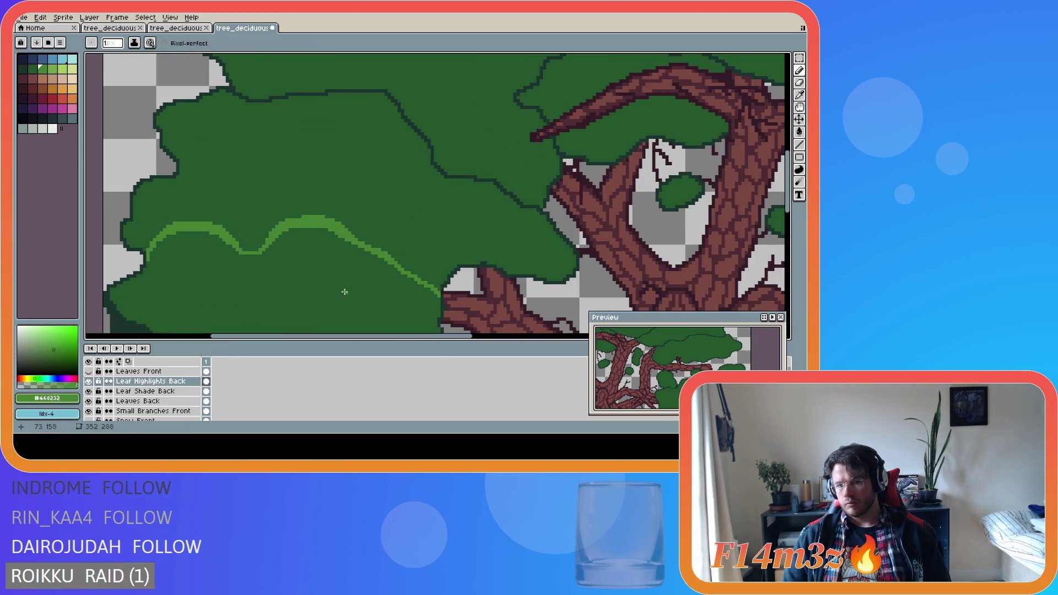
{"action": "scroll", "coordinate": [345, 291], "scroll_direction": "down", "scroll_amount": 2}
{"action": "scroll", "coordinate": [314, 299], "scroll_direction": "up", "scroll_amount": 2}
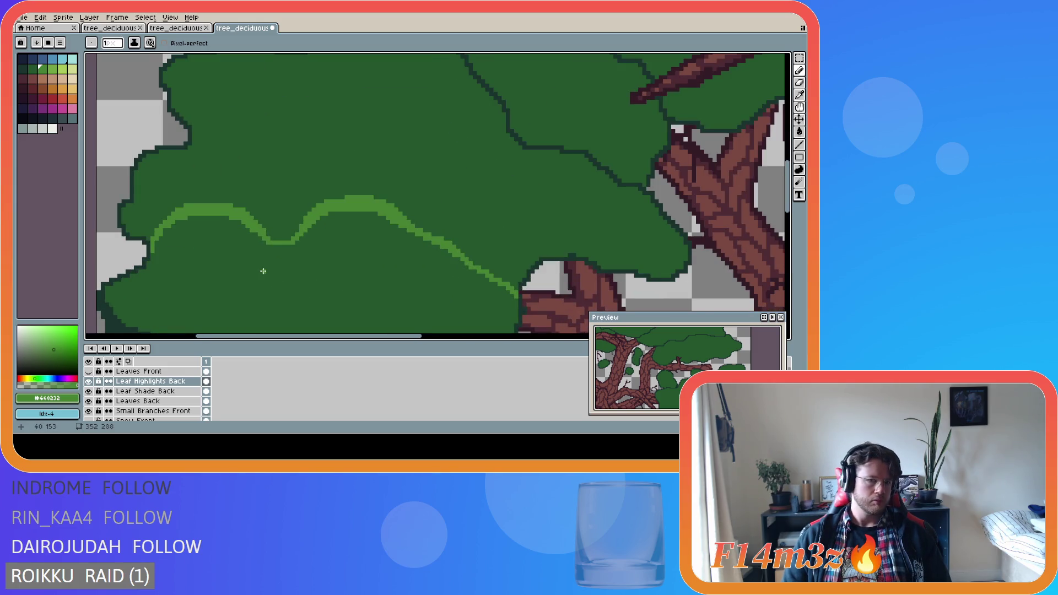
{"action": "scroll", "coordinate": [262, 271], "scroll_direction": "down", "scroll_amount": 3}
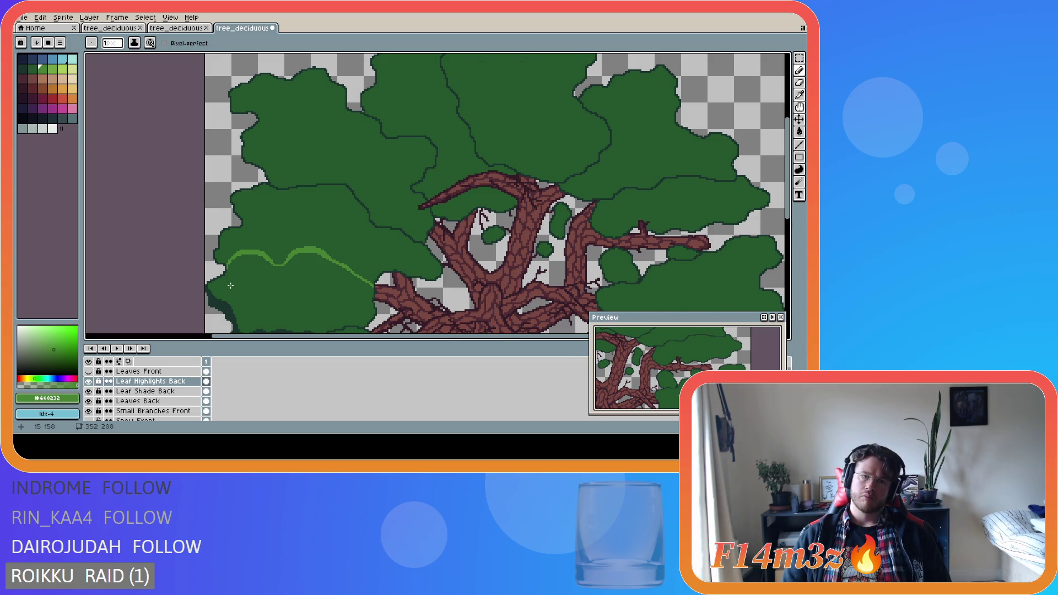
{"action": "scroll", "coordinate": [230, 285], "scroll_direction": "up", "scroll_amount": 1}
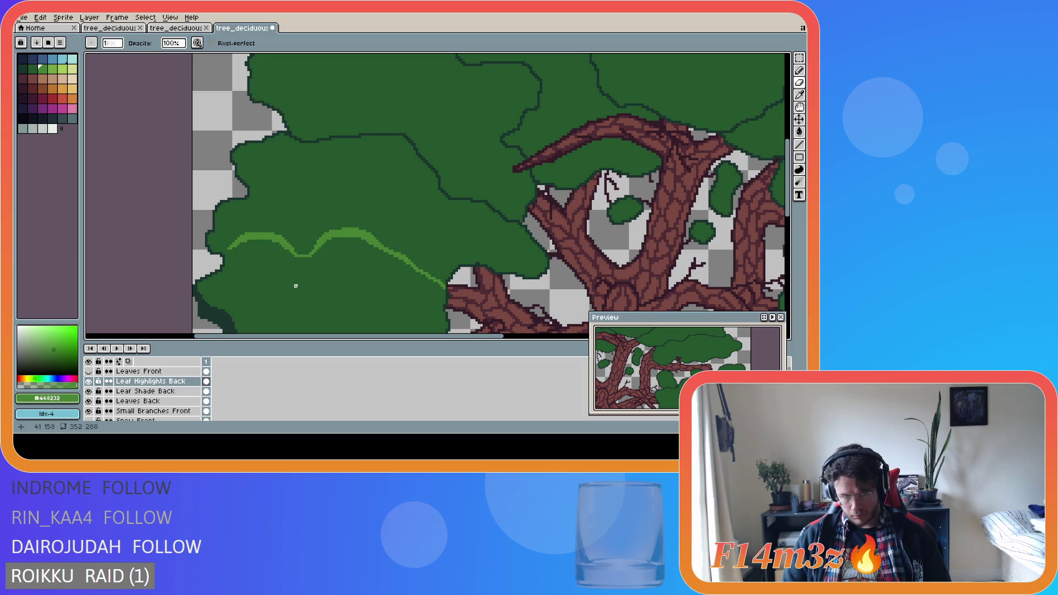
{"action": "left_click_drag", "start_coordinate": [301, 251], "coordinate": [303, 259]}
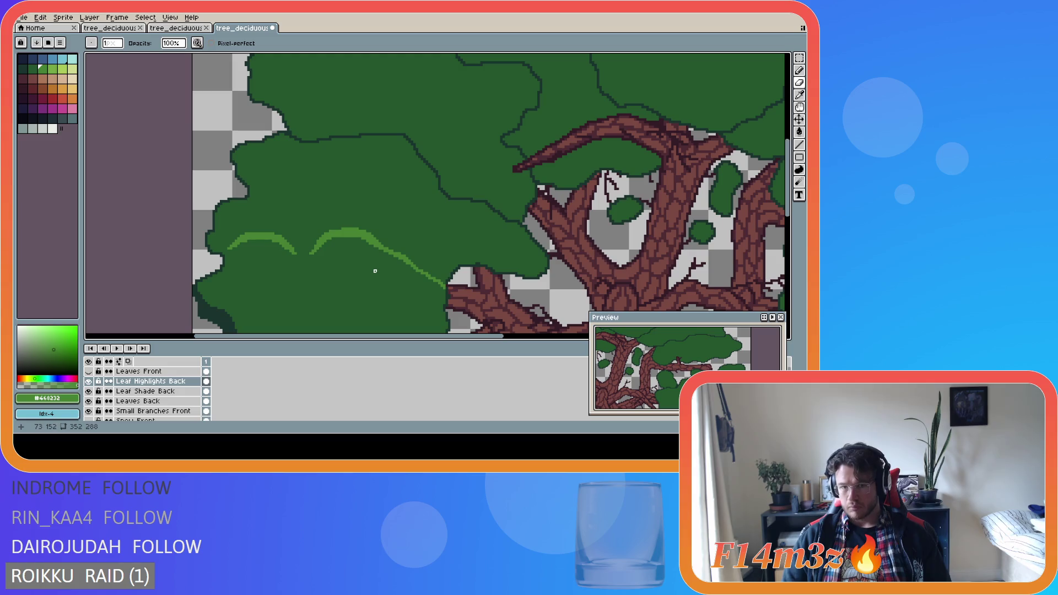
Touch up the right highlight arc's start, shorten its tail, and save.
{"action": "left_click", "coordinate": [416, 254]}
{"action": "mouse_move", "coordinate": [427, 290]}
{"action": "left_mouse_down"}
{"action": "mouse_move", "coordinate": [420, 265]}
{"action": "mouse_move", "coordinate": [444, 286]}
{"action": "left_mouse_up"}
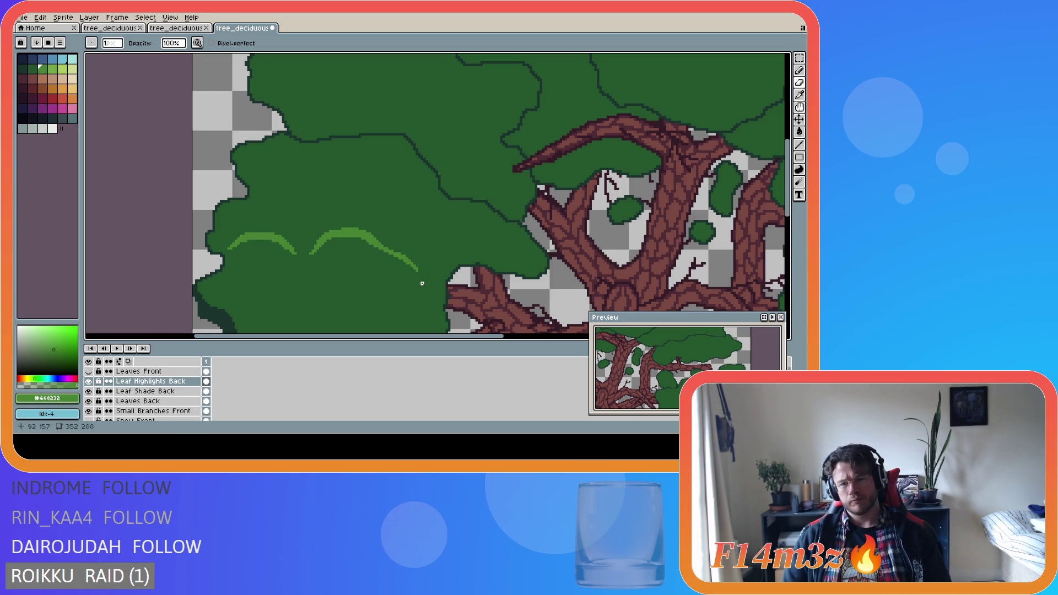
{"action": "scroll", "coordinate": [405, 301], "scroll_direction": "down", "scroll_amount": 5}
{"action": "key", "text": "ctrl+s"}
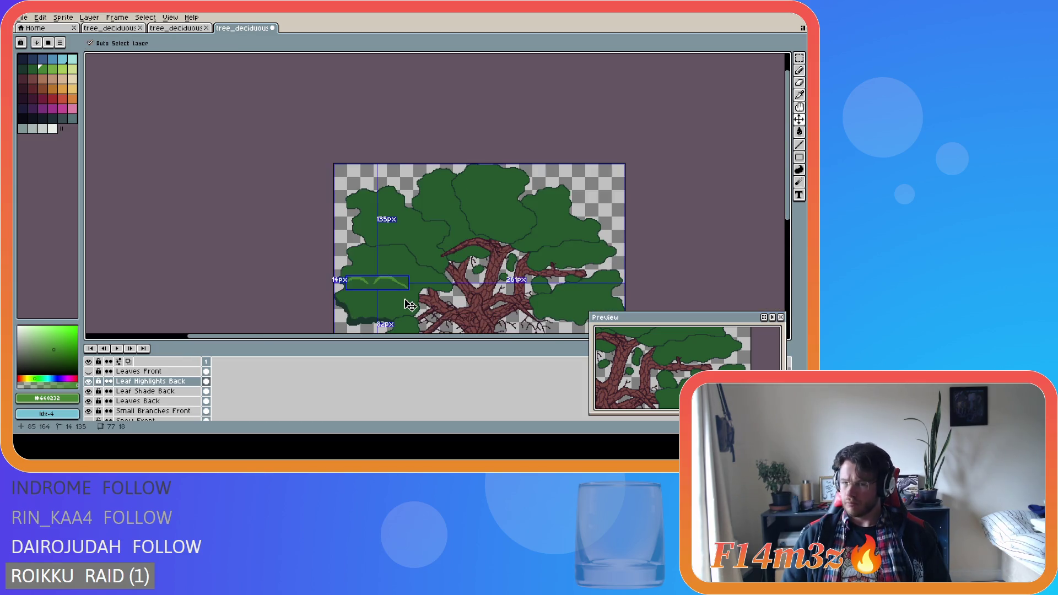
Touch up pixels along the left highlight arc and save again.
{"action": "scroll", "coordinate": [378, 307], "scroll_direction": "up", "scroll_amount": 3}
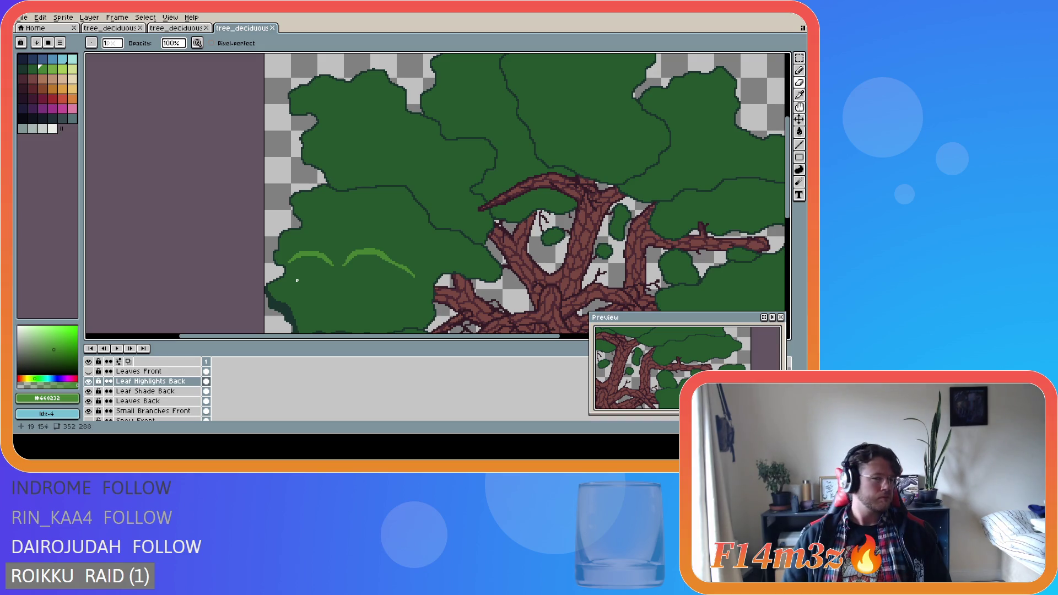
{"action": "scroll", "coordinate": [298, 282], "scroll_direction": "up", "scroll_amount": 2}
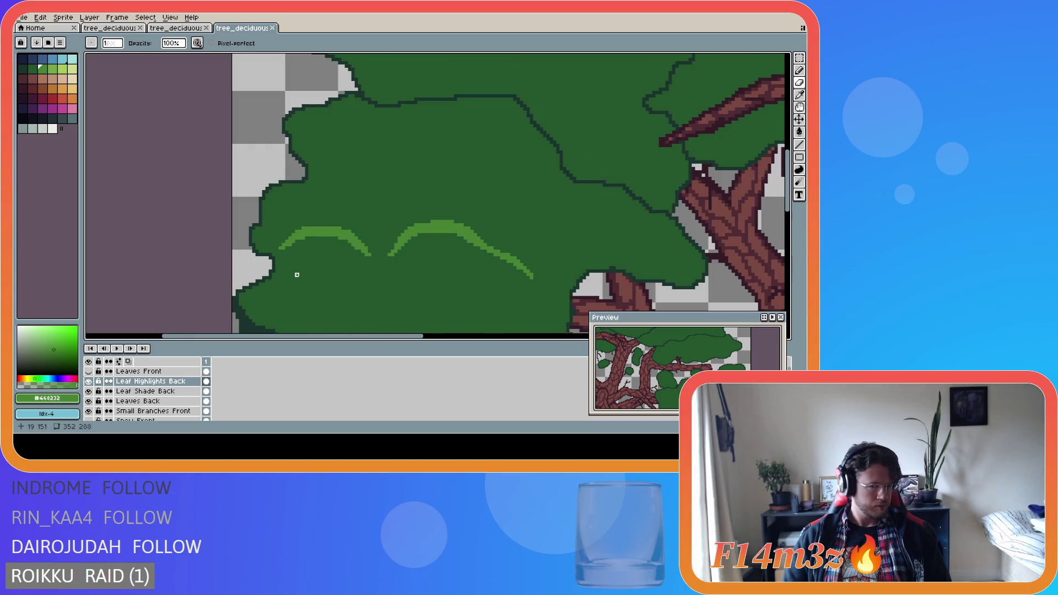
{"action": "left_click", "coordinate": [317, 235]}
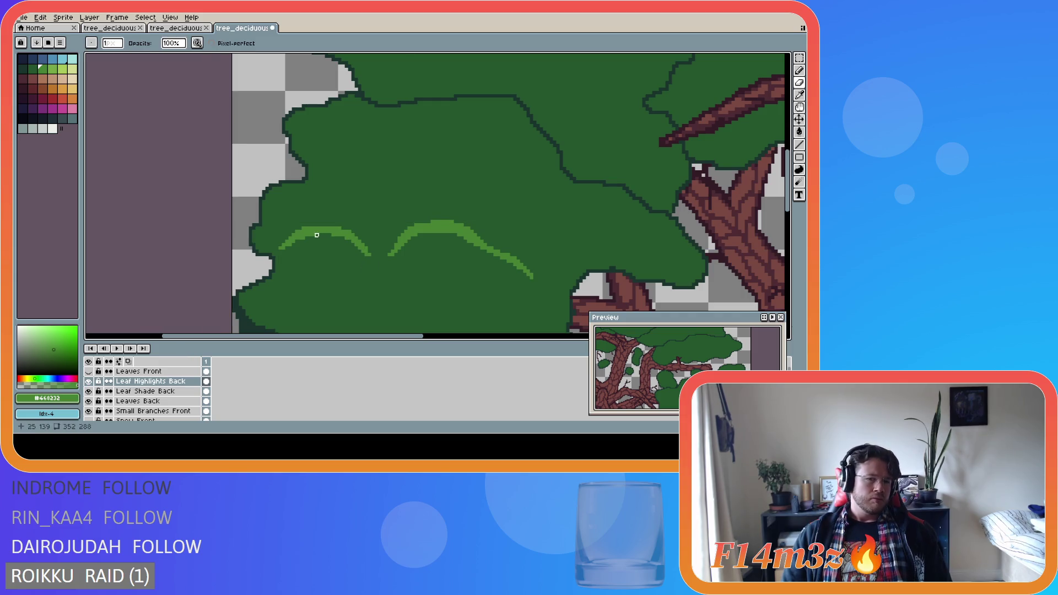
{"action": "scroll", "coordinate": [263, 285], "scroll_direction": "down", "scroll_amount": 4}
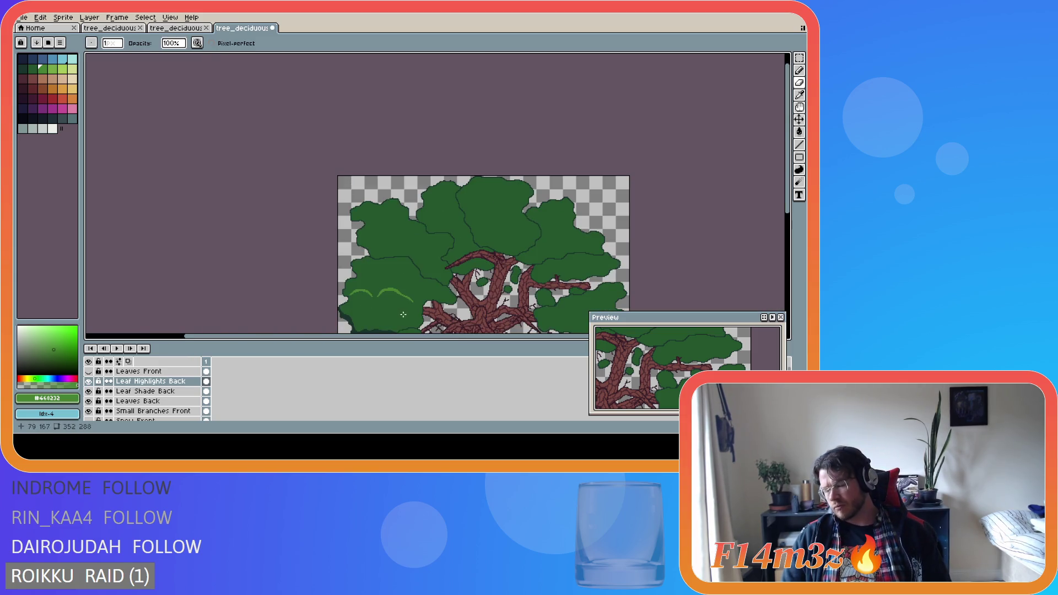
{"action": "scroll", "coordinate": [368, 318], "scroll_direction": "up", "scroll_amount": 2}
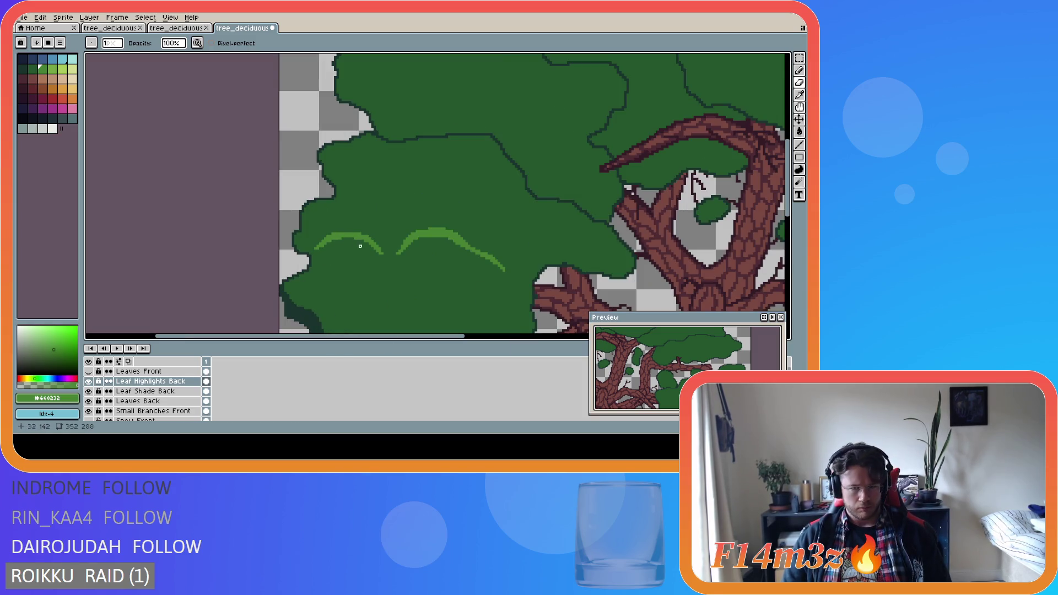
{"action": "left_click", "coordinate": [341, 241]}
{"action": "key", "text": "ctrl+s"}
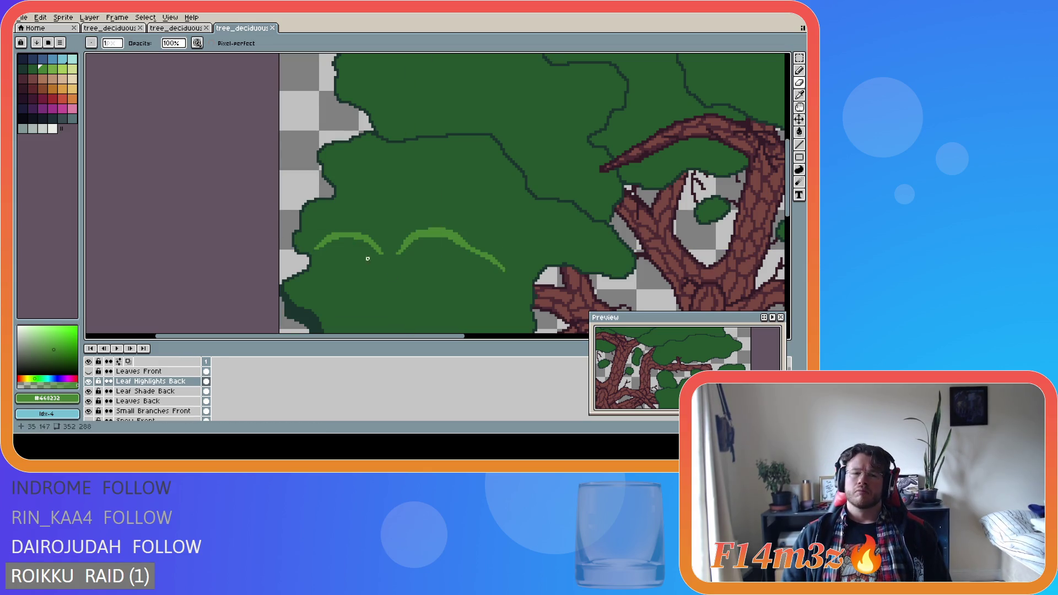
{"action": "left_click", "coordinate": [335, 235]}
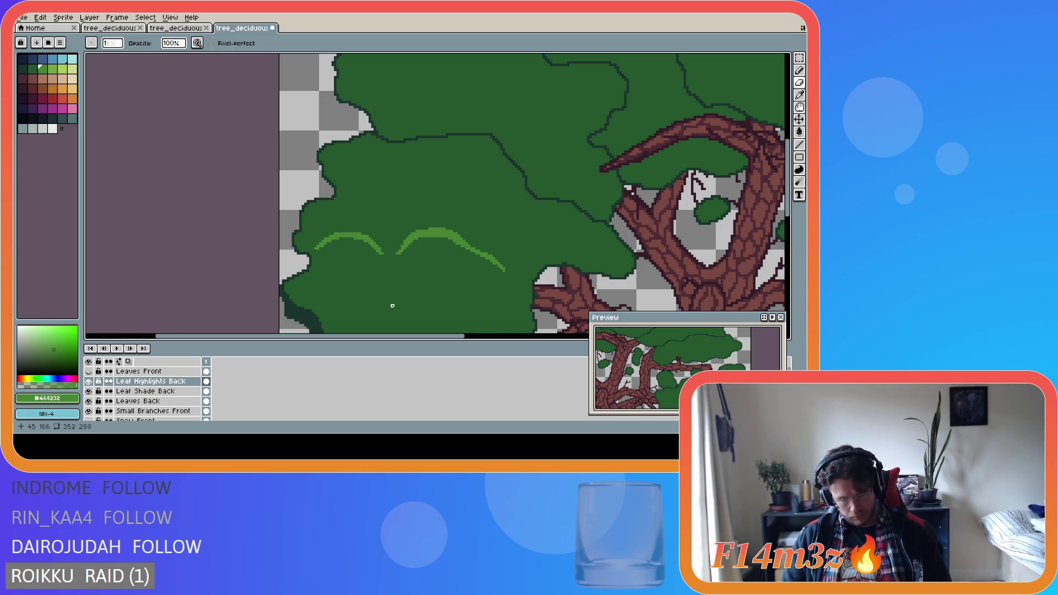
{"action": "key", "text": "ctrl+s"}
{"action": "scroll", "coordinate": [393, 306], "scroll_direction": "down", "scroll_amount": 3}
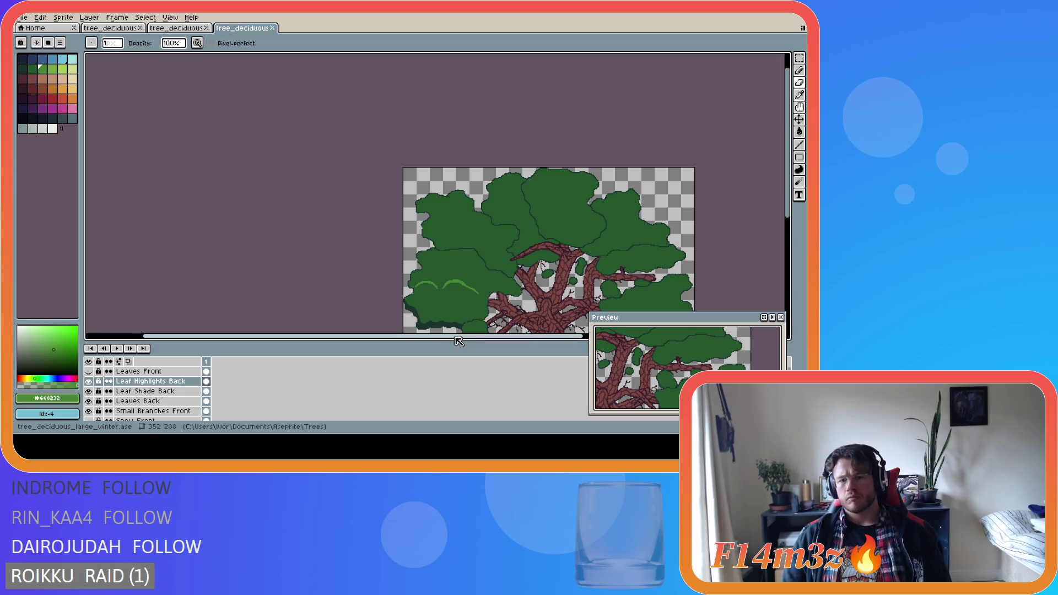
{"action": "left_click_drag", "start_coordinate": [459, 337], "coordinate": [530, 337]}
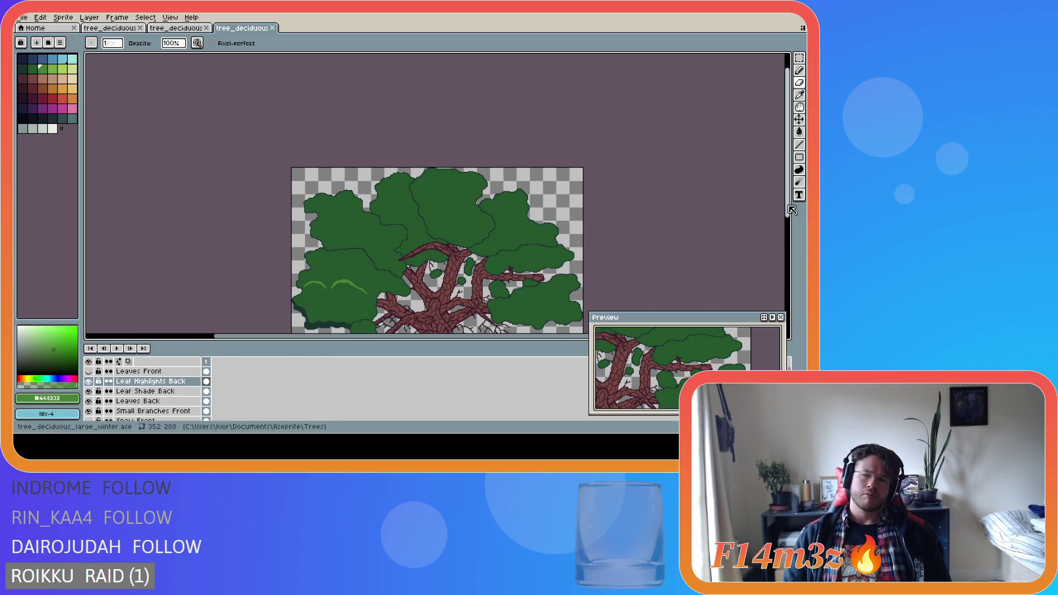
{"action": "left_click_drag", "start_coordinate": [788, 210], "coordinate": [789, 232]}
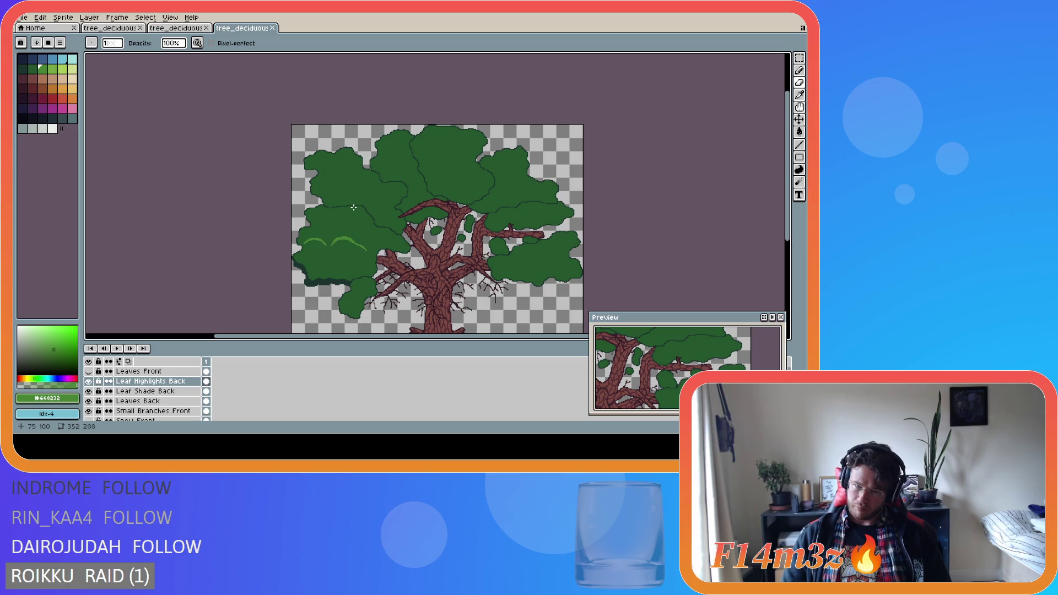
{"action": "scroll", "coordinate": [334, 193], "scroll_direction": "up", "scroll_amount": 4}
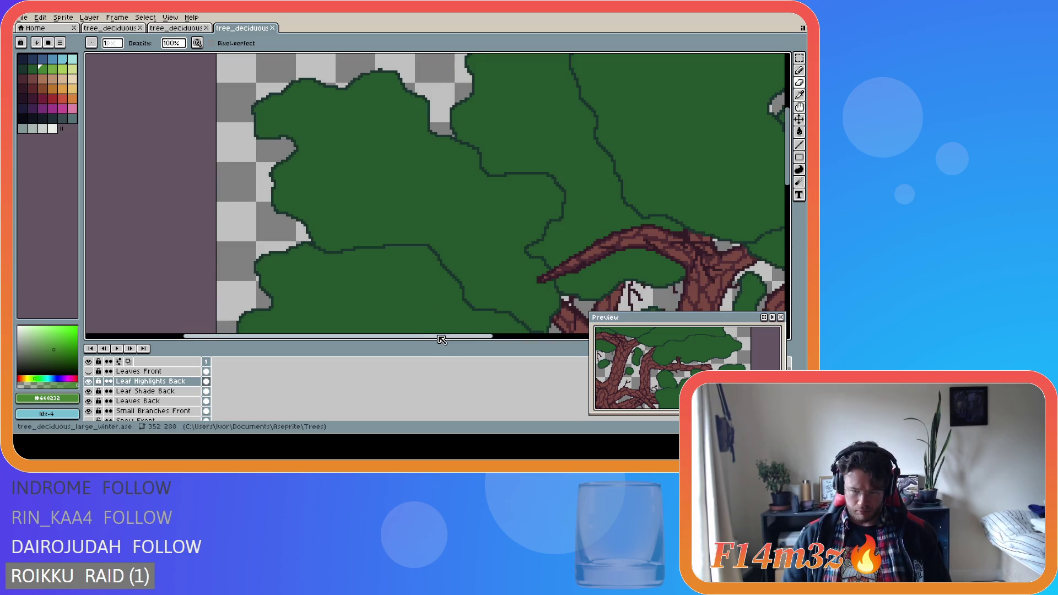
Draw a light-green Pencil highlight along the upper clump's top edge.
{"action": "scroll", "coordinate": [579, 248], "scroll_direction": "right", "scroll_amount": 2}
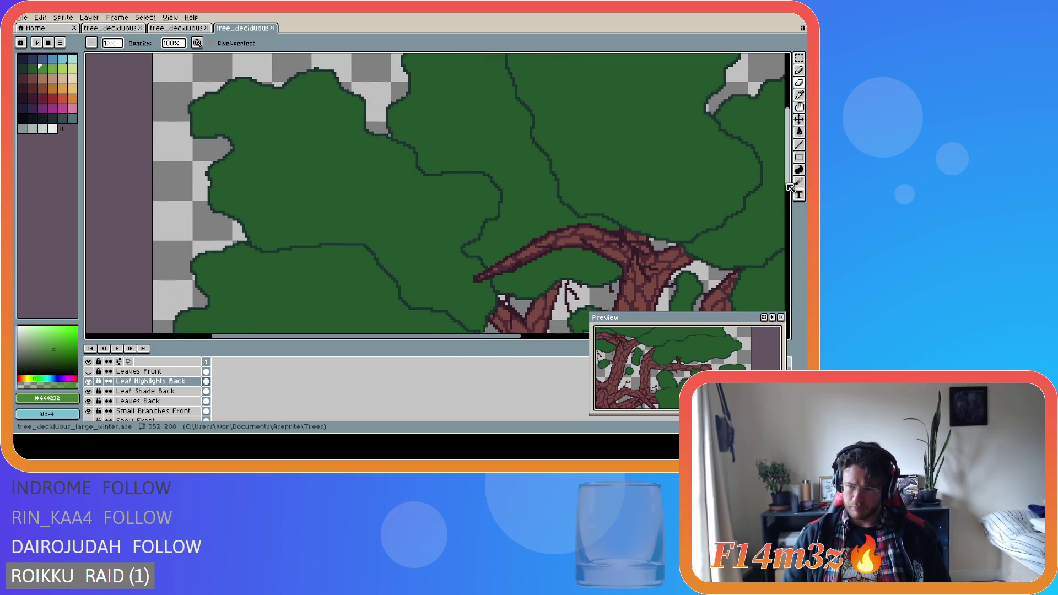
{"action": "mouse_move", "coordinate": [788, 179]}
{"action": "left_mouse_down"}
{"action": "mouse_move", "coordinate": [789, 219]}
{"action": "mouse_move", "coordinate": [789, 202]}
{"action": "left_mouse_up"}
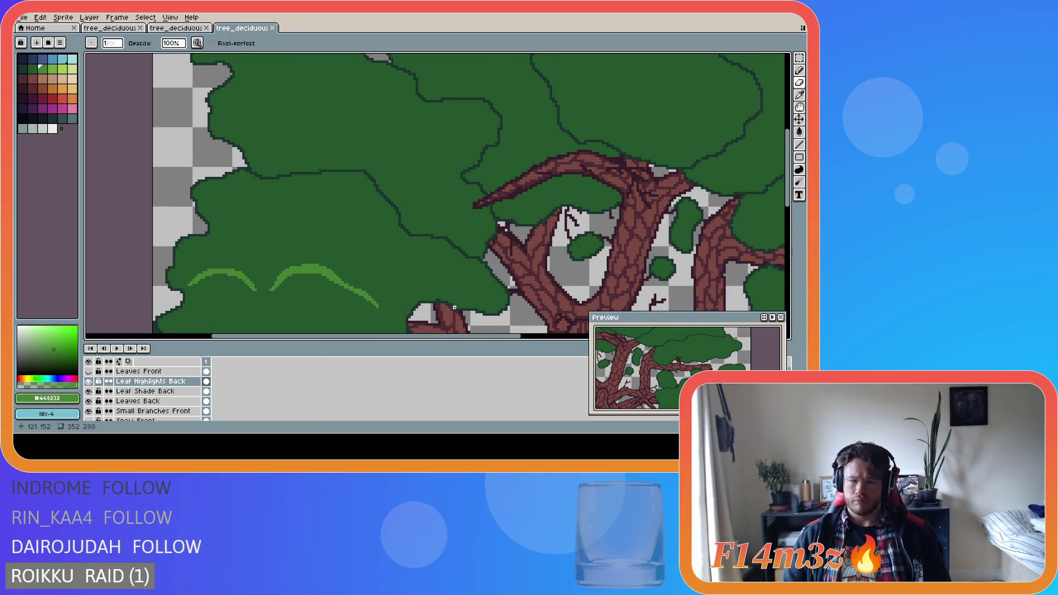
{"action": "key", "text": "b"}
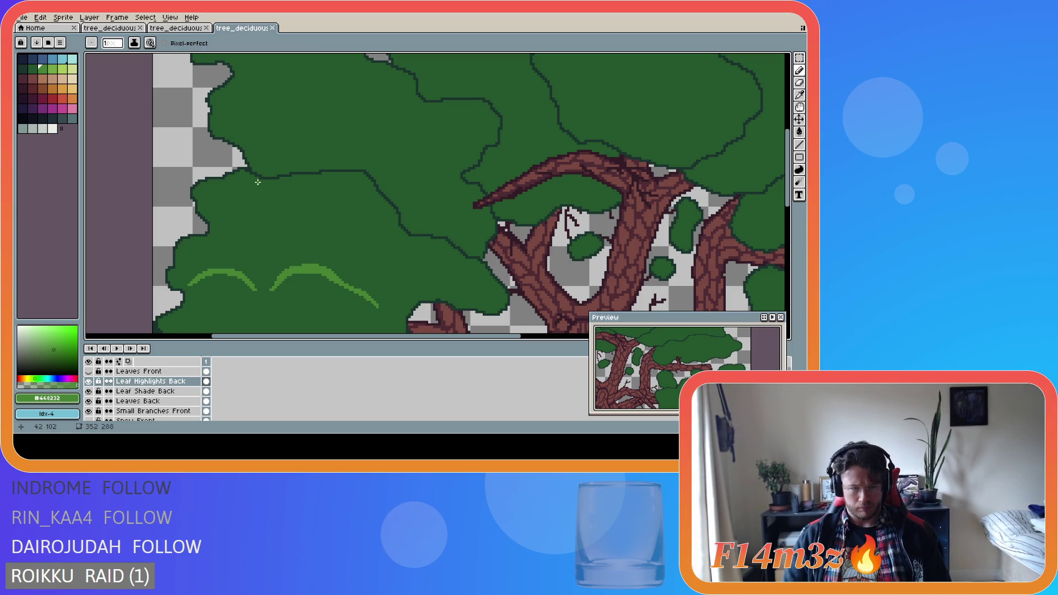
{"action": "scroll", "coordinate": [255, 177], "scroll_direction": "up", "scroll_amount": 1}
{"action": "scroll", "coordinate": [255, 175], "scroll_direction": "up", "scroll_amount": 1}
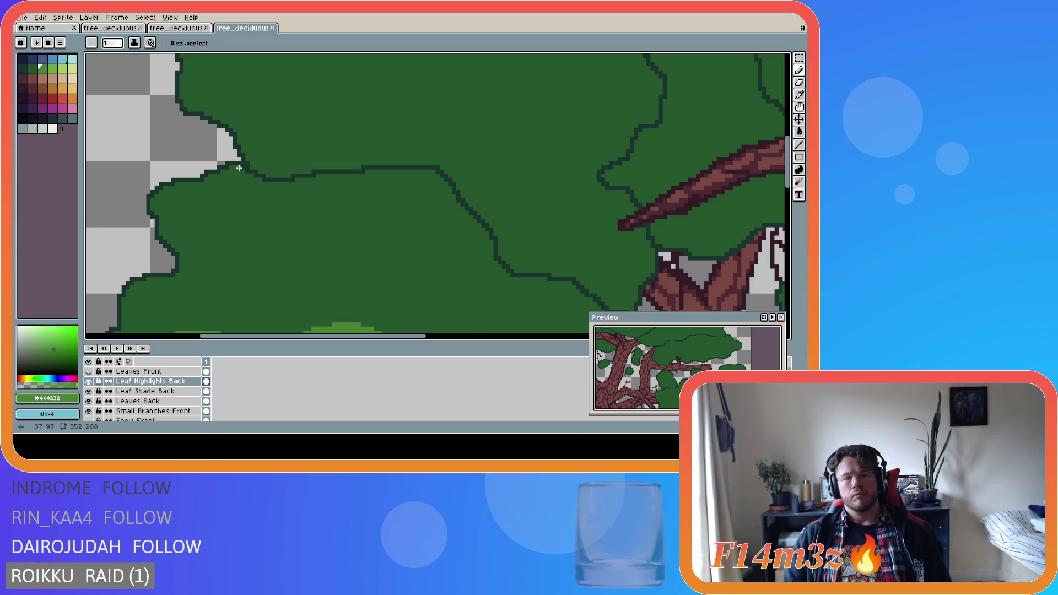
{"action": "mouse_move", "coordinate": [239, 167]}
{"action": "left_mouse_down"}
{"action": "mouse_move", "coordinate": [290, 181]}
{"action": "mouse_move", "coordinate": [361, 171]}
{"action": "left_mouse_up"}
{"action": "left_click", "coordinate": [362, 171], "text": "shift"}
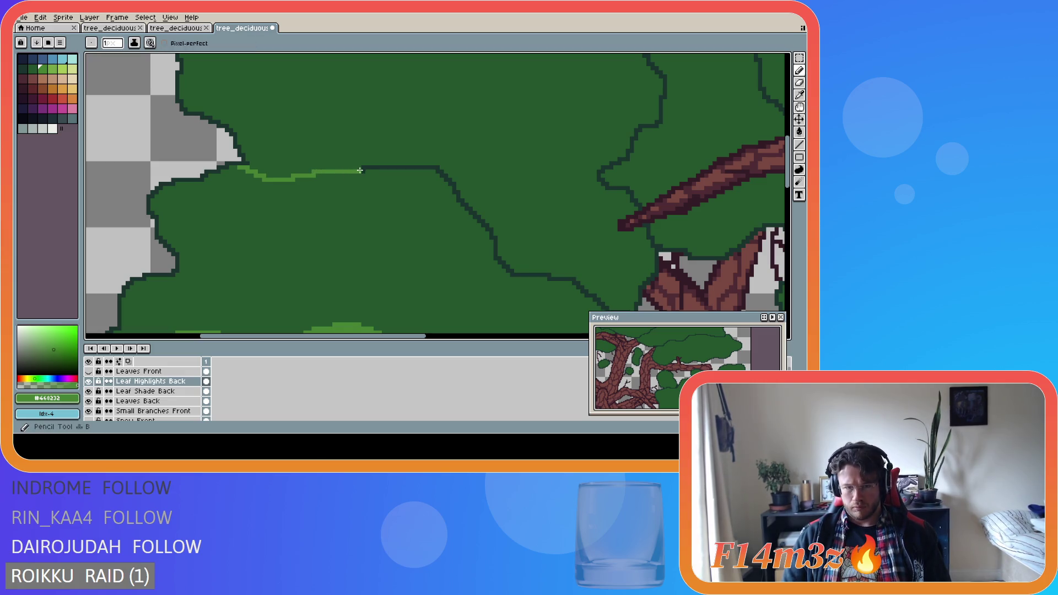
{"action": "mouse_move", "coordinate": [376, 167]}
{"action": "left_mouse_down"}
{"action": "mouse_move", "coordinate": [437, 166]}
{"action": "mouse_move", "coordinate": [481, 217]}
{"action": "left_mouse_up"}
Continue the highlight down the clump's diagonal right side.
{"action": "key", "text": "e"}
{"action": "key", "text": "b"}
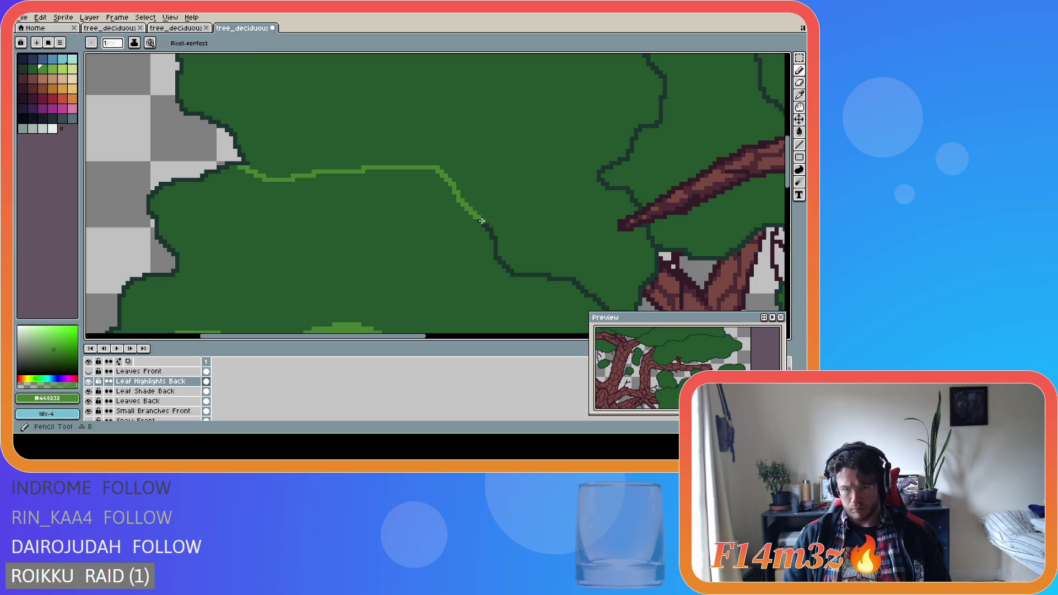
{"action": "left_click_drag", "start_coordinate": [483, 224], "coordinate": [494, 256]}
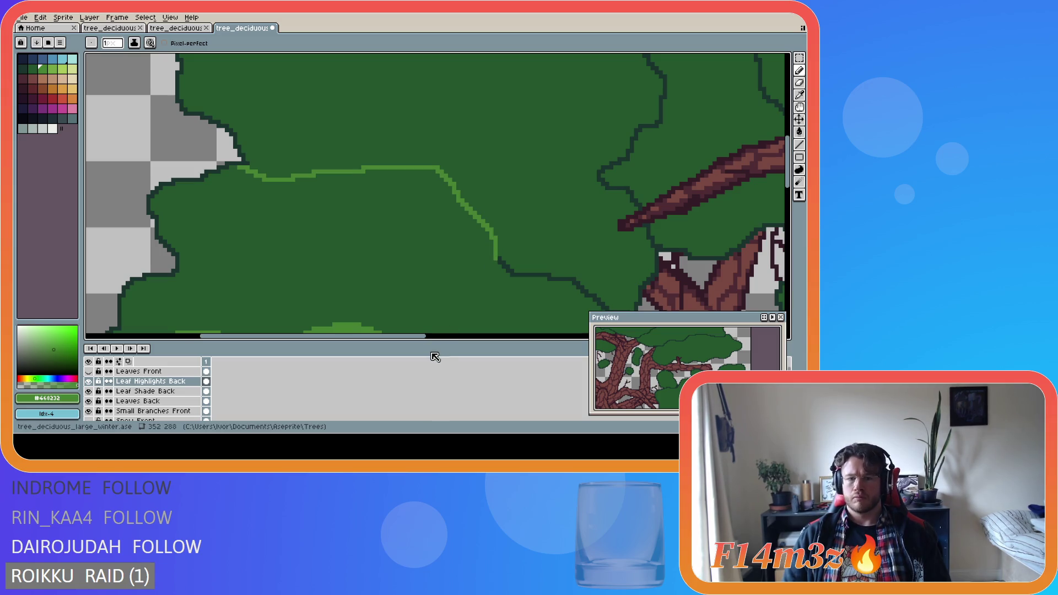
{"action": "left_click_drag", "start_coordinate": [419, 336], "coordinate": [483, 336]}
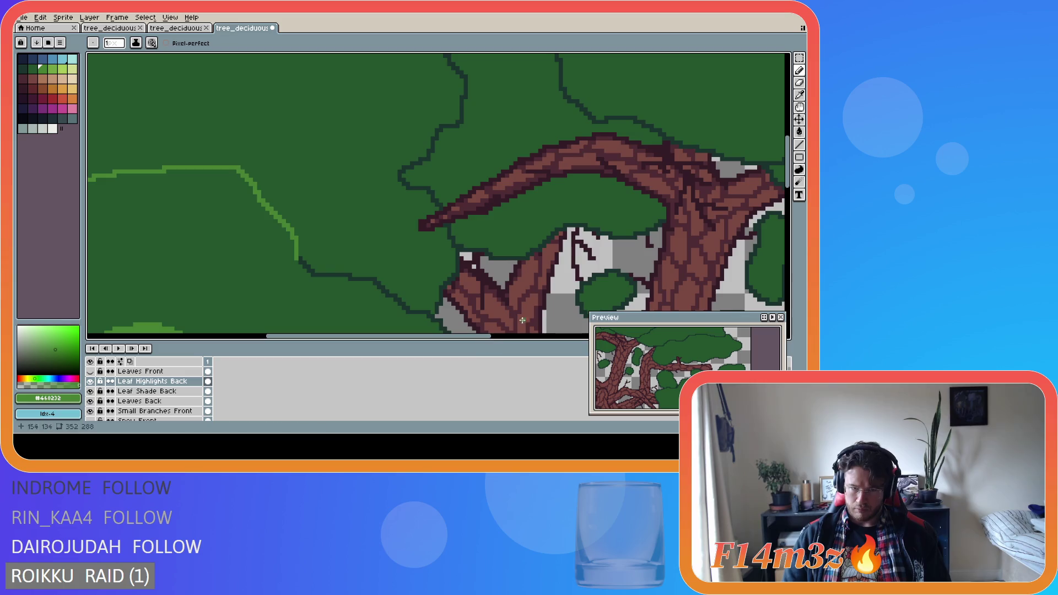
Extend the highlight along the next clump edge and down its diagonal side.
{"action": "left_click_drag", "start_coordinate": [787, 179], "coordinate": [788, 201]}
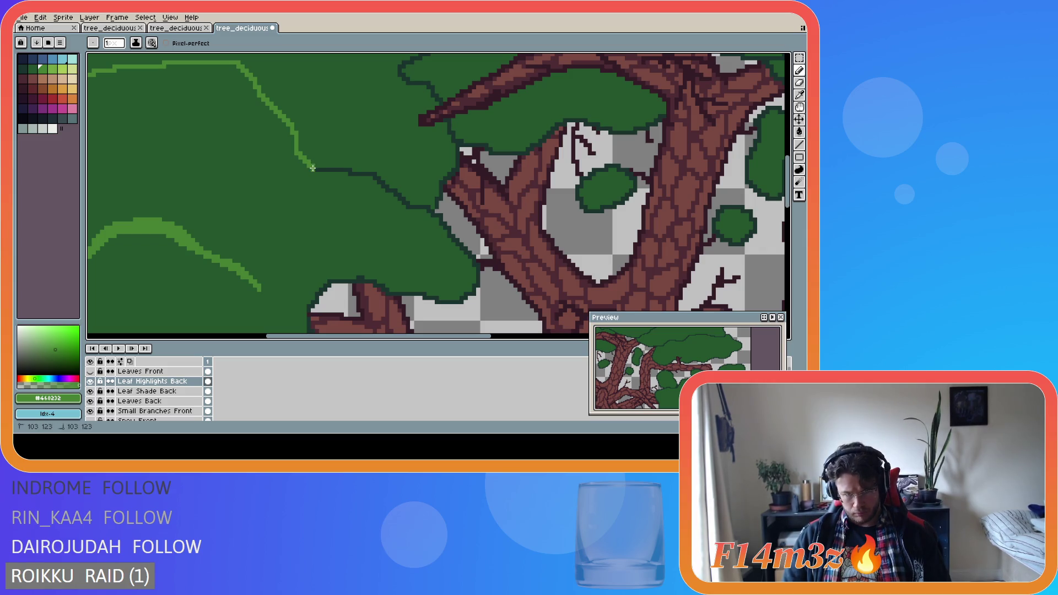
{"action": "mouse_move", "coordinate": [312, 170]}
{"action": "left_mouse_down"}
{"action": "mouse_move", "coordinate": [375, 175]}
{"action": "mouse_move", "coordinate": [394, 191]}
{"action": "left_mouse_up"}
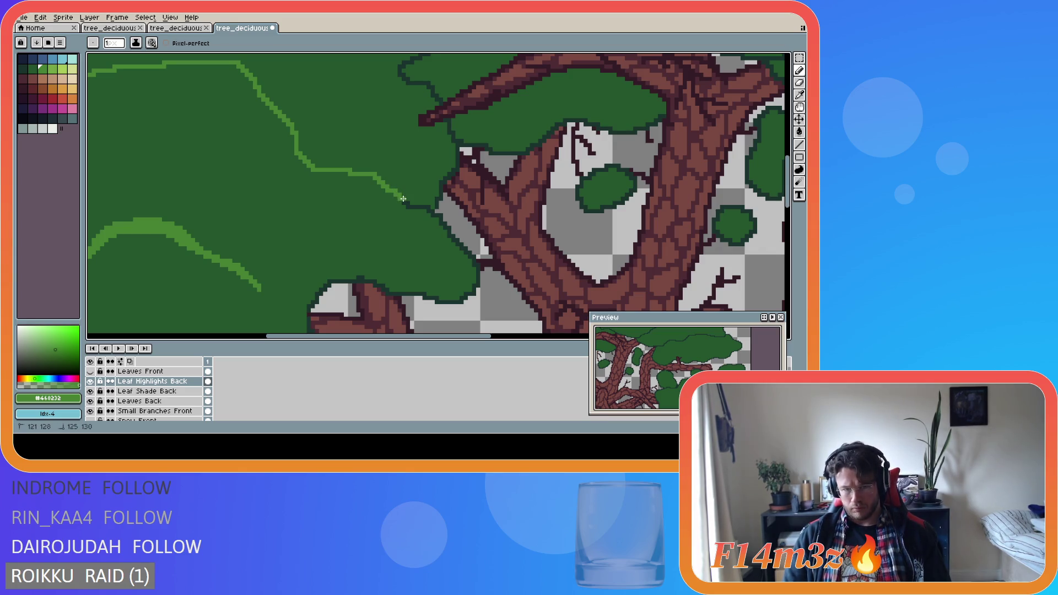
{"action": "left_click_drag", "start_coordinate": [404, 202], "coordinate": [430, 210]}
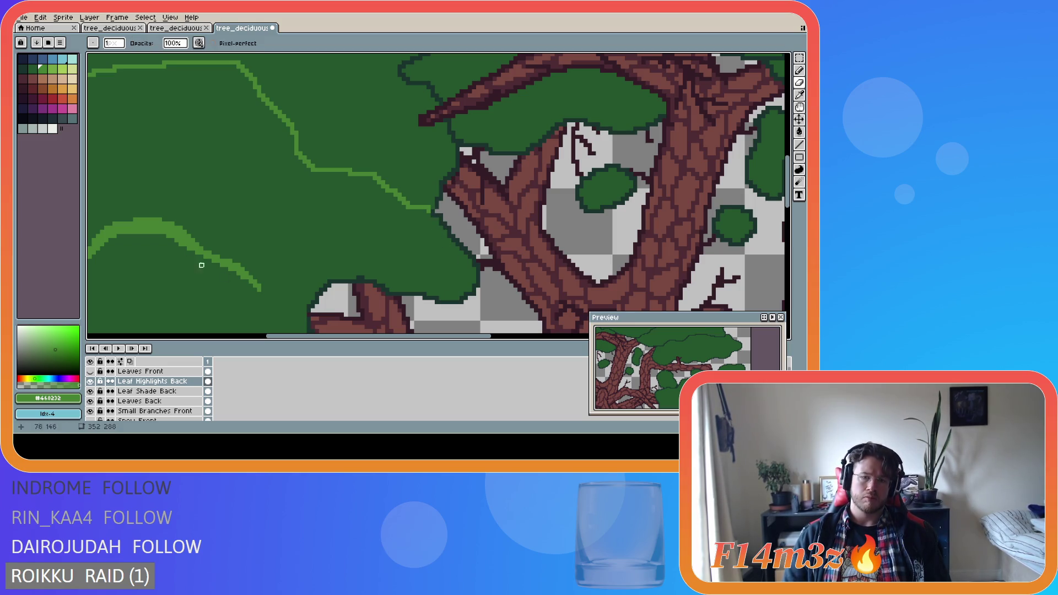
Zoom out to the tree top and hide the Leaf Highlights Back layer.
{"action": "mouse_move", "coordinate": [390, 342]}
{"action": "left_mouse_down"}
{"action": "mouse_move", "coordinate": [363, 347]}
{"action": "mouse_move", "coordinate": [331, 331]}
{"action": "left_mouse_up"}
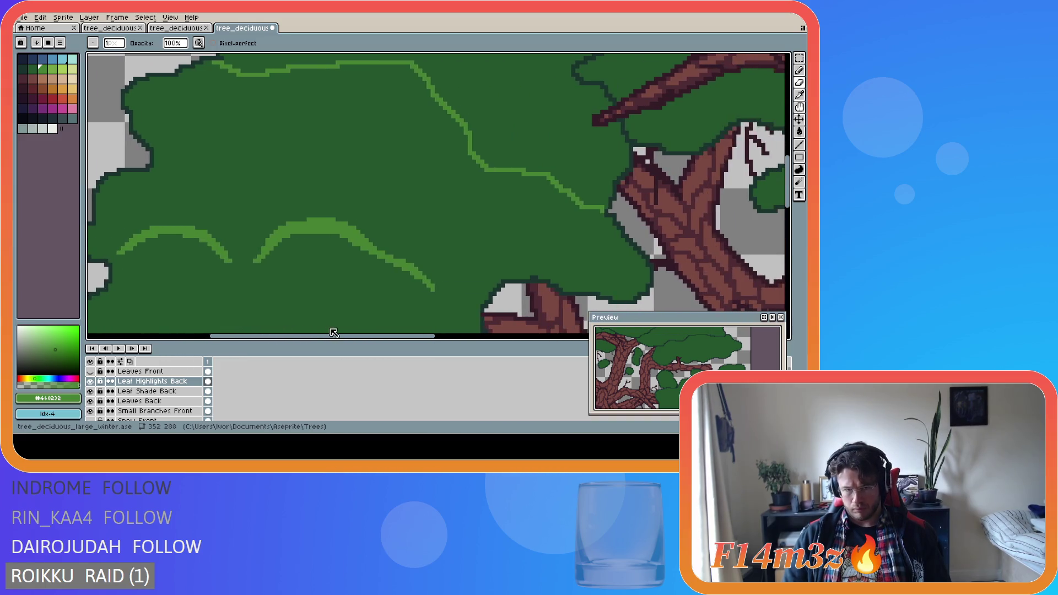
{"action": "scroll", "coordinate": [349, 289], "scroll_direction": "down", "scroll_amount": 1}
{"action": "scroll", "coordinate": [349, 289], "scroll_direction": "down", "scroll_amount": 1}
{"action": "scroll", "coordinate": [466, 234], "scroll_direction": "down", "scroll_amount": 1}
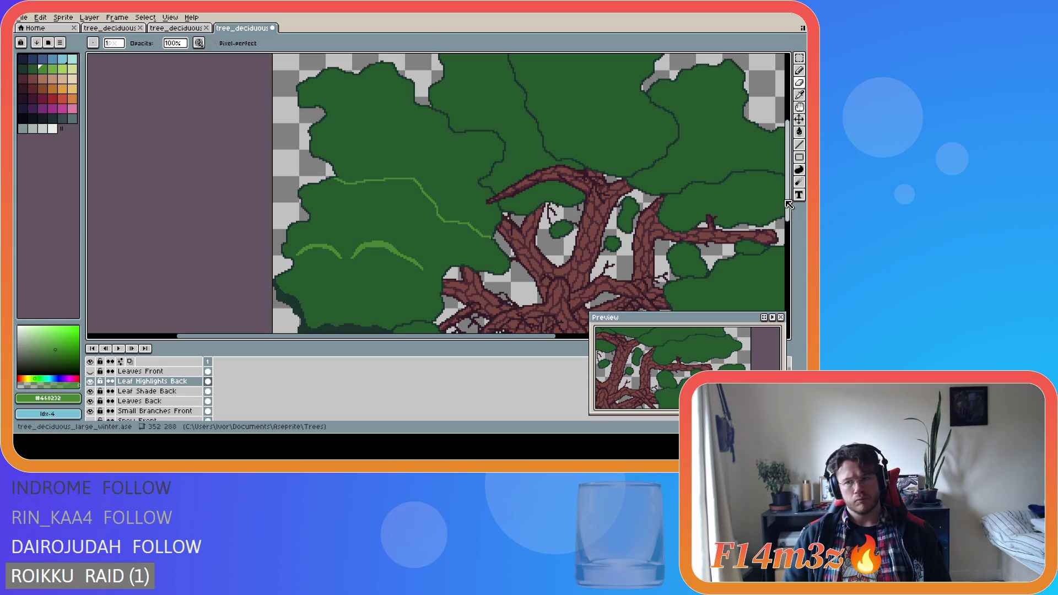
{"action": "left_click_drag", "start_coordinate": [787, 166], "coordinate": [788, 157]}
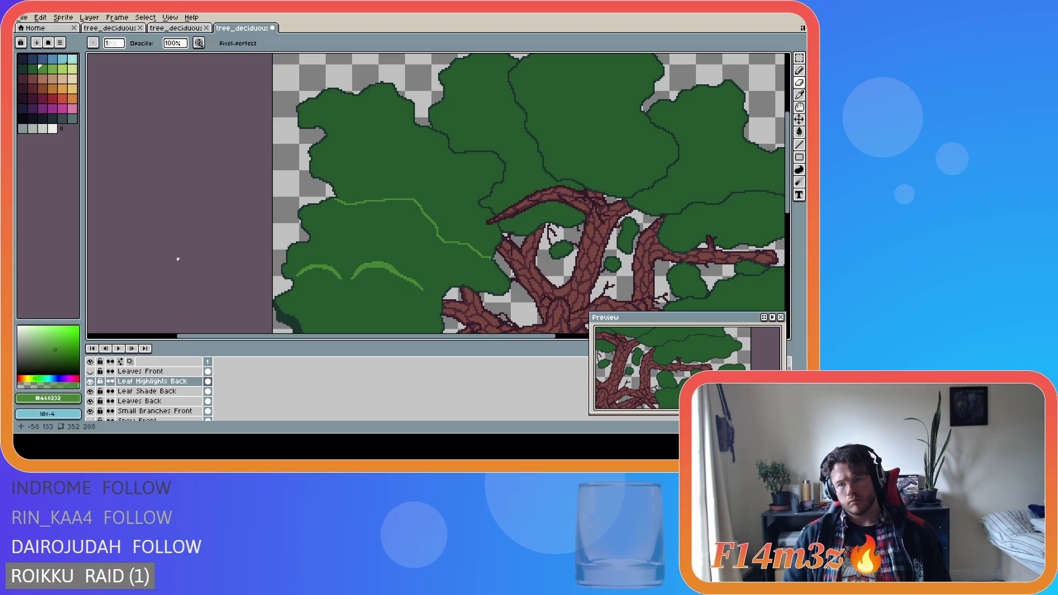
{"action": "left_click", "coordinate": [89, 381]}
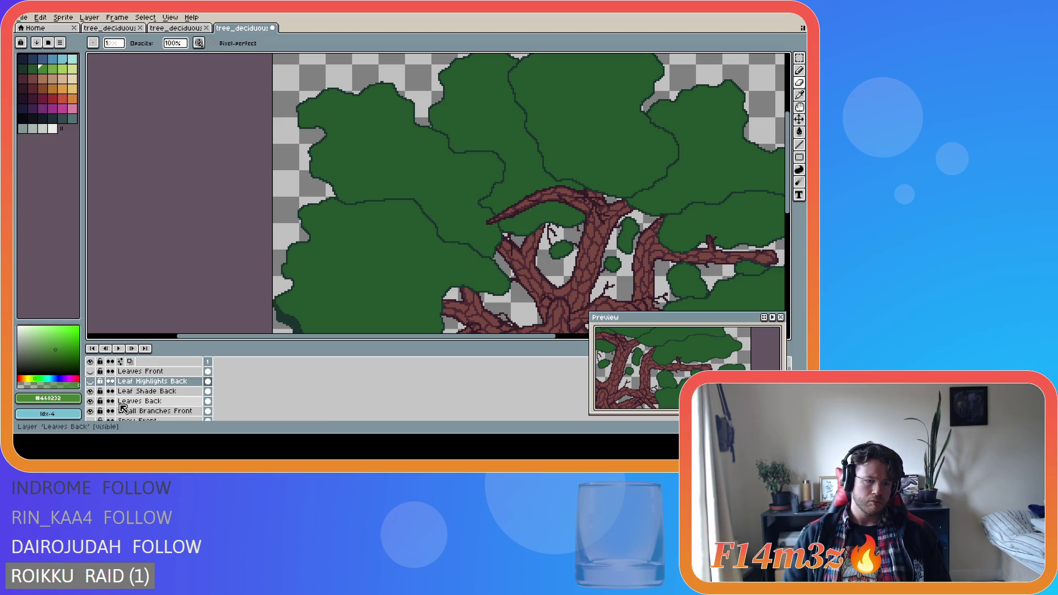
On the Leaves Back layer, paint over the dark outline inside the lower-left clump.
{"action": "left_click", "coordinate": [142, 403]}
{"action": "scroll", "coordinate": [331, 241], "scroll_direction": "up", "scroll_amount": 2}
{"action": "key", "text": "b"}
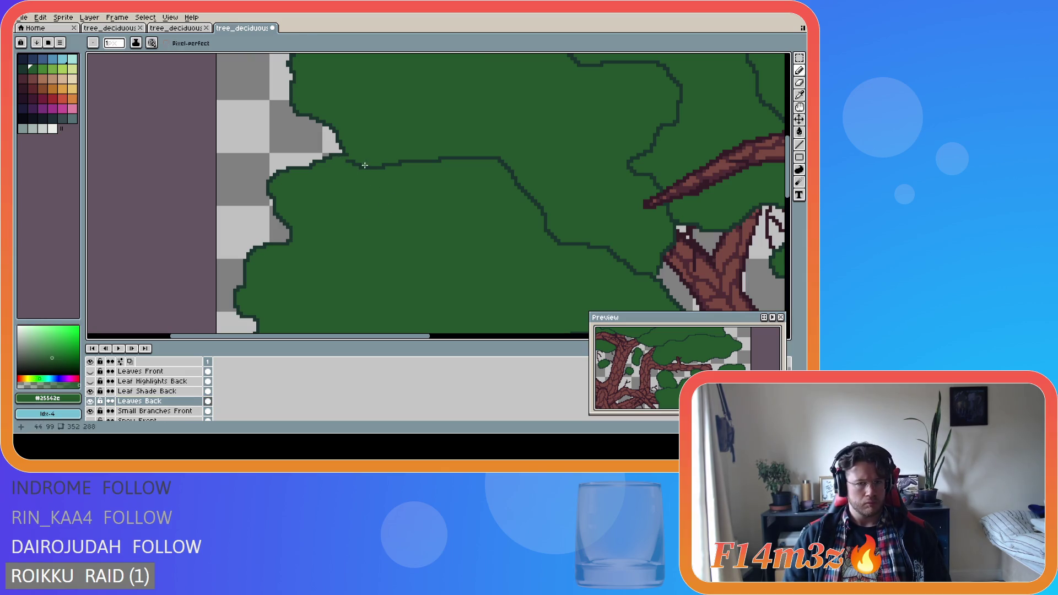
{"action": "mouse_move", "coordinate": [346, 162]}
{"action": "left_mouse_down"}
{"action": "mouse_move", "coordinate": [445, 158]}
{"action": "mouse_move", "coordinate": [510, 173]}
{"action": "mouse_move", "coordinate": [539, 203]}
{"action": "mouse_move", "coordinate": [549, 236]}
{"action": "mouse_move", "coordinate": [606, 248]}
{"action": "mouse_move", "coordinate": [651, 277]}
{"action": "left_mouse_up"}
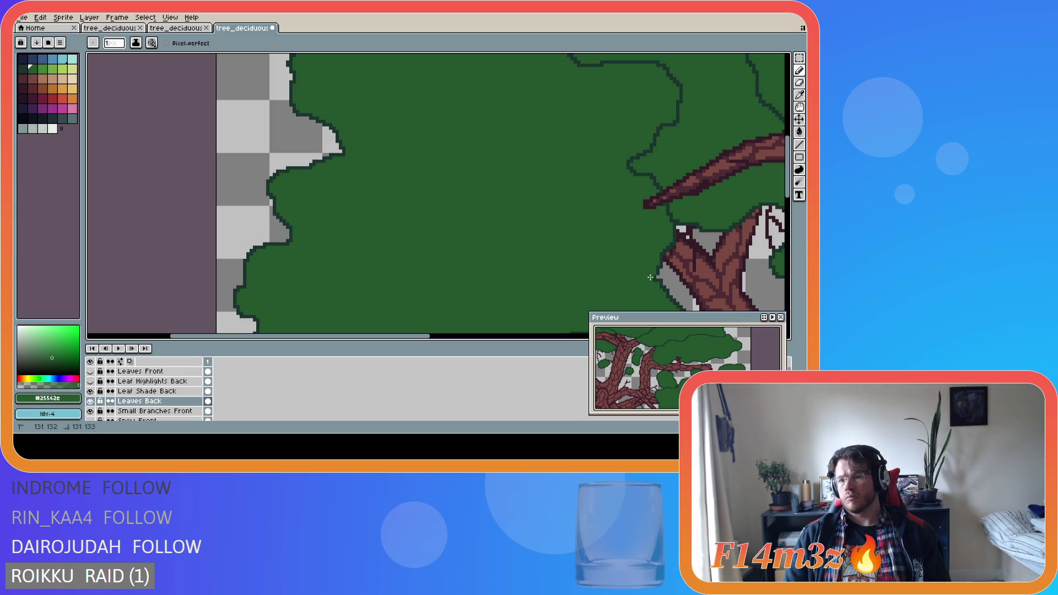
{"action": "left_click", "coordinate": [656, 274], "text": "alt"}
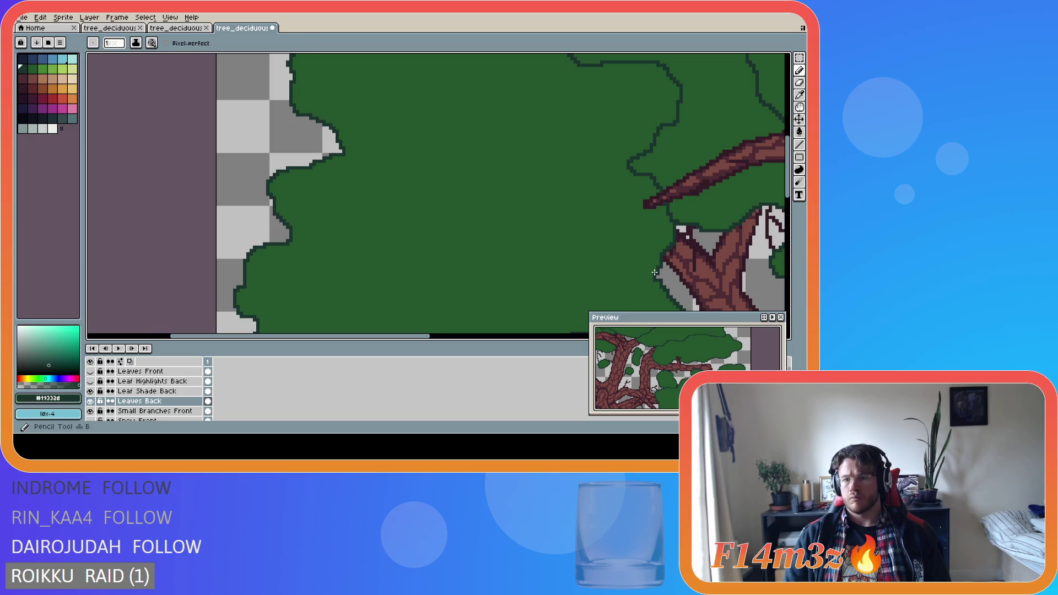
Show the Leaf Highlights Back layer again and pick light green #468232.
{"action": "scroll", "coordinate": [445, 311], "scroll_direction": "down", "scroll_amount": 3}
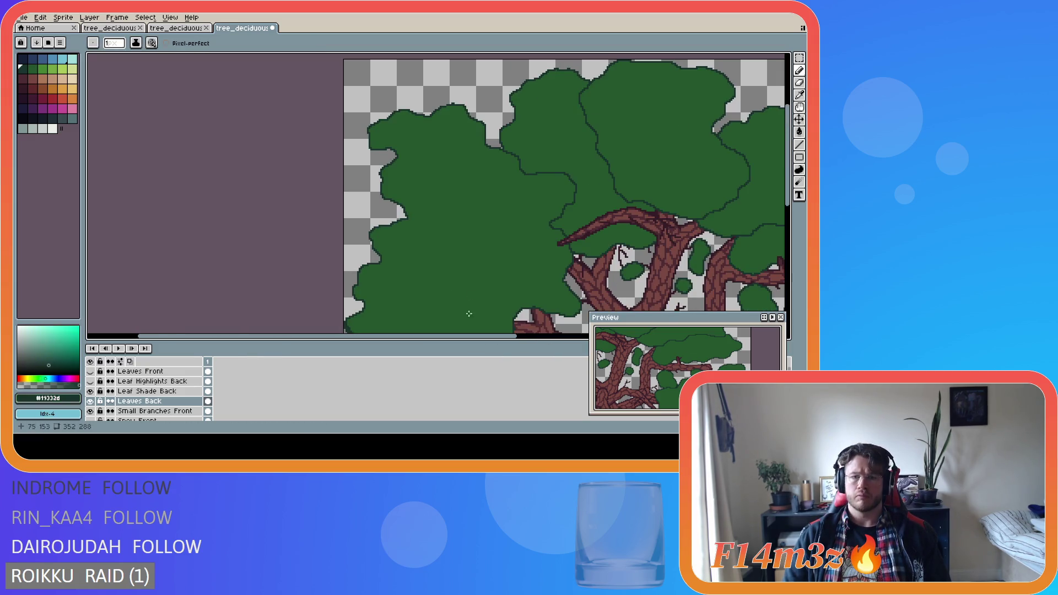
{"action": "left_click", "coordinate": [91, 382]}
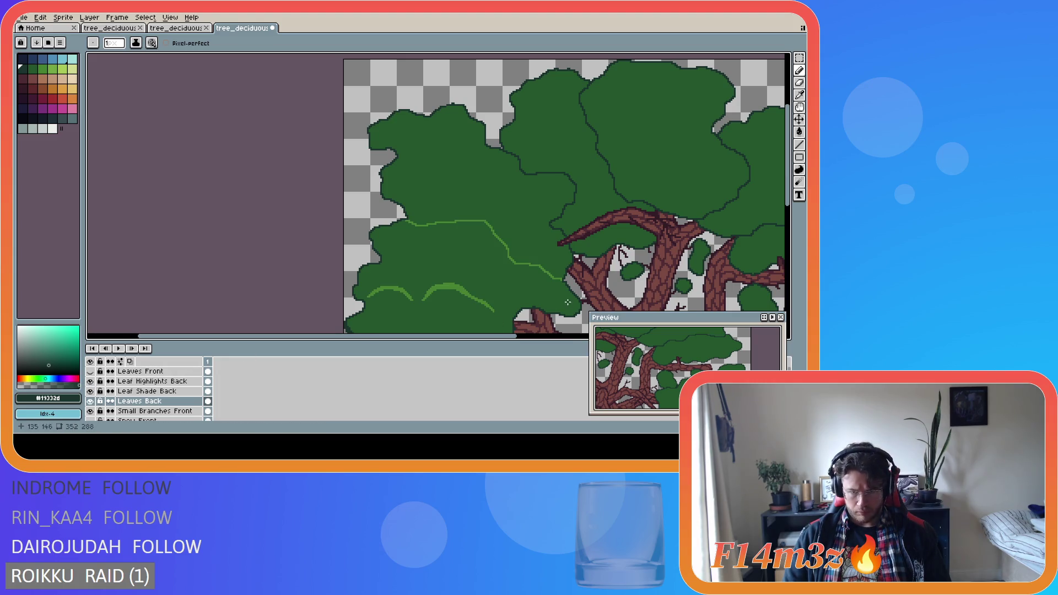
{"action": "scroll", "coordinate": [445, 226], "scroll_direction": "up", "scroll_amount": 1}
{"action": "left_click", "coordinate": [460, 220], "text": "alt"}
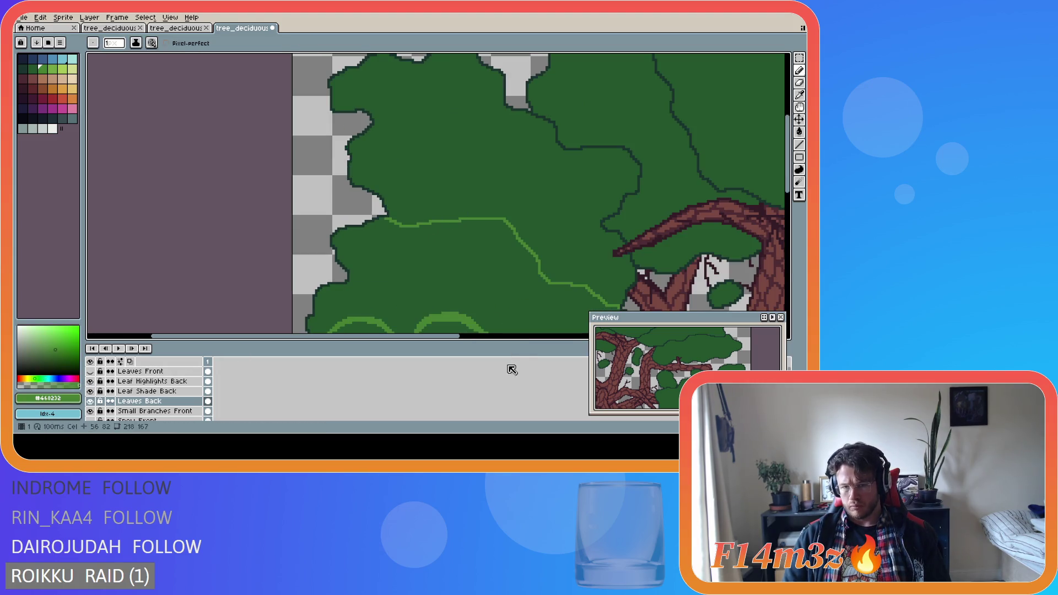
Widen the palette panel and redraw the light-green highlight along the clump edge.
{"action": "mouse_move", "coordinate": [81, 189]}
{"action": "left_mouse_down"}
{"action": "mouse_move", "coordinate": [108, 189]}
{"action": "mouse_move", "coordinate": [81, 185]}
{"action": "left_mouse_up"}
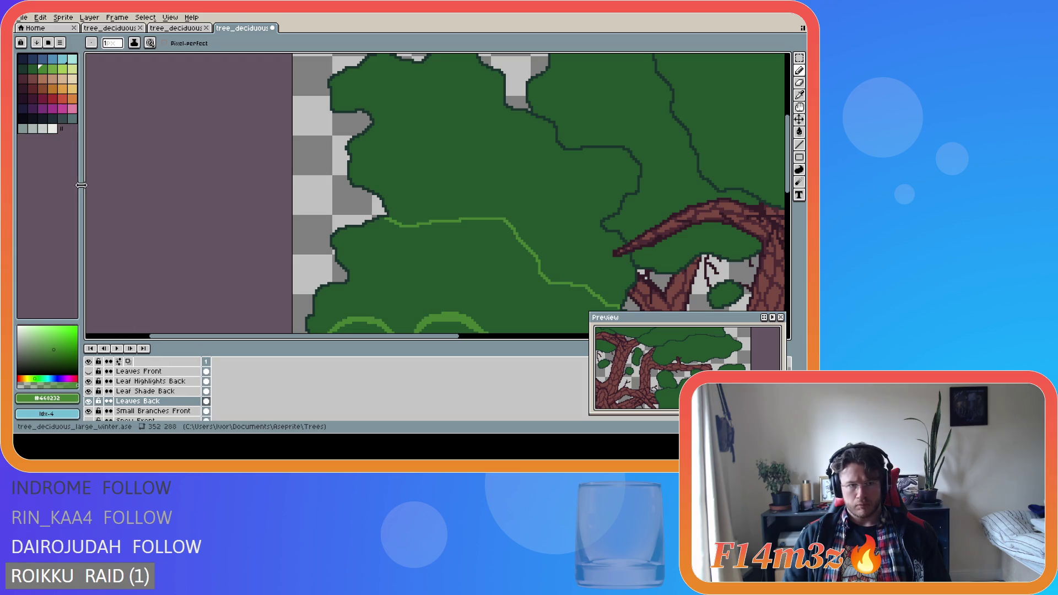
{"action": "left_click_drag", "start_coordinate": [388, 338], "coordinate": [457, 338]}
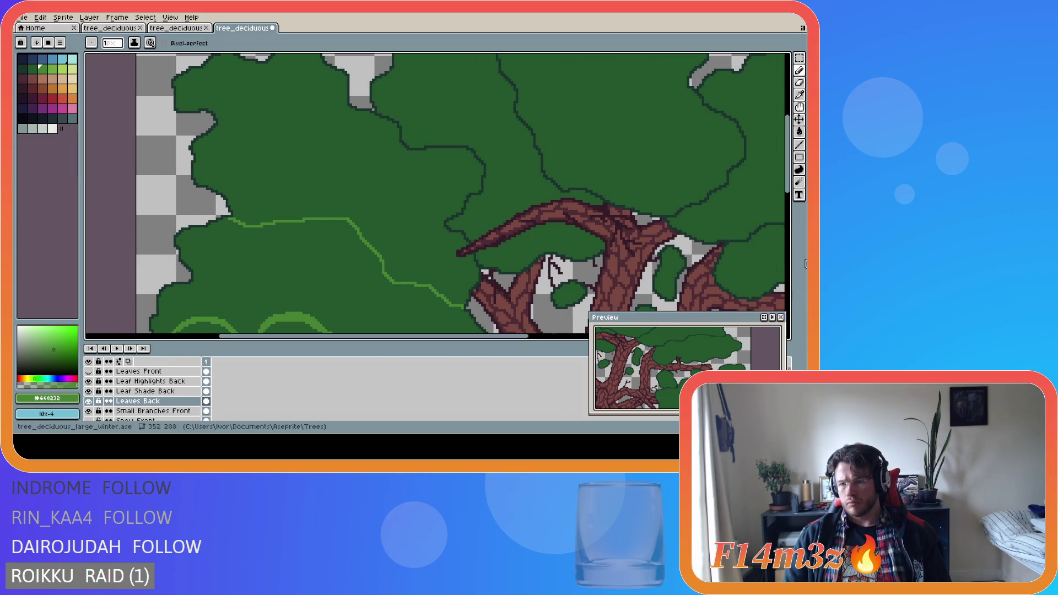
{"action": "left_click_drag", "start_coordinate": [790, 191], "coordinate": [788, 210]}
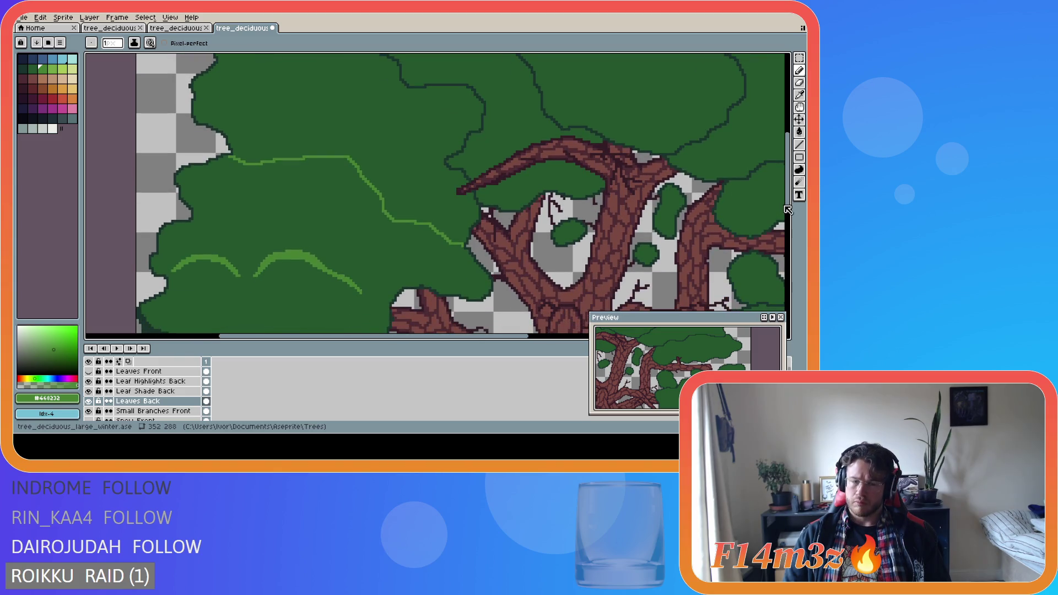
{"action": "scroll", "coordinate": [342, 173], "scroll_direction": "up", "scroll_amount": 2}
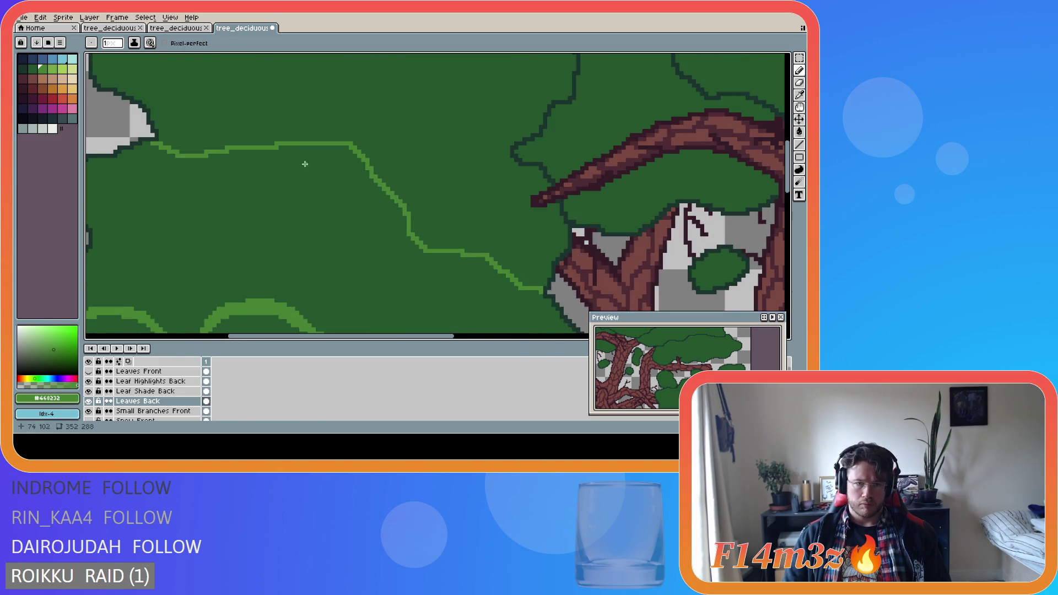
{"action": "left_click_drag", "start_coordinate": [280, 145], "coordinate": [381, 186]}
{"action": "key", "text": "ctrl+z"}
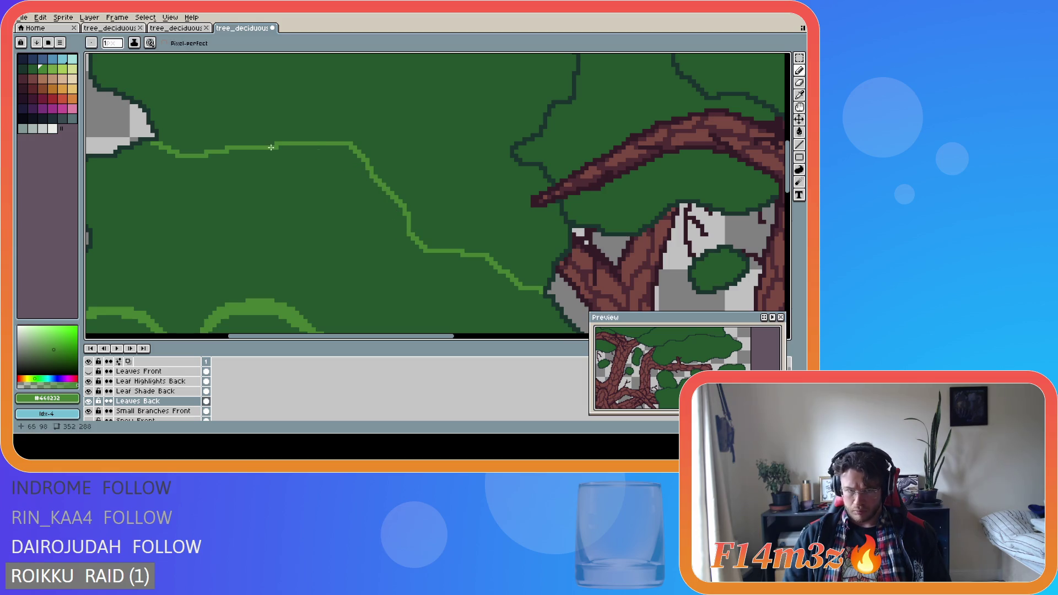
{"action": "mouse_move", "coordinate": [278, 145]}
{"action": "left_mouse_down"}
{"action": "mouse_move", "coordinate": [346, 160]}
{"action": "mouse_move", "coordinate": [379, 182]}
{"action": "mouse_move", "coordinate": [337, 145]}
{"action": "mouse_move", "coordinate": [300, 145]}
{"action": "mouse_move", "coordinate": [349, 156]}
{"action": "mouse_move", "coordinate": [329, 159]}
{"action": "left_mouse_up"}
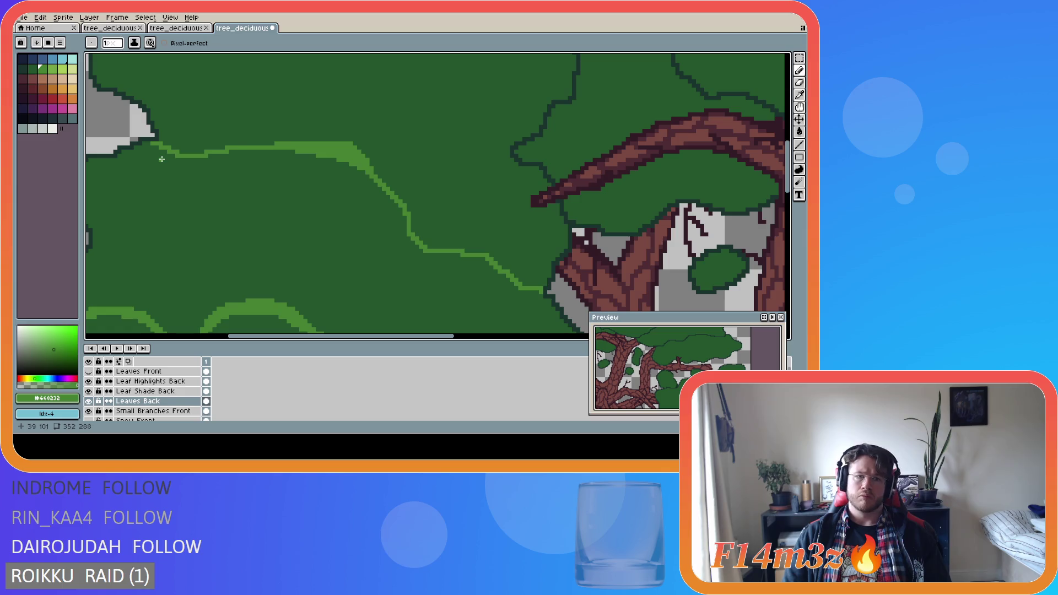
Undo a thickening stroke that landed on the wrong layer.
{"action": "scroll", "coordinate": [276, 228], "scroll_direction": "down", "scroll_amount": 1}
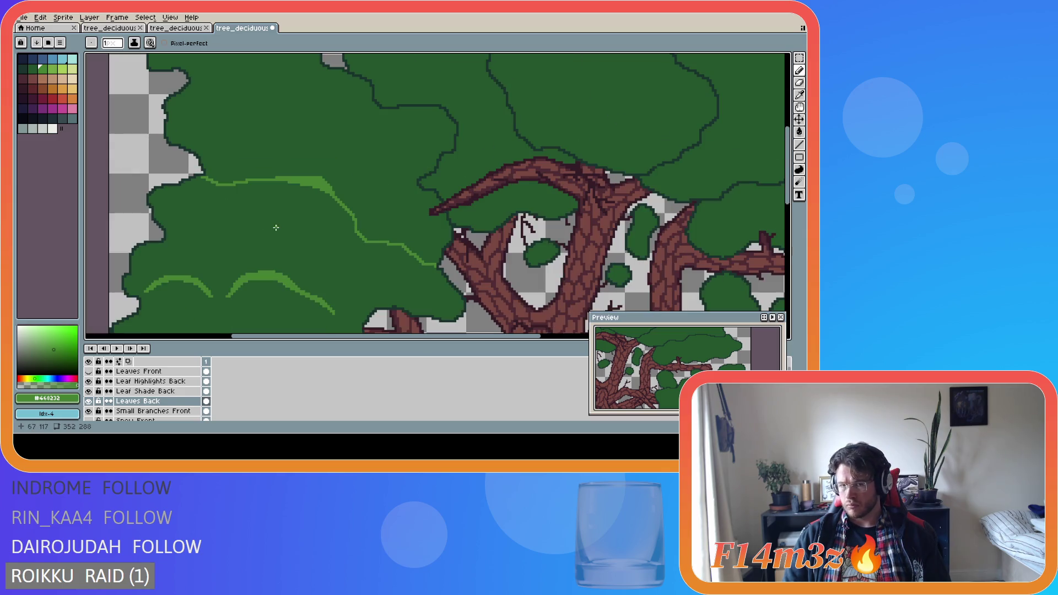
{"action": "scroll", "coordinate": [289, 213], "scroll_direction": "down", "scroll_amount": 1}
{"action": "scroll", "coordinate": [265, 209], "scroll_direction": "up", "scroll_amount": 2}
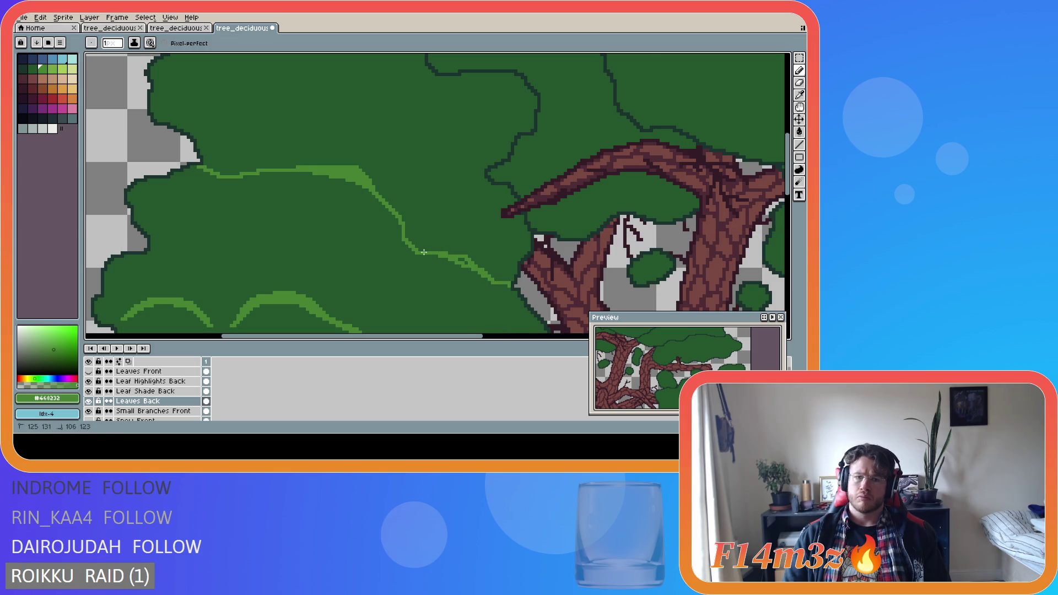
{"action": "key", "text": "v"}
{"action": "key", "text": "b"}
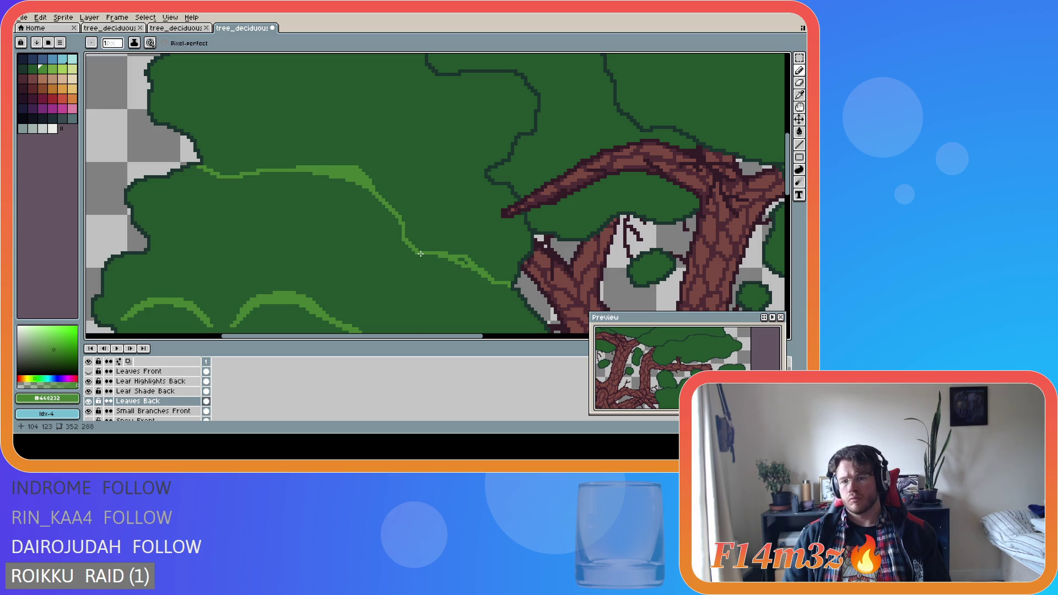
{"action": "mouse_move", "coordinate": [420, 253]}
{"action": "left_mouse_down"}
{"action": "mouse_move", "coordinate": [474, 271]}
{"action": "mouse_move", "coordinate": [466, 264]}
{"action": "left_mouse_up"}
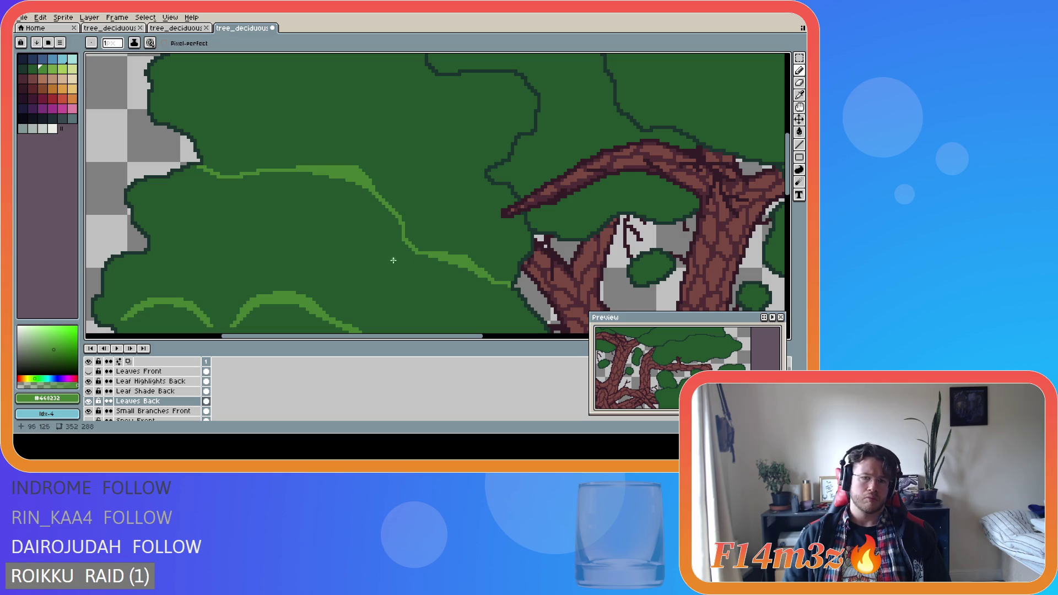
{"action": "key", "text": "v"}
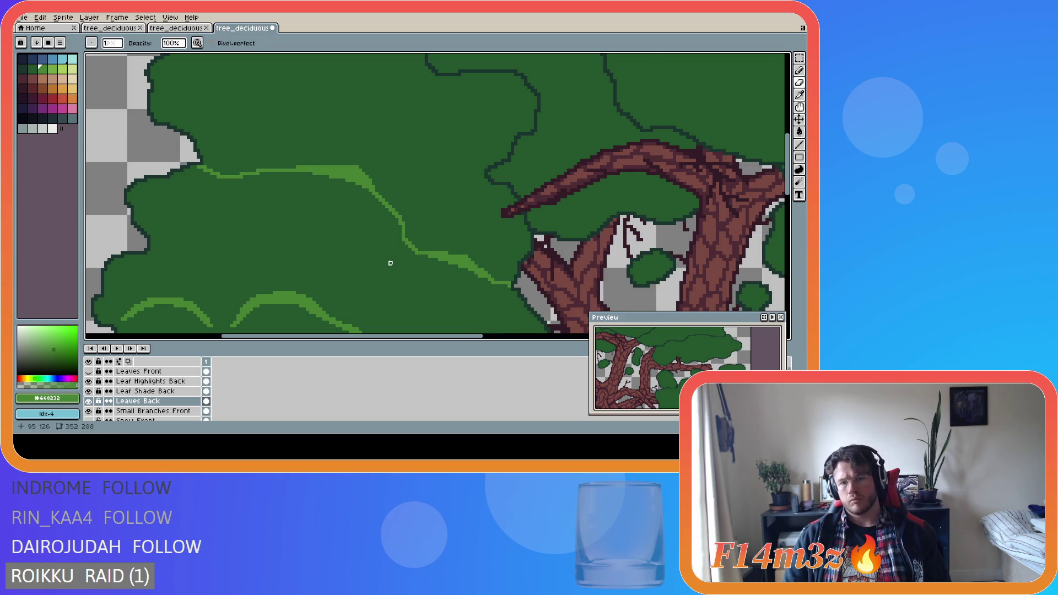
{"action": "key", "text": "ctrl+z"}
{"action": "key", "text": "ctrl+z"}
{"action": "key", "text": "ctrl+z"}
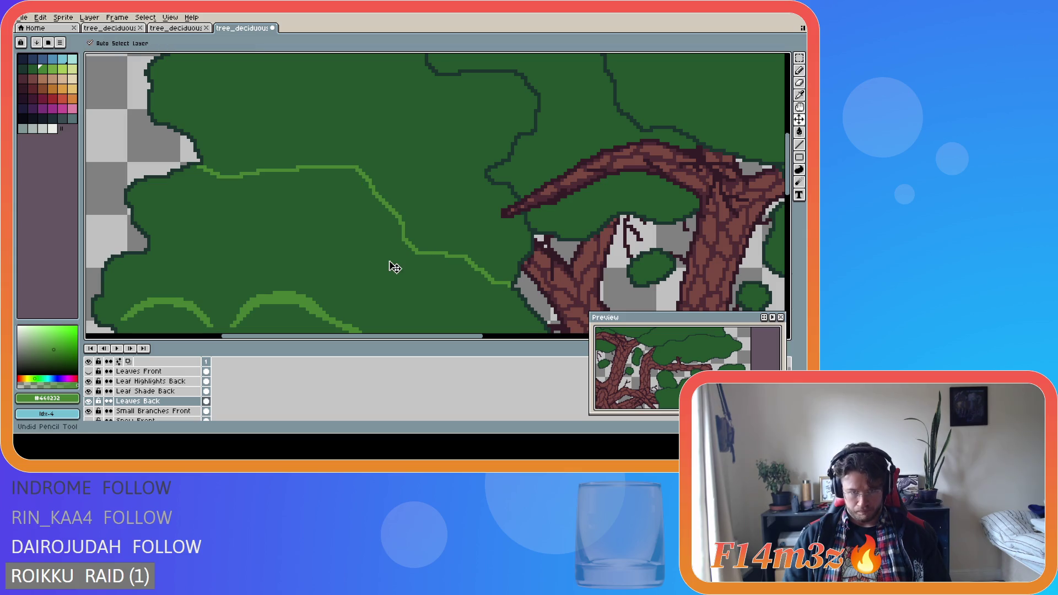
{"action": "key", "text": "b"}
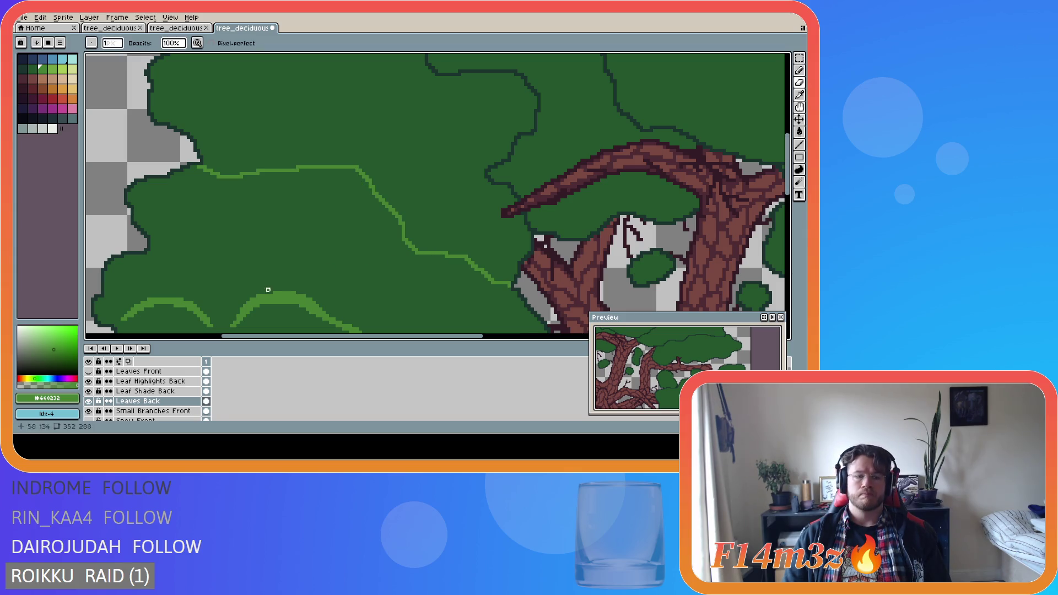
On Leaf Highlights Back, thicken the highlight along the top and down the right edge.
{"action": "left_click", "coordinate": [149, 381]}
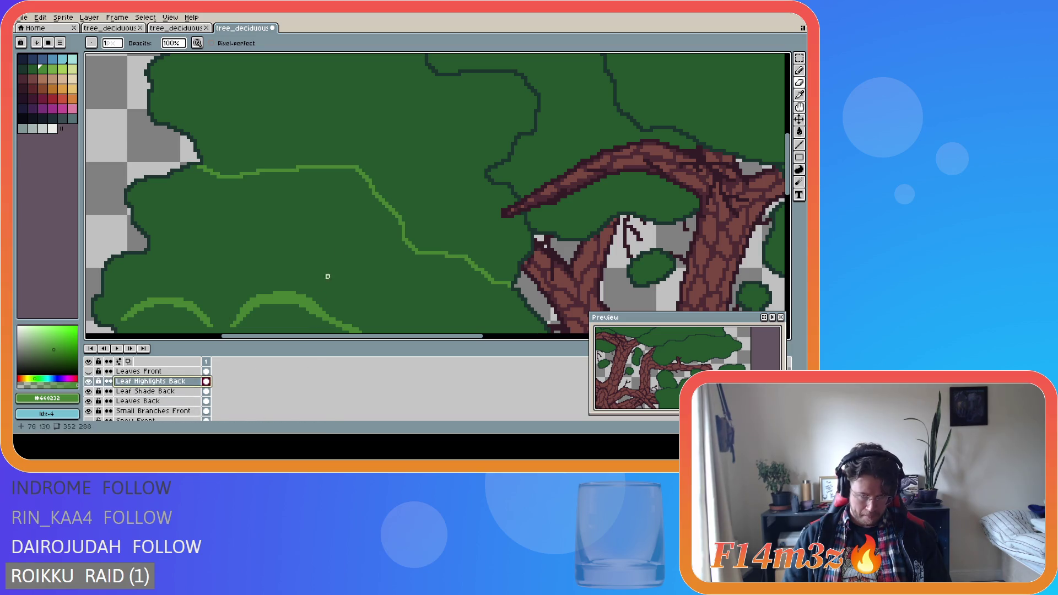
{"action": "key", "text": "e"}
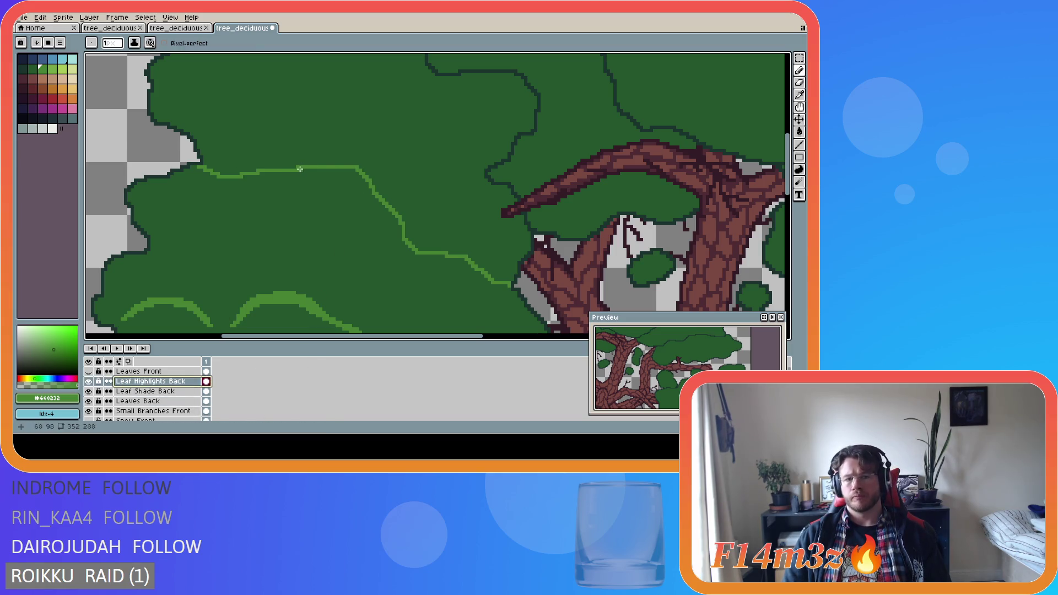
{"action": "mouse_move", "coordinate": [300, 169]}
{"action": "left_mouse_down"}
{"action": "mouse_move", "coordinate": [337, 168]}
{"action": "mouse_move", "coordinate": [373, 190]}
{"action": "mouse_move", "coordinate": [334, 166]}
{"action": "mouse_move", "coordinate": [354, 170]}
{"action": "left_mouse_up"}
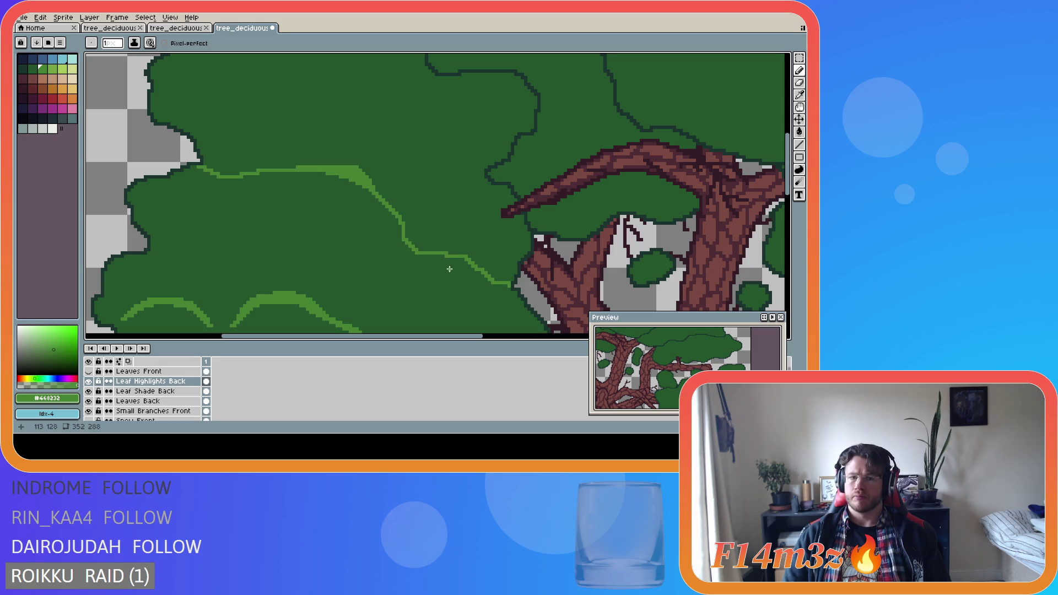
{"action": "left_click_drag", "start_coordinate": [419, 255], "coordinate": [493, 282]}
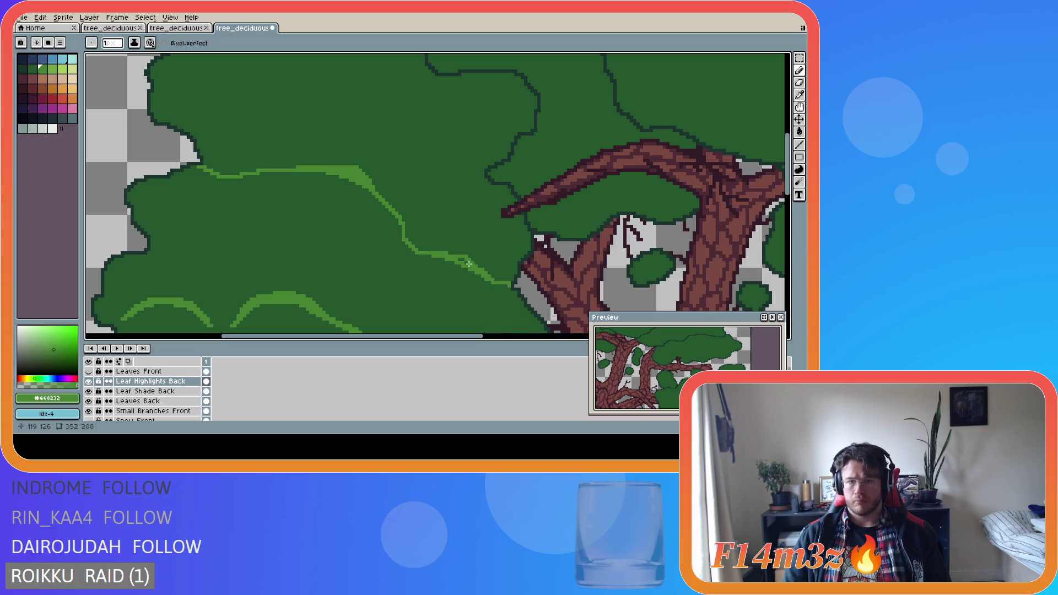
Erase sections from the middle and ends of the long highlight line.
{"action": "key", "text": "e"}
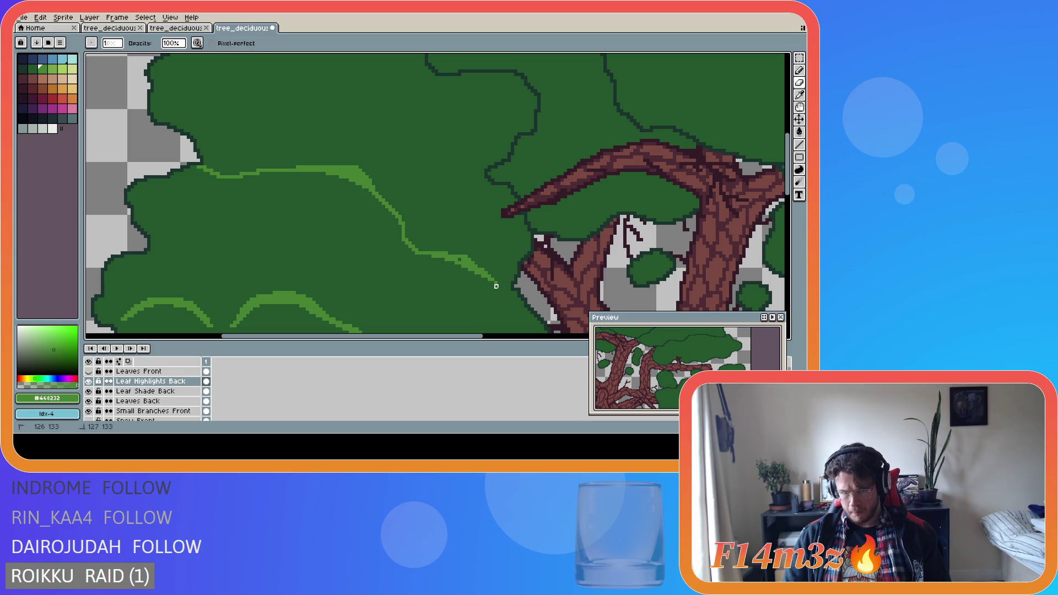
{"action": "key", "text": "b"}
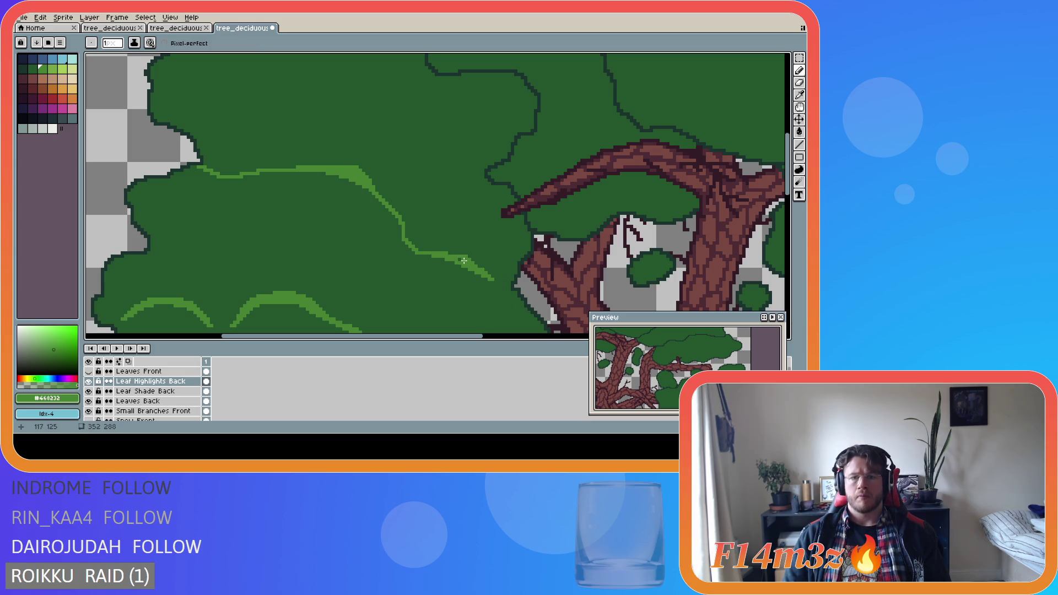
{"action": "key", "text": "e"}
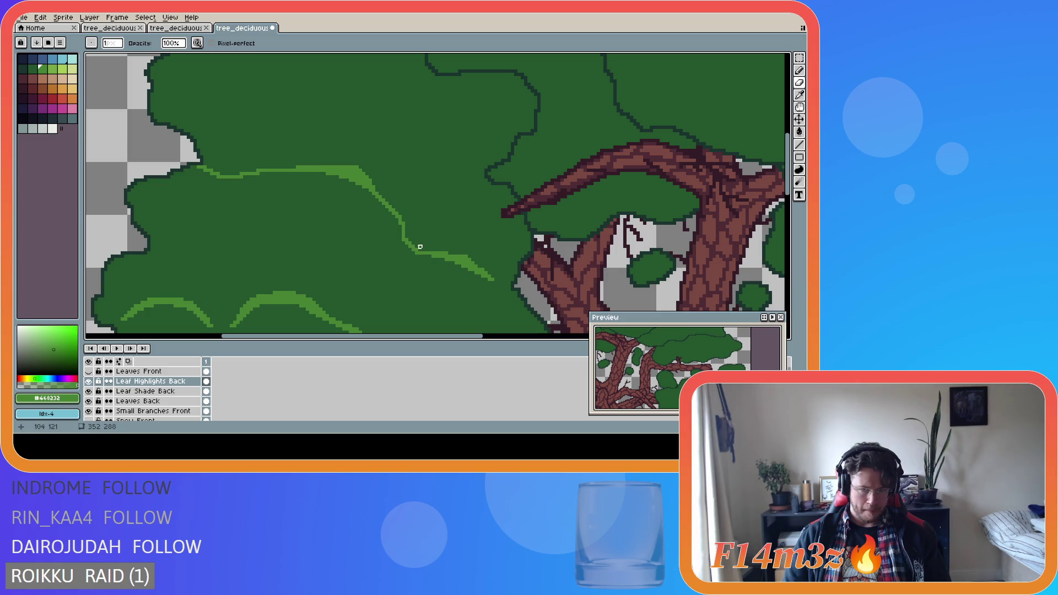
{"action": "left_click_drag", "start_coordinate": [421, 250], "coordinate": [411, 240]}
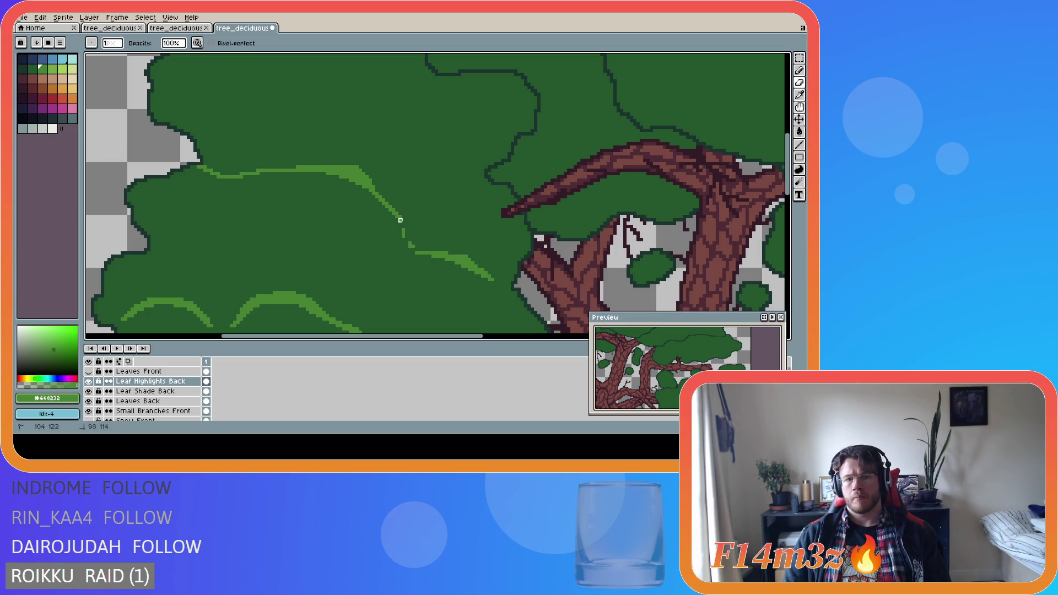
{"action": "left_click_drag", "start_coordinate": [403, 246], "coordinate": [420, 244]}
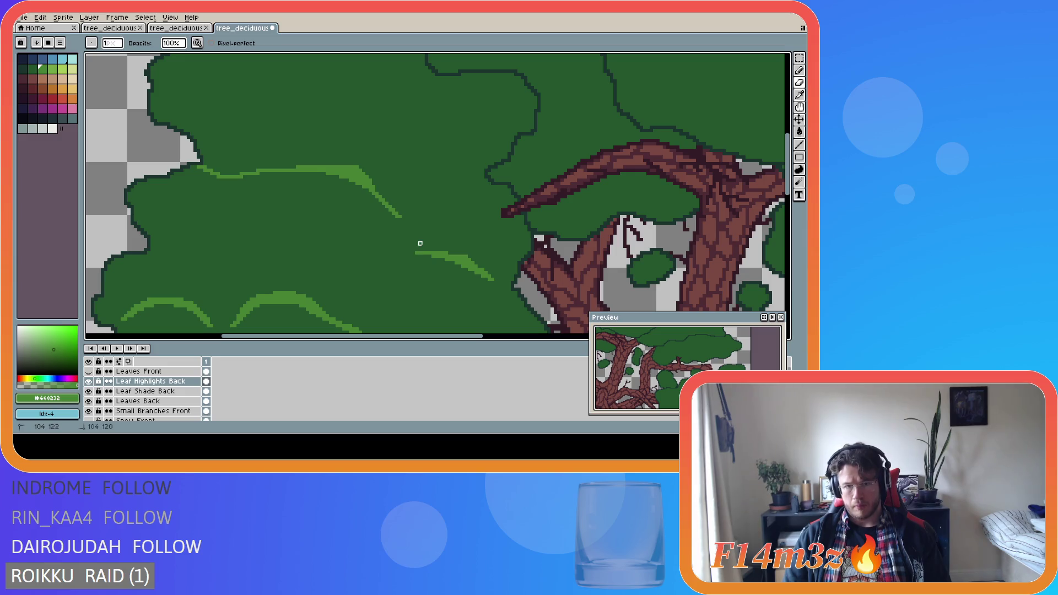
{"action": "left_click_drag", "start_coordinate": [274, 171], "coordinate": [213, 171]}
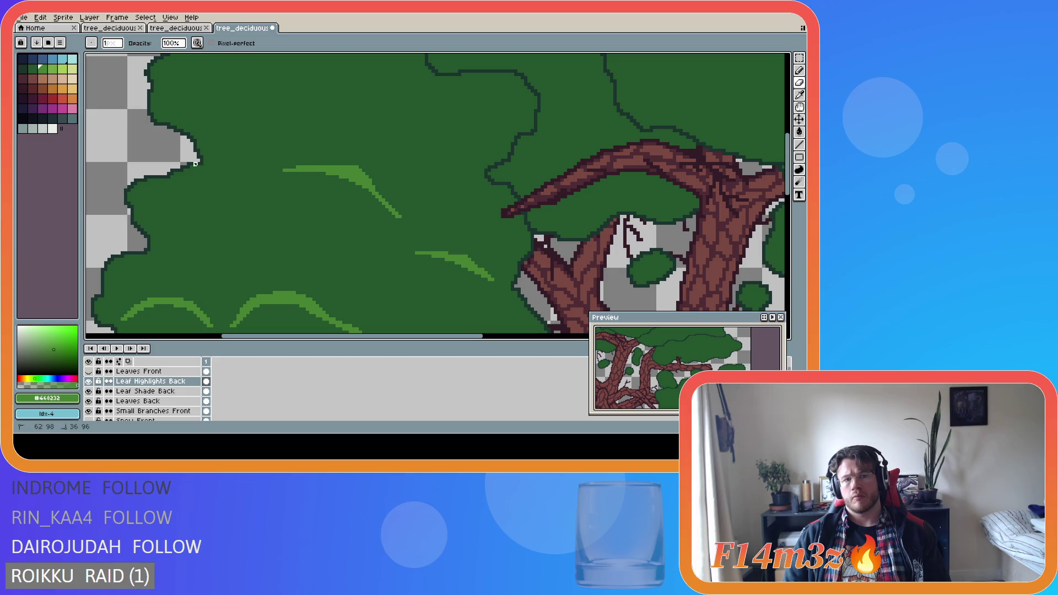
{"action": "left_click_drag", "start_coordinate": [377, 181], "coordinate": [351, 167]}
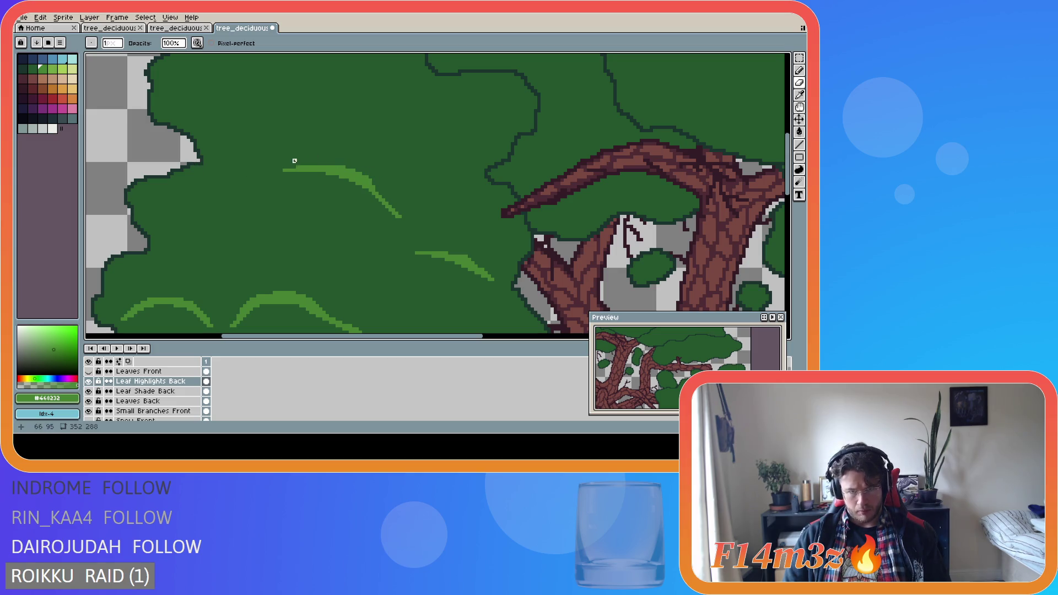
Thicken the curved upper highlight stroke with the Pencil.
{"action": "key", "text": "b"}
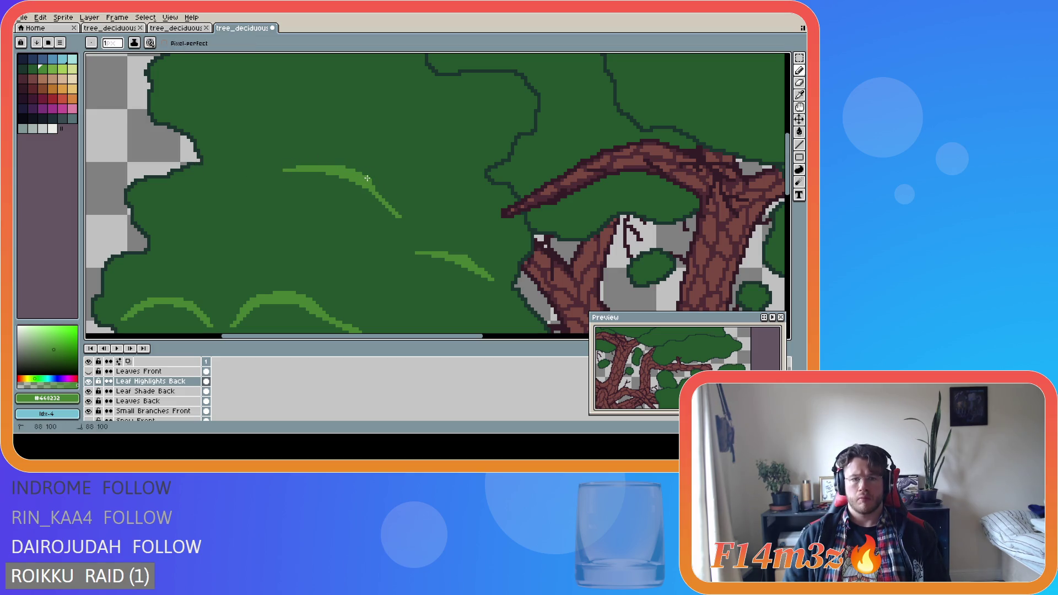
{"action": "key", "text": "ctrl"}
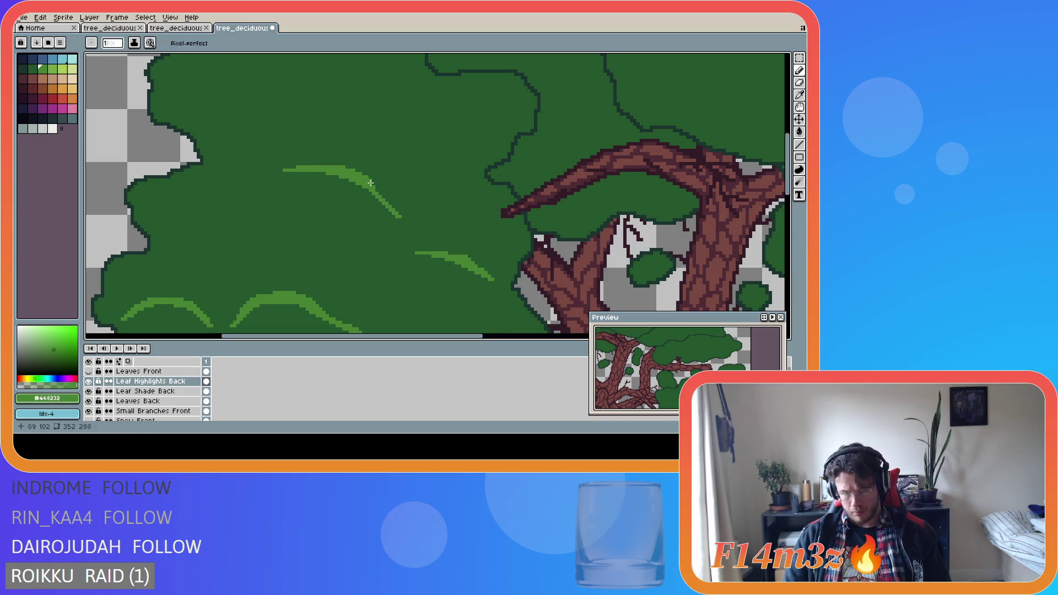
{"action": "left_click_drag", "start_coordinate": [371, 183], "coordinate": [396, 213]}
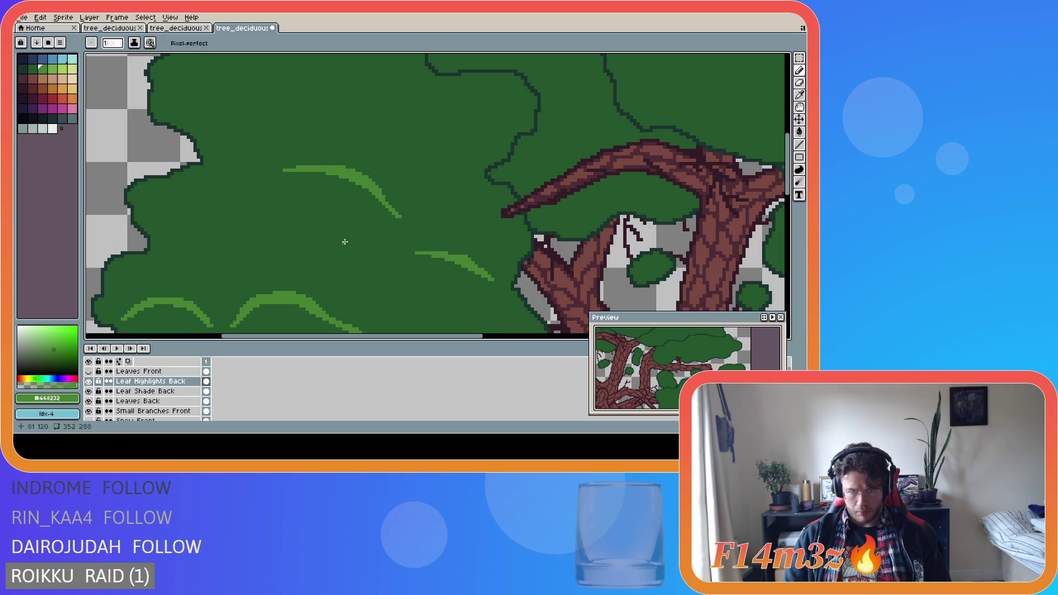
{"action": "scroll", "coordinate": [306, 216], "scroll_direction": "down", "scroll_amount": 3}
Save the tree file and revert a trial leftward highlight extension.
{"action": "key", "text": "ctrl"}
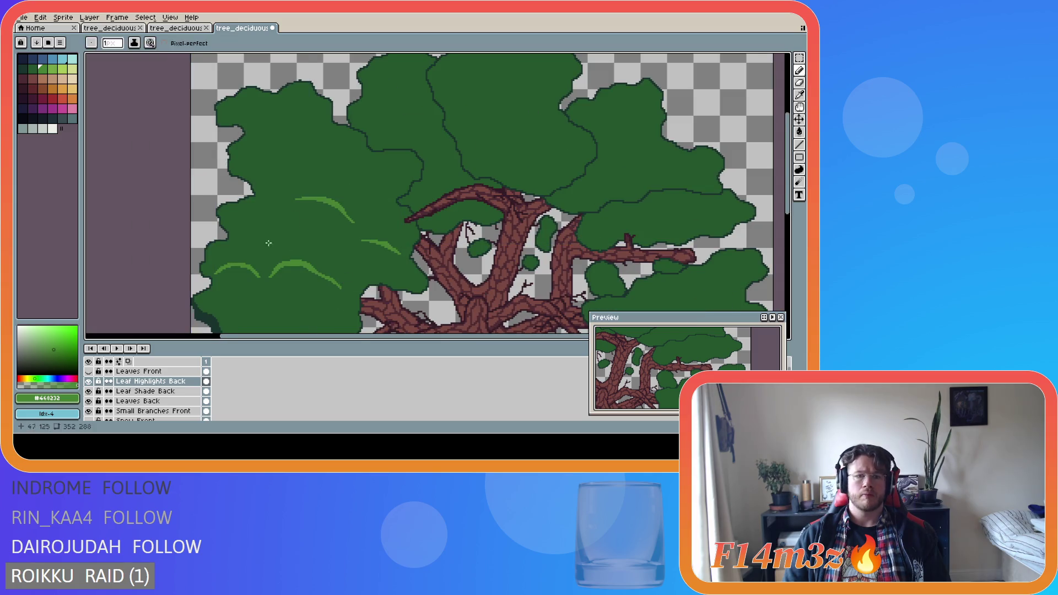
{"action": "key", "text": "ctrl+s"}
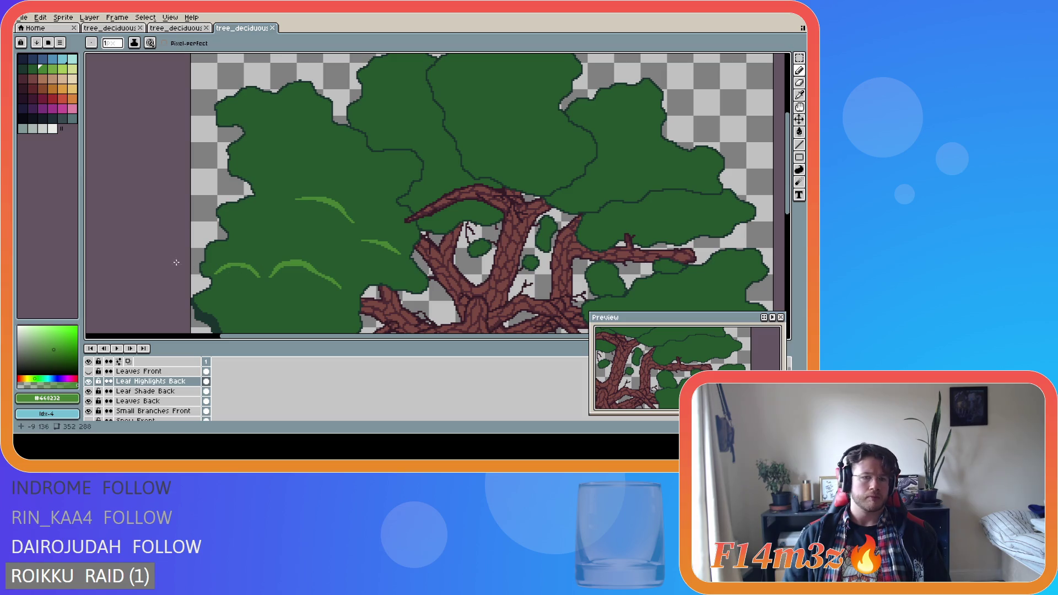
{"action": "scroll", "coordinate": [263, 257], "scroll_direction": "down", "scroll_amount": 1}
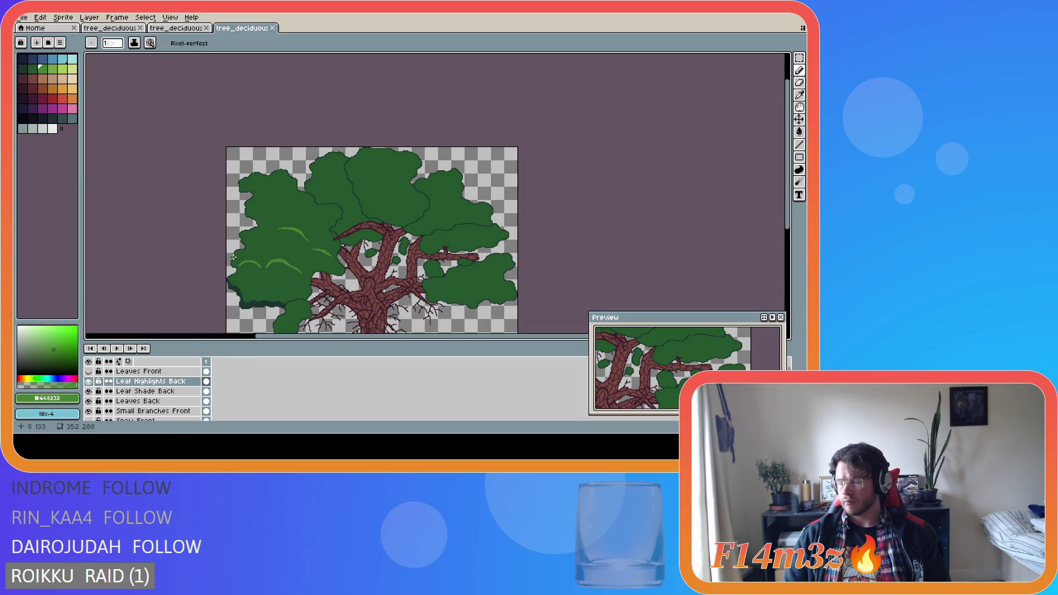
{"action": "scroll", "coordinate": [251, 223], "scroll_direction": "up", "scroll_amount": 1}
{"action": "key", "text": "ctrl+z"}
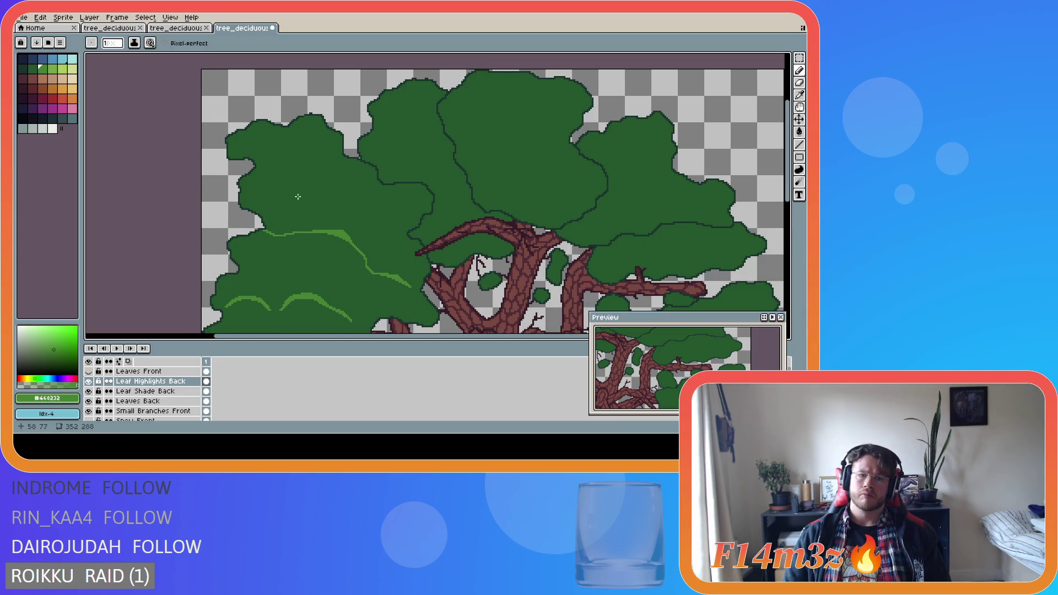
{"action": "key", "text": "ctrl+y"}
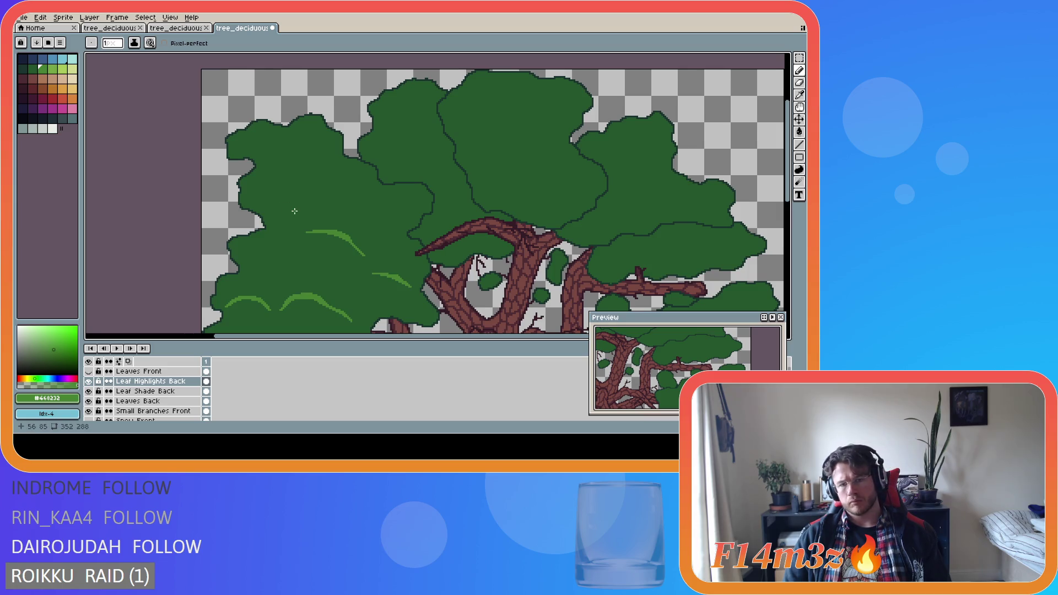
{"action": "left_click_drag", "start_coordinate": [264, 230], "coordinate": [306, 232]}
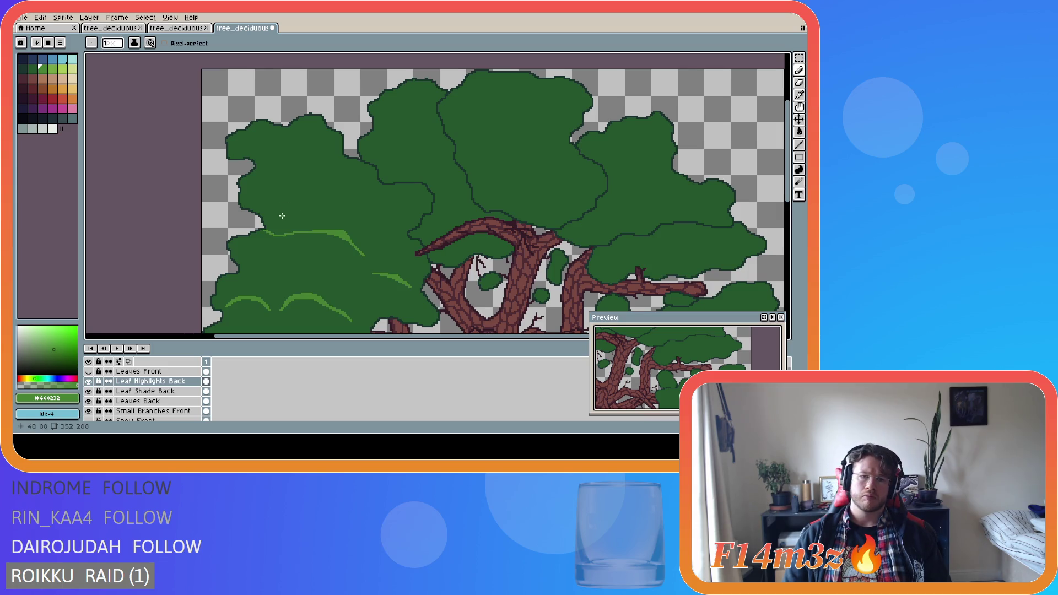
{"action": "key", "text": "ctrl+z"}
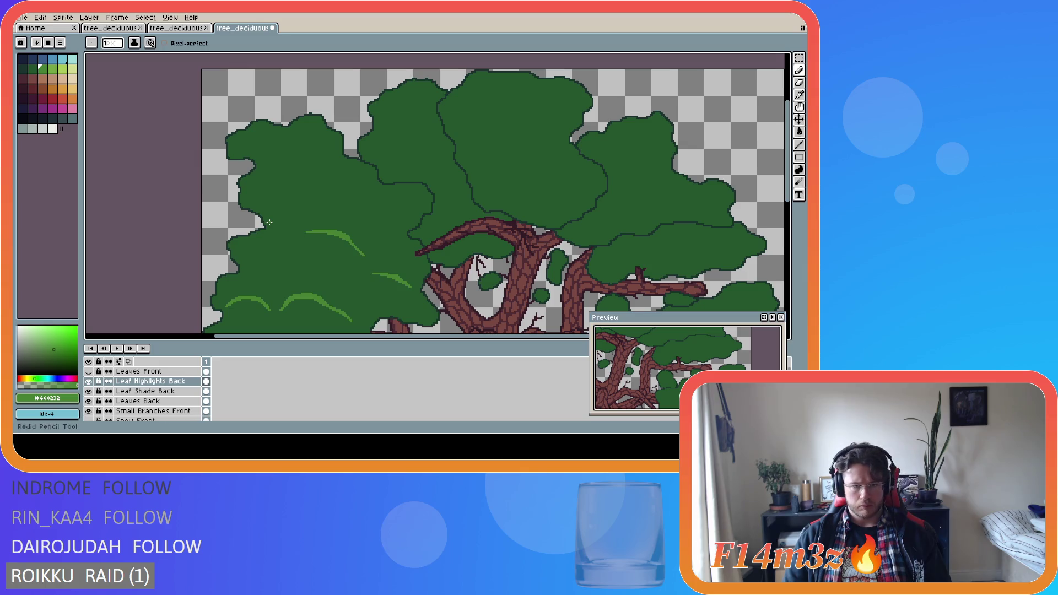
Draw a short light-green highlight at the left clump's upper-left edge.
{"action": "scroll", "coordinate": [269, 238], "scroll_direction": "up", "scroll_amount": 2}
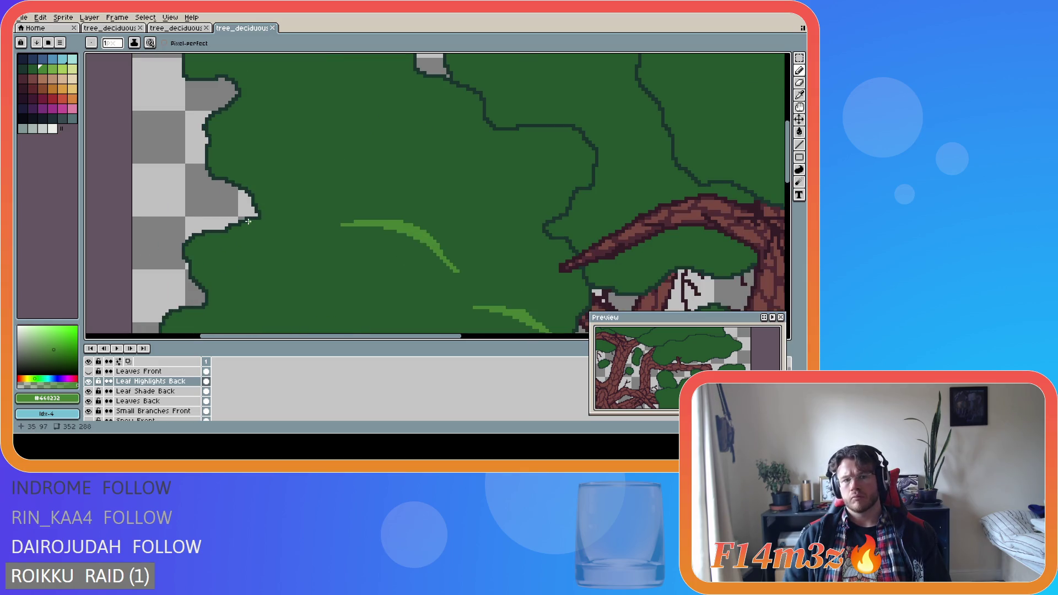
{"action": "left_click_drag", "start_coordinate": [249, 221], "coordinate": [304, 238]}
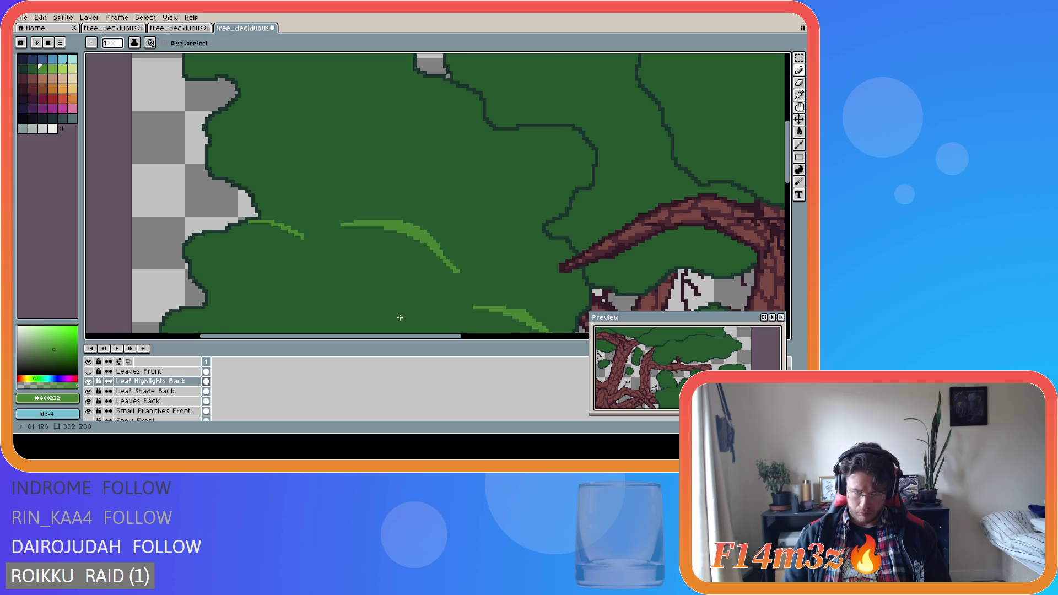
{"action": "scroll", "coordinate": [401, 318], "scroll_direction": "down", "scroll_amount": 1}
{"action": "scroll", "coordinate": [346, 271], "scroll_direction": "up", "scroll_amount": 1}
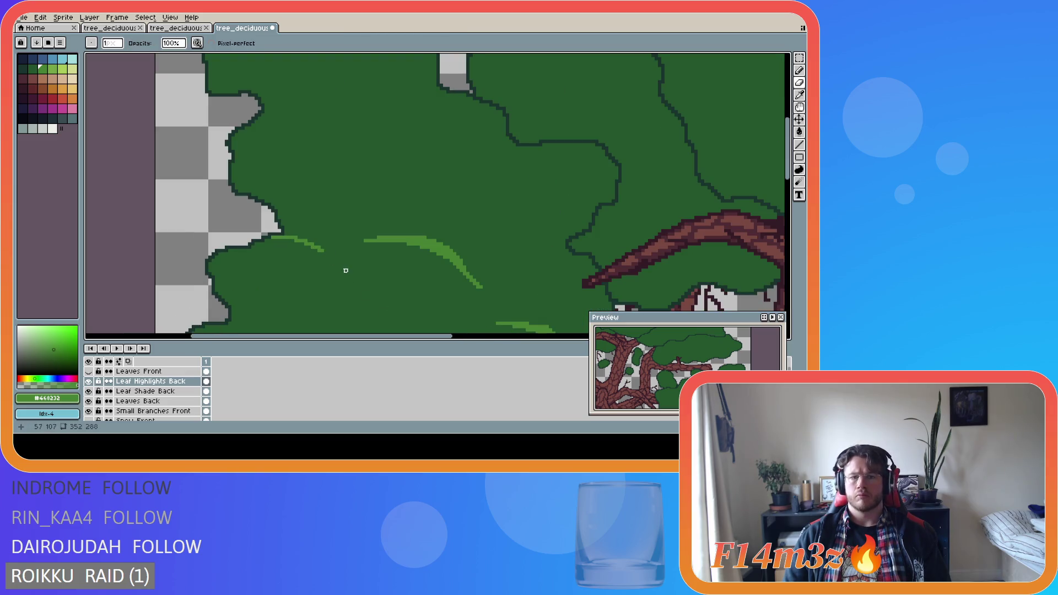
{"action": "scroll", "coordinate": [372, 304], "scroll_direction": "down", "scroll_amount": 2}
{"action": "scroll", "coordinate": [370, 302], "scroll_direction": "up", "scroll_amount": 2}
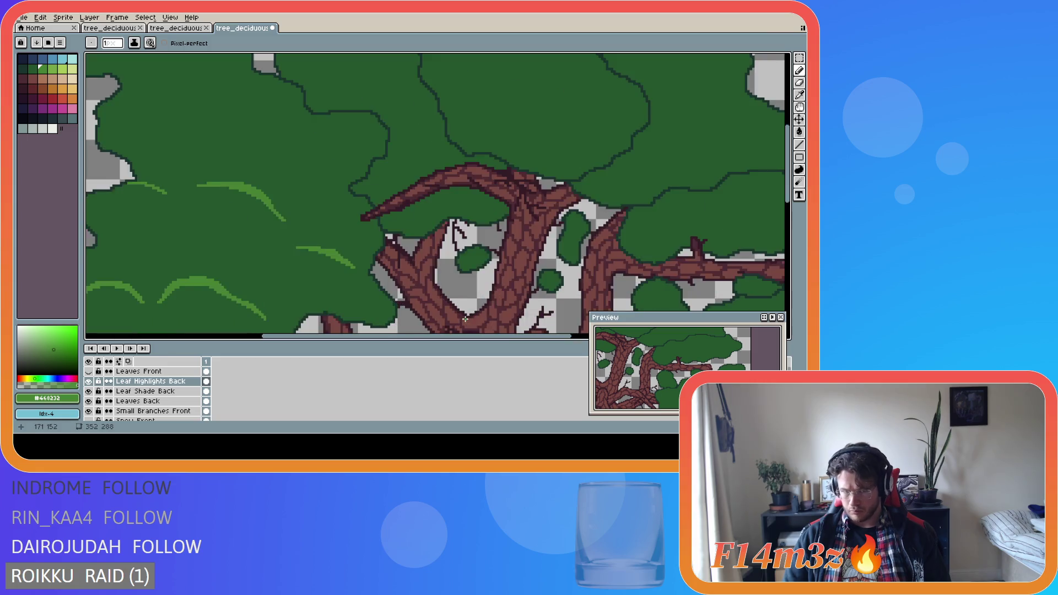
{"action": "scroll", "coordinate": [368, 300], "scroll_direction": "down", "scroll_amount": 1}
{"action": "scroll", "coordinate": [287, 286], "scroll_direction": "down", "scroll_amount": 1}
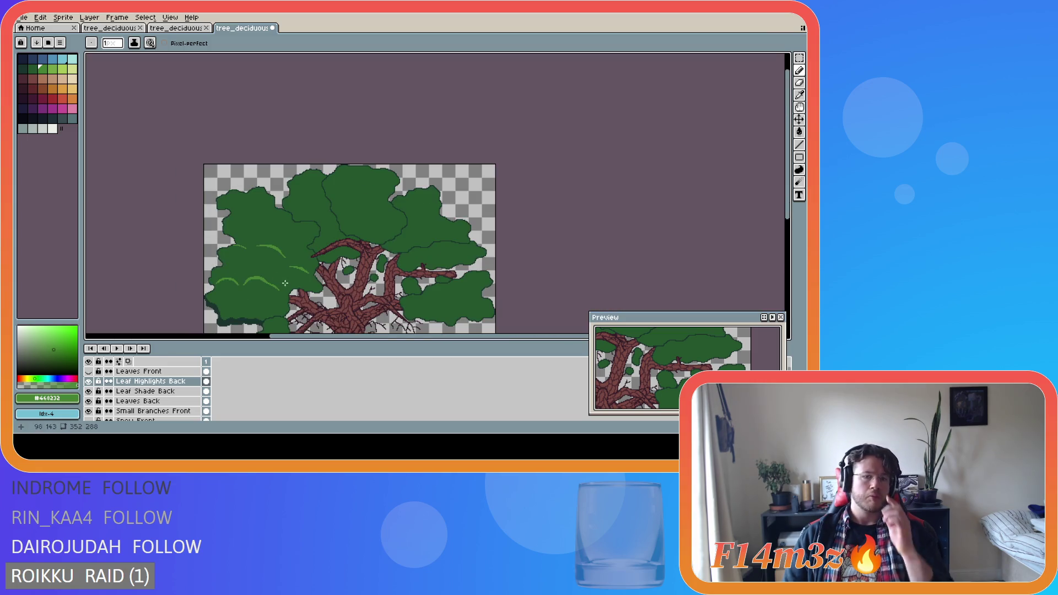
{"action": "scroll", "coordinate": [239, 272], "scroll_direction": "up", "scroll_amount": 2}
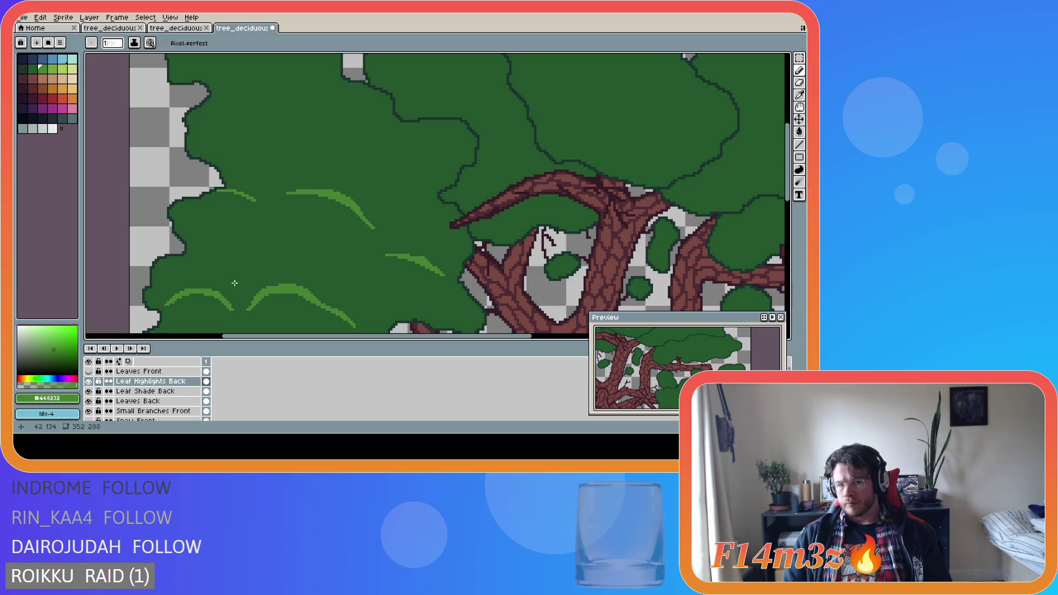
{"action": "scroll", "coordinate": [259, 273], "scroll_direction": "left", "scroll_amount": 3}
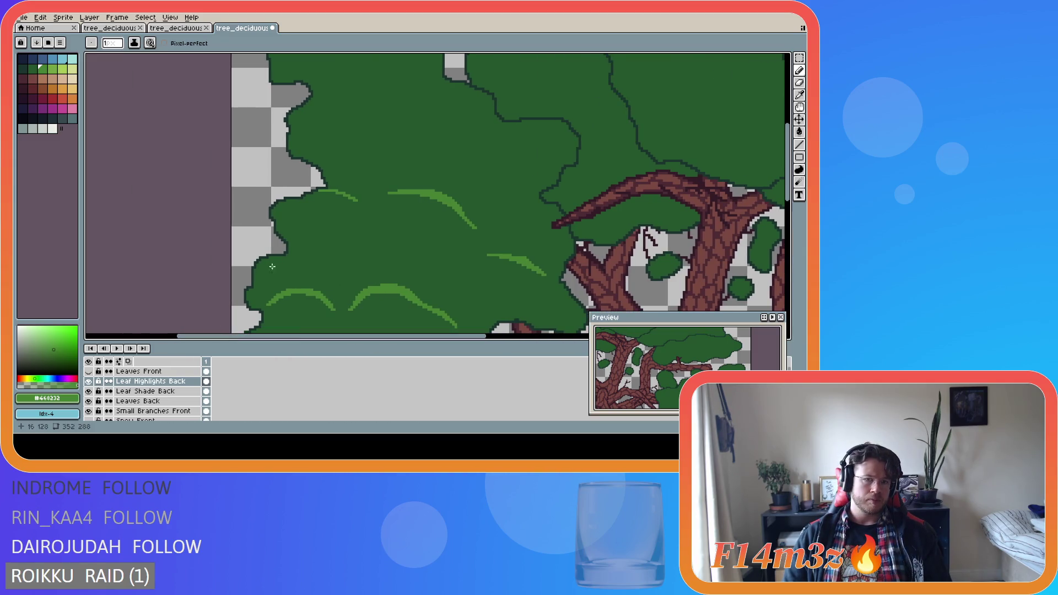
{"action": "scroll", "coordinate": [275, 216], "scroll_direction": "up", "scroll_amount": 1}
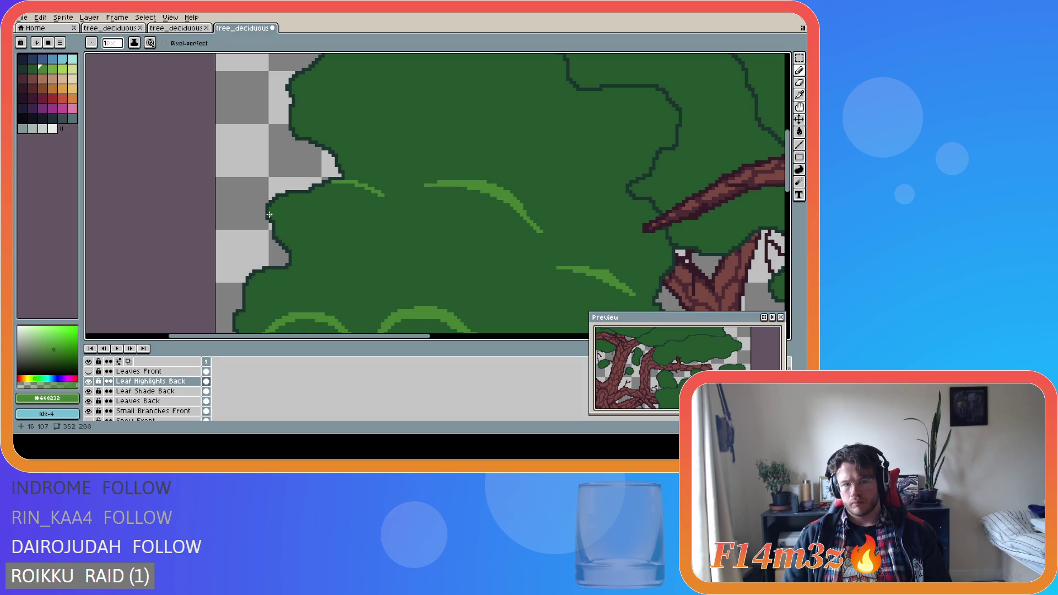
Outline a tapering highlight along the clump's upper-left edge and fill it light green.
{"action": "left_click_drag", "start_coordinate": [274, 218], "coordinate": [374, 192]}
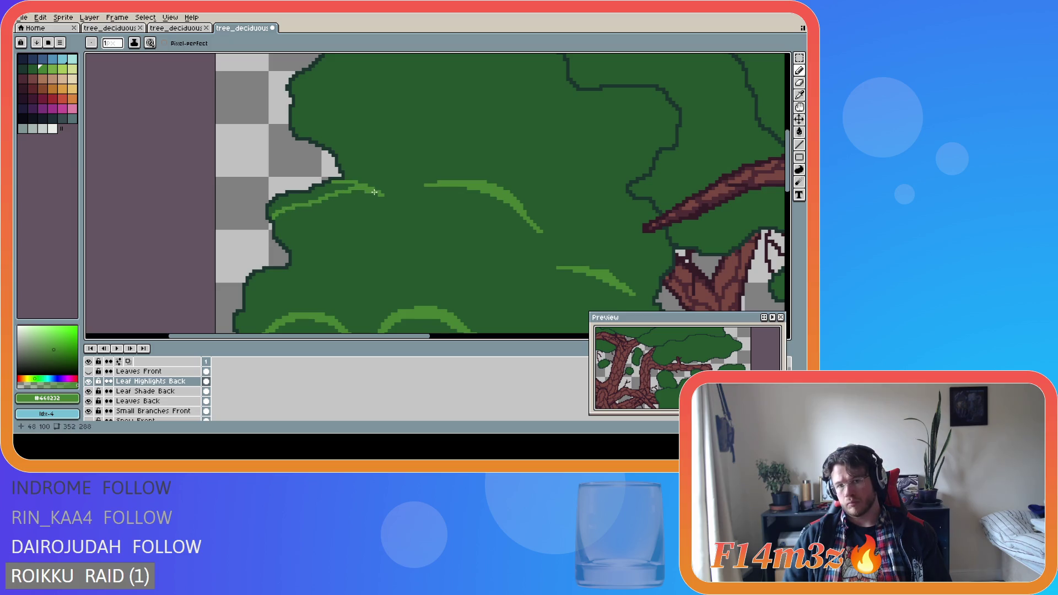
{"action": "mouse_move", "coordinate": [272, 216]}
{"action": "left_mouse_down"}
{"action": "mouse_move", "coordinate": [289, 198]}
{"action": "mouse_move", "coordinate": [356, 186]}
{"action": "left_mouse_up"}
{"action": "key", "text": "g"}
{"action": "left_click", "coordinate": [275, 210]}
{"action": "key", "text": "b"}
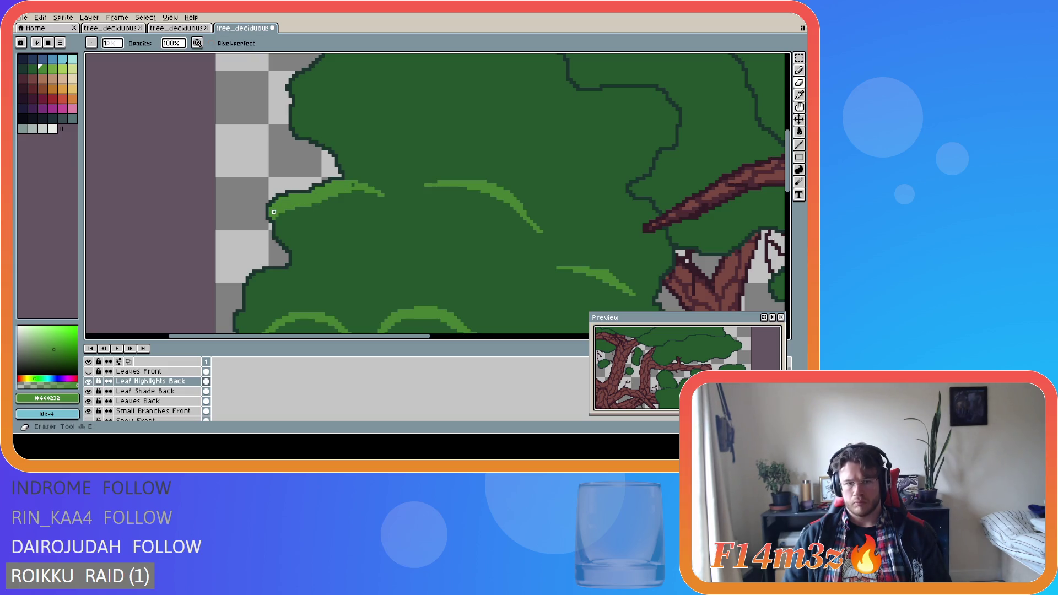
{"action": "key", "text": "e"}
{"action": "scroll", "coordinate": [275, 204], "scroll_direction": "down", "scroll_amount": 3}
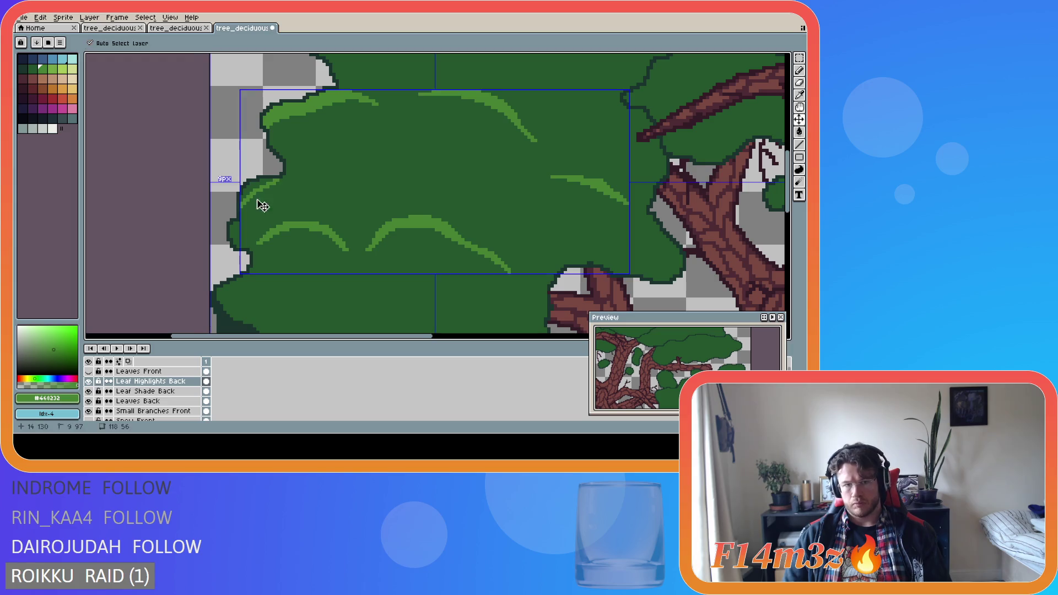
Draw a light-green curve along the leftmost clump's left edge, redoing an undone first attempt.
{"action": "left_click_drag", "start_coordinate": [241, 207], "coordinate": [274, 184]}
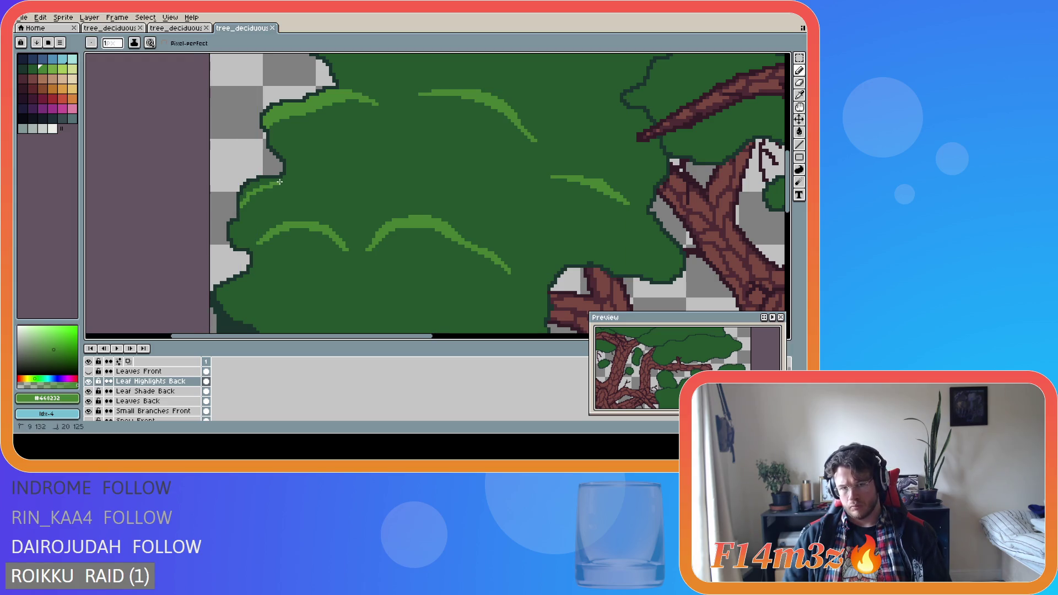
{"action": "key", "text": "ctrl+z"}
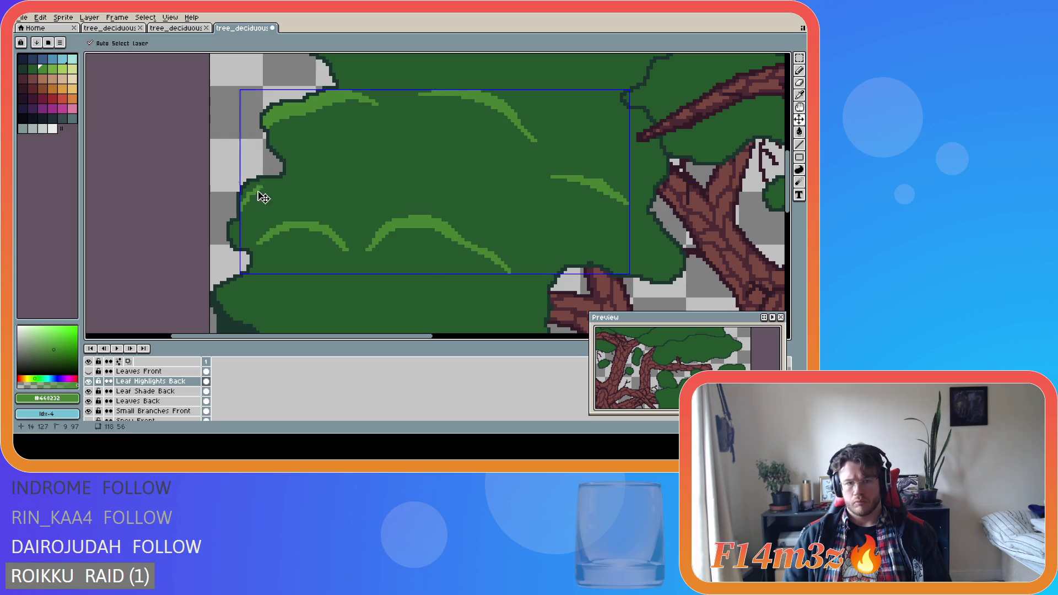
{"action": "key", "text": "ctrl+z"}
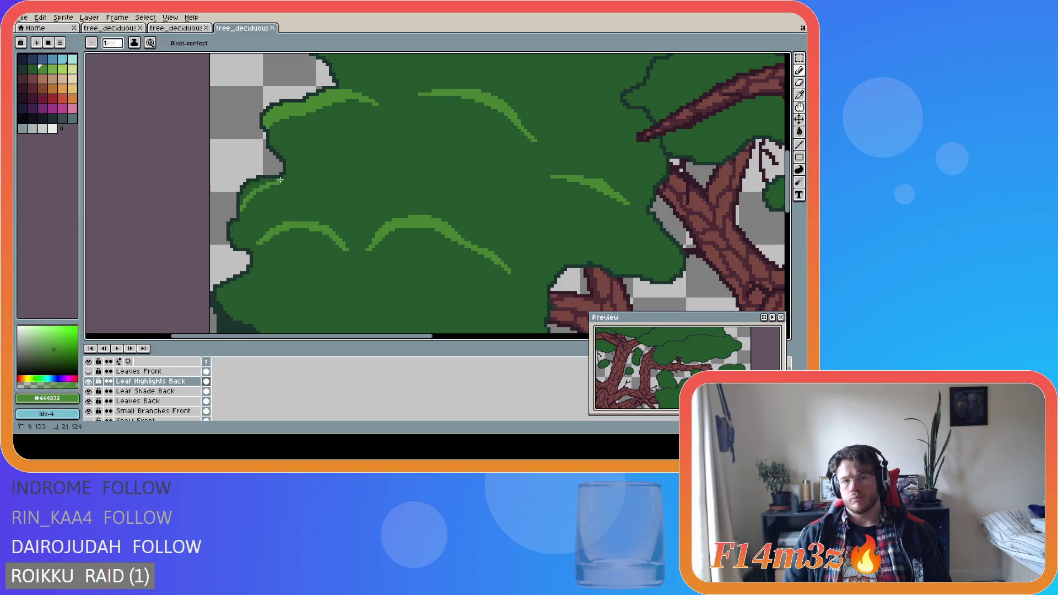
{"action": "key", "text": "ctrl"}
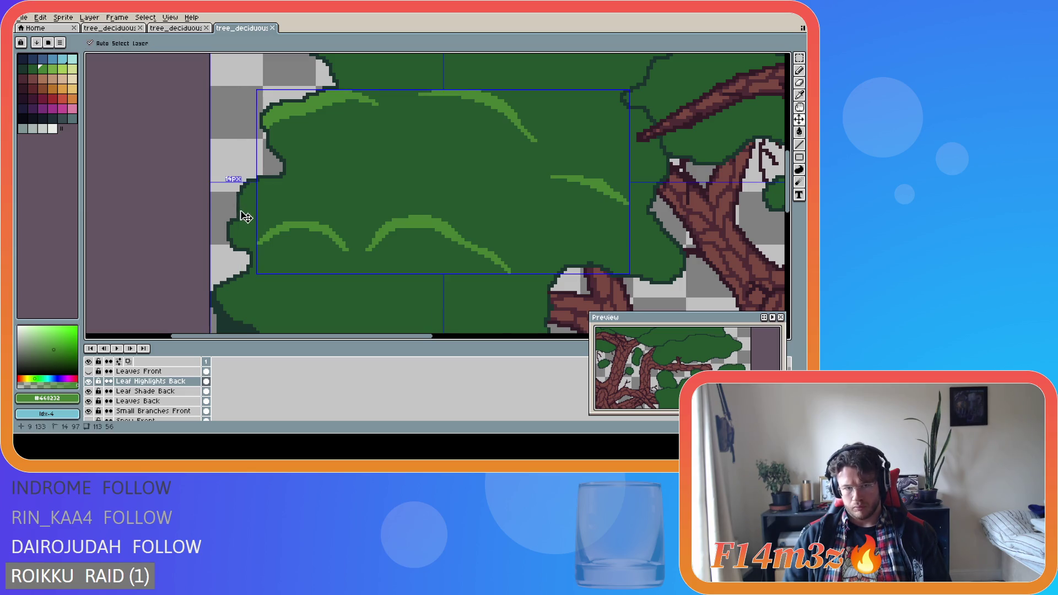
{"action": "mouse_move", "coordinate": [242, 215]}
{"action": "left_mouse_down"}
{"action": "mouse_move", "coordinate": [280, 180]}
{"action": "mouse_move", "coordinate": [245, 192]}
{"action": "mouse_move", "coordinate": [267, 181]}
{"action": "left_mouse_up"}
{"action": "scroll", "coordinate": [355, 240], "scroll_direction": "down", "scroll_amount": 1}
Draw a short light-green highlight stroke along the leaf edge and save the sprite.
{"action": "scroll", "coordinate": [349, 272], "scroll_direction": "down", "scroll_amount": 1}
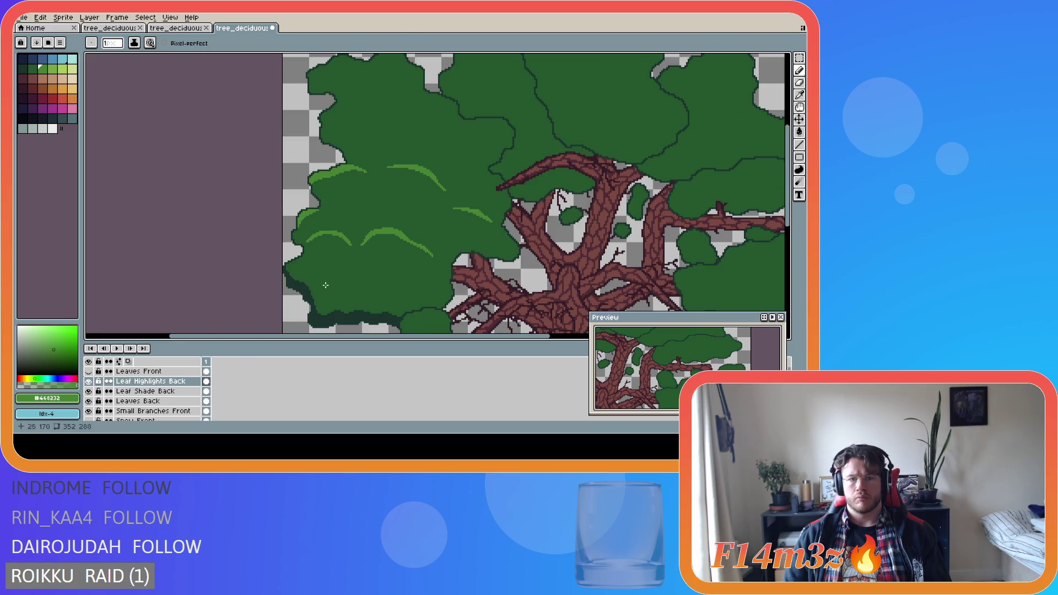
{"action": "scroll", "coordinate": [298, 247], "scroll_direction": "up", "scroll_amount": 1}
{"action": "scroll", "coordinate": [293, 230], "scroll_direction": "up", "scroll_amount": 1}
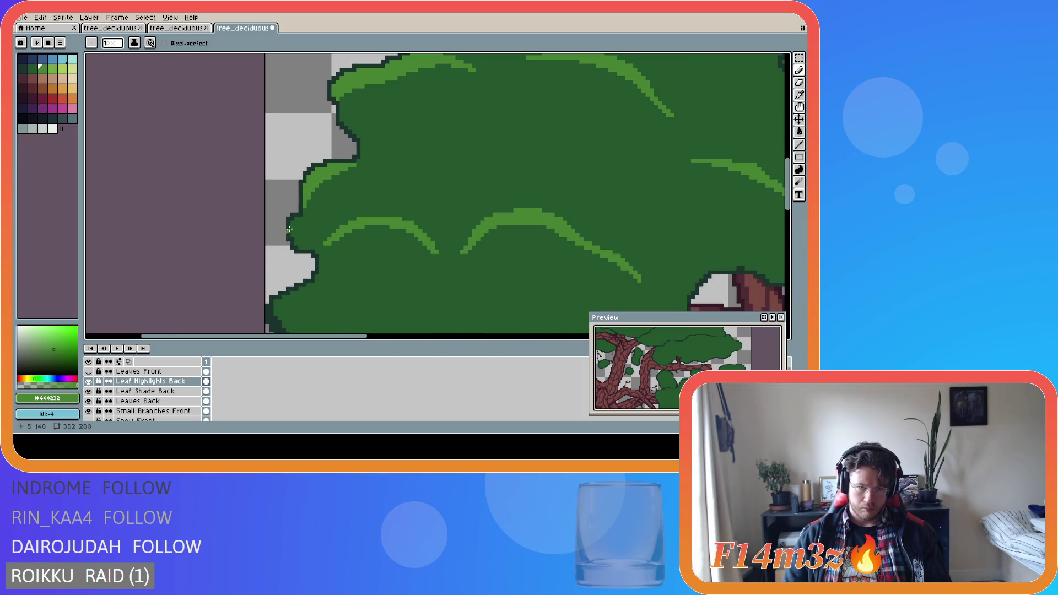
{"action": "left_click_drag", "start_coordinate": [290, 230], "coordinate": [299, 219]}
{"action": "scroll", "coordinate": [325, 235], "scroll_direction": "down", "scroll_amount": 3}
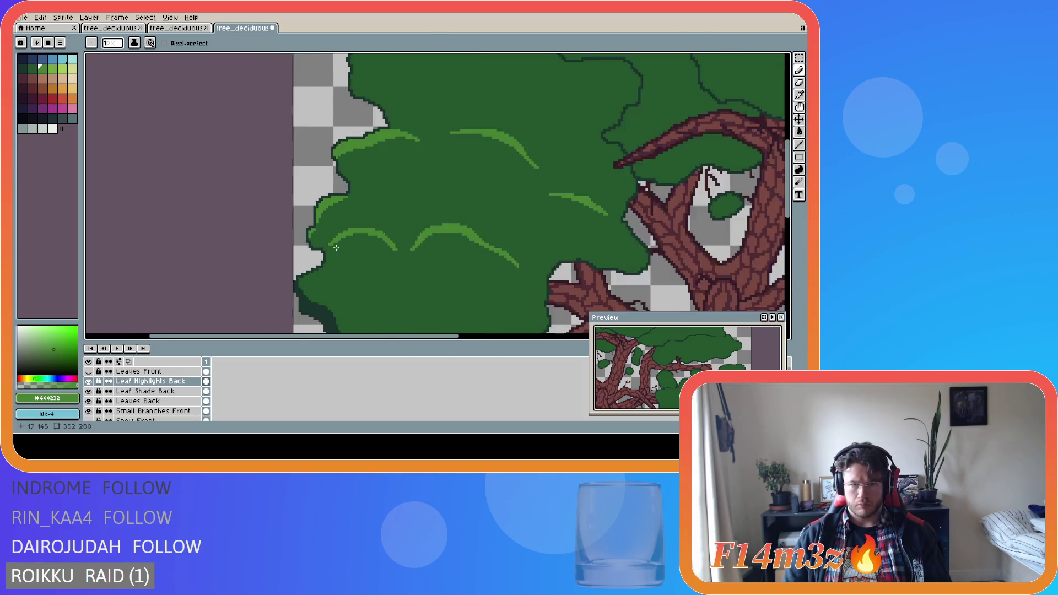
{"action": "scroll", "coordinate": [419, 303], "scroll_direction": "up", "scroll_amount": 2}
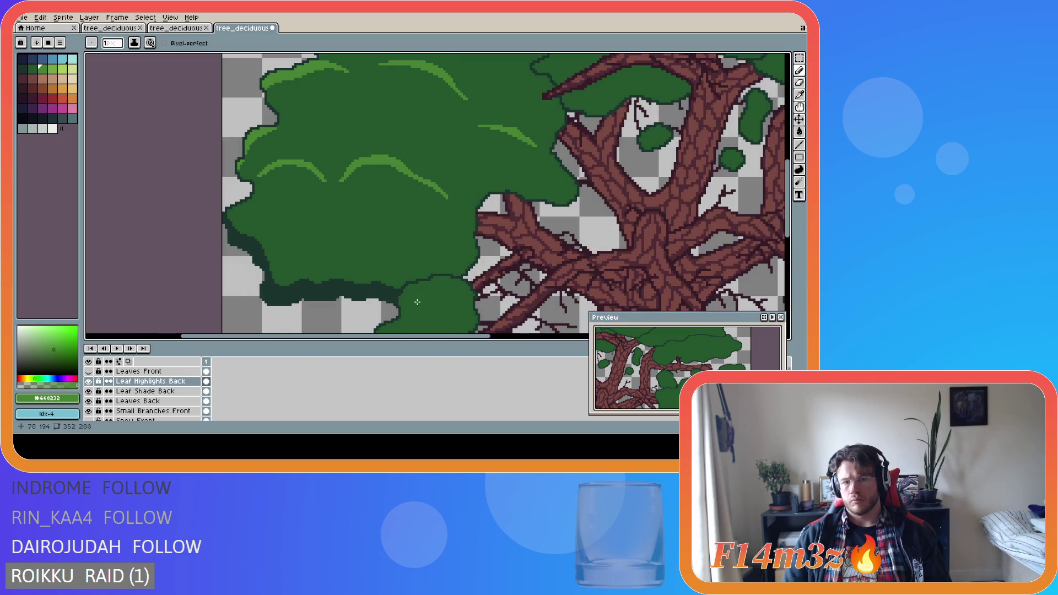
{"action": "scroll", "coordinate": [430, 245], "scroll_direction": "down", "scroll_amount": 3}
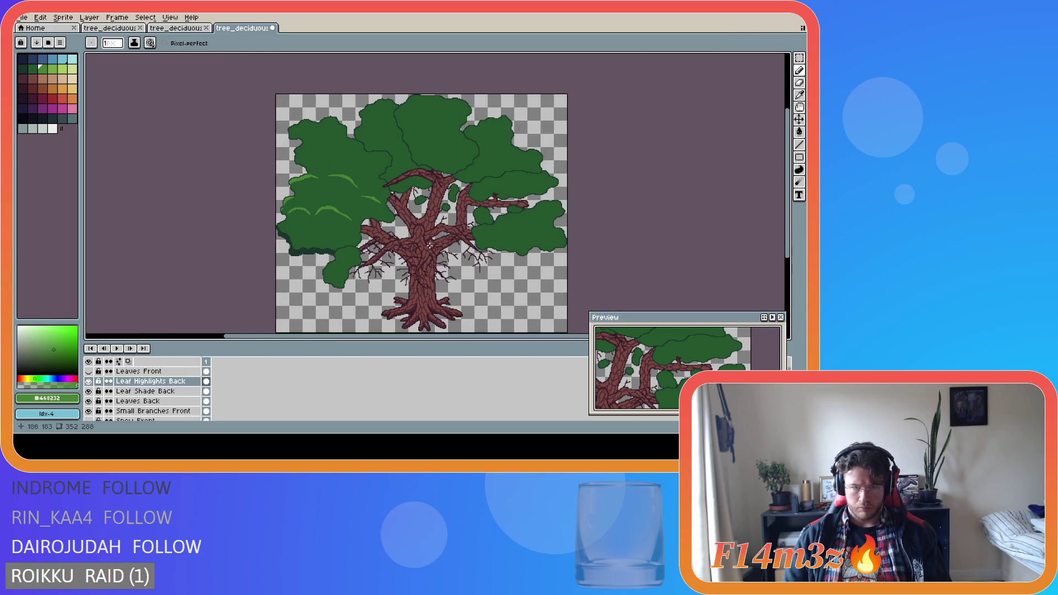
{"action": "scroll", "coordinate": [268, 220], "scroll_direction": "up", "scroll_amount": 2}
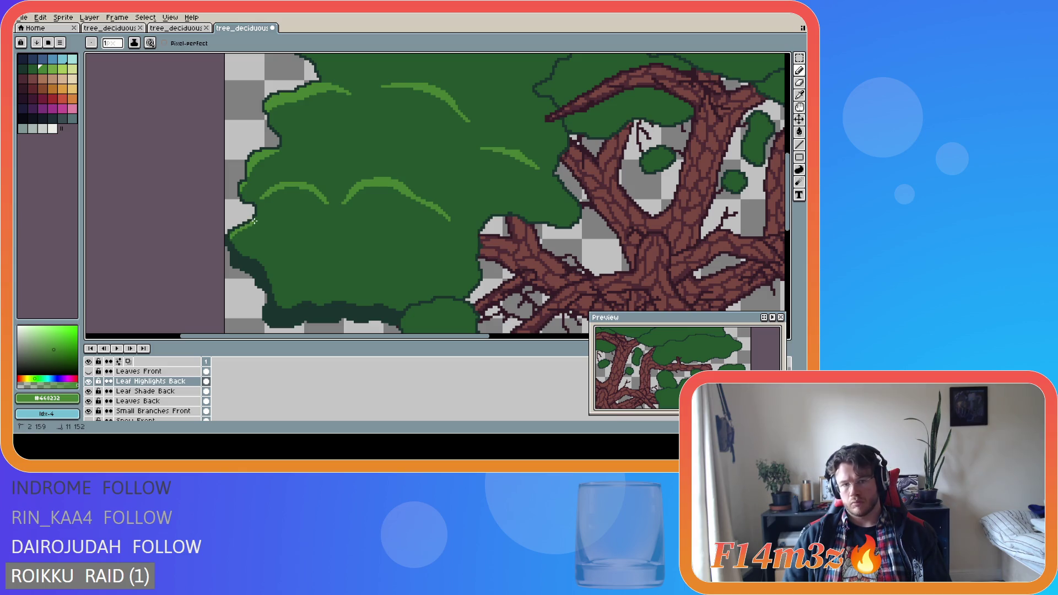
{"action": "scroll", "coordinate": [269, 245], "scroll_direction": "up", "scroll_amount": 1}
{"action": "scroll", "coordinate": [266, 243], "scroll_direction": "up", "scroll_amount": 1}
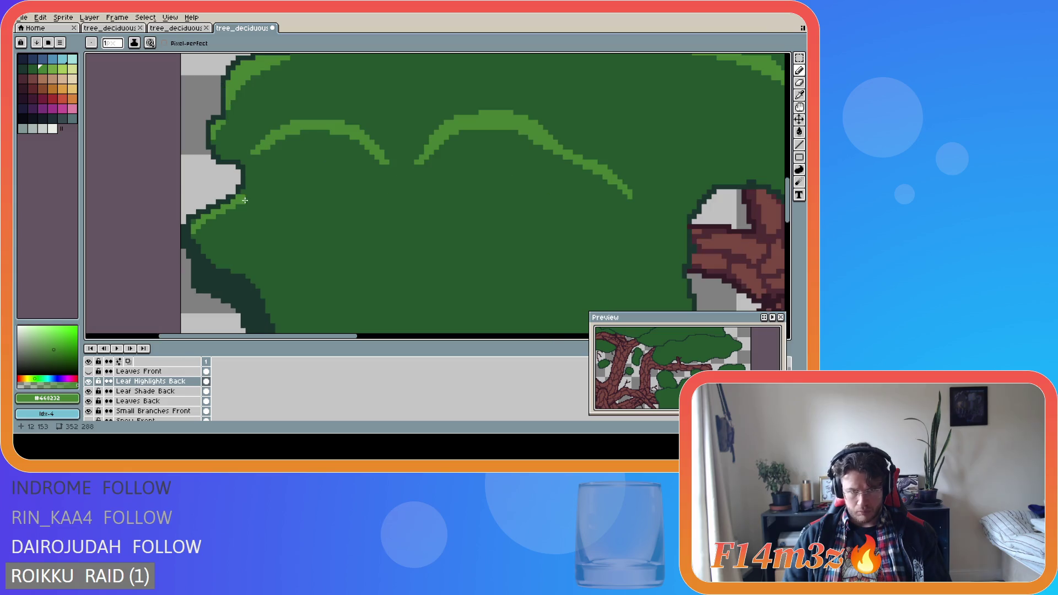
{"action": "scroll", "coordinate": [230, 234], "scroll_direction": "down", "scroll_amount": 4}
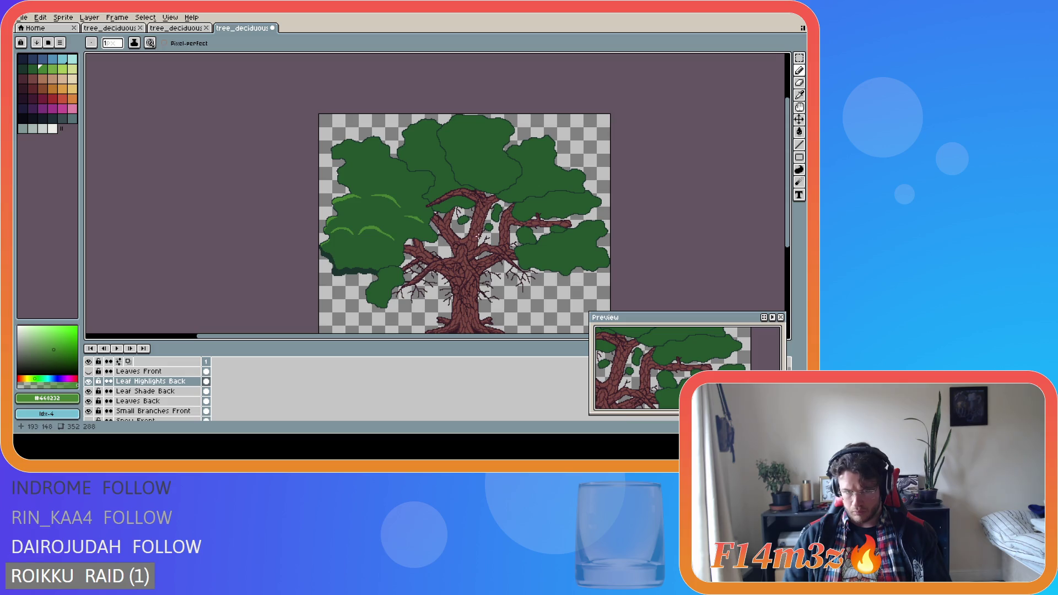
{"action": "scroll", "coordinate": [339, 231], "scroll_direction": "up", "scroll_amount": 4}
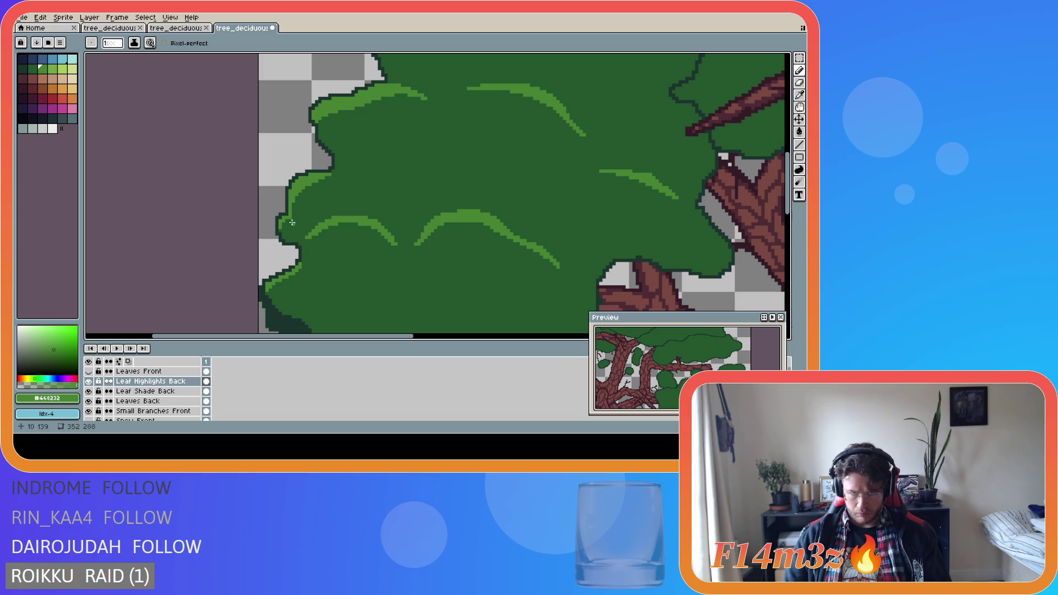
{"action": "scroll", "coordinate": [381, 254], "scroll_direction": "down", "scroll_amount": 4}
{"action": "key", "text": "ctrl+s"}
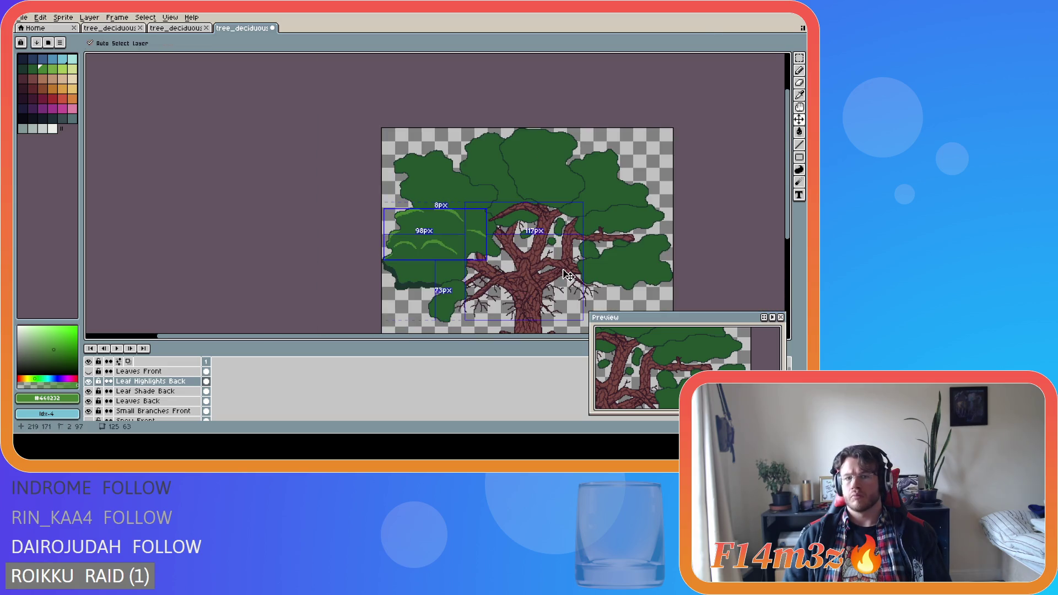
Try a highlight stroke down the left leaf edge, check the layer bounds, then undo it.
{"action": "scroll", "coordinate": [527, 307], "scroll_direction": "right", "scroll_amount": 3}
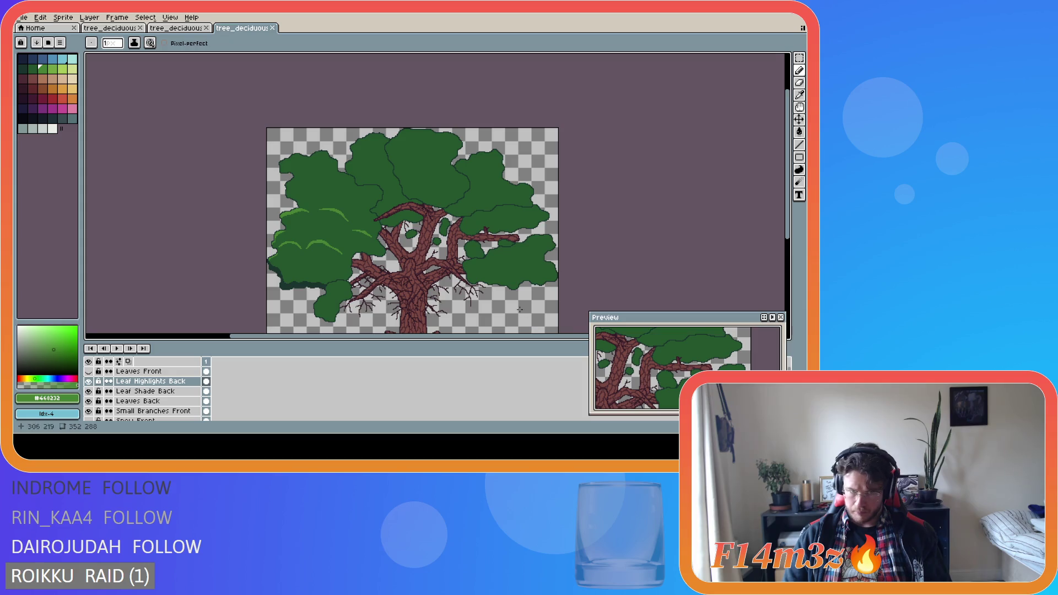
{"action": "scroll", "coordinate": [313, 259], "scroll_direction": "up", "scroll_amount": 3}
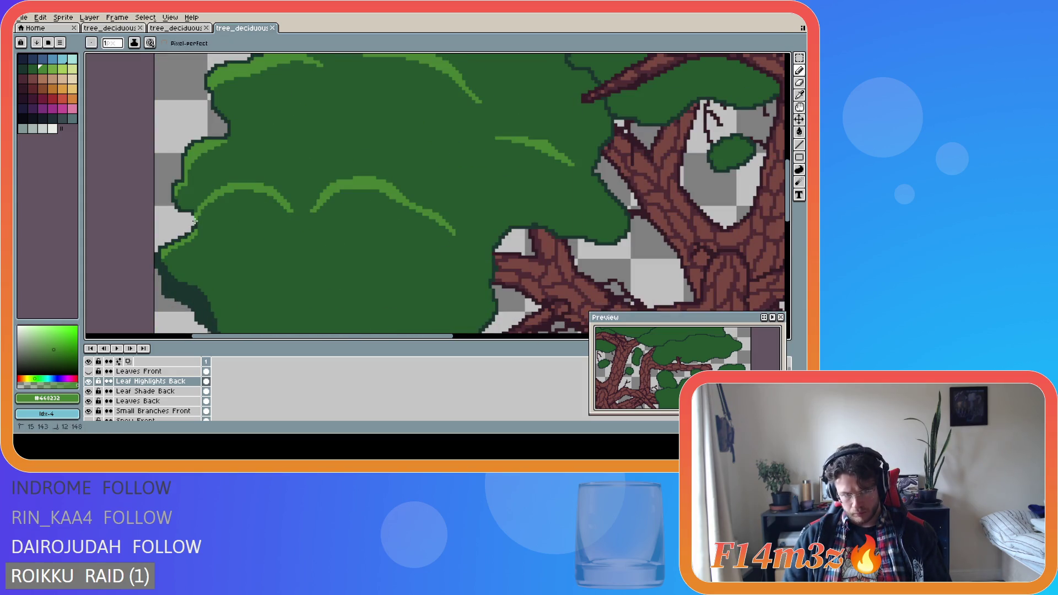
{"action": "left_click_drag", "start_coordinate": [205, 208], "coordinate": [198, 231]}
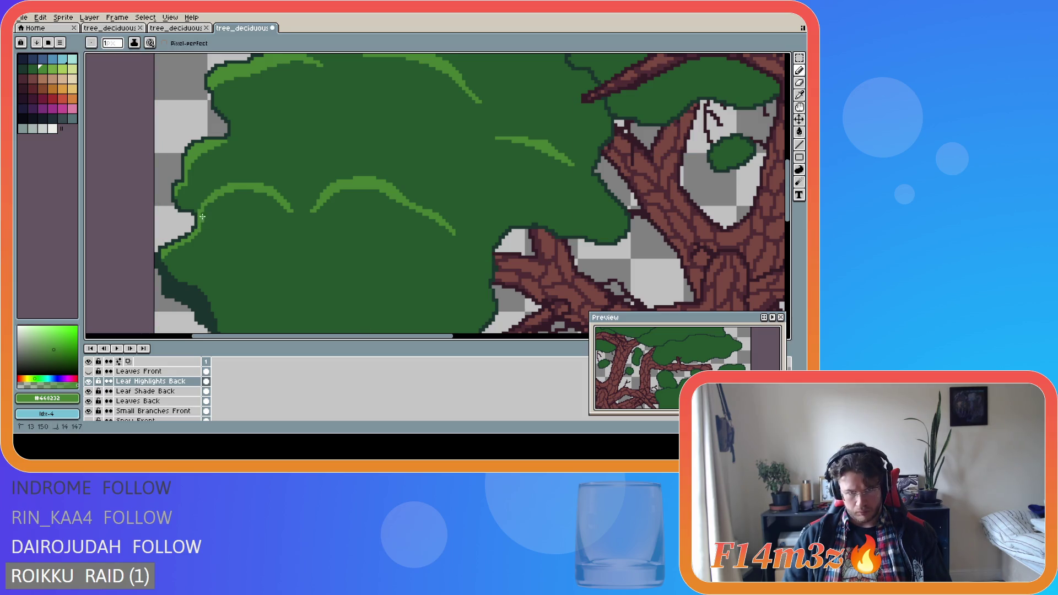
{"action": "key", "text": "ctrl"}
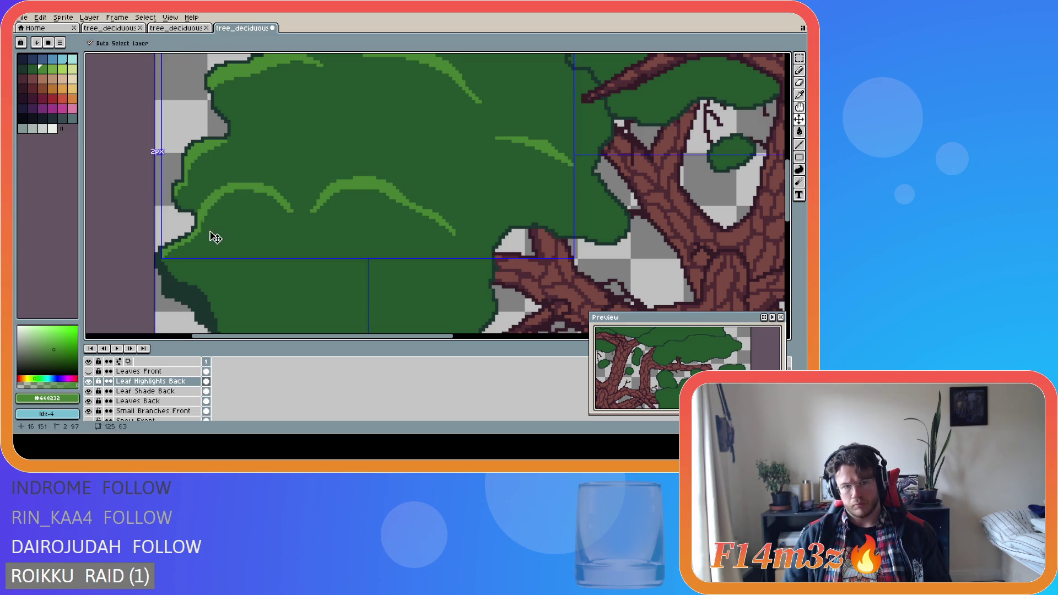
{"action": "key", "text": "ctrl"}
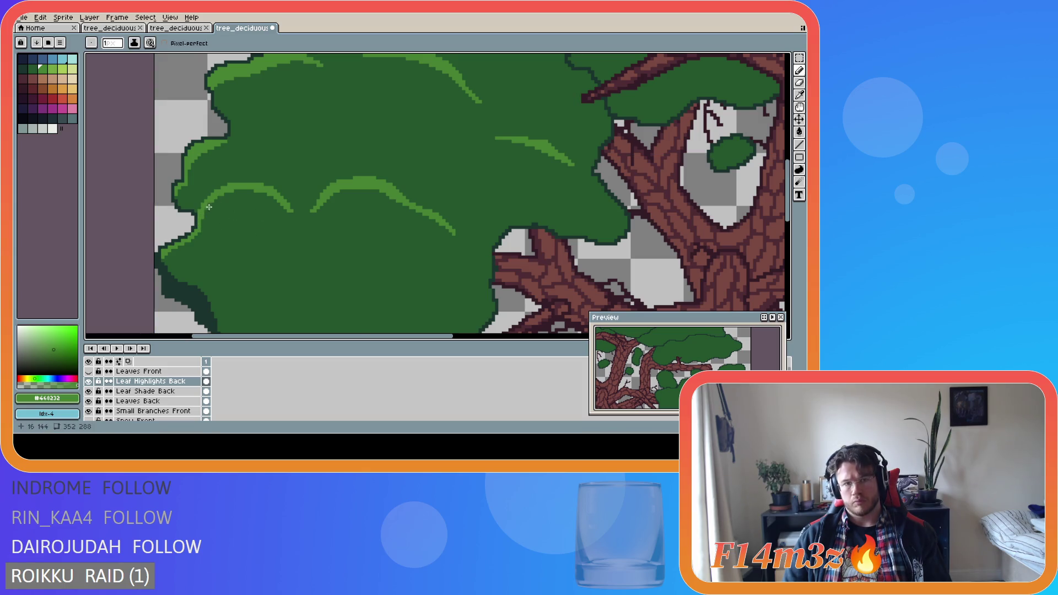
{"action": "scroll", "coordinate": [215, 205], "scroll_direction": "down", "scroll_amount": 3}
{"action": "key", "text": "ctrl+z"}
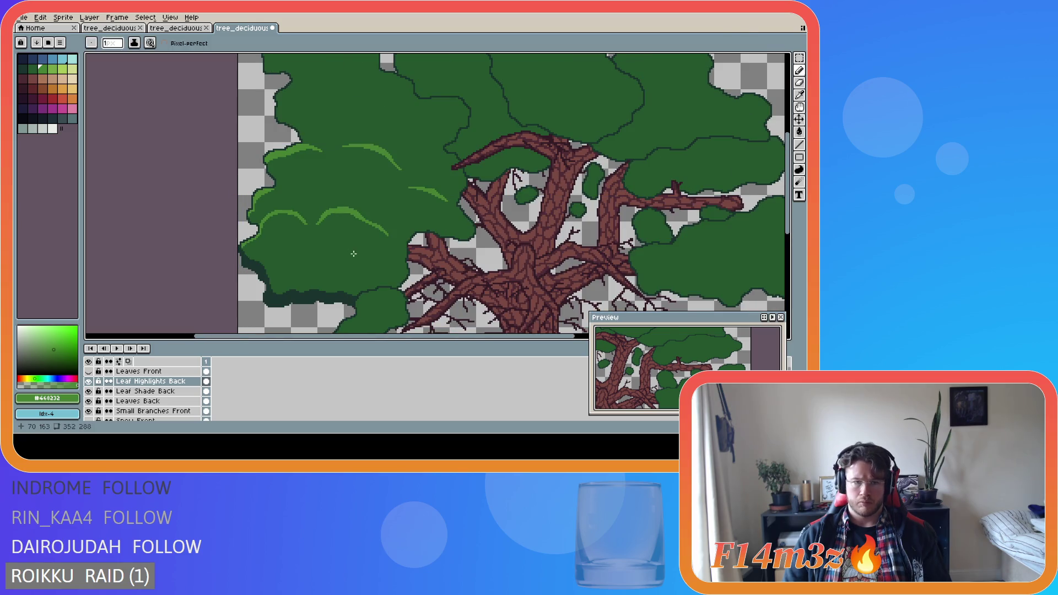
Save tree_deciduous_large_winter.ase again, keeping the left clump's highlight arcs.
{"action": "scroll", "coordinate": [267, 220], "scroll_direction": "up", "scroll_amount": 2}
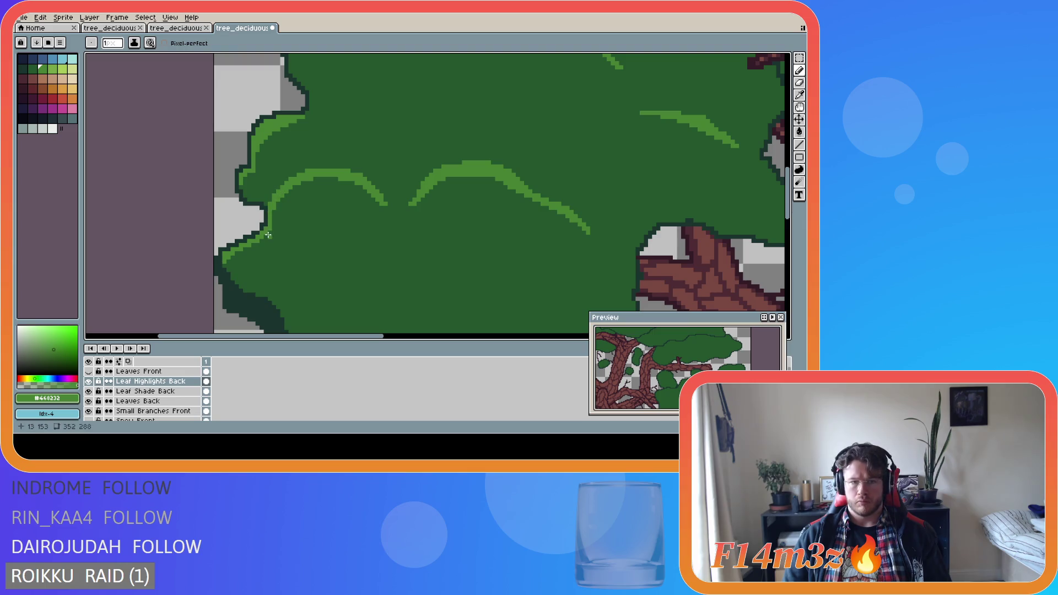
{"action": "scroll", "coordinate": [321, 248], "scroll_direction": "down", "scroll_amount": 1}
{"action": "scroll", "coordinate": [320, 249], "scroll_direction": "down", "scroll_amount": 2}
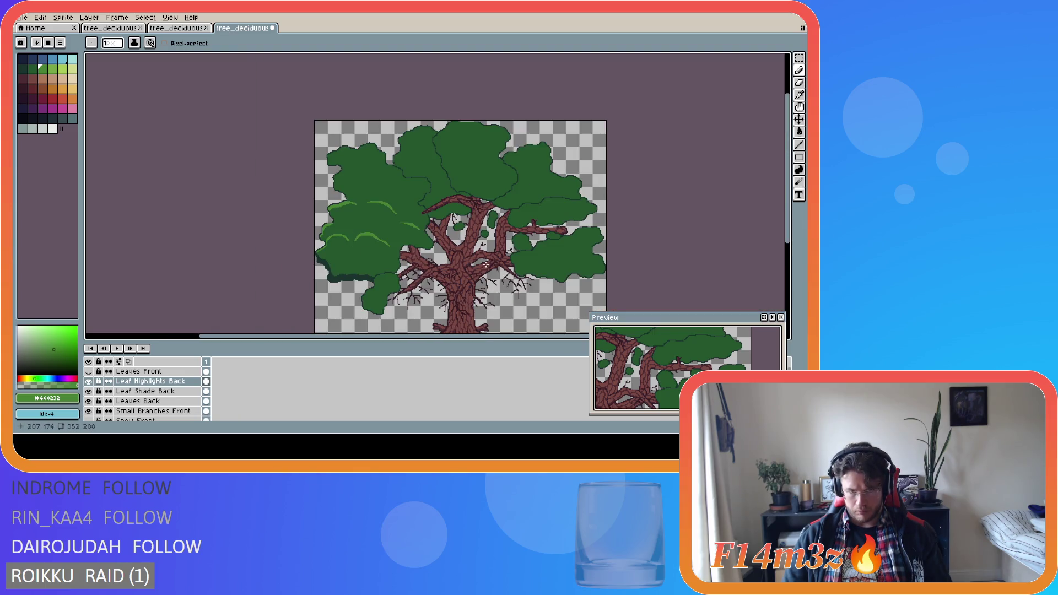
{"action": "key", "text": "ctrl+s"}
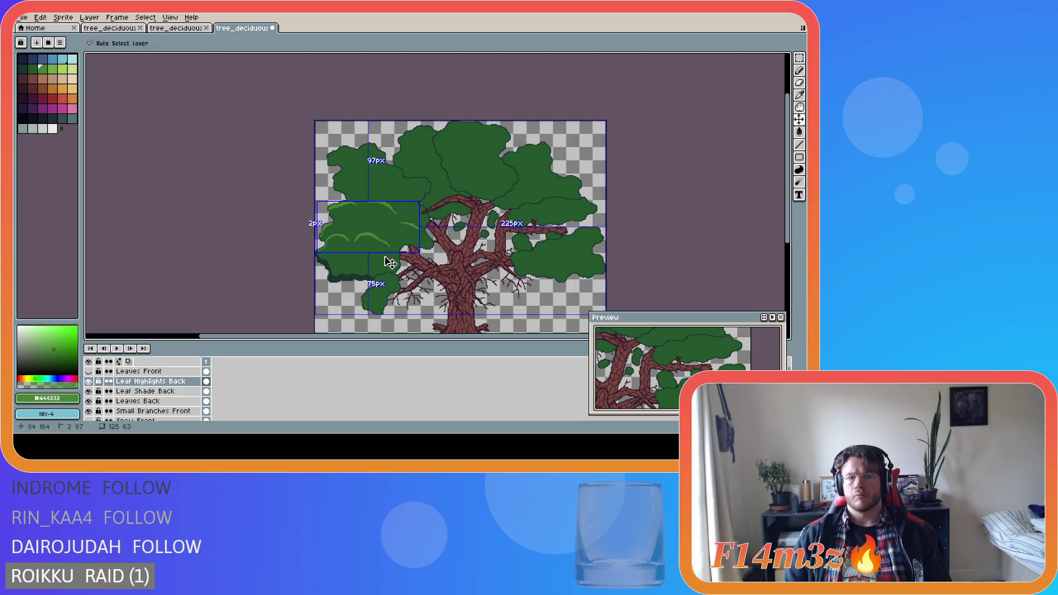
{"action": "scroll", "coordinate": [382, 263], "scroll_direction": "up", "scroll_amount": 2}
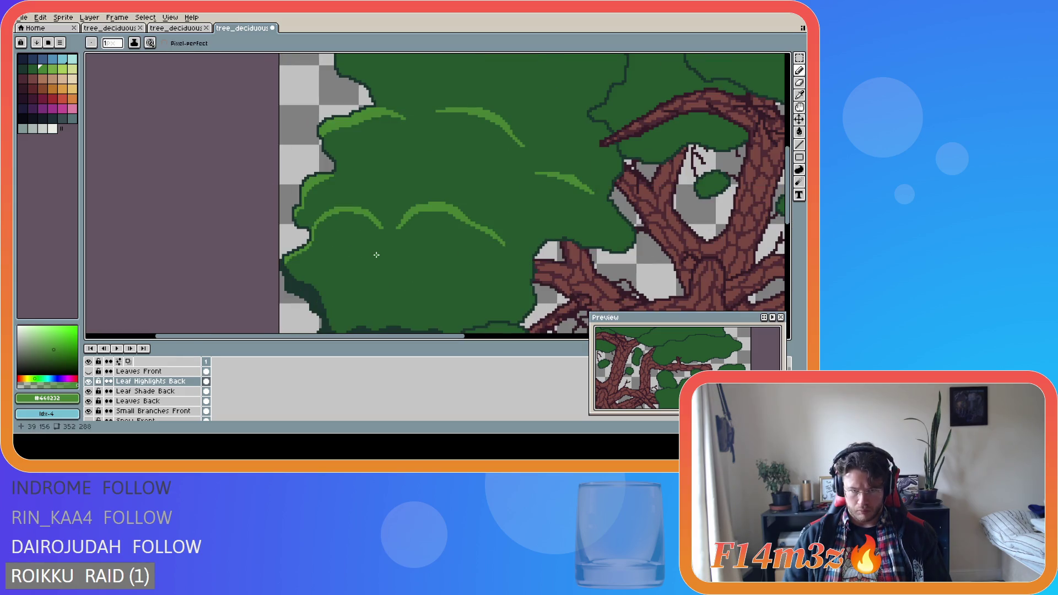
{"action": "scroll", "coordinate": [423, 258], "scroll_direction": "down", "scroll_amount": 2}
{"action": "scroll", "coordinate": [408, 257], "scroll_direction": "up", "scroll_amount": 2}
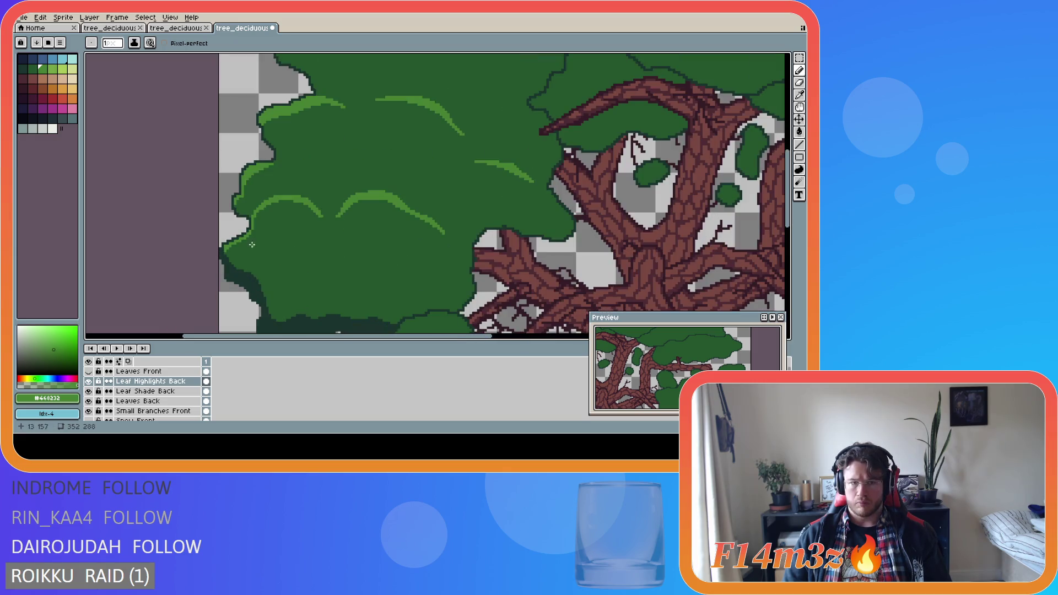
{"action": "scroll", "coordinate": [499, 269], "scroll_direction": "down", "scroll_amount": 4}
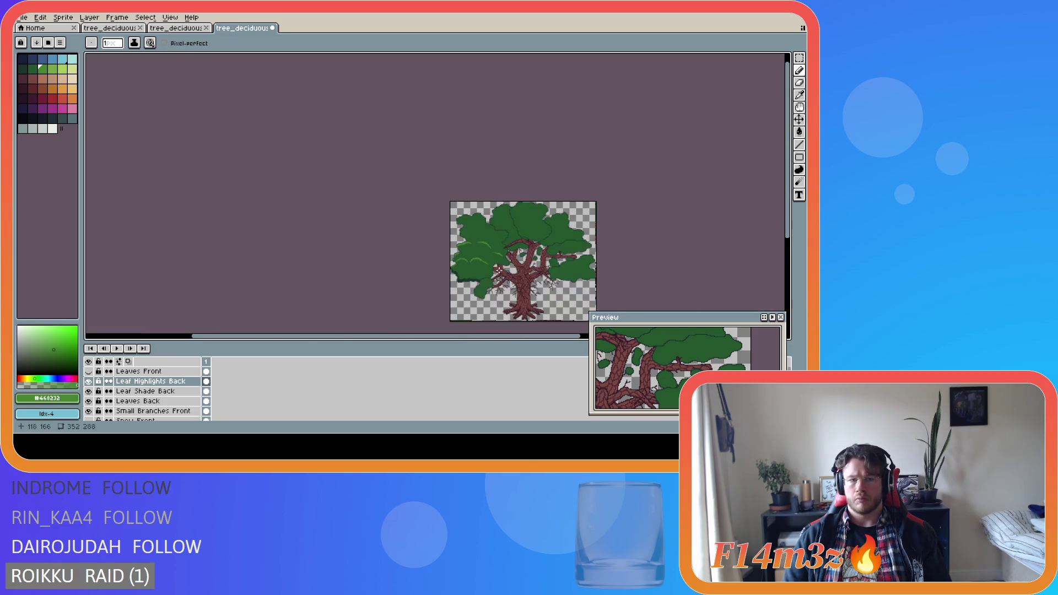
{"action": "scroll", "coordinate": [536, 273], "scroll_direction": "up", "scroll_amount": 2}
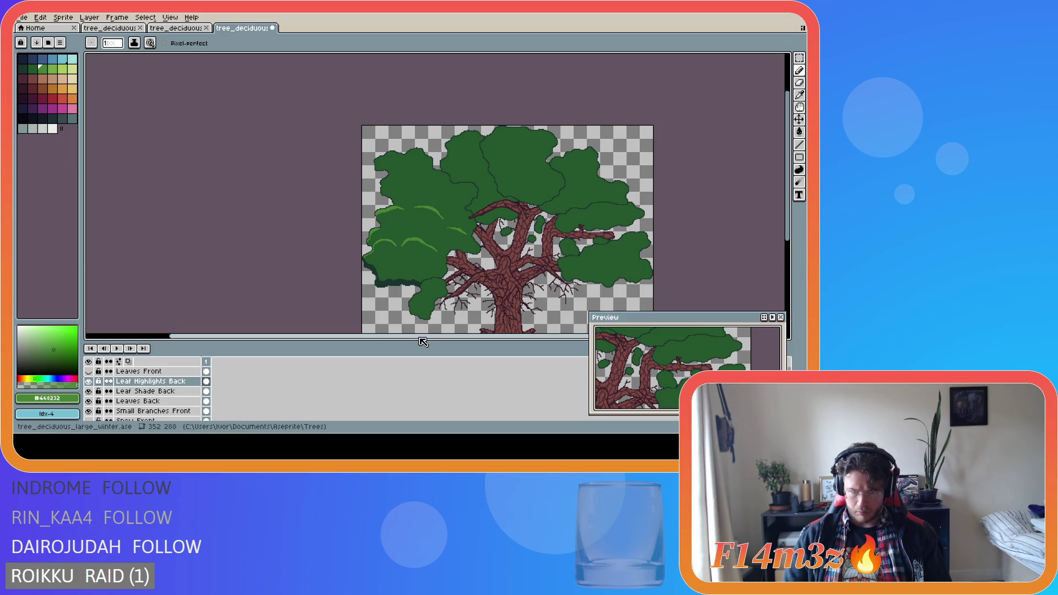
{"action": "left_click_drag", "start_coordinate": [421, 336], "coordinate": [501, 336]}
{"action": "key", "text": "ctrl+s"}
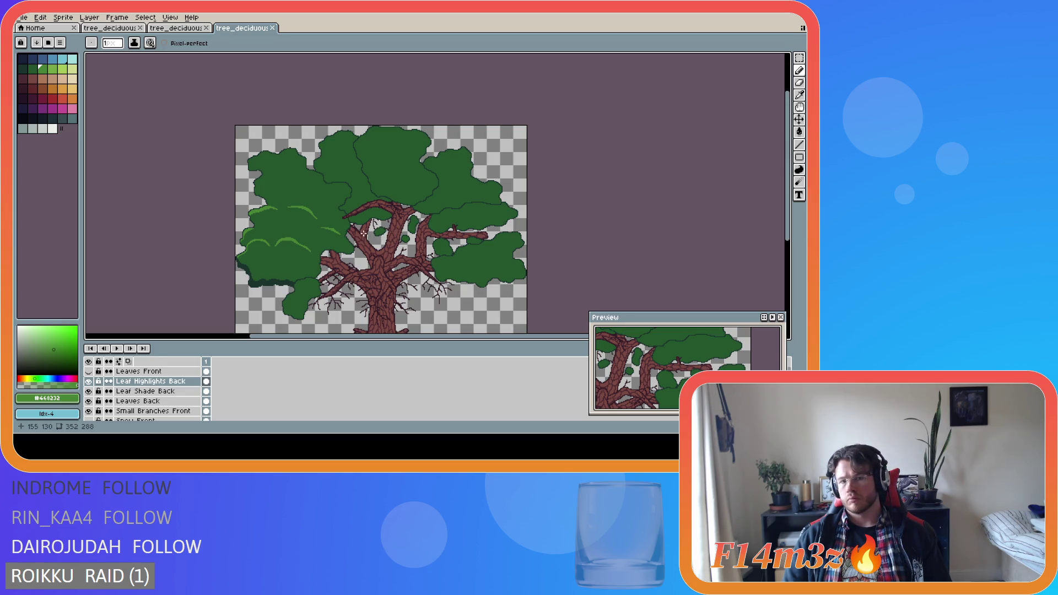
{"action": "scroll", "coordinate": [412, 224], "scroll_direction": "up", "scroll_amount": 5}
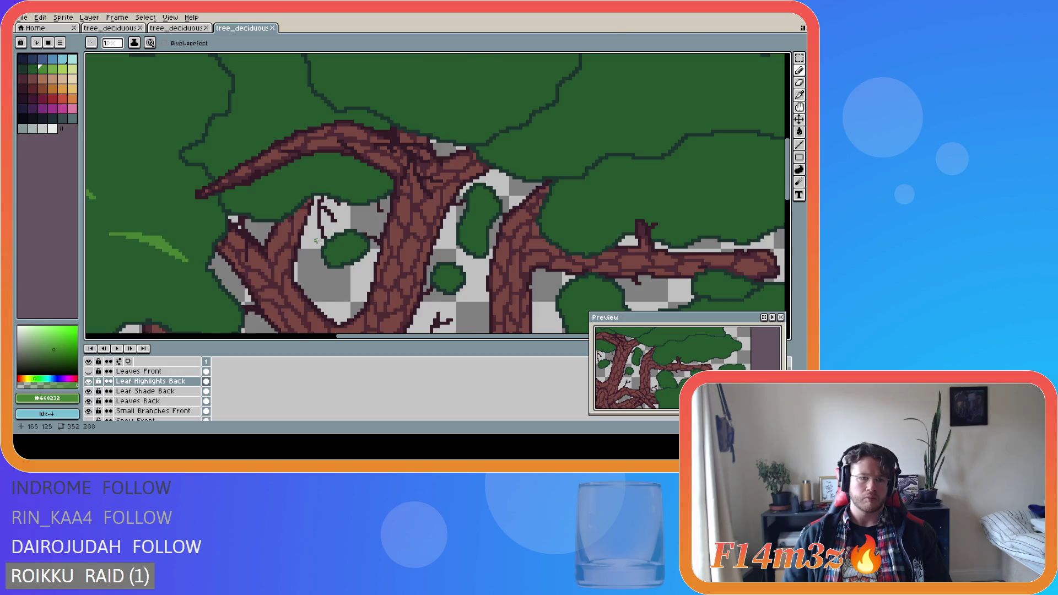
{"action": "scroll", "coordinate": [317, 241], "scroll_direction": "down", "scroll_amount": 5}
Hide the Leaves Front layer, then try and undo a short highlight at the clump's left edge.
{"action": "left_click", "coordinate": [89, 372]}
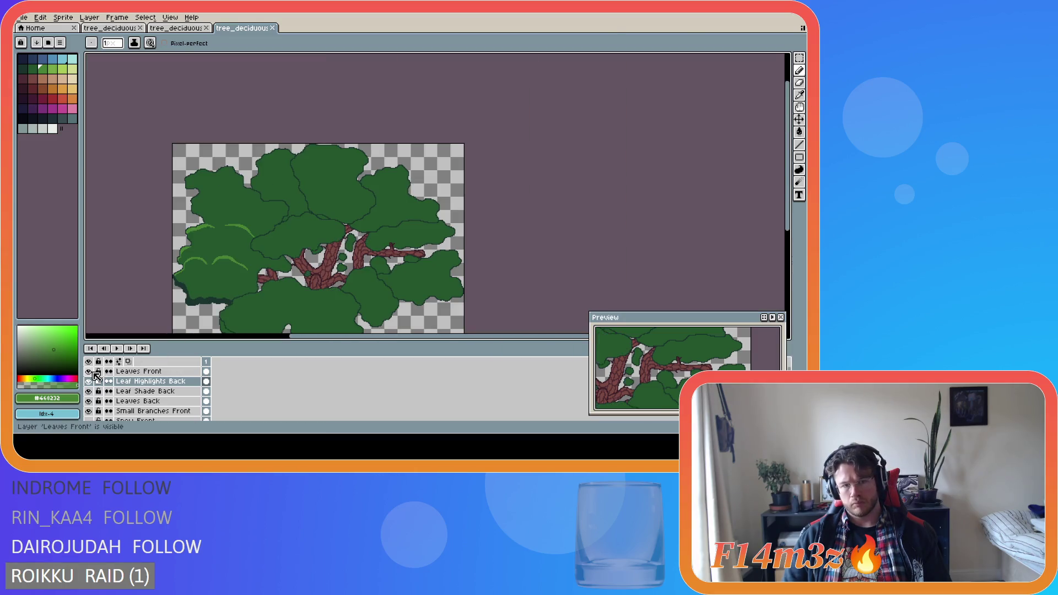
{"action": "left_click", "coordinate": [90, 372]}
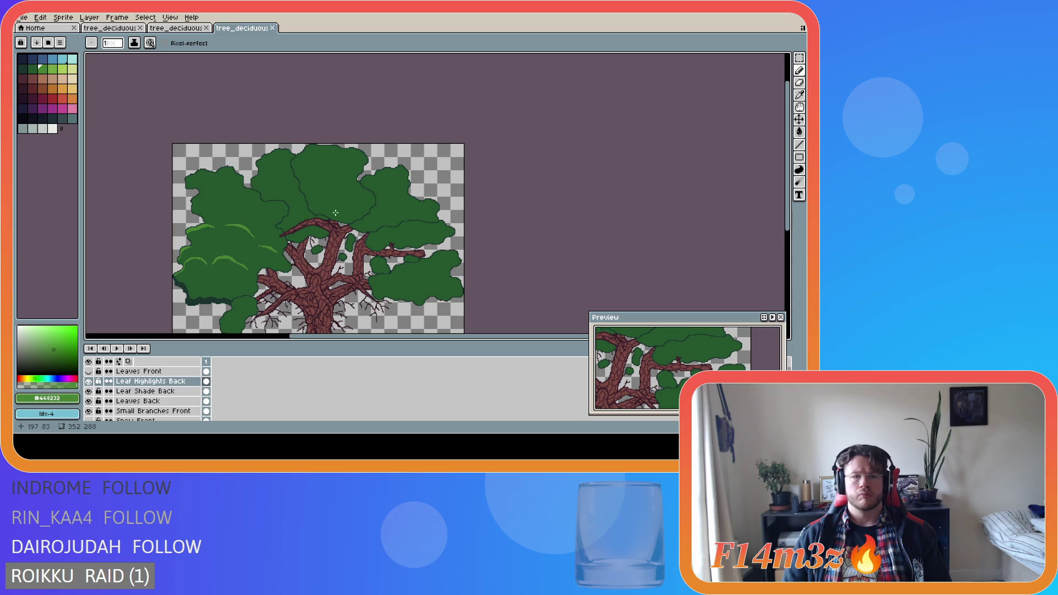
{"action": "scroll", "coordinate": [208, 190], "scroll_direction": "up", "scroll_amount": 3}
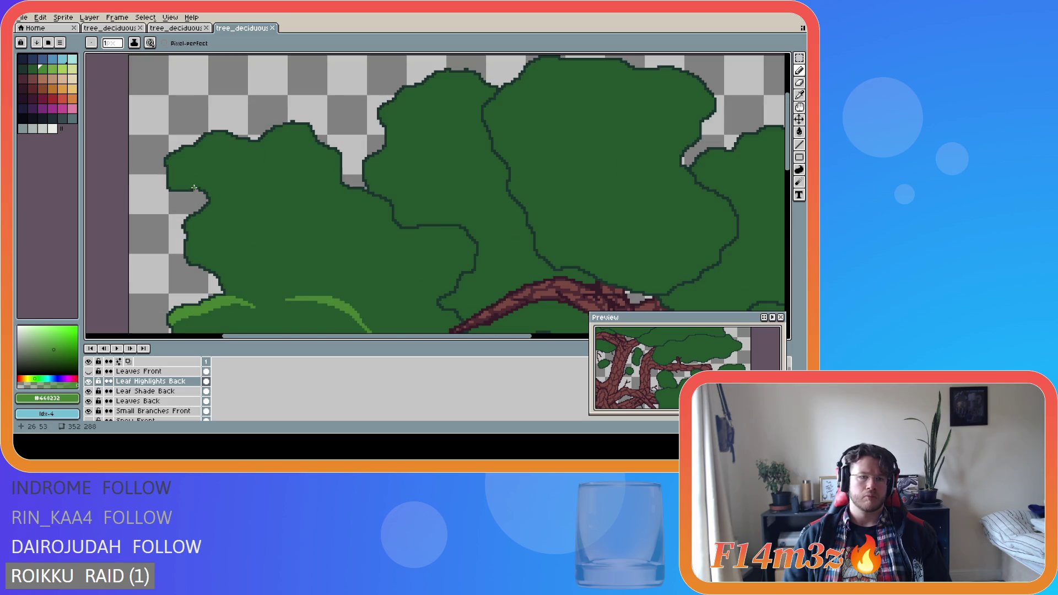
{"action": "left_click", "coordinate": [168, 168]}
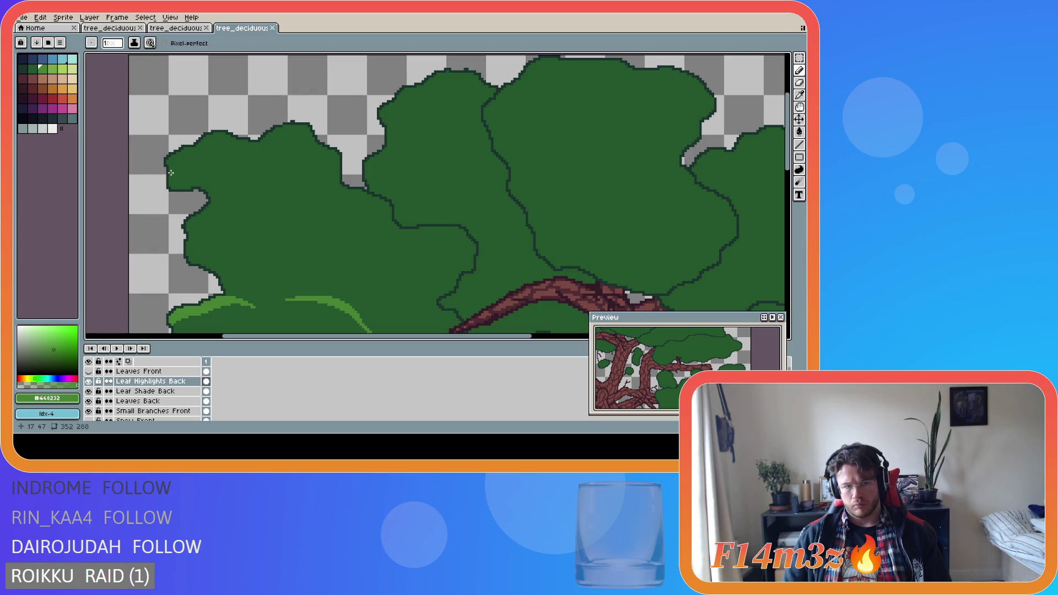
{"action": "mouse_move", "coordinate": [168, 173]}
{"action": "left_mouse_down"}
{"action": "mouse_move", "coordinate": [214, 151]}
{"action": "mouse_move", "coordinate": [301, 145]}
{"action": "left_mouse_up"}
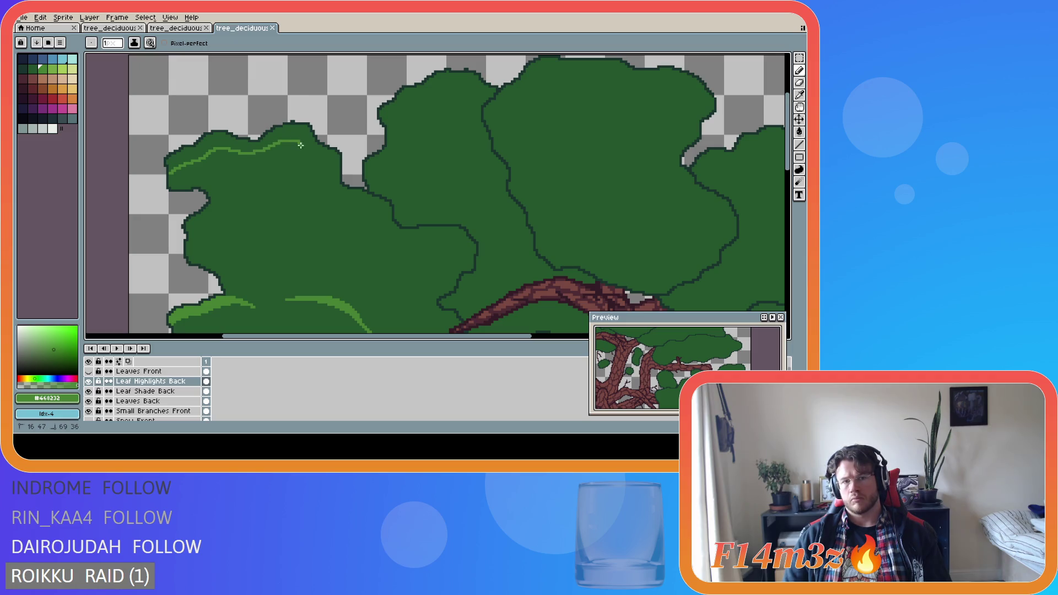
{"action": "key", "text": "ctrl+z"}
Draw the light-green line along the top leaf edge to its lower-right tip, thickened below.
{"action": "mouse_move", "coordinate": [170, 172]}
{"action": "left_mouse_down"}
{"action": "mouse_move", "coordinate": [215, 152]}
{"action": "mouse_move", "coordinate": [287, 142]}
{"action": "mouse_move", "coordinate": [317, 158]}
{"action": "mouse_move", "coordinate": [333, 190]}
{"action": "mouse_move", "coordinate": [378, 216]}
{"action": "mouse_move", "coordinate": [387, 234]}
{"action": "mouse_move", "coordinate": [473, 253]}
{"action": "left_mouse_up"}
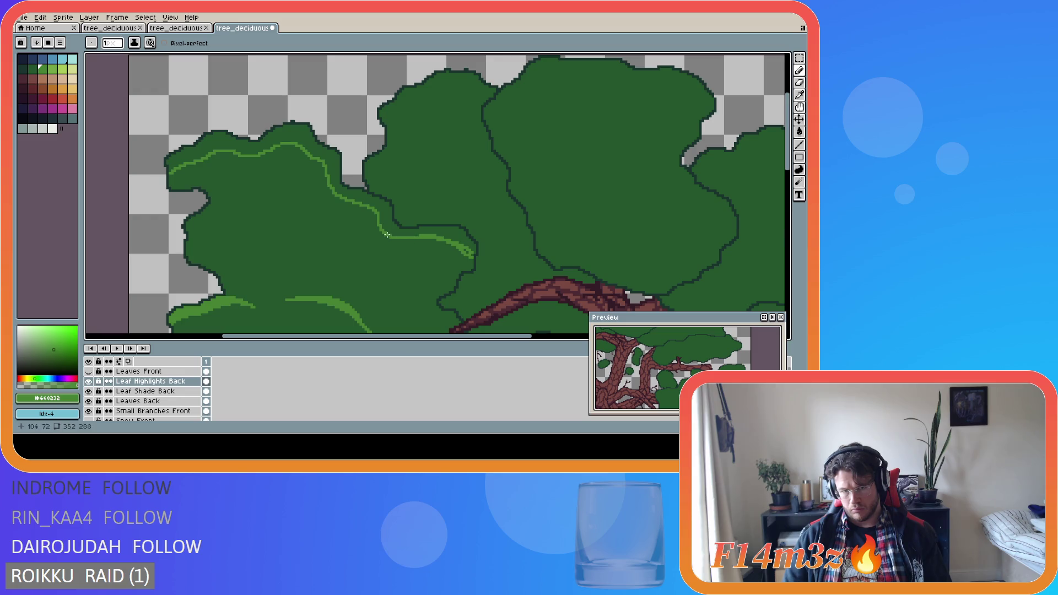
{"action": "left_click_drag", "start_coordinate": [387, 235], "coordinate": [435, 240]}
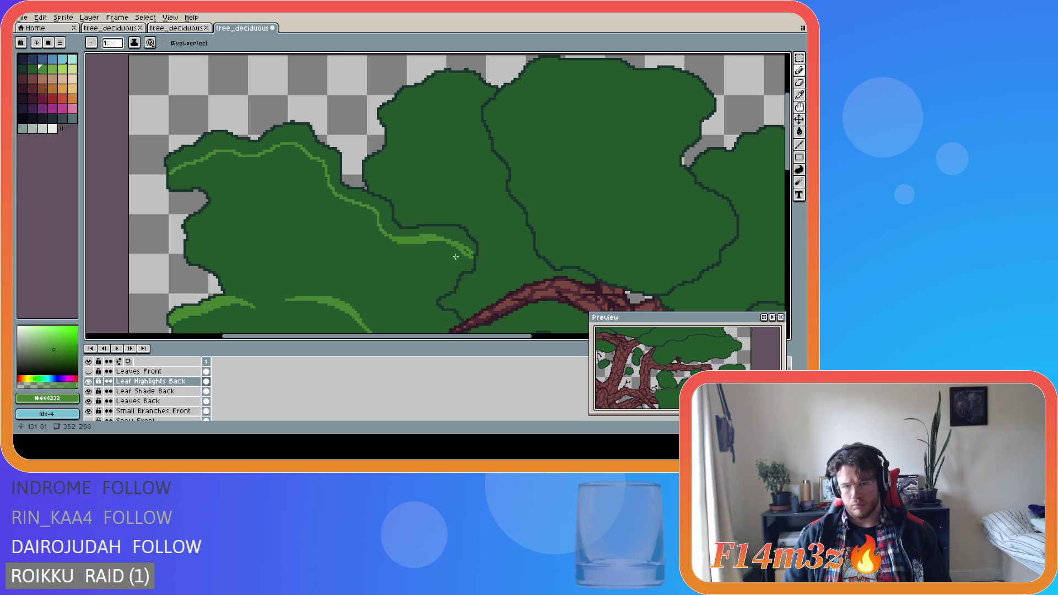
{"action": "left_click", "coordinate": [474, 252]}
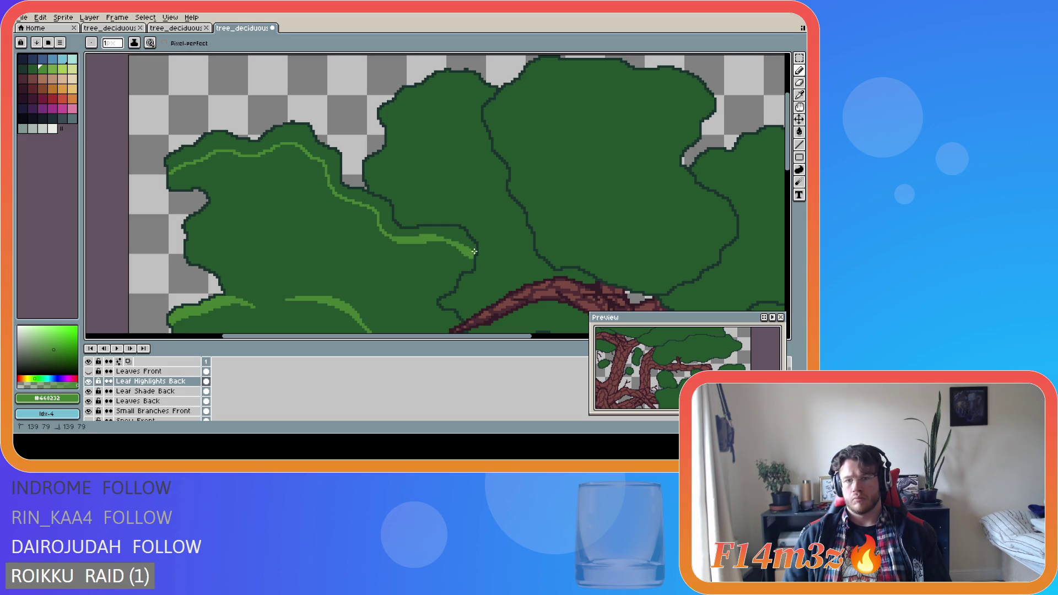
{"action": "scroll", "coordinate": [472, 248], "scroll_direction": "up", "scroll_amount": 1}
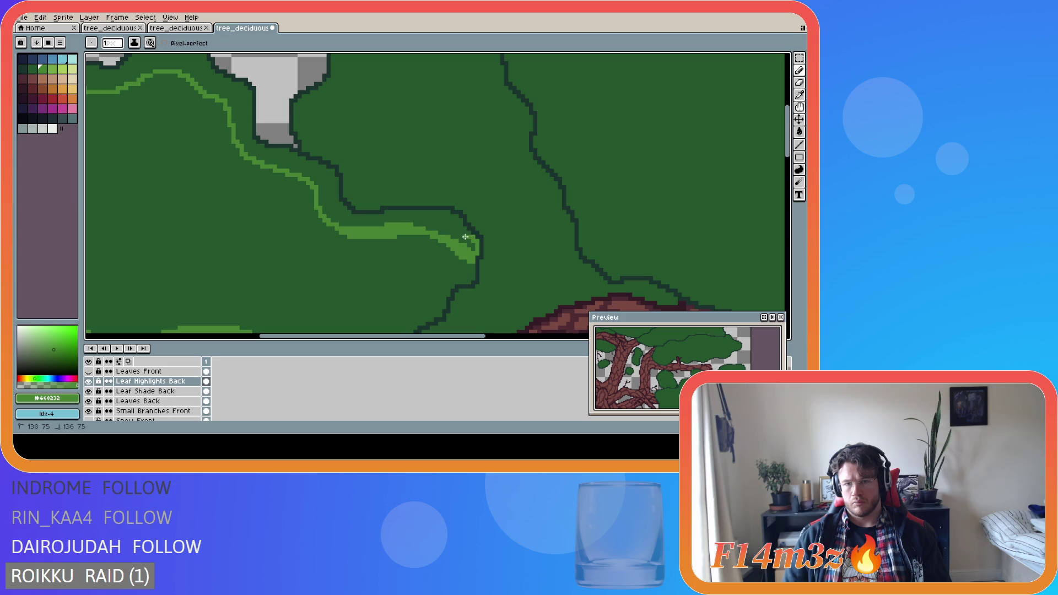
Draw a second light-green line just inside the first, from the lower right up to the clump's peak.
{"action": "left_click", "coordinate": [447, 213], "text": "shift"}
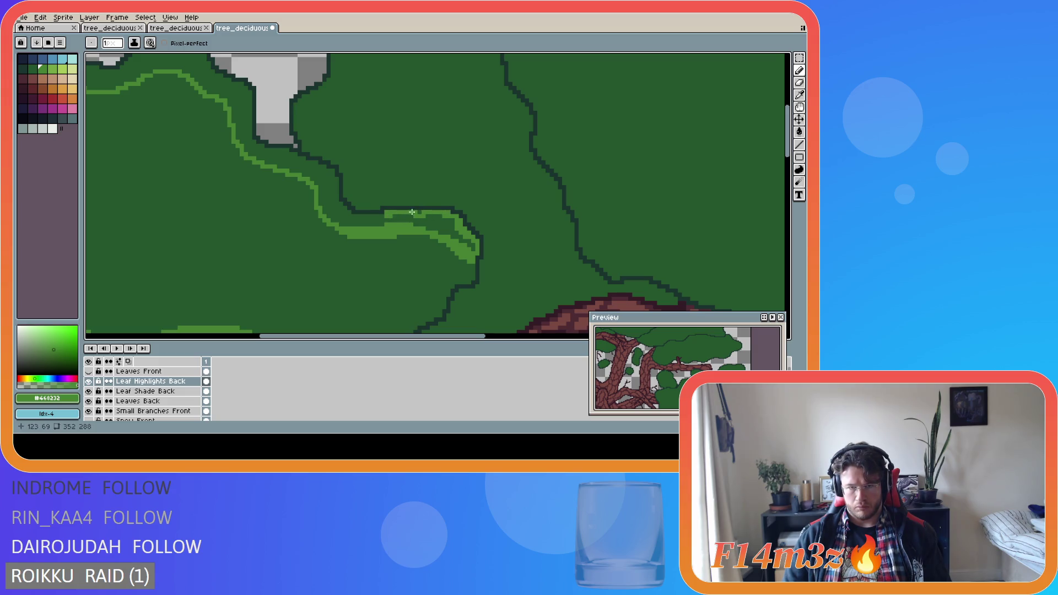
{"action": "left_click", "coordinate": [384, 216], "text": "shift"}
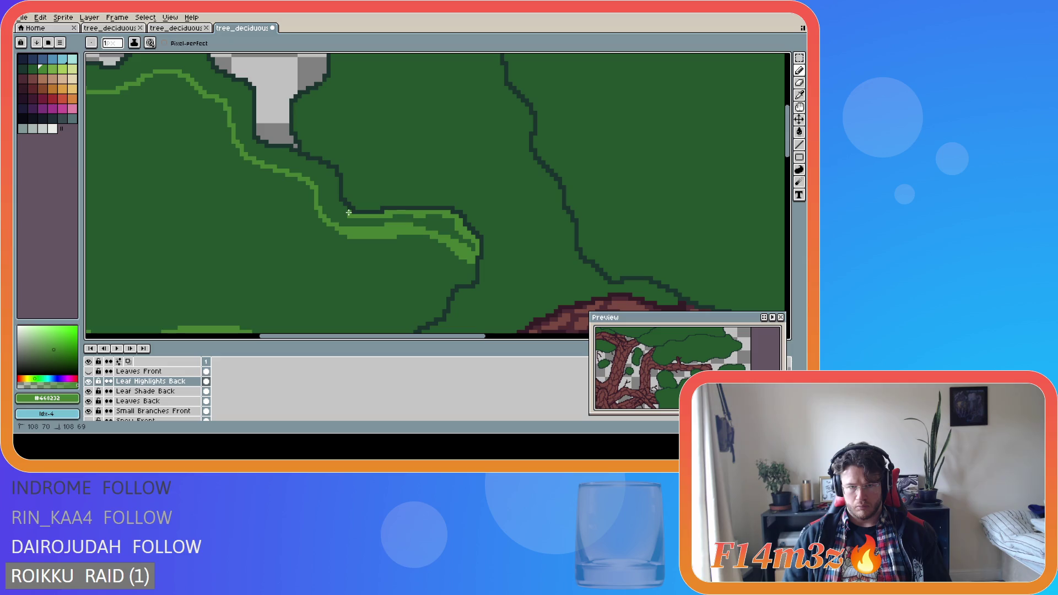
{"action": "mouse_move", "coordinate": [339, 204]}
{"action": "left_mouse_down"}
{"action": "mouse_move", "coordinate": [330, 173]}
{"action": "mouse_move", "coordinate": [261, 148]}
{"action": "left_mouse_up"}
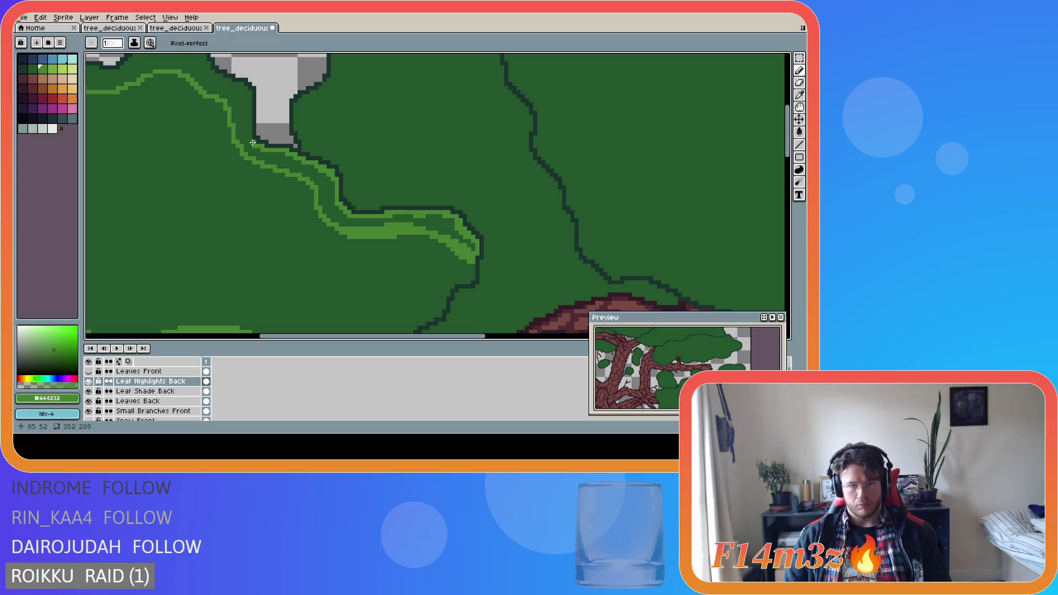
{"action": "left_click_drag", "start_coordinate": [320, 342], "coordinate": [262, 342]}
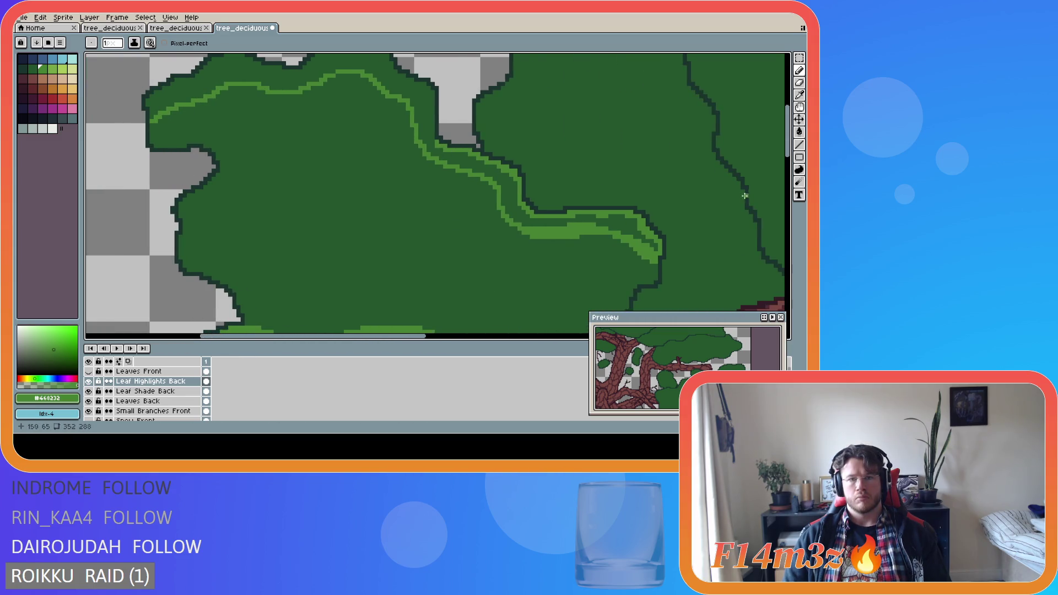
{"action": "left_click_drag", "start_coordinate": [790, 163], "coordinate": [790, 143]}
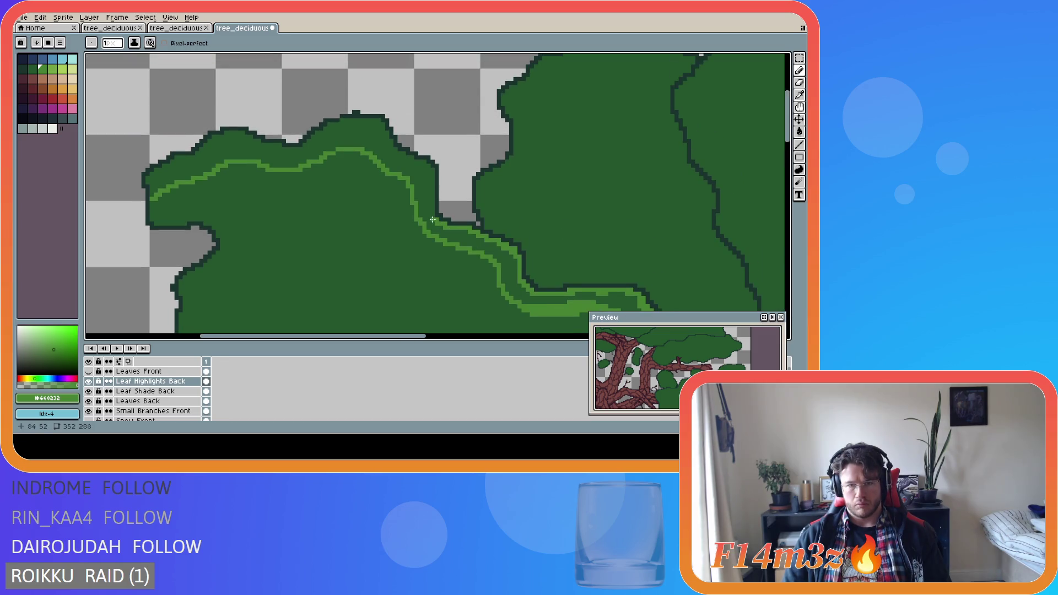
{"action": "mouse_move", "coordinate": [433, 219]}
{"action": "left_mouse_down"}
{"action": "mouse_move", "coordinate": [430, 168]}
{"action": "mouse_move", "coordinate": [410, 159]}
{"action": "left_mouse_up"}
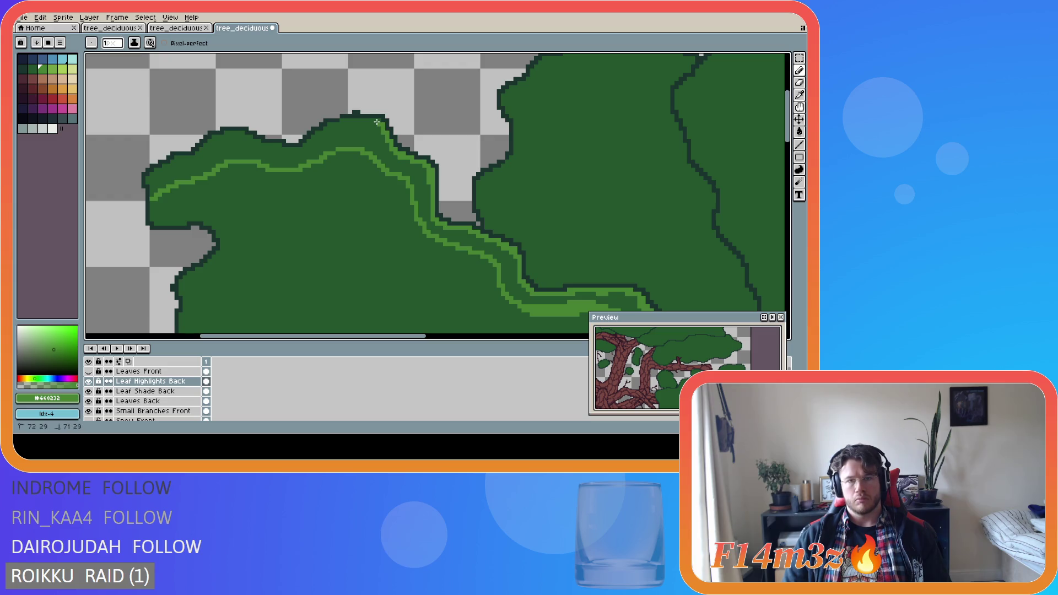
{"action": "left_click_drag", "start_coordinate": [379, 123], "coordinate": [326, 125]}
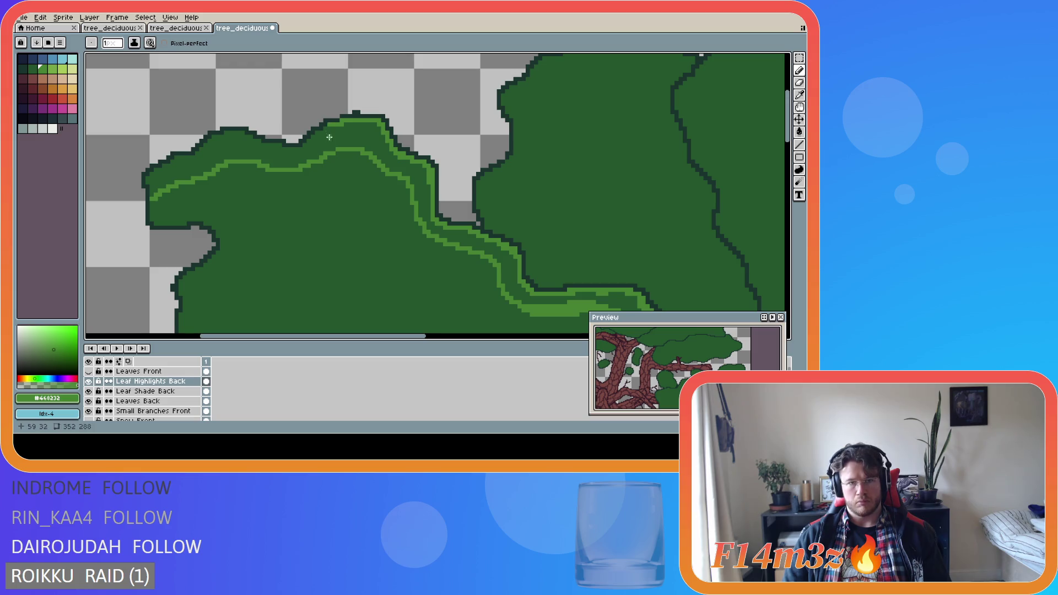
{"action": "key", "text": "e"}
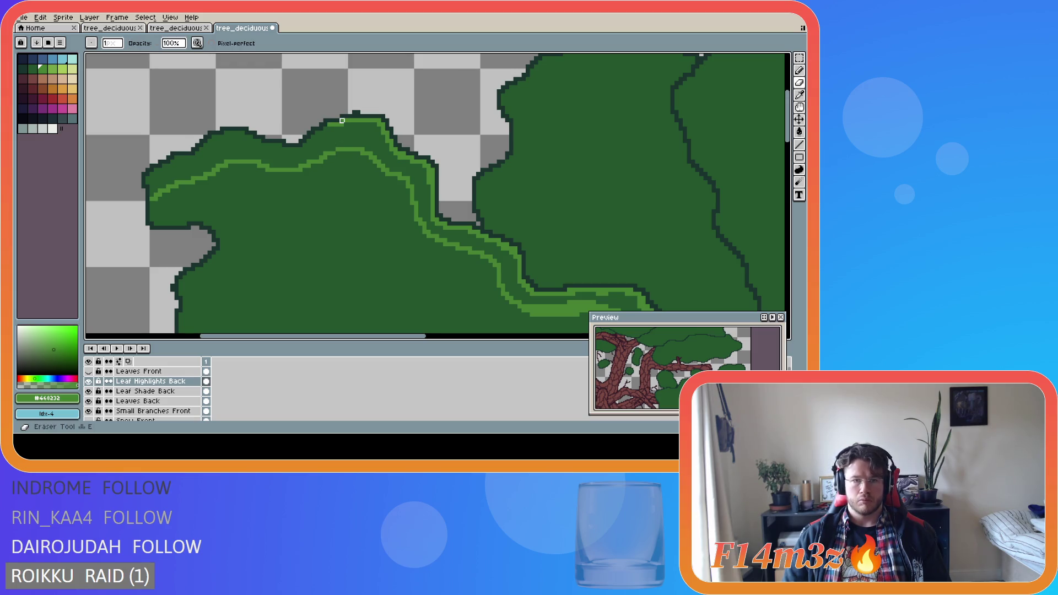
On the Leaves Back layer, sample the dark outline colour and return to the Pencil.
{"action": "left_click", "coordinate": [160, 404]}
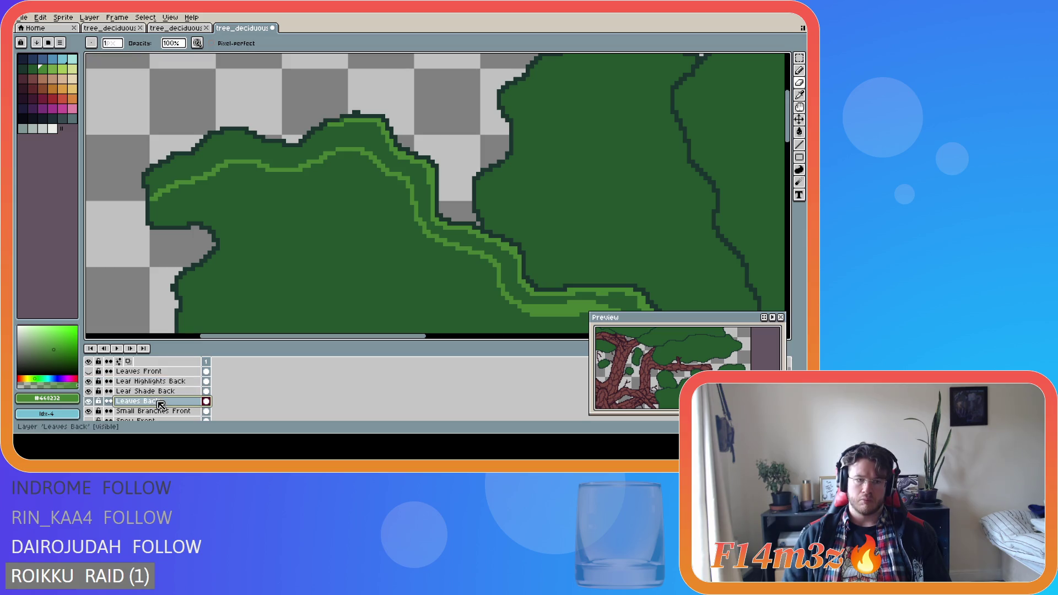
{"action": "left_click", "coordinate": [302, 132], "text": "alt"}
{"action": "key", "text": "b"}
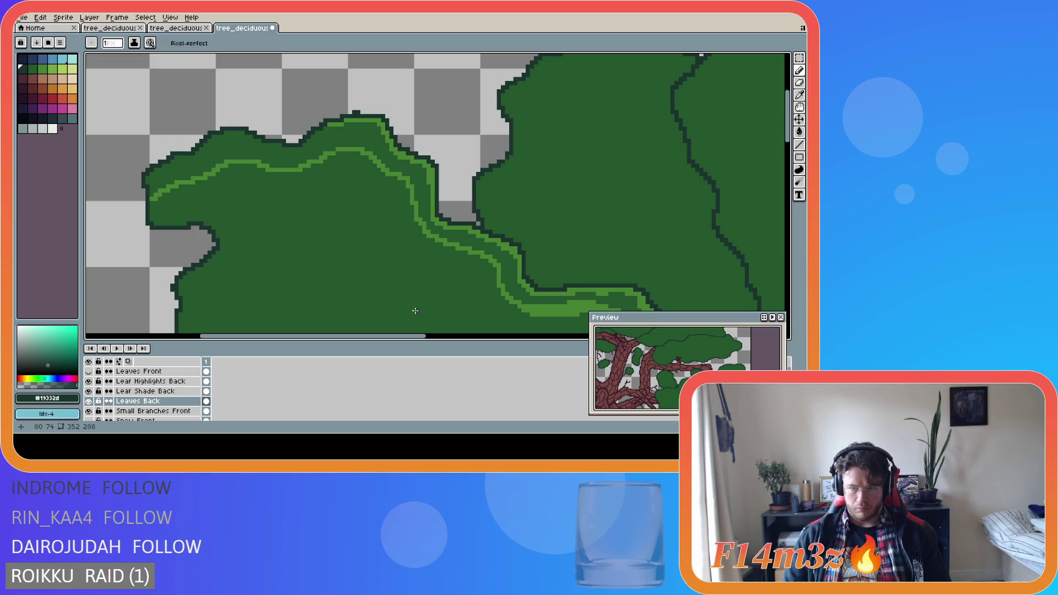
{"action": "scroll", "coordinate": [512, 298], "scroll_direction": "down", "scroll_amount": 1}
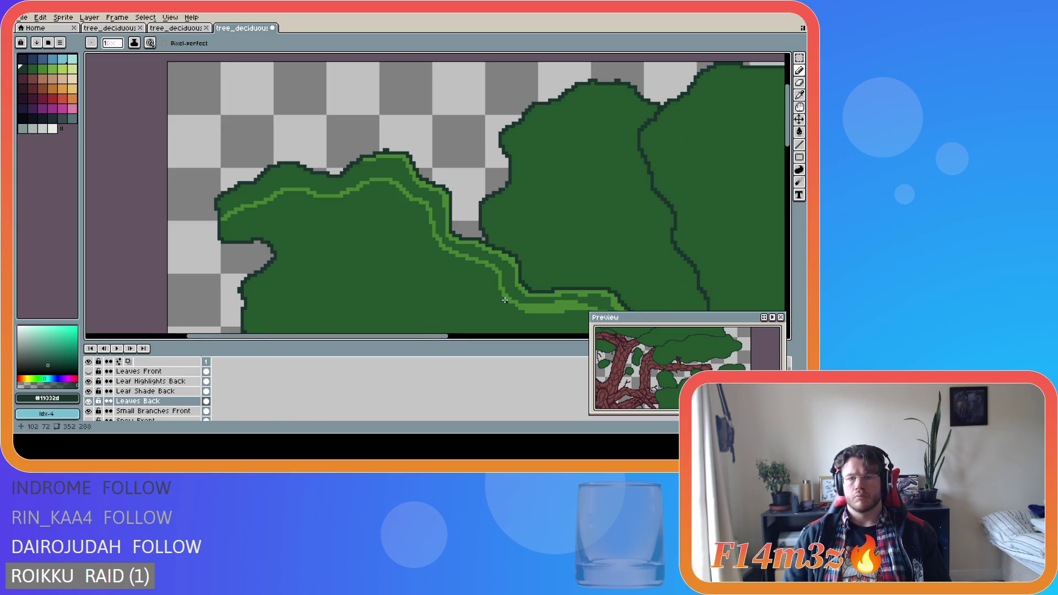
{"action": "left_click_drag", "start_coordinate": [788, 147], "coordinate": [792, 168]}
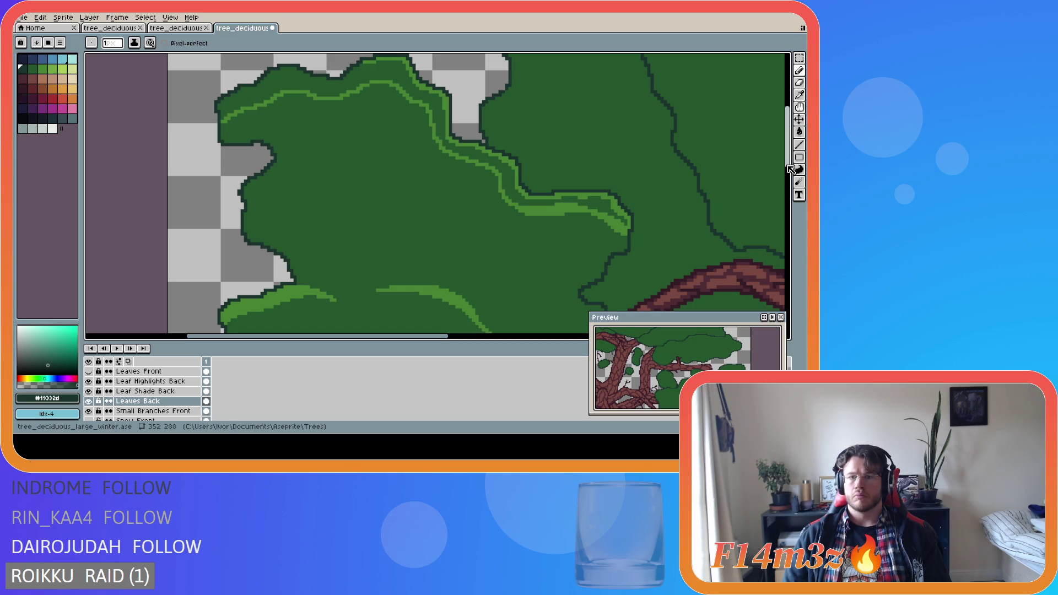
{"action": "mouse_move", "coordinate": [792, 170]}
{"action": "left_mouse_down"}
{"action": "mouse_move", "coordinate": [792, 185]}
{"action": "mouse_move", "coordinate": [780, 171]}
{"action": "left_mouse_up"}
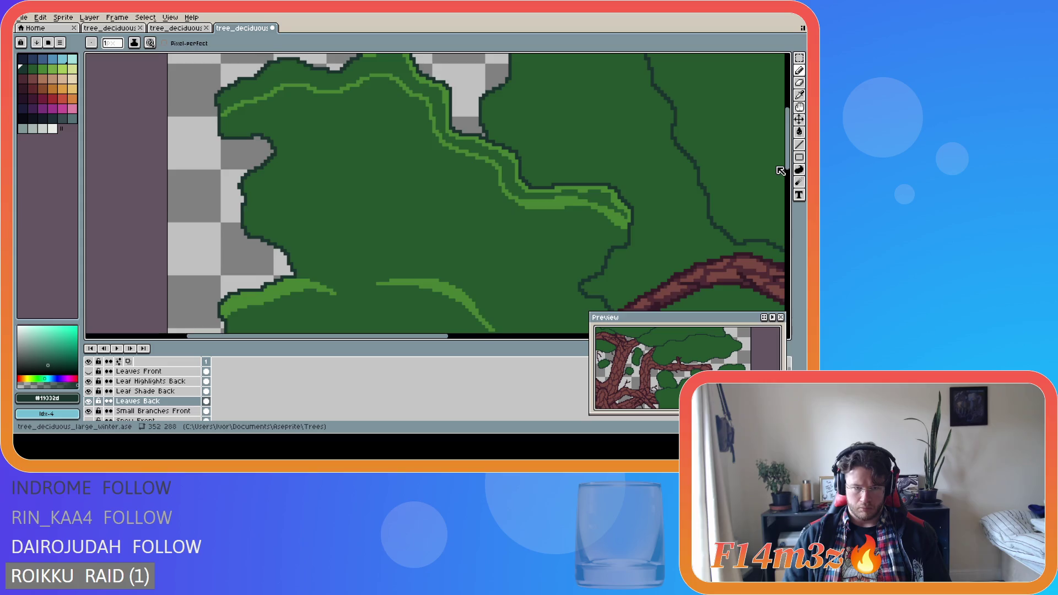
{"action": "scroll", "coordinate": [733, 157], "scroll_direction": "up", "scroll_amount": 3}
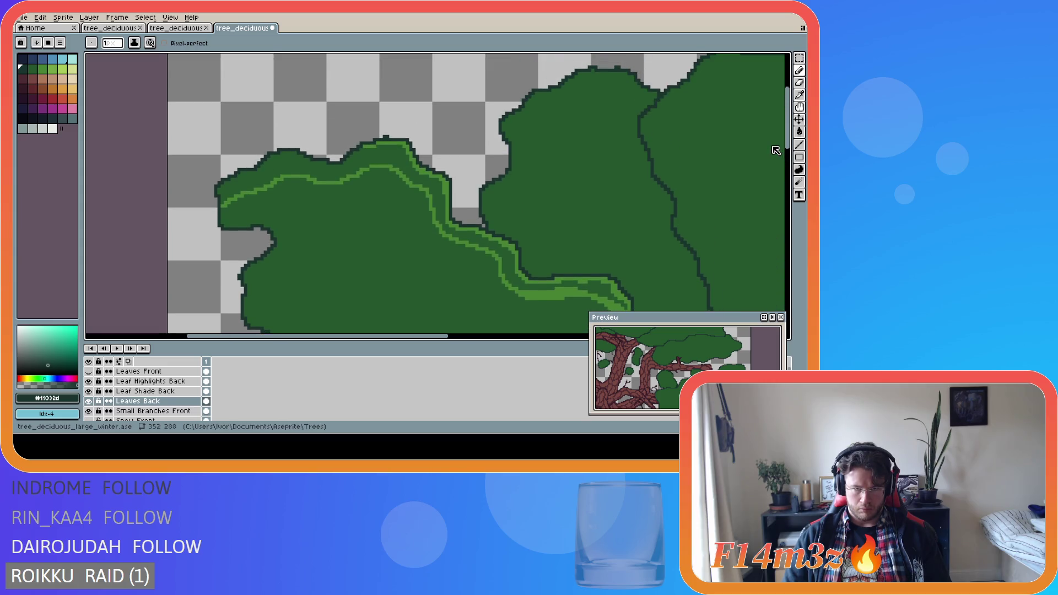
Sample the light green and add a pixel to the top highlight on Leaf Highlights Back.
{"action": "left_click", "coordinate": [368, 147], "text": "alt"}
{"action": "scroll", "coordinate": [261, 242], "scroll_direction": "up", "scroll_amount": 1}
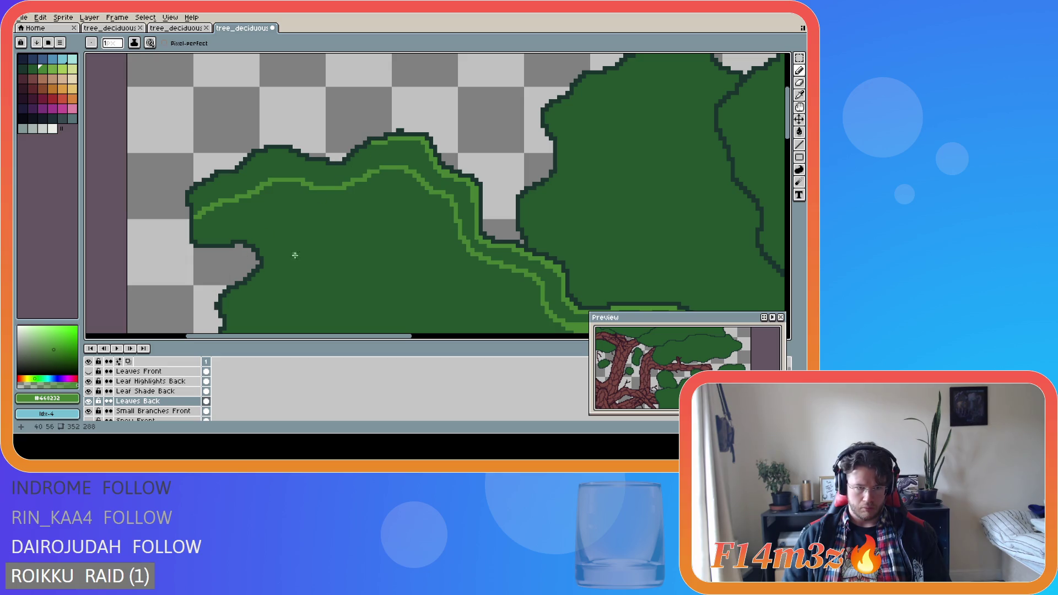
{"action": "key", "text": "alt"}
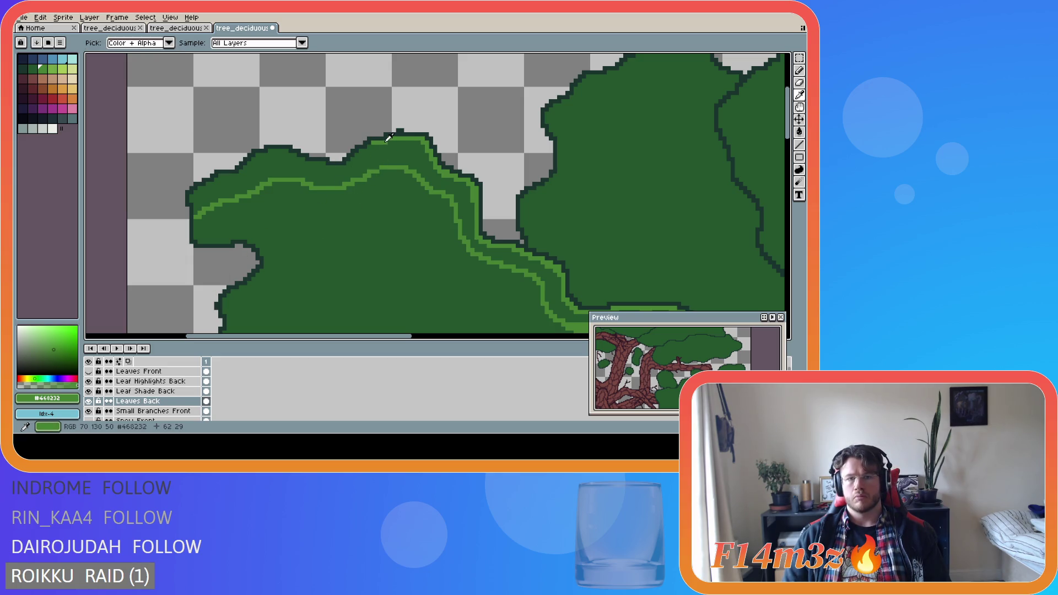
{"action": "left_click", "coordinate": [152, 381]}
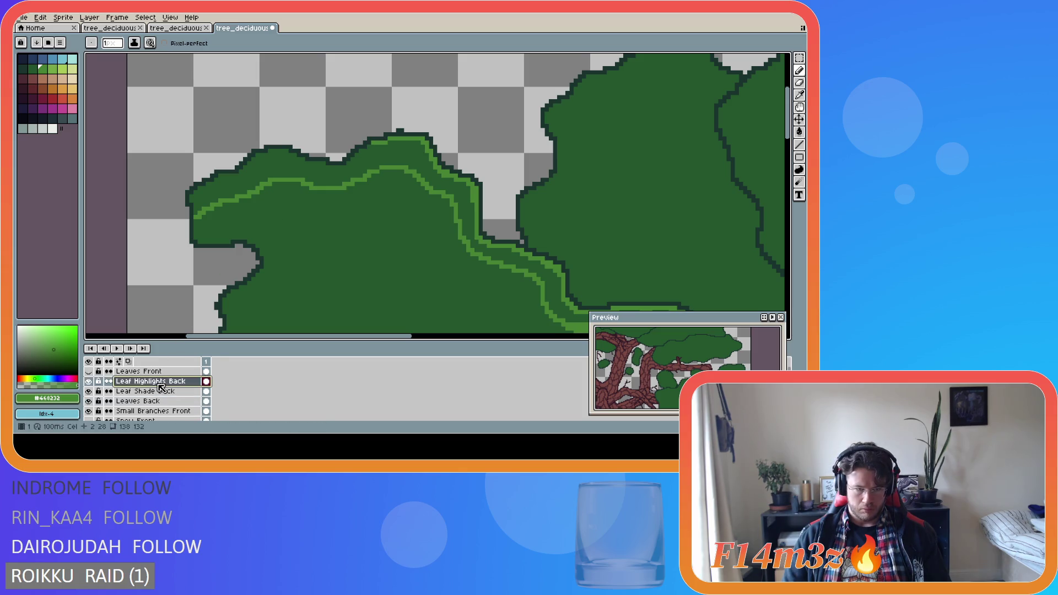
{"action": "left_click", "coordinate": [367, 149]}
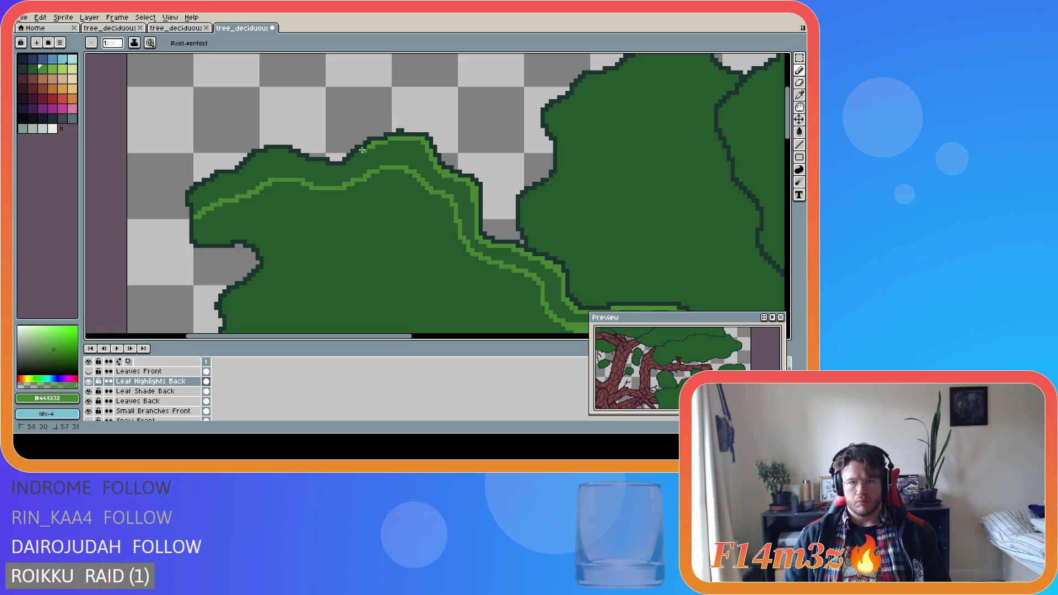
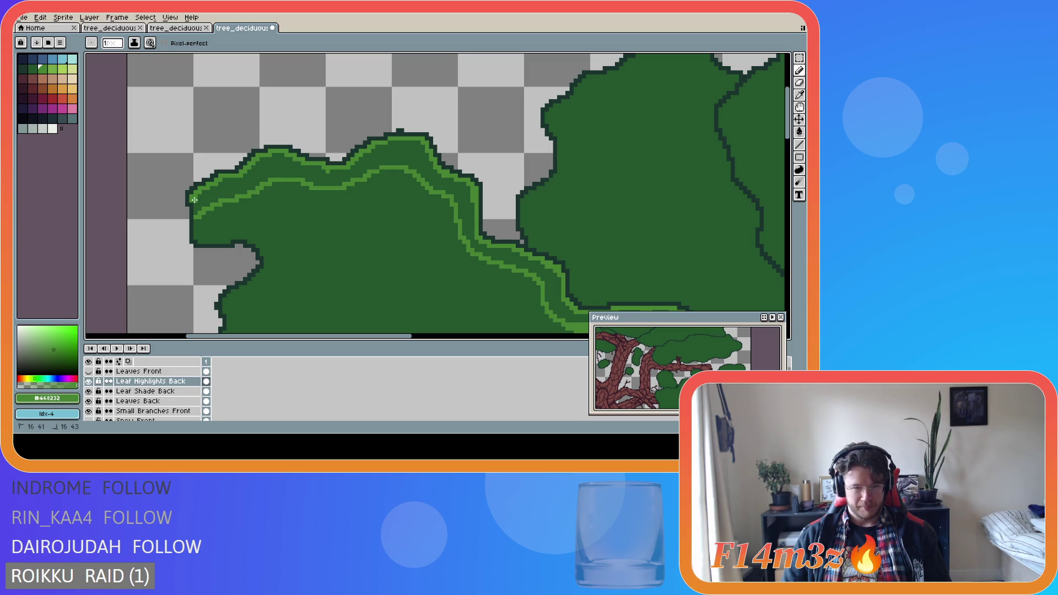
Fill the band between the left clump's highlight lines with light green using the Paint Bucket.
{"action": "key", "text": "g"}
{"action": "left_click", "coordinate": [196, 209]}
{"action": "scroll", "coordinate": [461, 294], "scroll_direction": "down", "scroll_amount": 2}
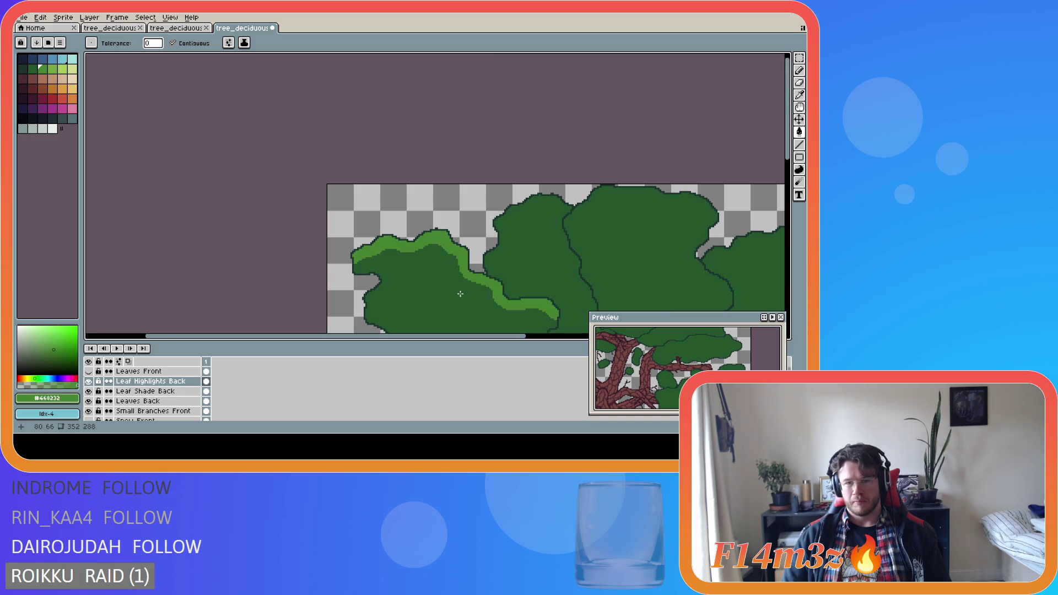
{"action": "left_click_drag", "start_coordinate": [787, 158], "coordinate": [787, 231]}
{"action": "scroll", "coordinate": [564, 193], "scroll_direction": "up", "scroll_amount": 1}
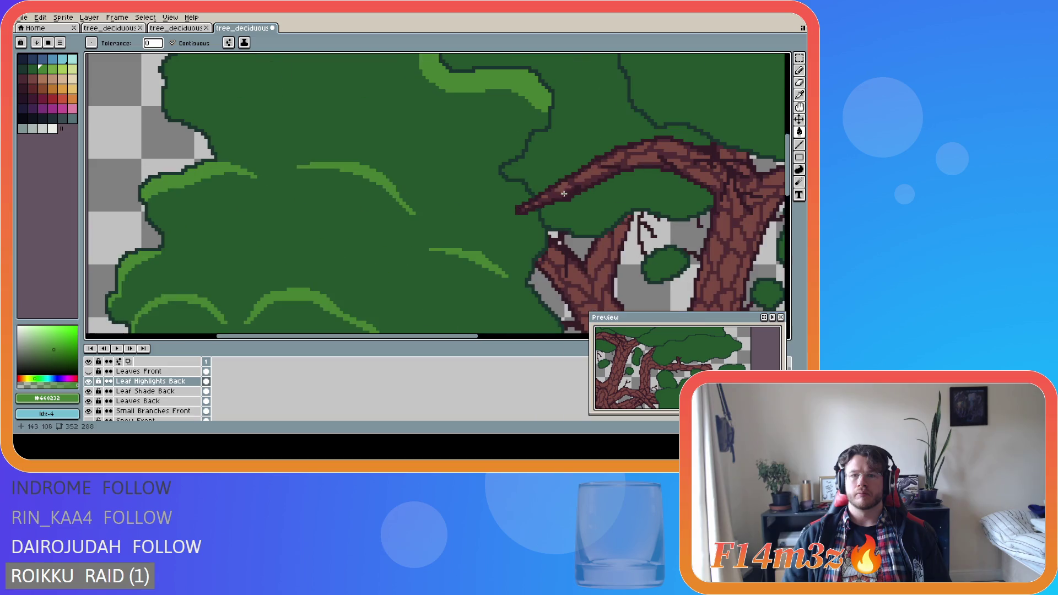
Extend the light-green leaf highlight a few pixels with the Pencil.
{"action": "key", "text": "i"}
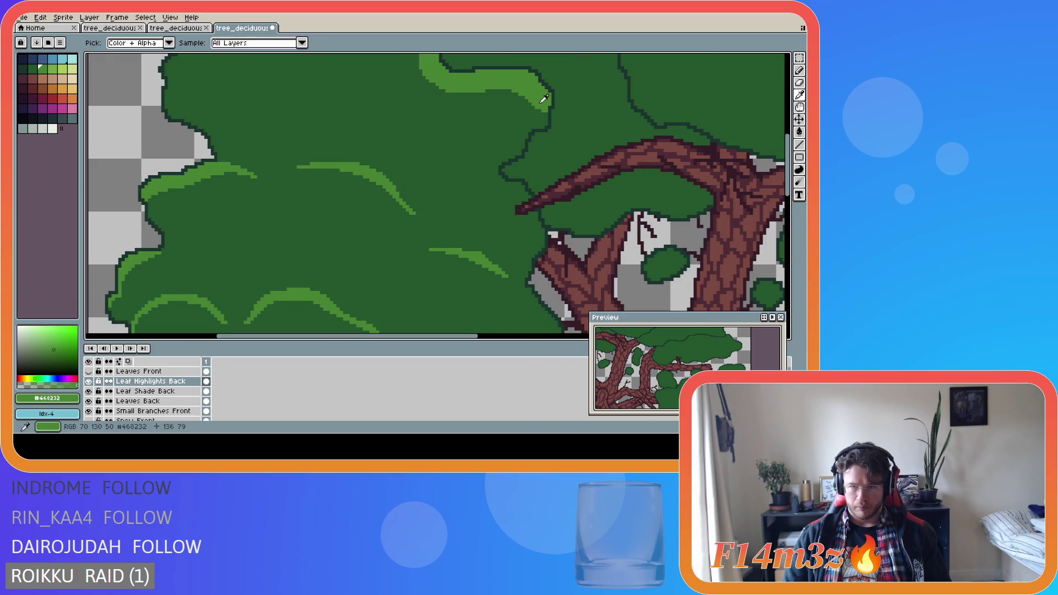
{"action": "key", "text": "b"}
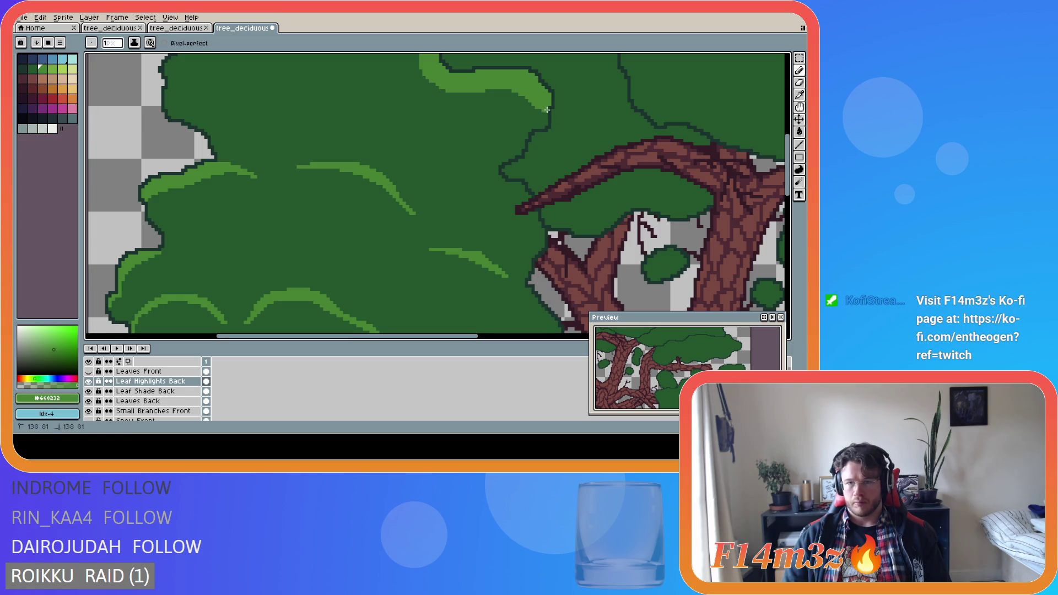
{"action": "left_click", "coordinate": [547, 114]}
{"action": "scroll", "coordinate": [514, 169], "scroll_direction": "down", "scroll_amount": 2}
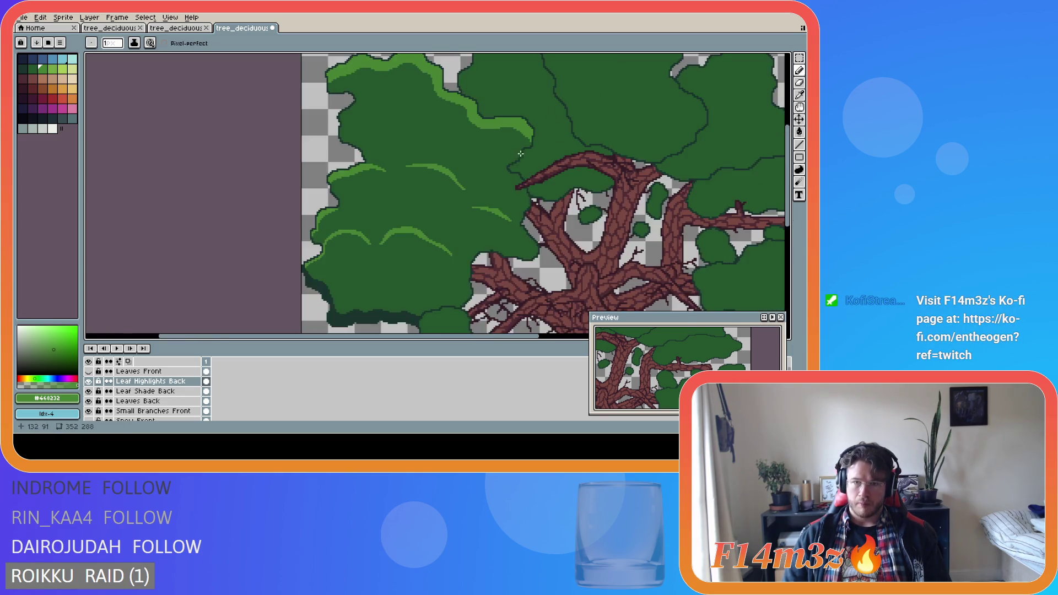
{"action": "scroll", "coordinate": [518, 121], "scroll_direction": "up", "scroll_amount": 2}
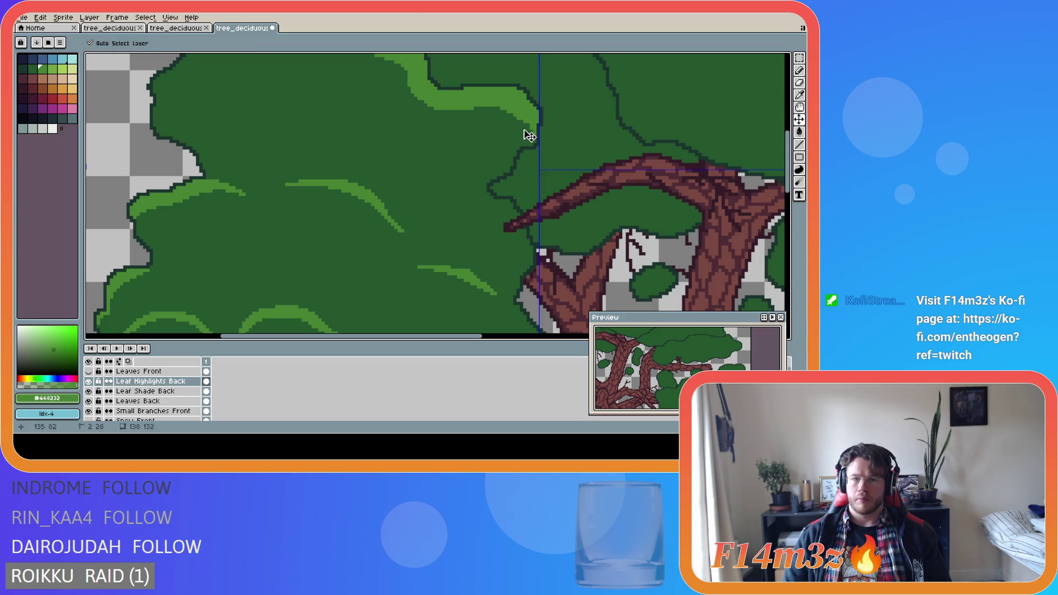
{"action": "left_click_drag", "start_coordinate": [525, 128], "coordinate": [489, 131]}
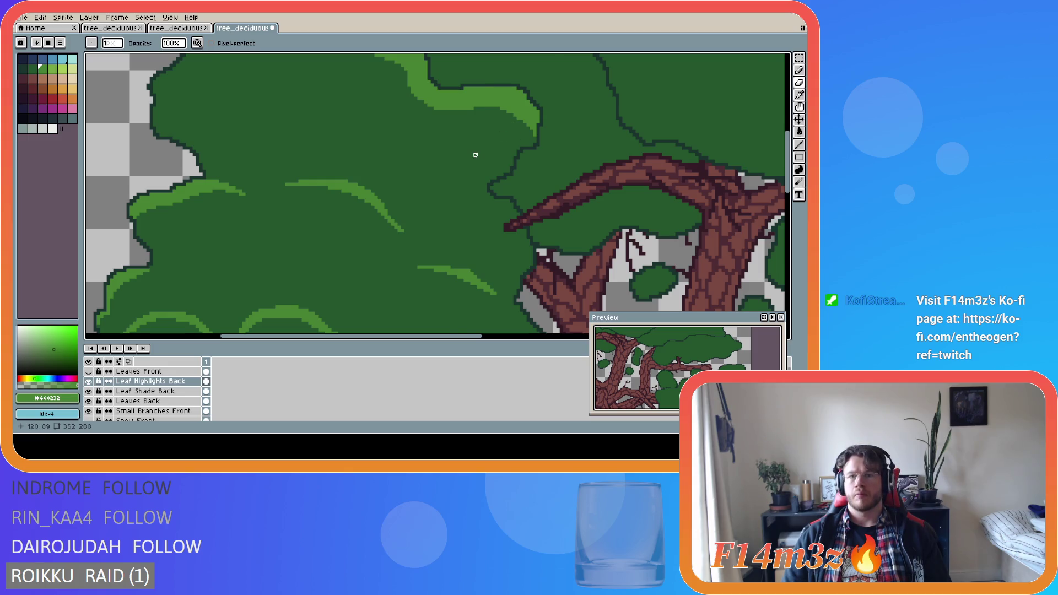
{"action": "scroll", "coordinate": [476, 155], "scroll_direction": "down", "scroll_amount": 2}
{"action": "scroll", "coordinate": [492, 149], "scroll_direction": "up", "scroll_amount": 2}
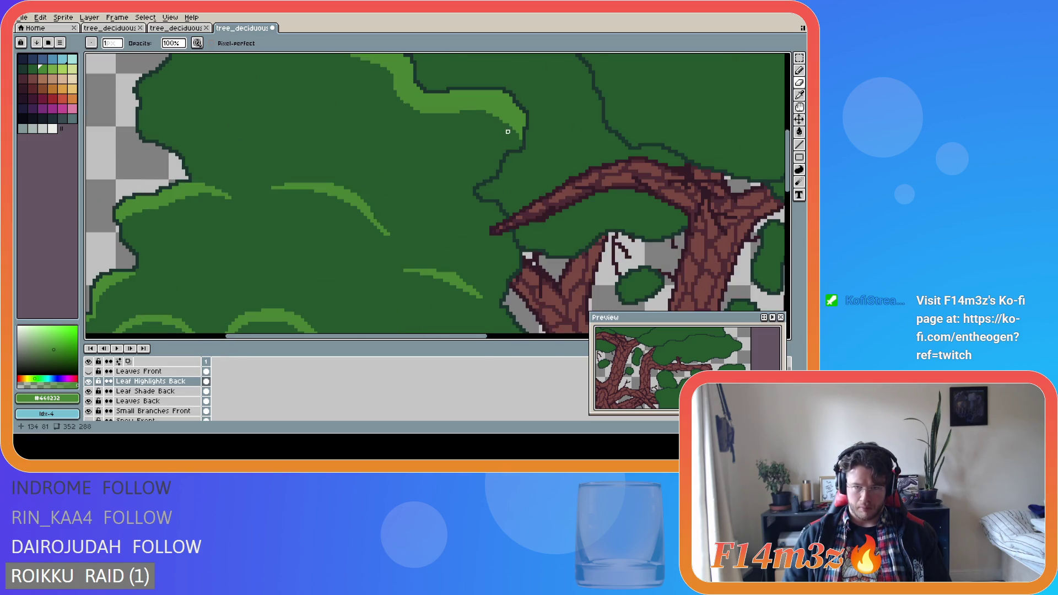
{"action": "scroll", "coordinate": [458, 191], "scroll_direction": "down", "scroll_amount": 1}
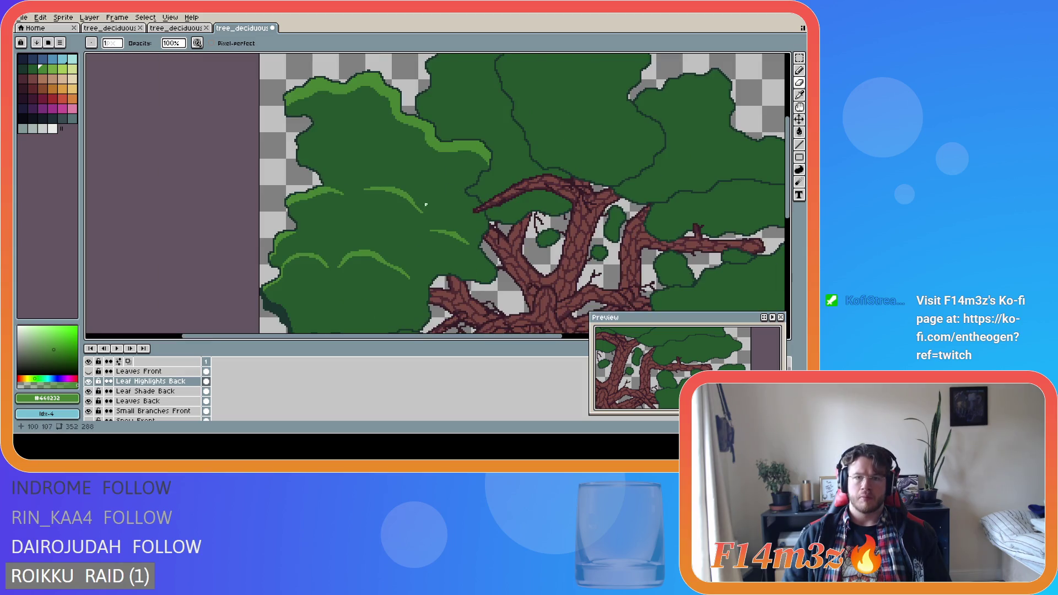
Save tree_deciduous_large_winter.ase.
{"action": "key", "text": "ctrl+s"}
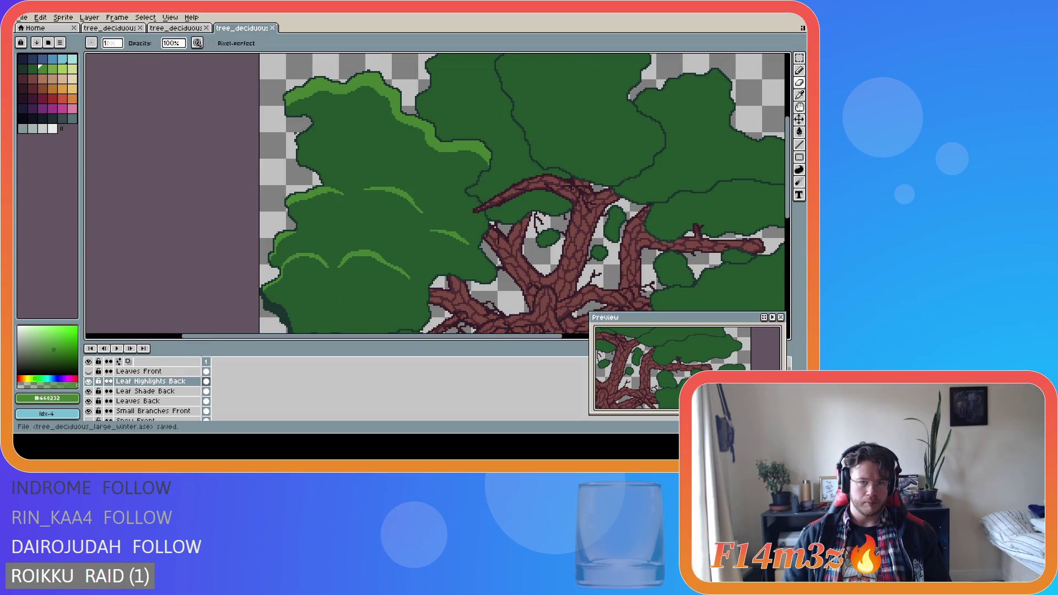
{"action": "scroll", "coordinate": [369, 103], "scroll_direction": "up", "scroll_amount": 1}
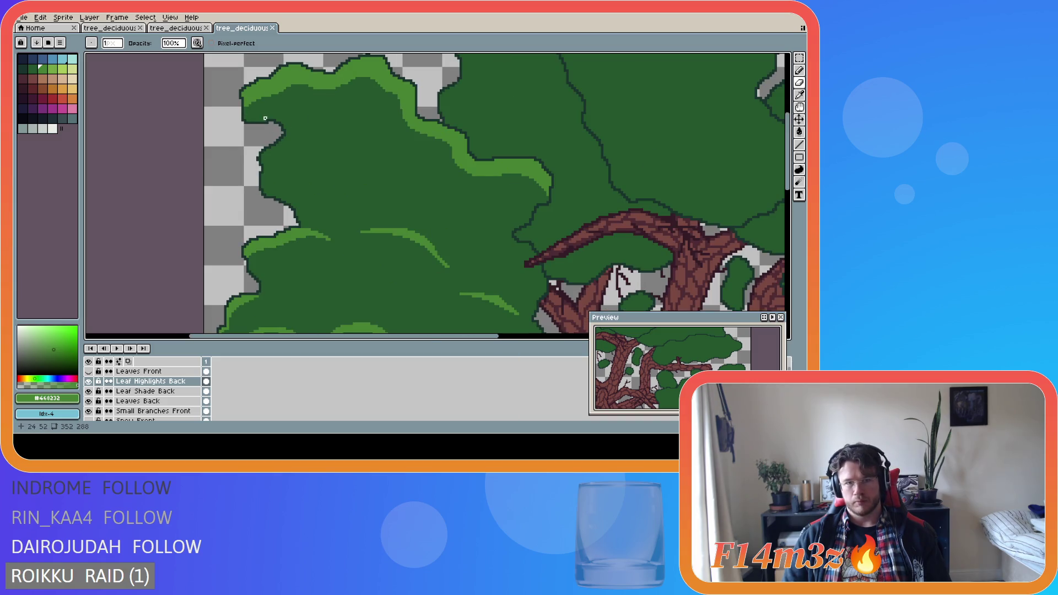
{"action": "scroll", "coordinate": [265, 118], "scroll_direction": "up", "scroll_amount": 1}
{"action": "key", "text": "e"}
{"action": "scroll", "coordinate": [325, 138], "scroll_direction": "down", "scroll_amount": 1}
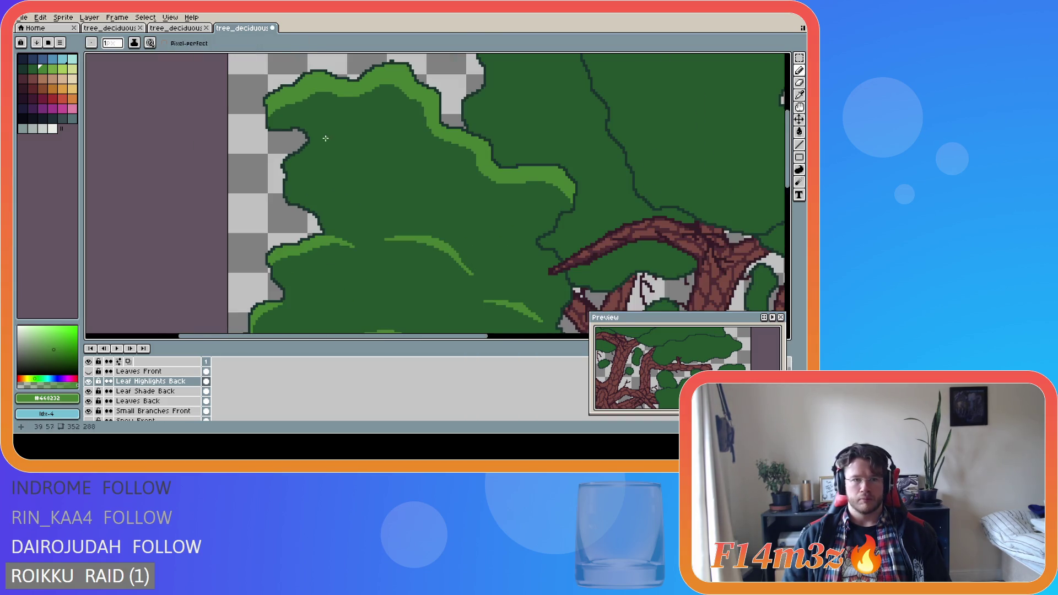
{"action": "scroll", "coordinate": [326, 139], "scroll_direction": "down", "scroll_amount": 2}
{"action": "key", "text": "ctrl+s"}
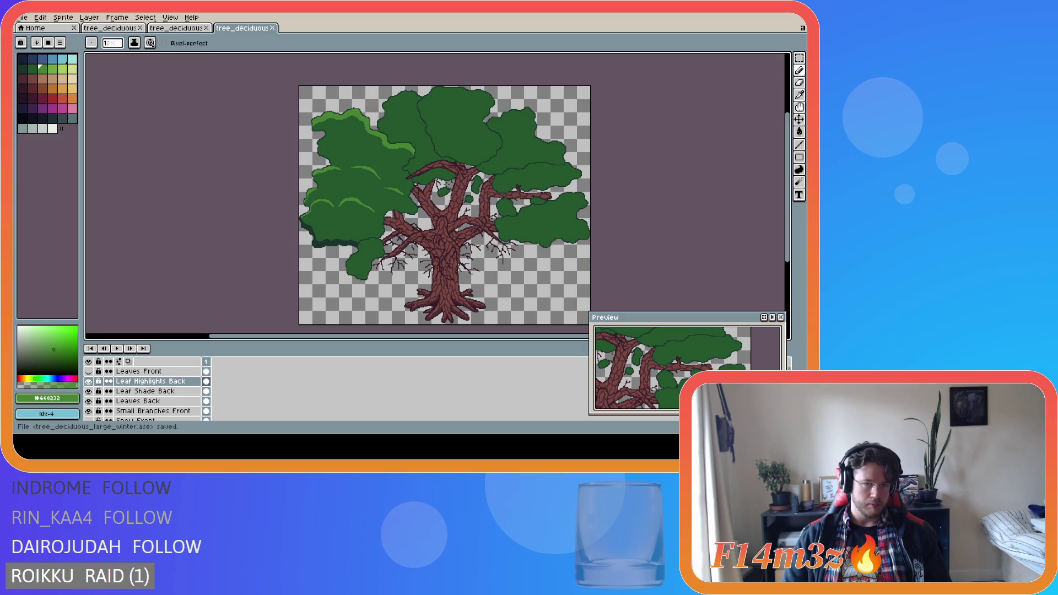
Make Leaves Back the active layer, sample a canvas colour, and widen the palette panel.
{"action": "scroll", "coordinate": [337, 128], "scroll_direction": "up", "scroll_amount": 4}
{"action": "key", "text": "b"}
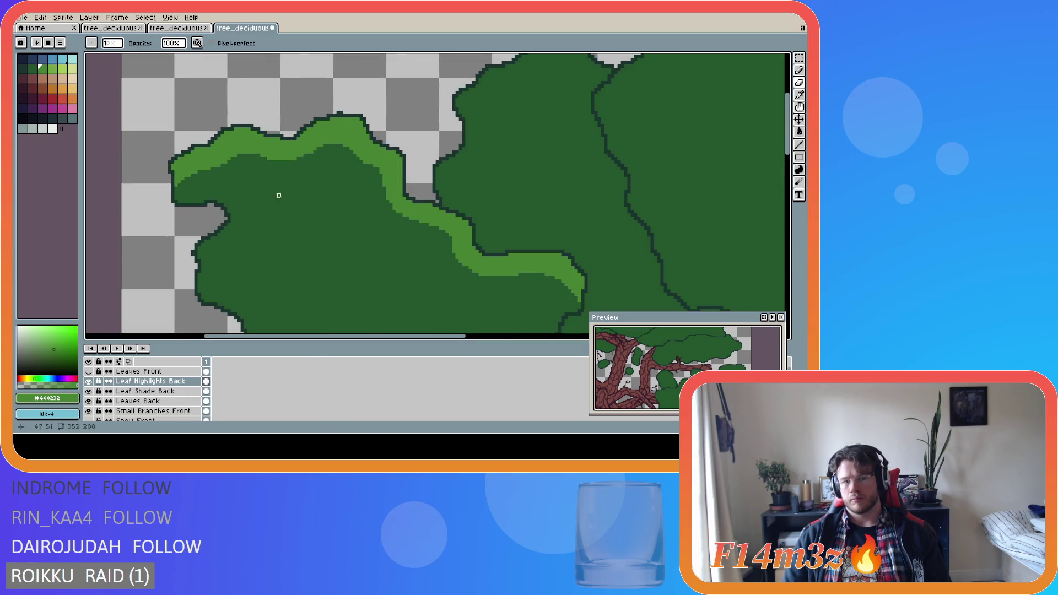
{"action": "key", "text": "Down"}
{"action": "key", "text": "Down"}
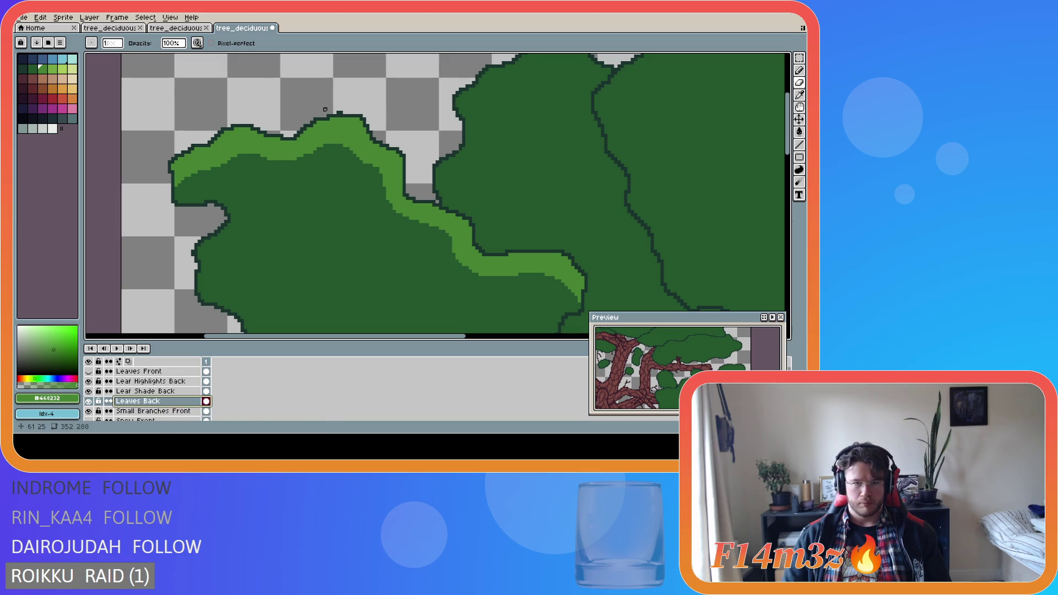
{"action": "scroll", "coordinate": [449, 254], "scroll_direction": "down", "scroll_amount": 4}
{"action": "key", "text": "i"}
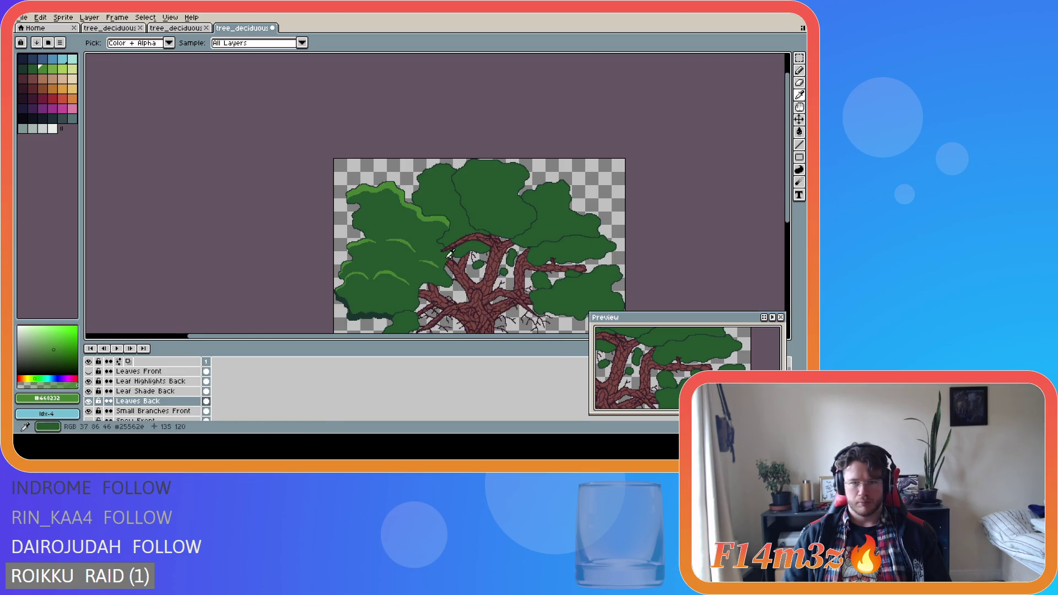
{"action": "key", "text": "b"}
{"action": "scroll", "coordinate": [450, 254], "scroll_direction": "up", "scroll_amount": 3}
{"action": "scroll", "coordinate": [449, 254], "scroll_direction": "down", "scroll_amount": 5}
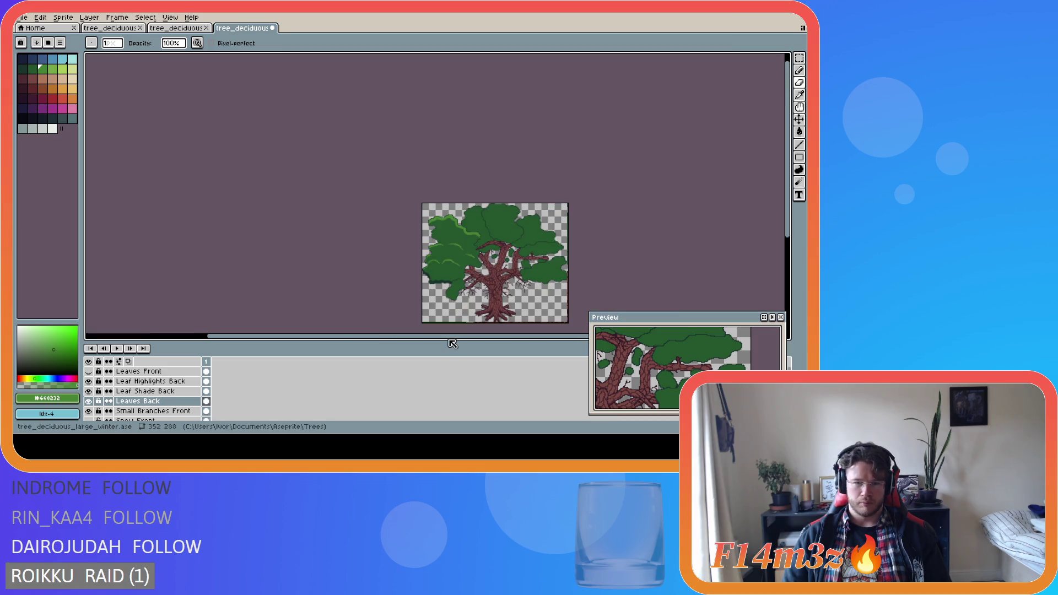
{"action": "mouse_move", "coordinate": [81, 173]}
{"action": "left_mouse_down"}
{"action": "mouse_move", "coordinate": [132, 173]}
{"action": "mouse_move", "coordinate": [81, 174]}
{"action": "left_mouse_up"}
{"action": "left_click_drag", "start_coordinate": [254, 335], "coordinate": [342, 297]}
{"action": "scroll", "coordinate": [342, 297], "scroll_direction": "up", "scroll_amount": 1}
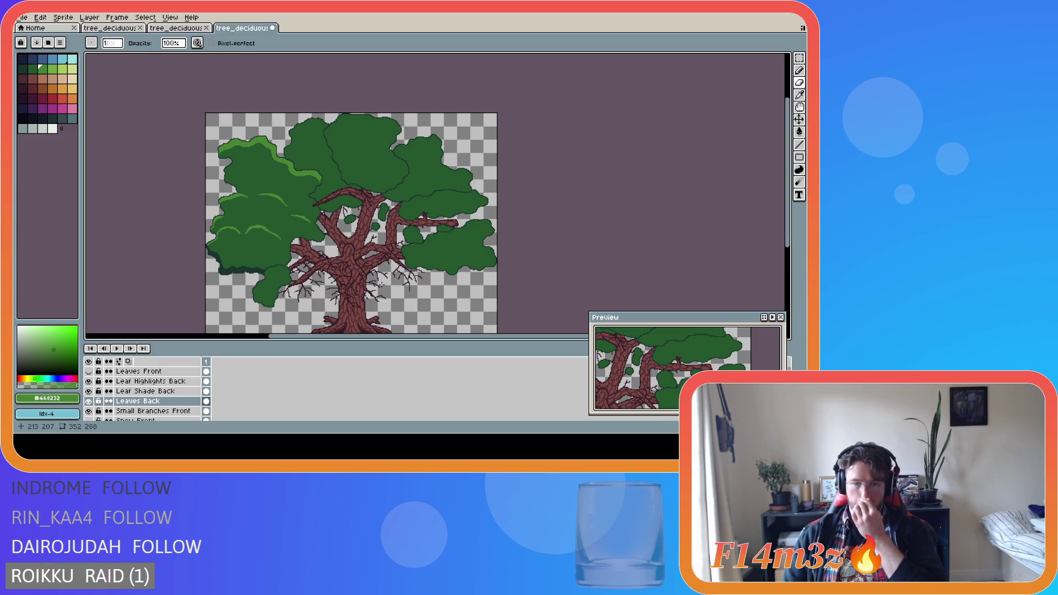
Hide the Leaves Front layer to reveal the trunk and branches.
{"action": "left_click", "coordinate": [90, 371]}
{"action": "left_click", "coordinate": [91, 372]}
{"action": "left_click", "coordinate": [90, 372]}
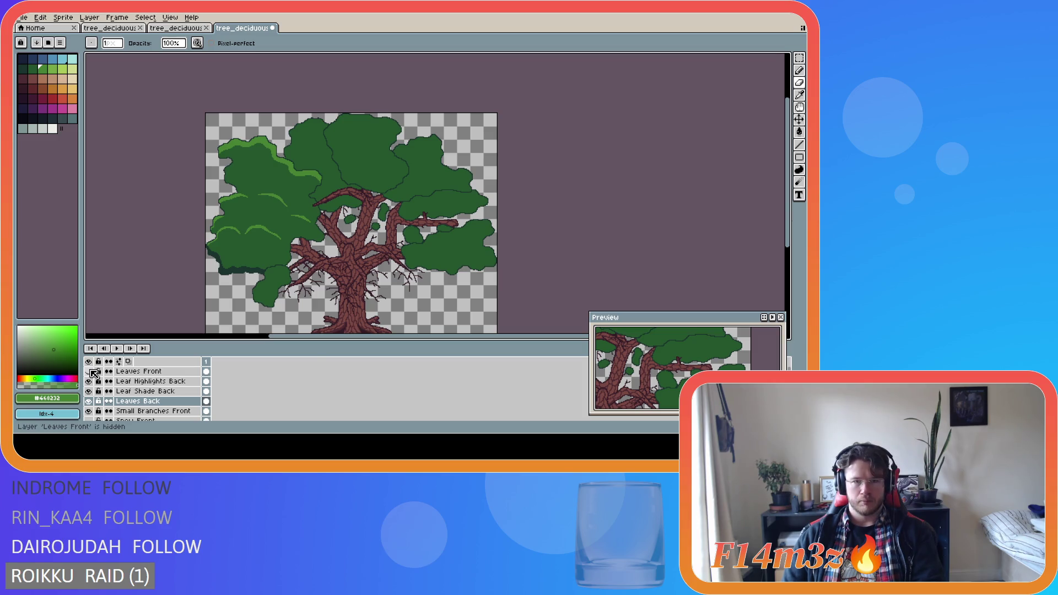
{"action": "scroll", "coordinate": [300, 116], "scroll_direction": "up", "scroll_amount": 3}
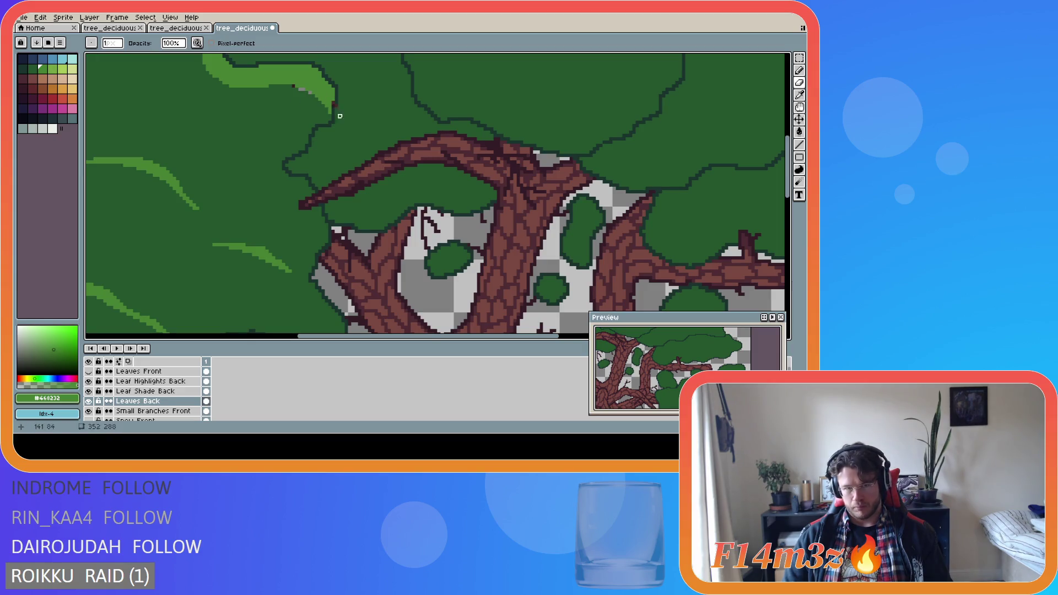
Make Leaf Highlights Back the active layer and switch to the Move tool.
{"action": "left_click", "coordinate": [138, 382]}
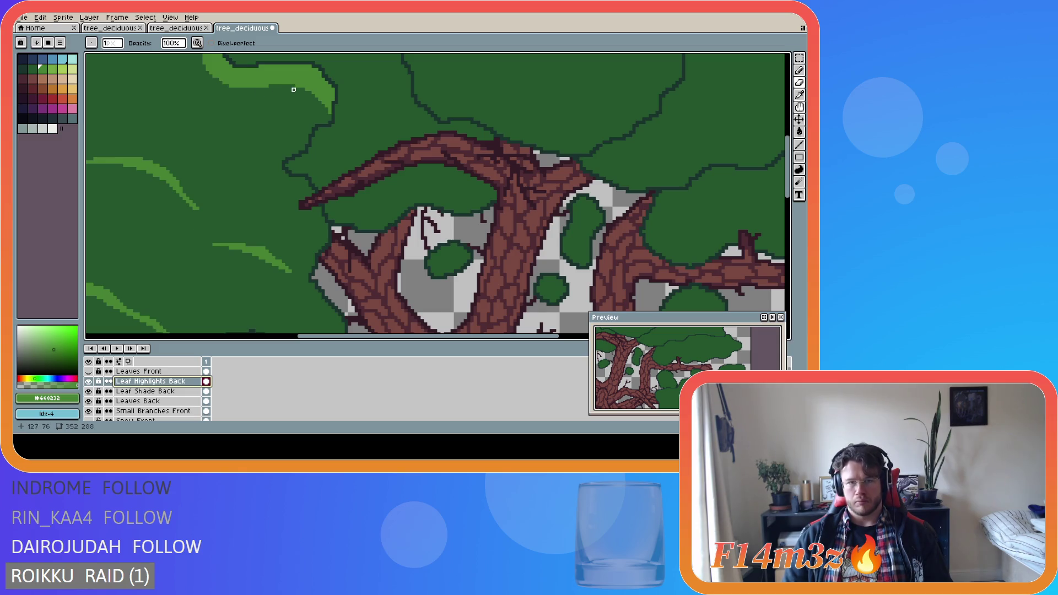
{"action": "key", "text": "ctrl"}
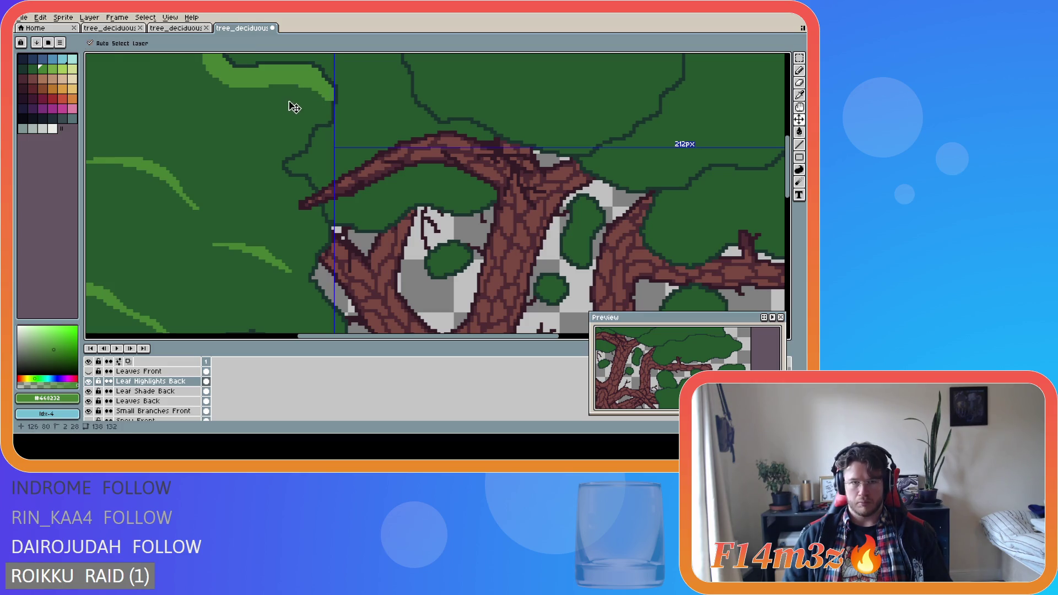
{"action": "key", "text": "v"}
{"action": "key", "text": "ctrl"}
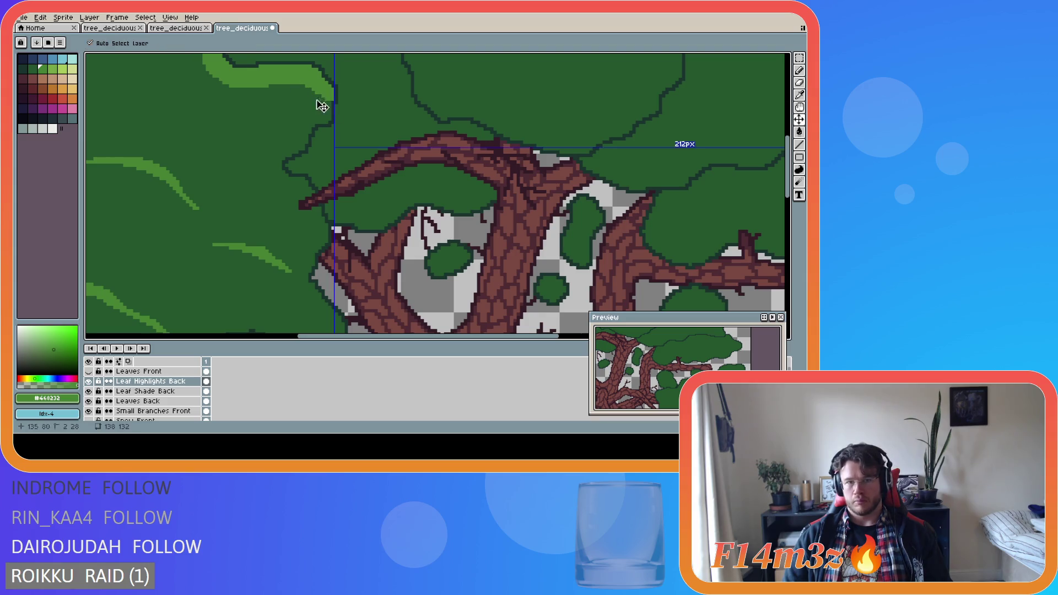
{"action": "key", "text": "ctrl"}
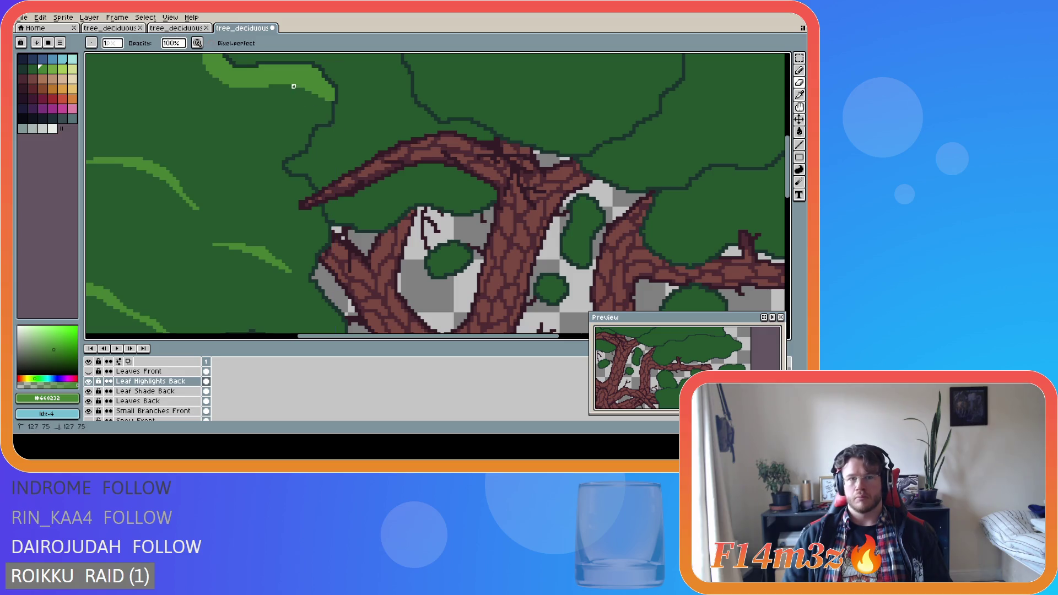
{"action": "key", "text": "ctrl"}
{"action": "scroll", "coordinate": [325, 137], "scroll_direction": "down", "scroll_amount": 3}
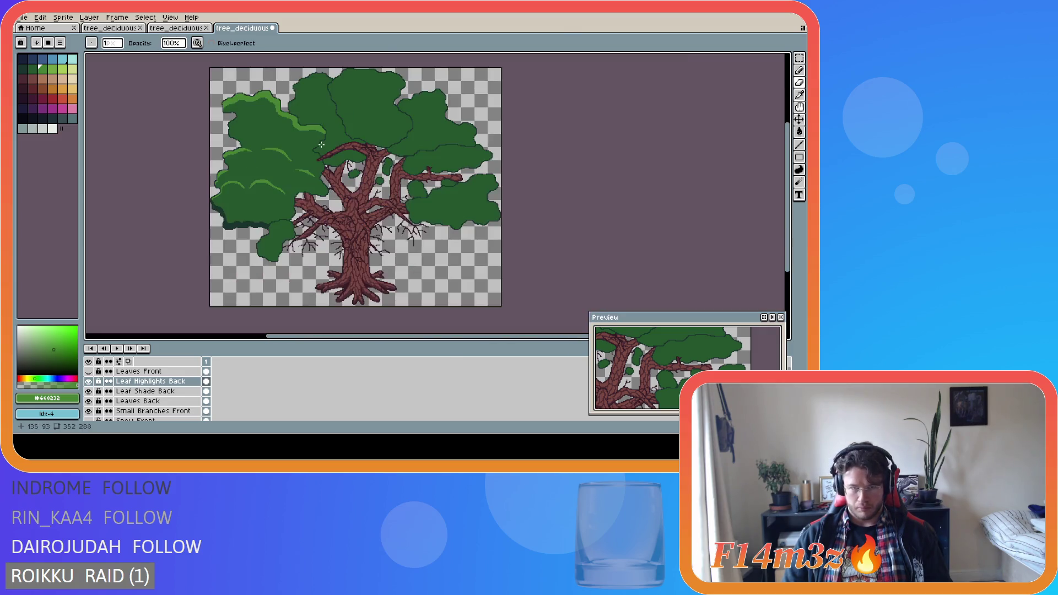
{"action": "scroll", "coordinate": [322, 140], "scroll_direction": "up", "scroll_amount": 3}
Undo the stray light-green highlight pixels and save the tree file.
{"action": "key", "text": "ctrl+z"}
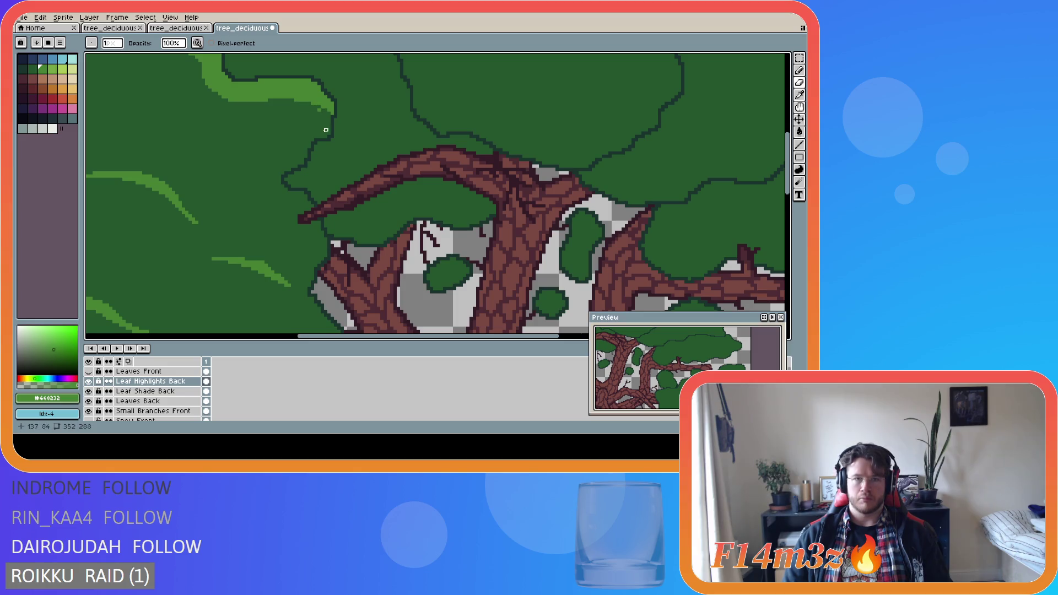
{"action": "scroll", "coordinate": [282, 157], "scroll_direction": "down", "scroll_amount": 2}
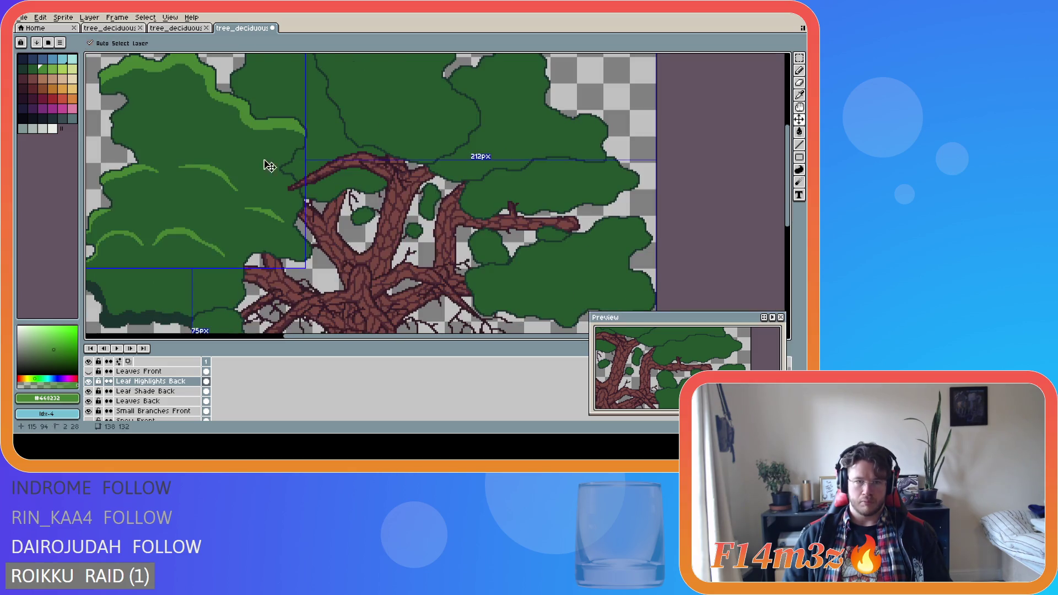
{"action": "key", "text": "ctrl+s"}
{"action": "scroll", "coordinate": [311, 300], "scroll_direction": "left", "scroll_amount": 2}
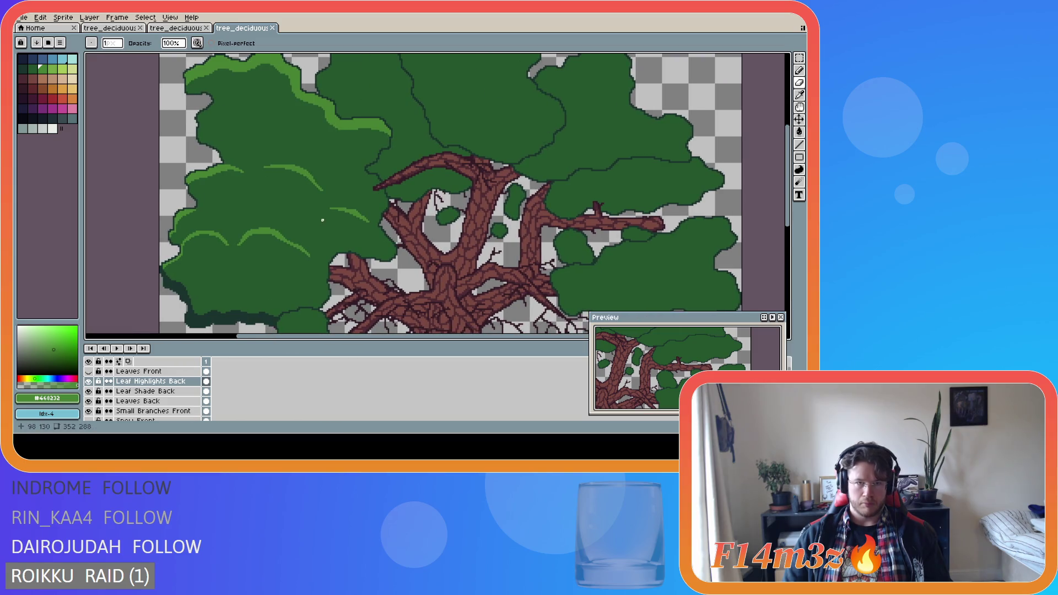
{"action": "scroll", "coordinate": [323, 220], "scroll_direction": "down", "scroll_amount": 2}
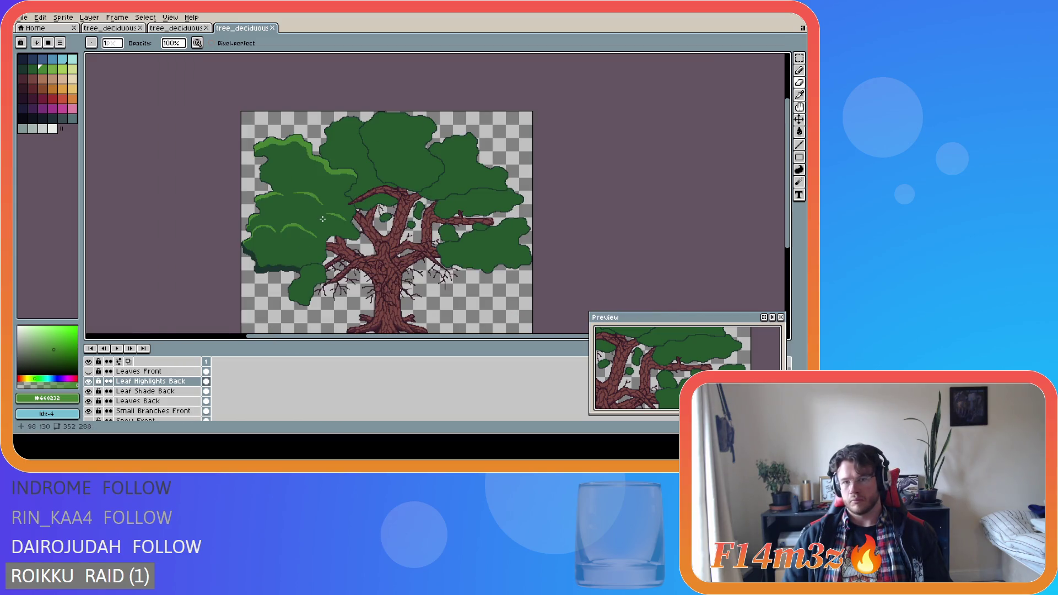
{"action": "scroll", "coordinate": [333, 199], "scroll_direction": "up", "scroll_amount": 1}
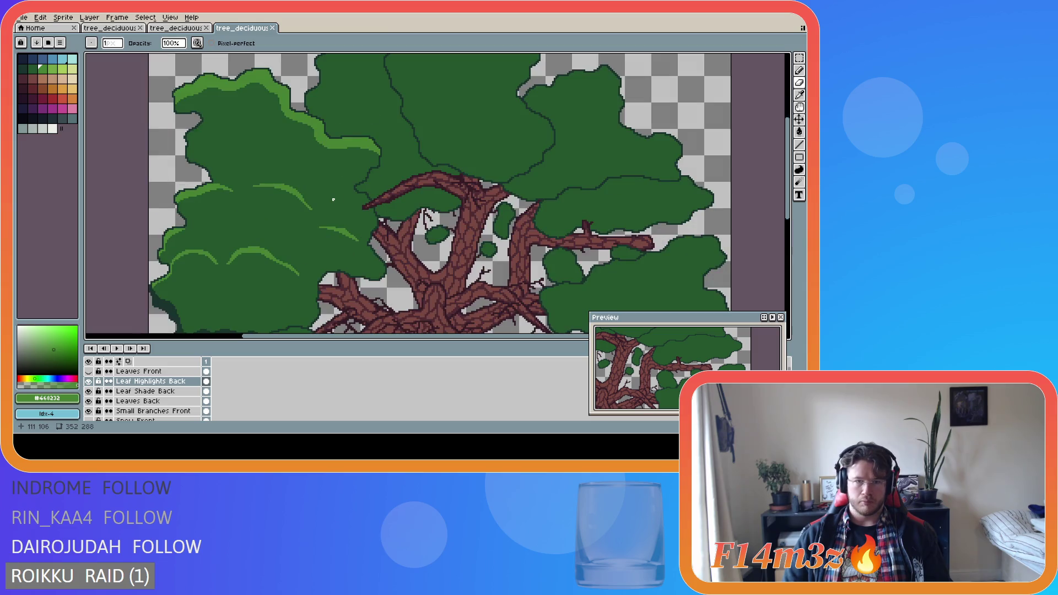
{"action": "scroll", "coordinate": [333, 200], "scroll_direction": "down", "scroll_amount": 1}
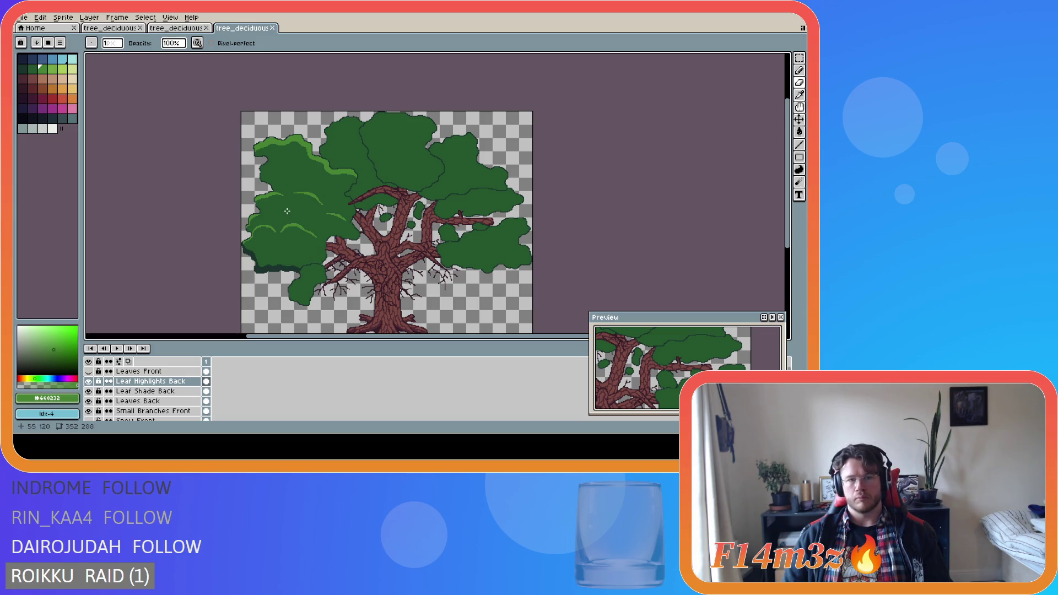
{"action": "scroll", "coordinate": [287, 211], "scroll_direction": "up", "scroll_amount": 3}
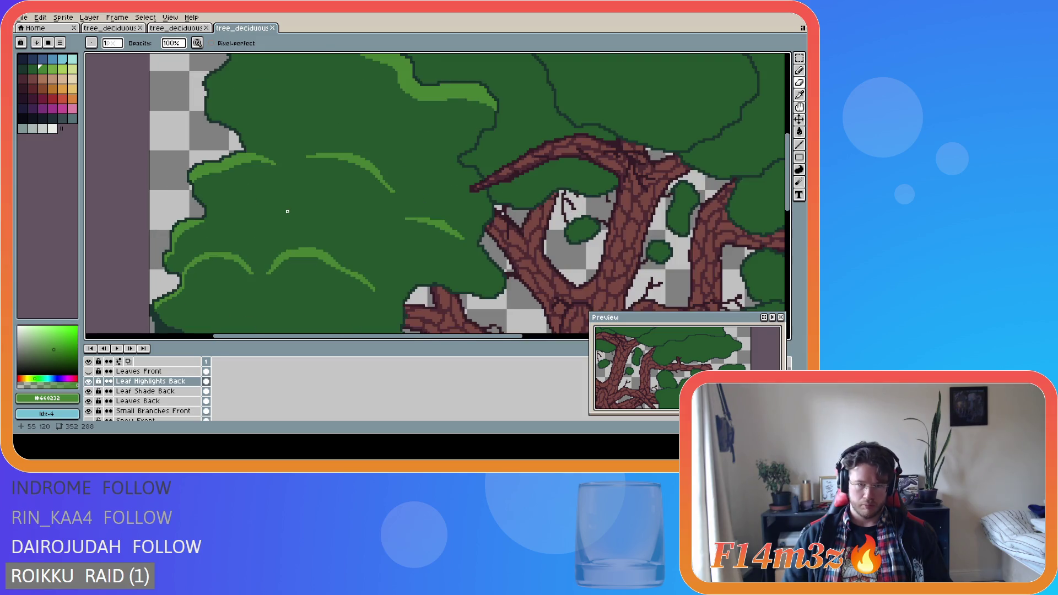
Add a highlight pixel on the leaf clump and erase a stray light-green pixel.
{"action": "key", "text": "b"}
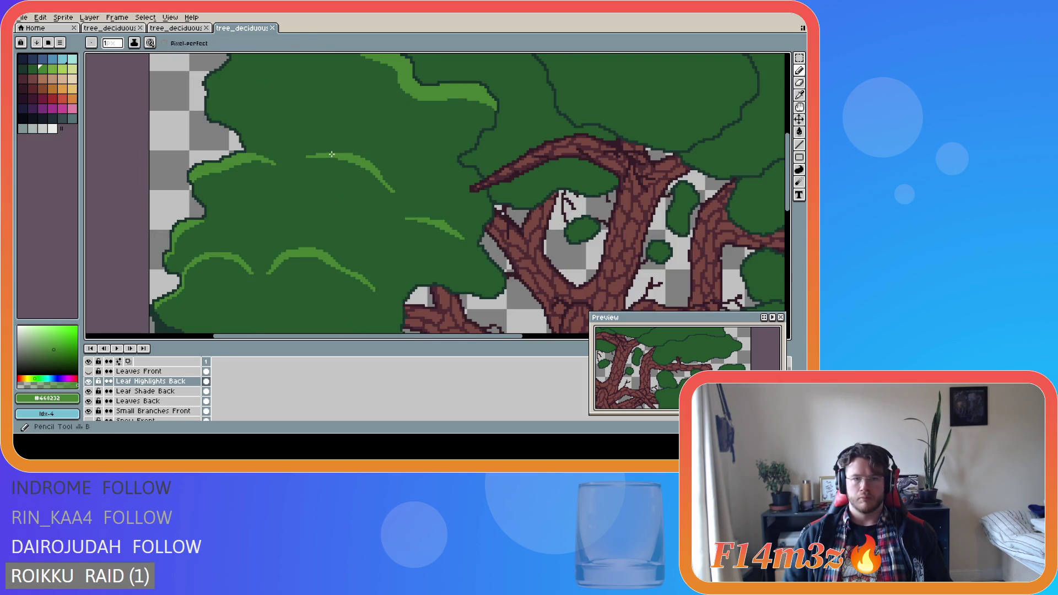
{"action": "left_click", "coordinate": [305, 162]}
{"action": "key", "text": "e"}
{"action": "left_click", "coordinate": [307, 159]}
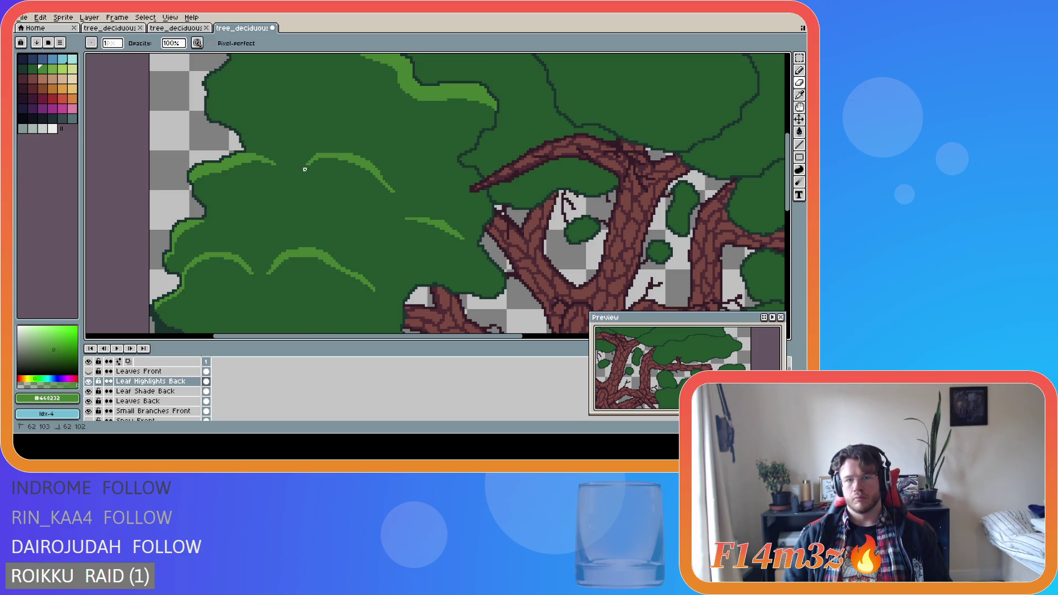
{"action": "scroll", "coordinate": [367, 268], "scroll_direction": "down", "scroll_amount": 4}
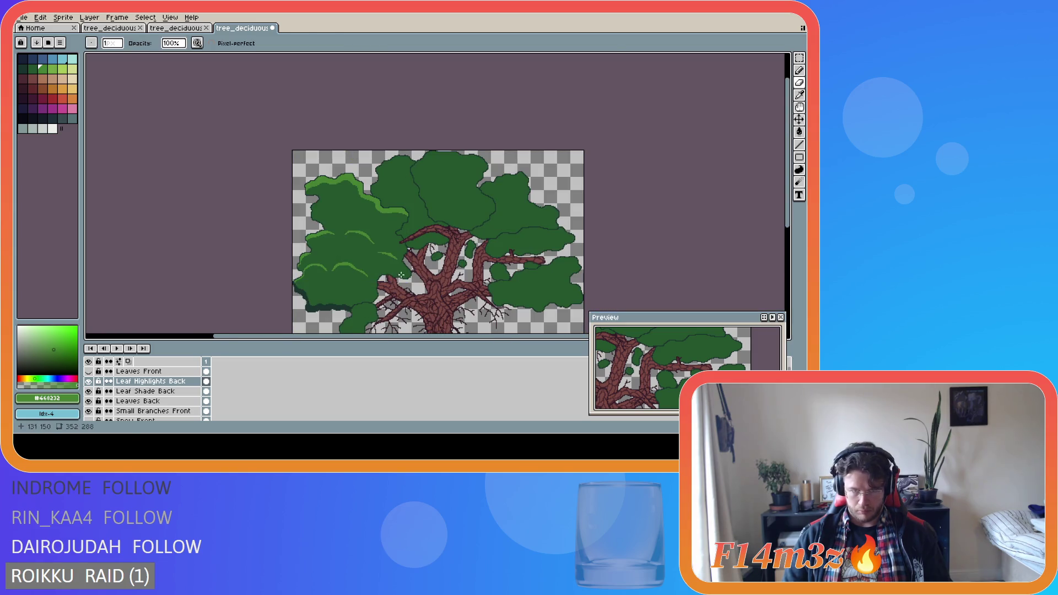
{"action": "scroll", "coordinate": [374, 244], "scroll_direction": "up", "scroll_amount": 3}
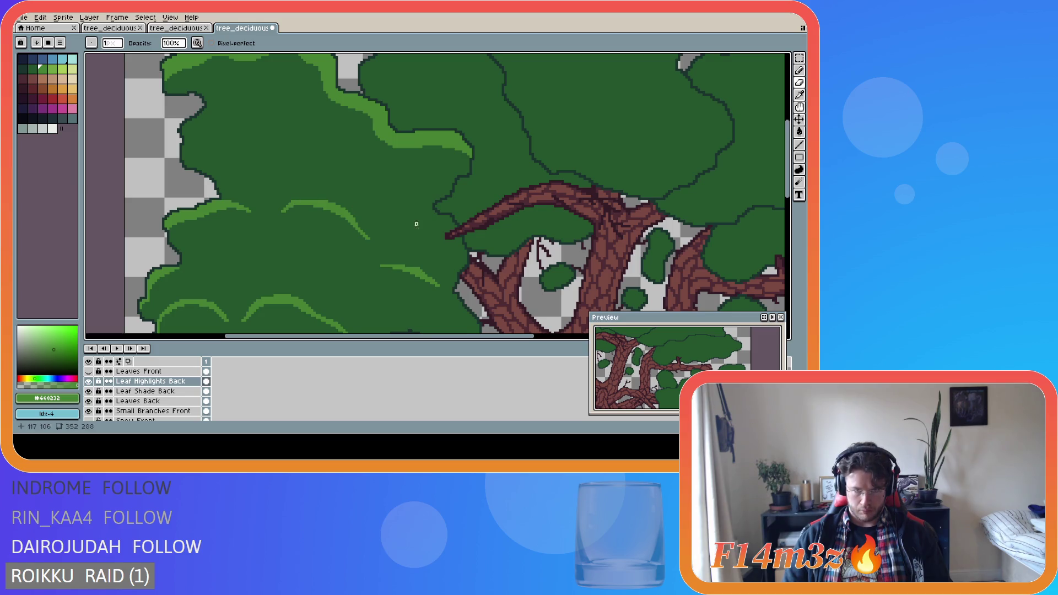
{"action": "scroll", "coordinate": [287, 202], "scroll_direction": "down", "scroll_amount": 1}
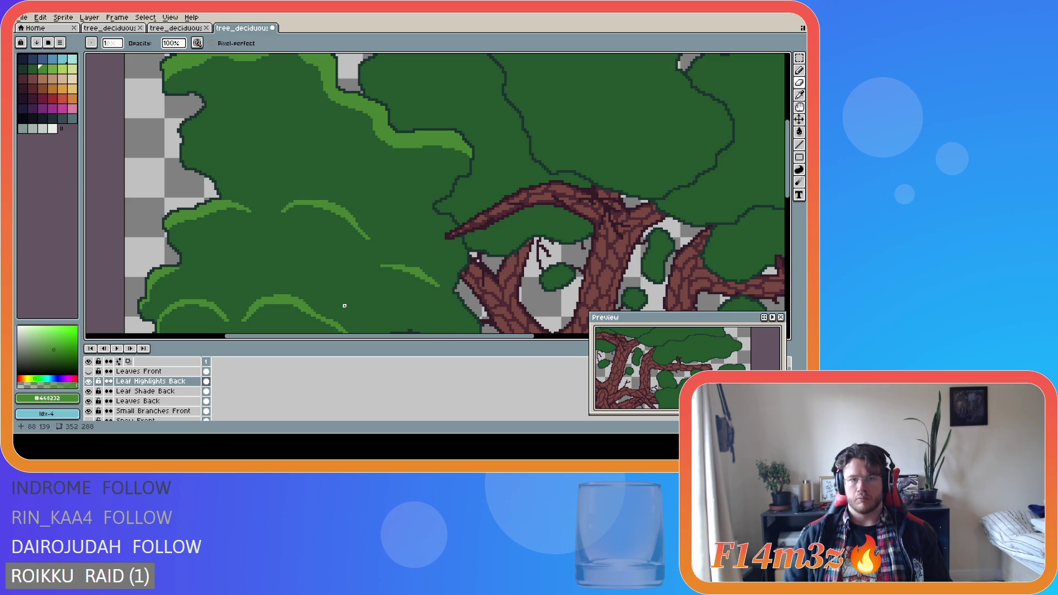
{"action": "scroll", "coordinate": [344, 305], "scroll_direction": "down", "scroll_amount": 1}
{"action": "scroll", "coordinate": [344, 305], "scroll_direction": "down", "scroll_amount": 1}
{"action": "scroll", "coordinate": [349, 309], "scroll_direction": "up", "scroll_amount": 1}
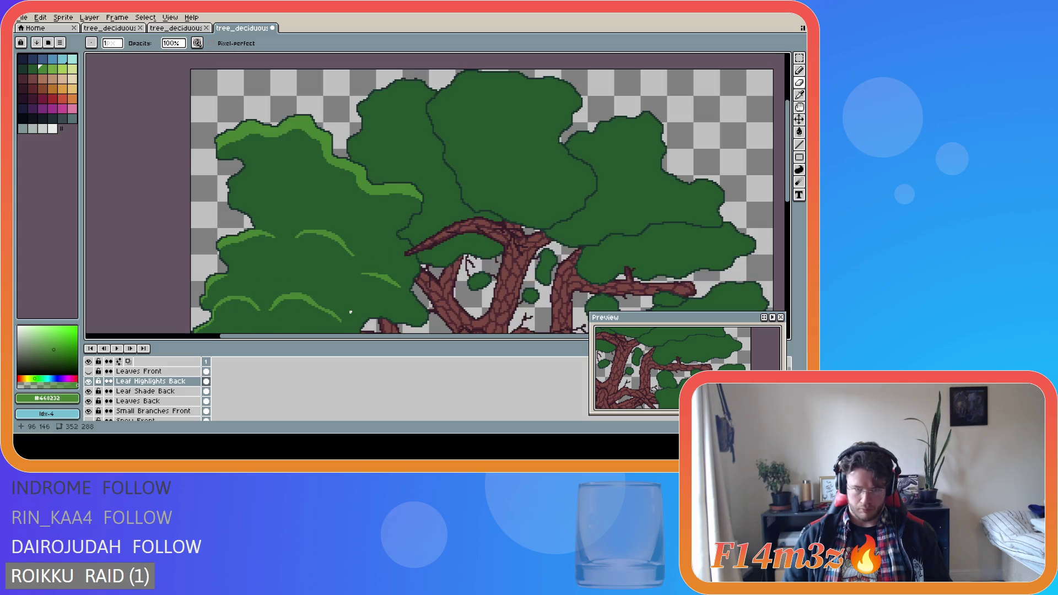
{"action": "scroll", "coordinate": [351, 312], "scroll_direction": "down", "scroll_amount": 1}
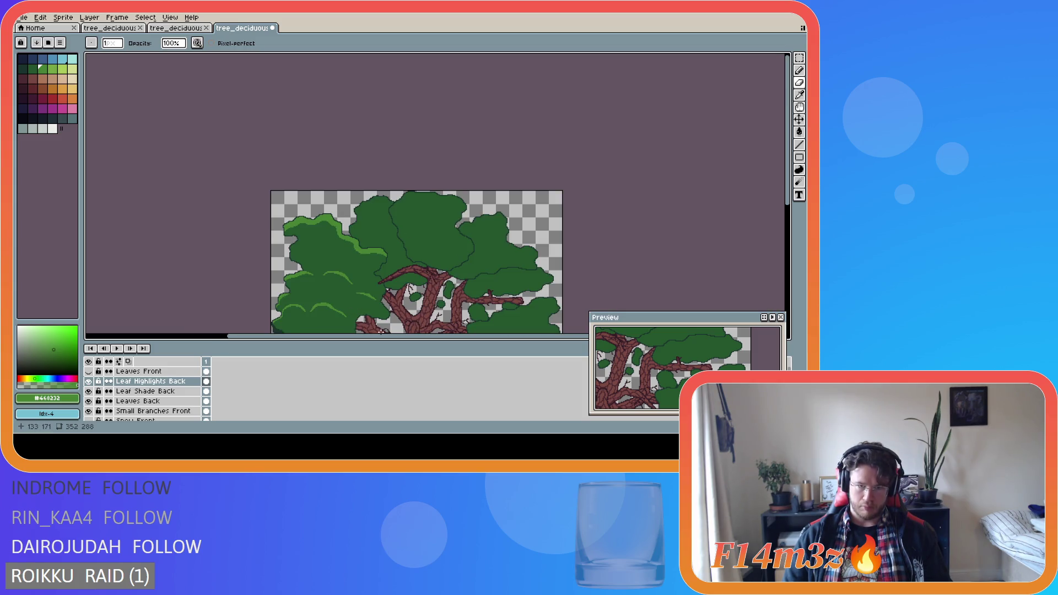
{"action": "scroll", "coordinate": [375, 304], "scroll_direction": "up", "scroll_amount": 2}
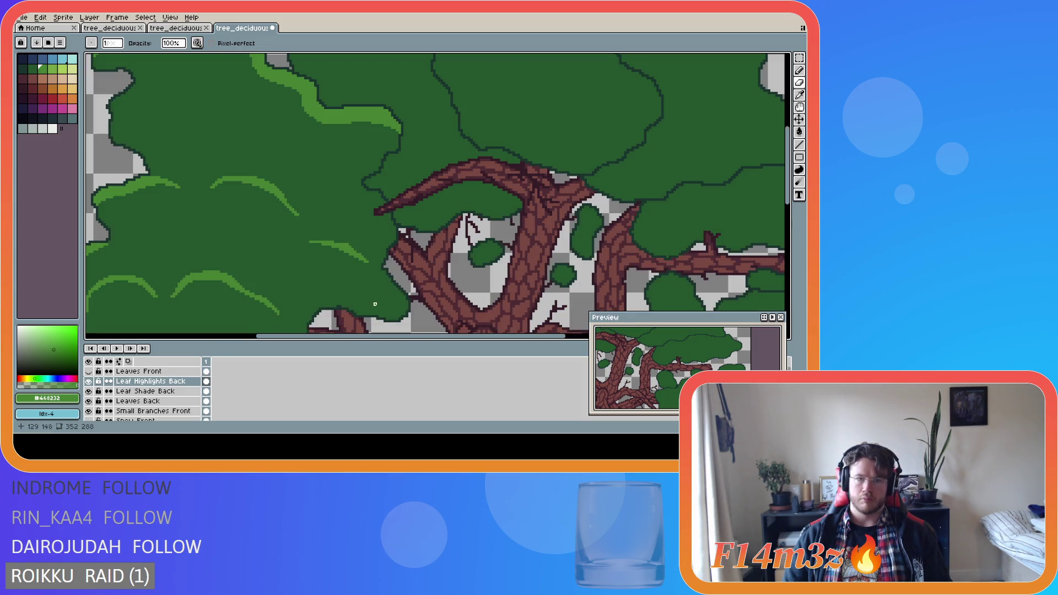
Select the Leaves Back layer and sample the dark leaf green from the canvas.
{"action": "left_click", "coordinate": [348, 242]}
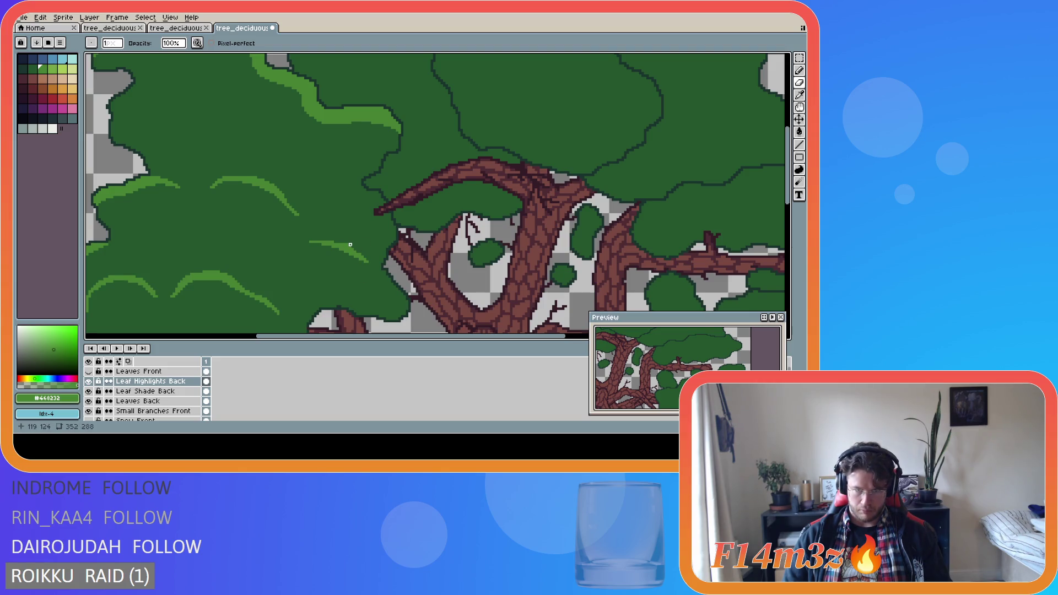
{"action": "scroll", "coordinate": [340, 323], "scroll_direction": "down", "scroll_amount": 2}
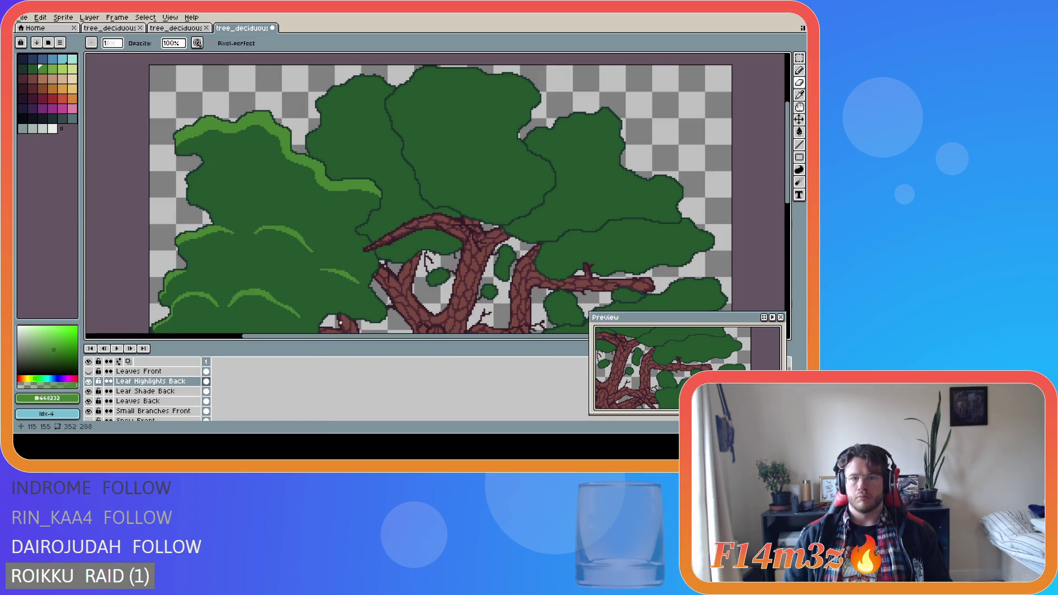
{"action": "scroll", "coordinate": [340, 322], "scroll_direction": "down", "scroll_amount": 1}
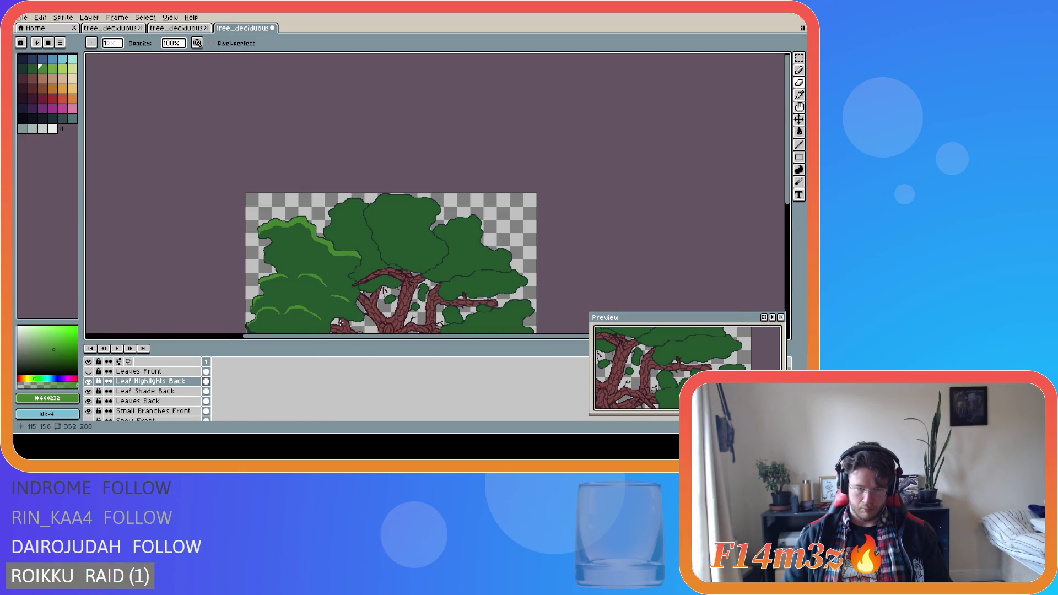
{"action": "scroll", "coordinate": [340, 323], "scroll_direction": "up", "scroll_amount": 3}
{"action": "scroll", "coordinate": [361, 314], "scroll_direction": "up", "scroll_amount": 1}
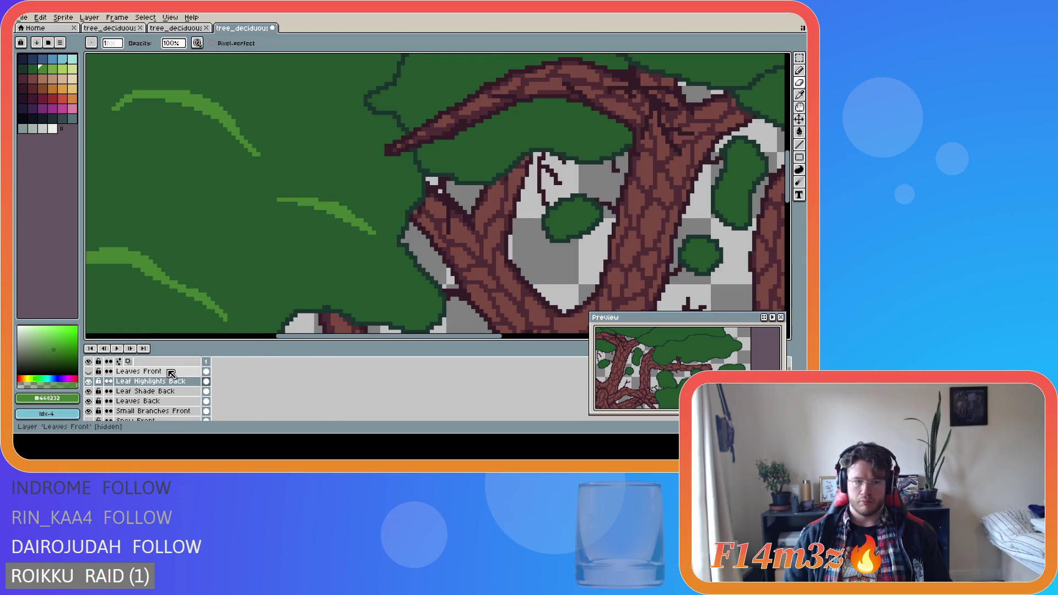
{"action": "left_click", "coordinate": [156, 403]}
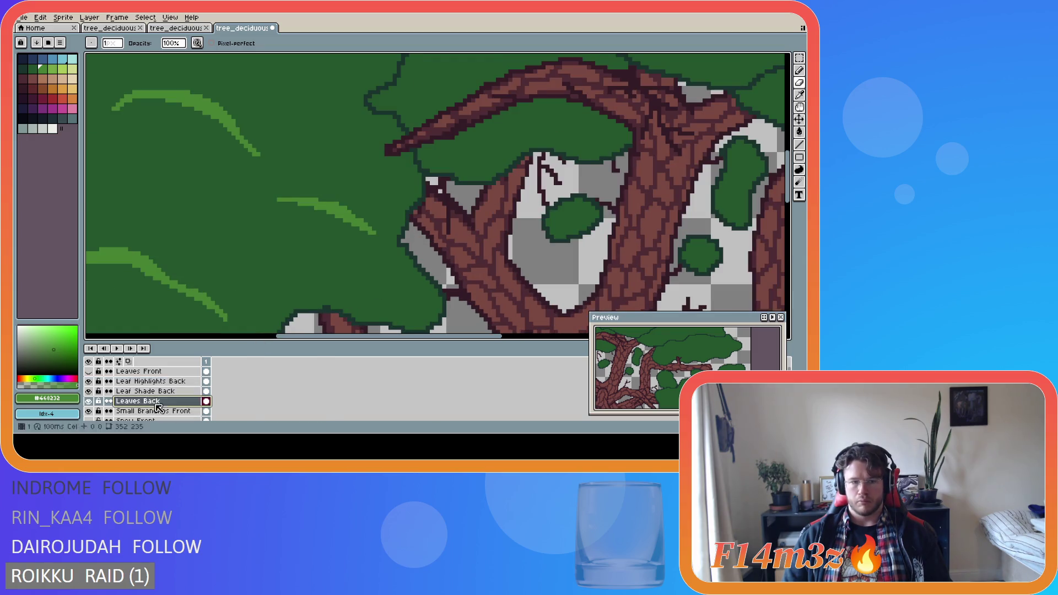
{"action": "left_click", "coordinate": [406, 245], "text": "alt"}
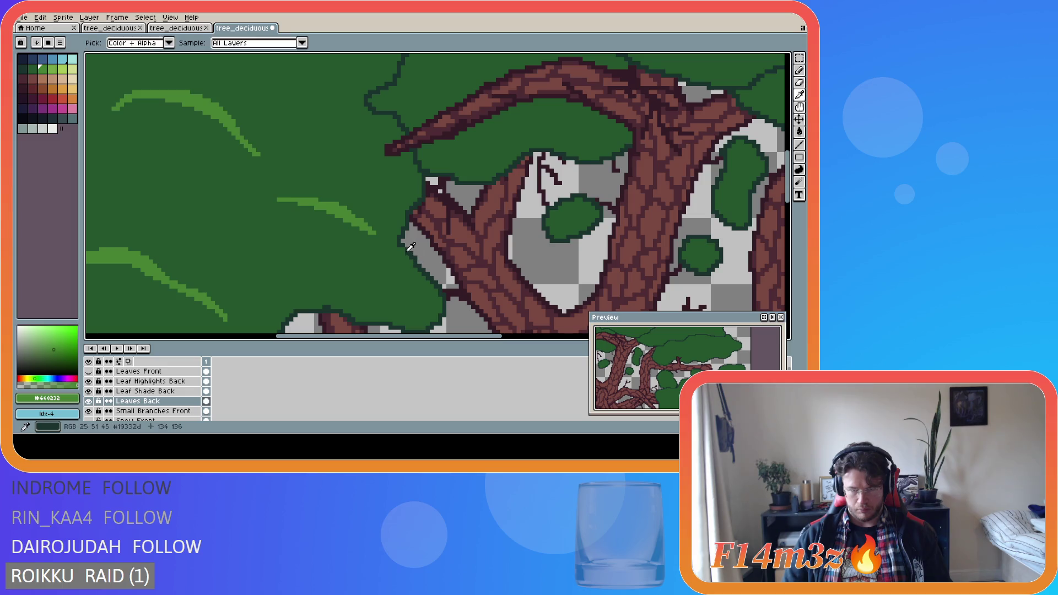
Save the tree file and sample the light highlight green from the canvas.
{"action": "scroll", "coordinate": [445, 319], "scroll_direction": "down", "scroll_amount": 2}
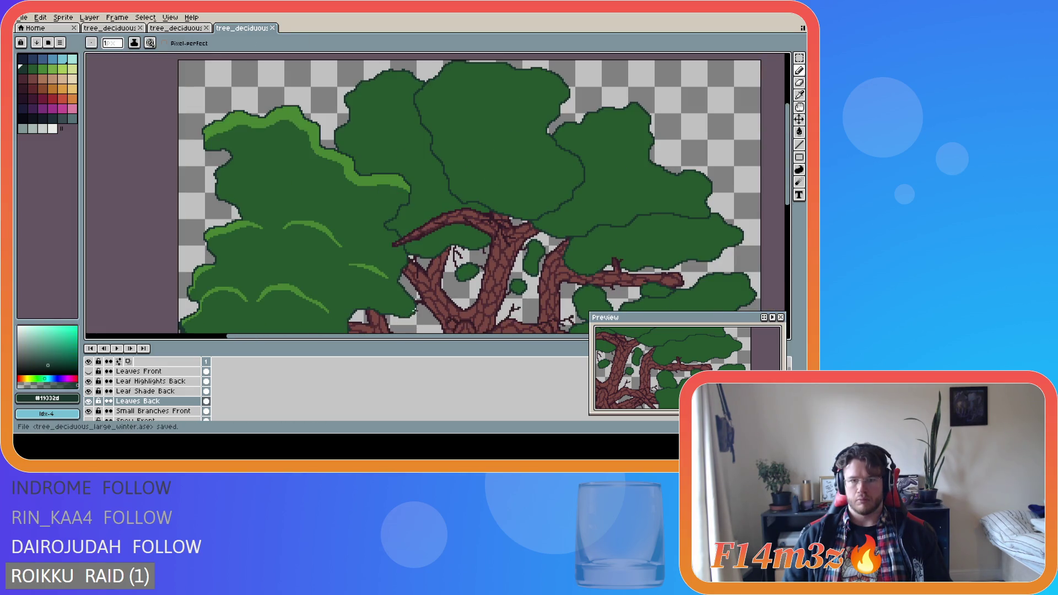
{"action": "scroll", "coordinate": [446, 325], "scroll_direction": "down", "scroll_amount": 1}
{"action": "key", "text": "ctrl+s"}
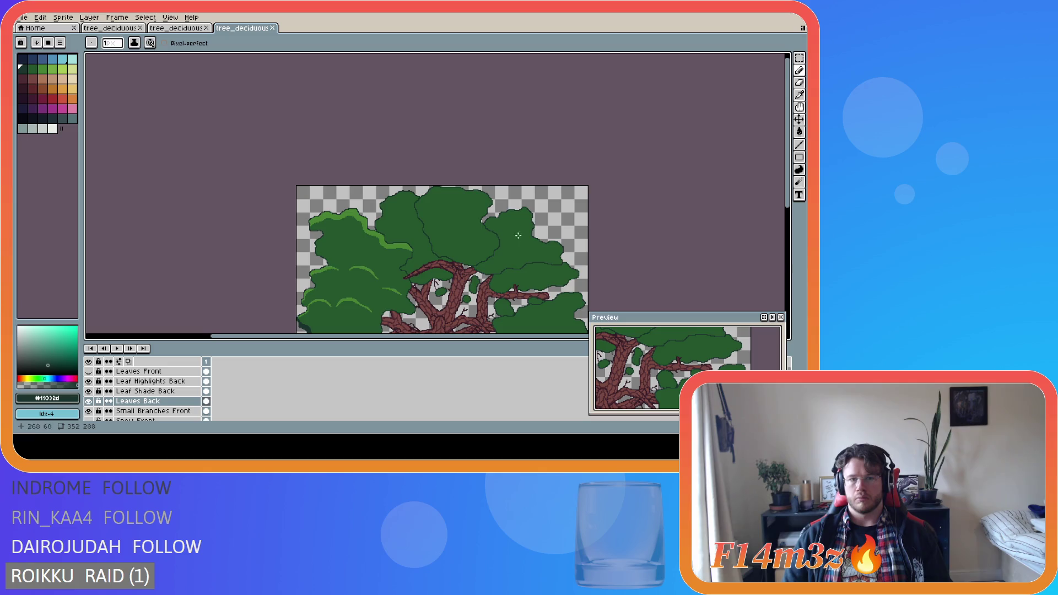
{"action": "scroll", "coordinate": [371, 229], "scroll_direction": "up", "scroll_amount": 2}
{"action": "left_click", "coordinate": [270, 206], "text": "alt"}
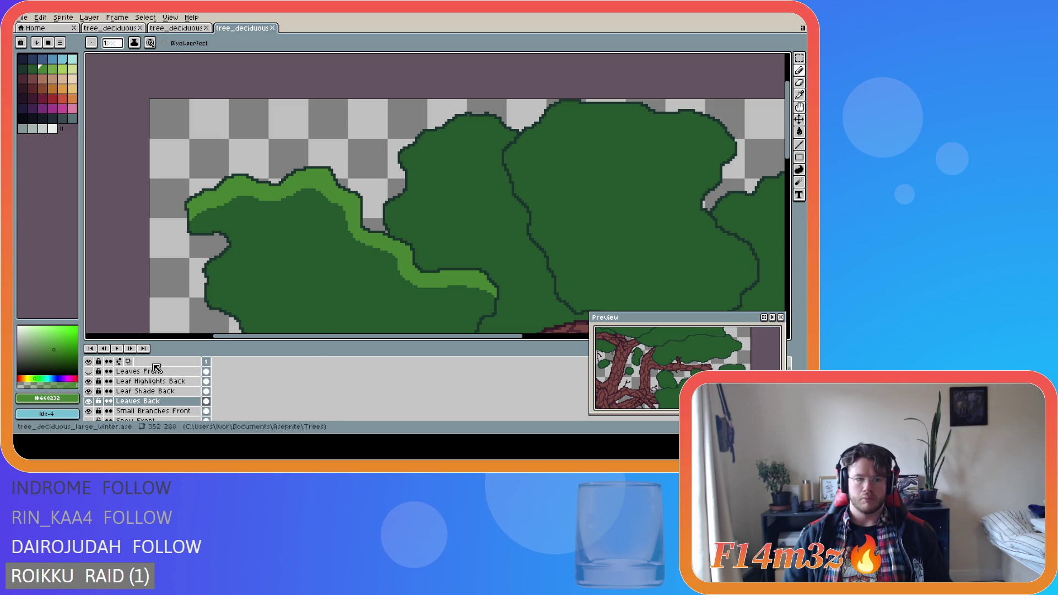
On Leaf Highlights Back, paint light-green highlight down and back up the left leaf edge.
{"action": "left_click", "coordinate": [164, 381]}
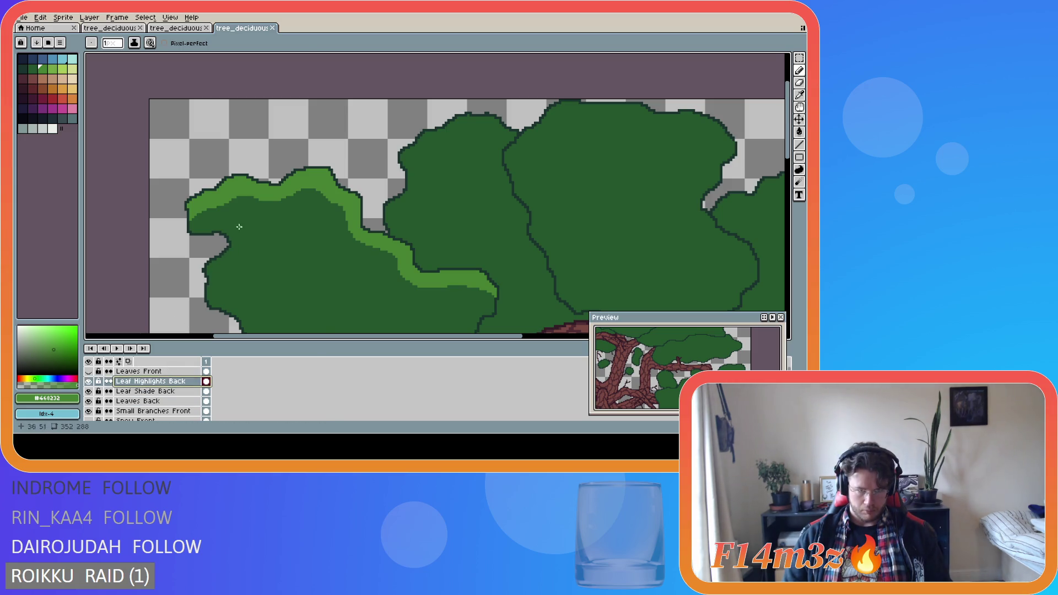
{"action": "left_click_drag", "start_coordinate": [231, 248], "coordinate": [209, 280]}
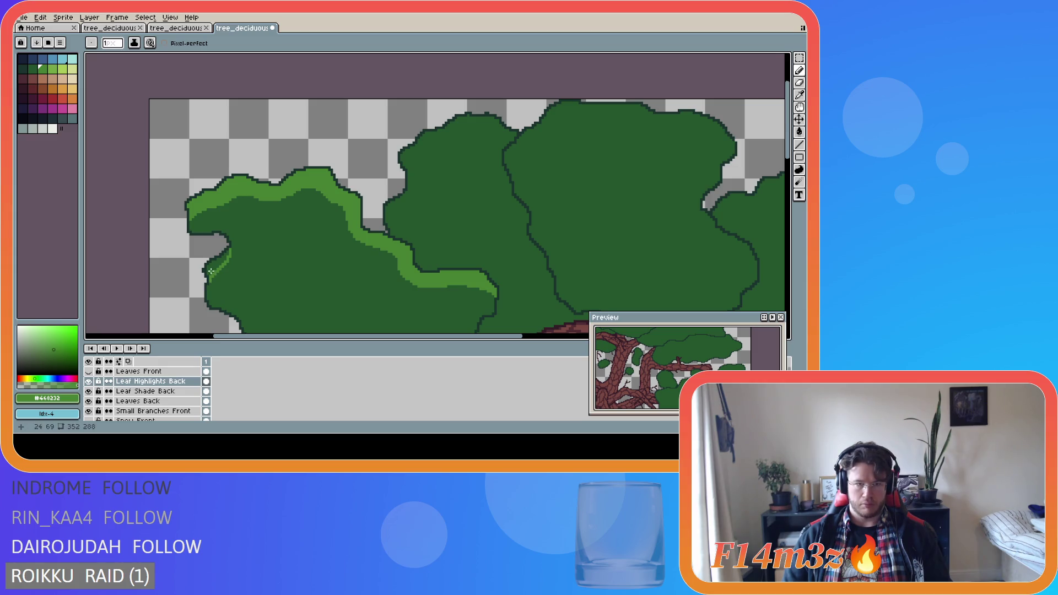
{"action": "scroll", "coordinate": [209, 278], "scroll_direction": "up", "scroll_amount": 2}
{"action": "mouse_move", "coordinate": [209, 275]}
{"action": "left_mouse_down"}
{"action": "mouse_move", "coordinate": [205, 262]}
{"action": "mouse_move", "coordinate": [244, 230]}
{"action": "mouse_move", "coordinate": [215, 263]}
{"action": "left_mouse_up"}
{"action": "scroll", "coordinate": [296, 291], "scroll_direction": "down", "scroll_amount": 3}
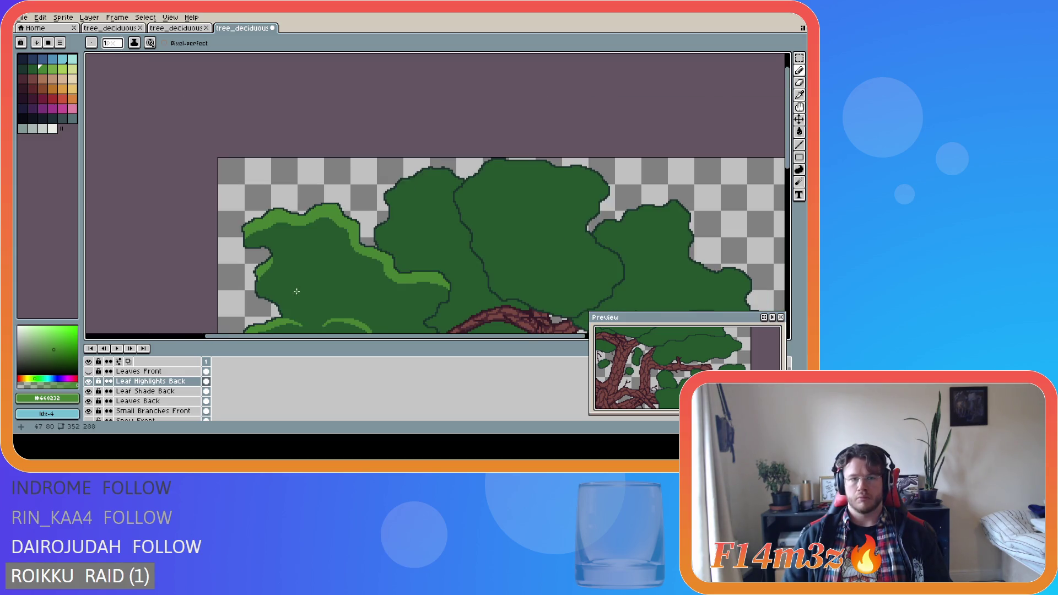
{"action": "scroll", "coordinate": [290, 295], "scroll_direction": "up", "scroll_amount": 2}
{"action": "scroll", "coordinate": [272, 279], "scroll_direction": "down", "scroll_amount": 1}
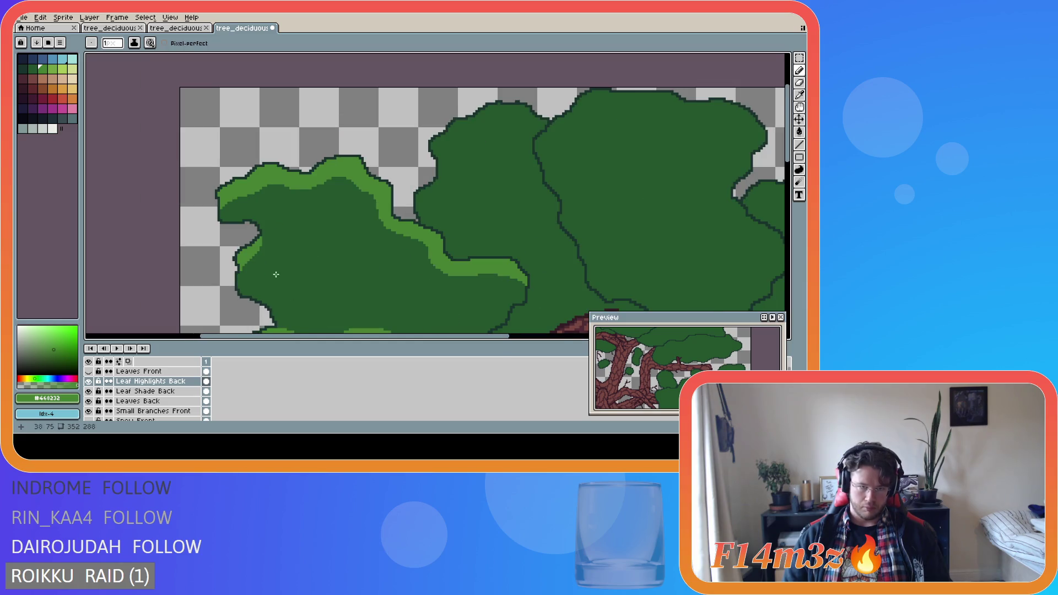
{"action": "scroll", "coordinate": [262, 259], "scroll_direction": "up", "scroll_amount": 1}
Add a highlight stroke along the leaf edge and a short diagonal highlight stroke.
{"action": "left_click_drag", "start_coordinate": [255, 227], "coordinate": [287, 212]}
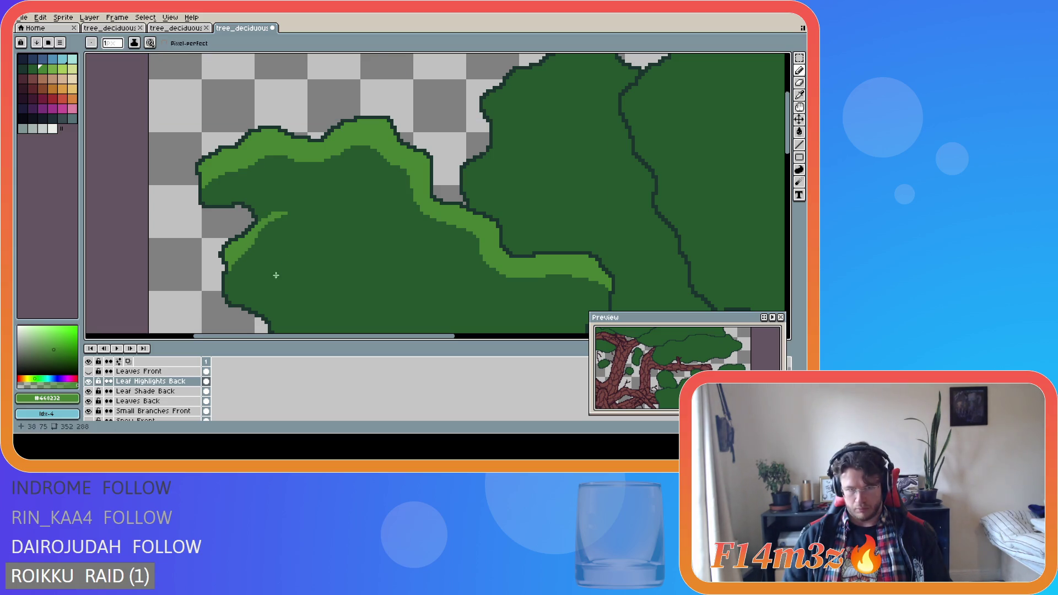
{"action": "scroll", "coordinate": [251, 269], "scroll_direction": "down", "scroll_amount": 1}
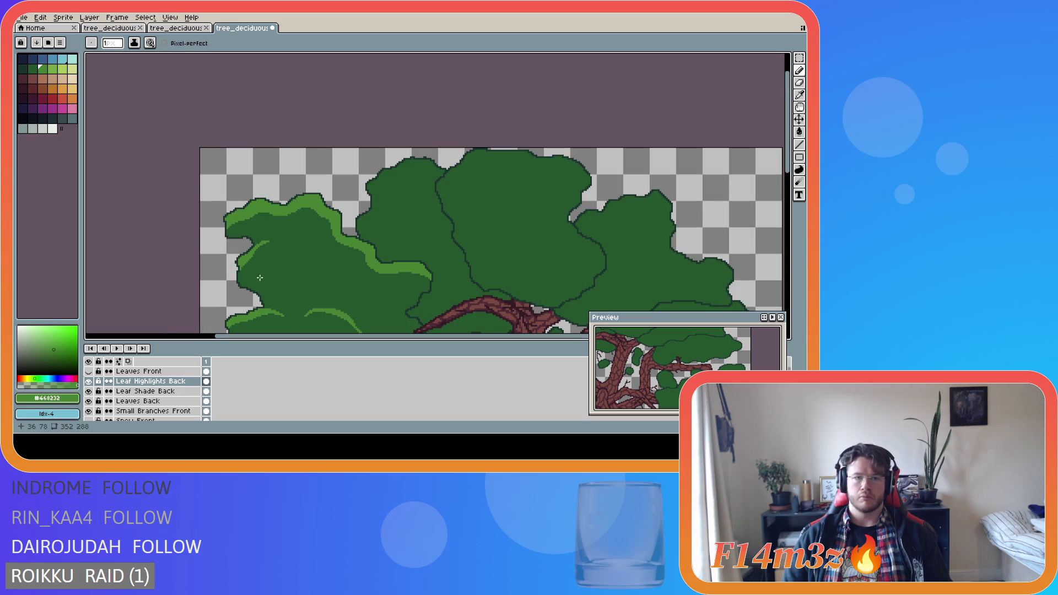
{"action": "scroll", "coordinate": [259, 278], "scroll_direction": "up", "scroll_amount": 1}
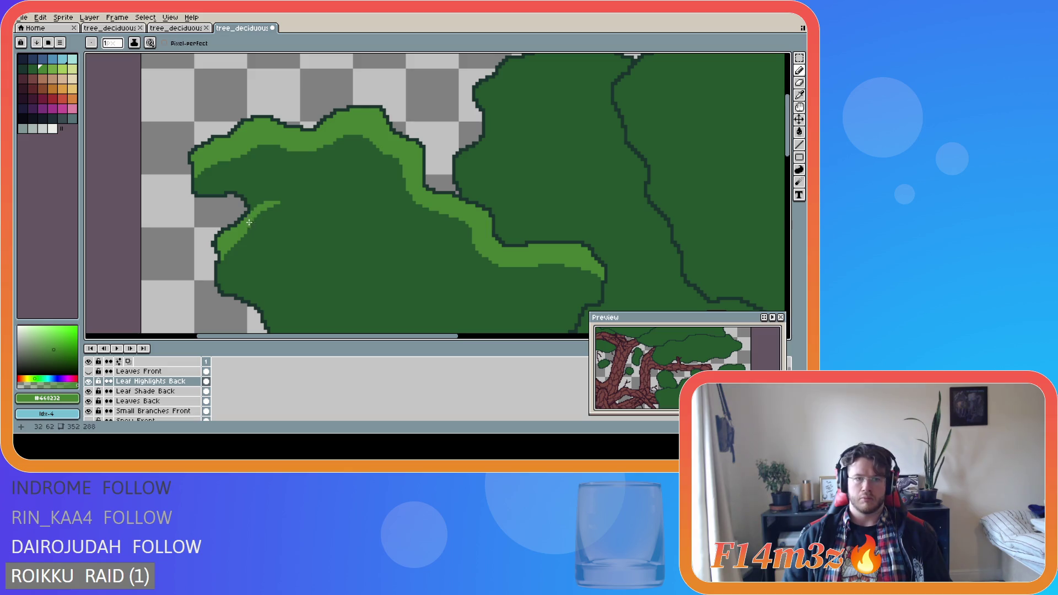
{"action": "scroll", "coordinate": [276, 282], "scroll_direction": "down", "scroll_amount": 2}
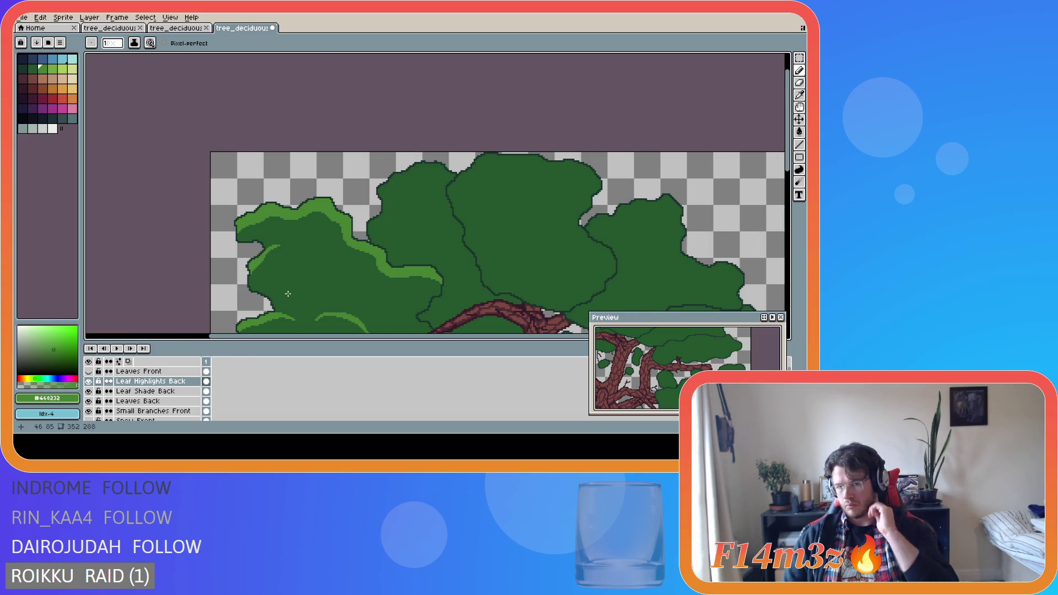
{"action": "scroll", "coordinate": [264, 281], "scroll_direction": "up", "scroll_amount": 1}
{"action": "key", "text": "b"}
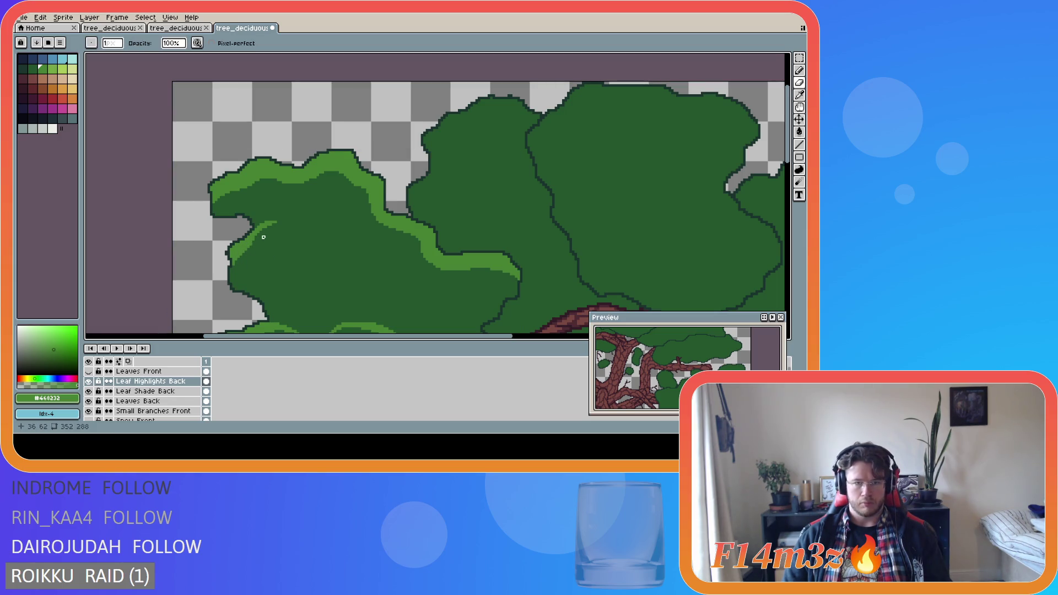
{"action": "left_click_drag", "start_coordinate": [251, 244], "coordinate": [246, 252]}
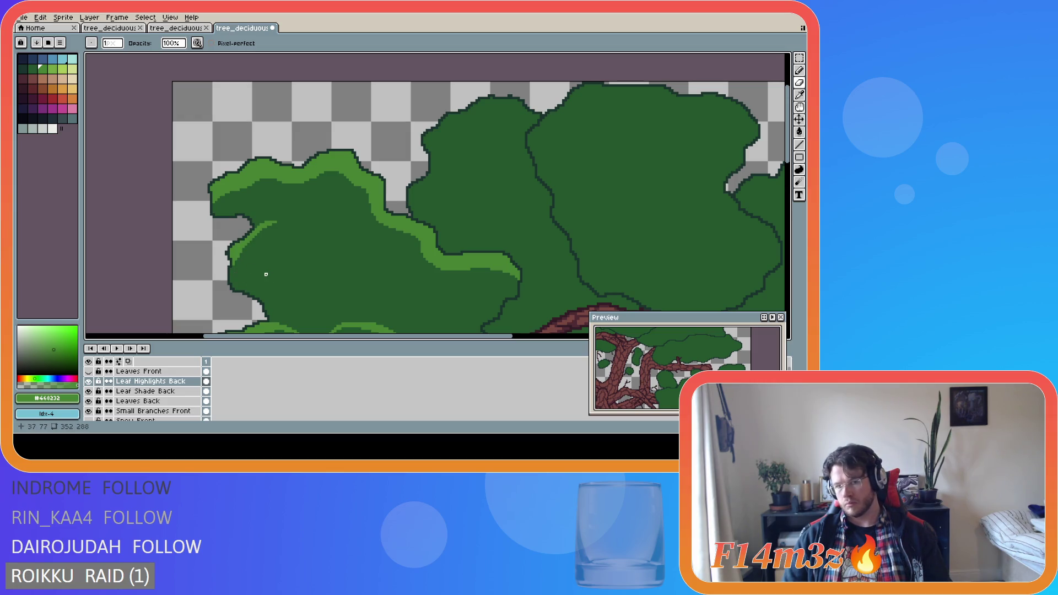
{"action": "scroll", "coordinate": [266, 274], "scroll_direction": "down", "scroll_amount": 2}
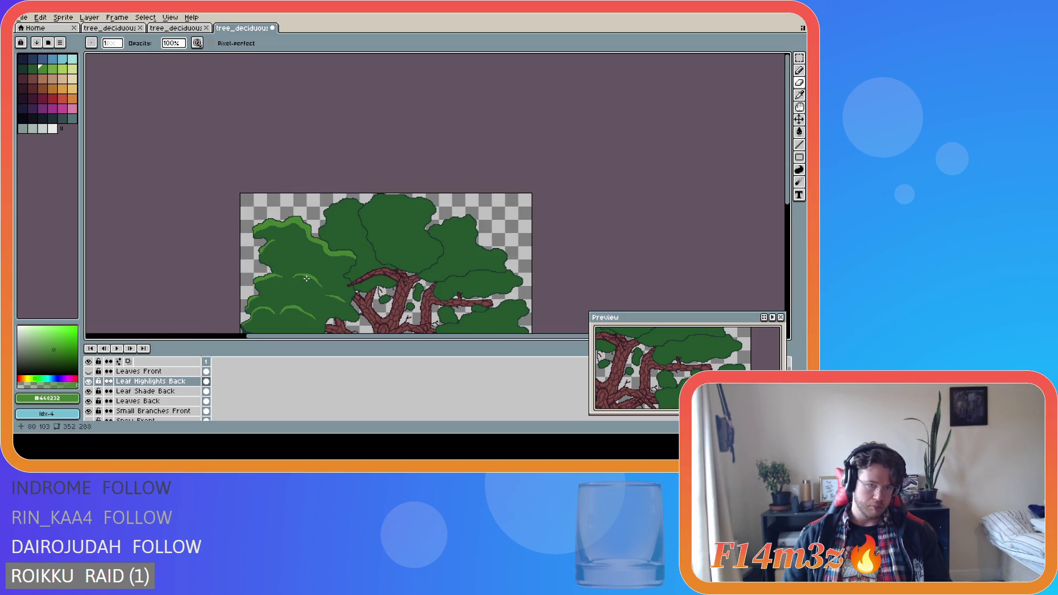
Save the file and show the Leaves Front layer to check the overlap.
{"action": "key", "text": "ctrl+s"}
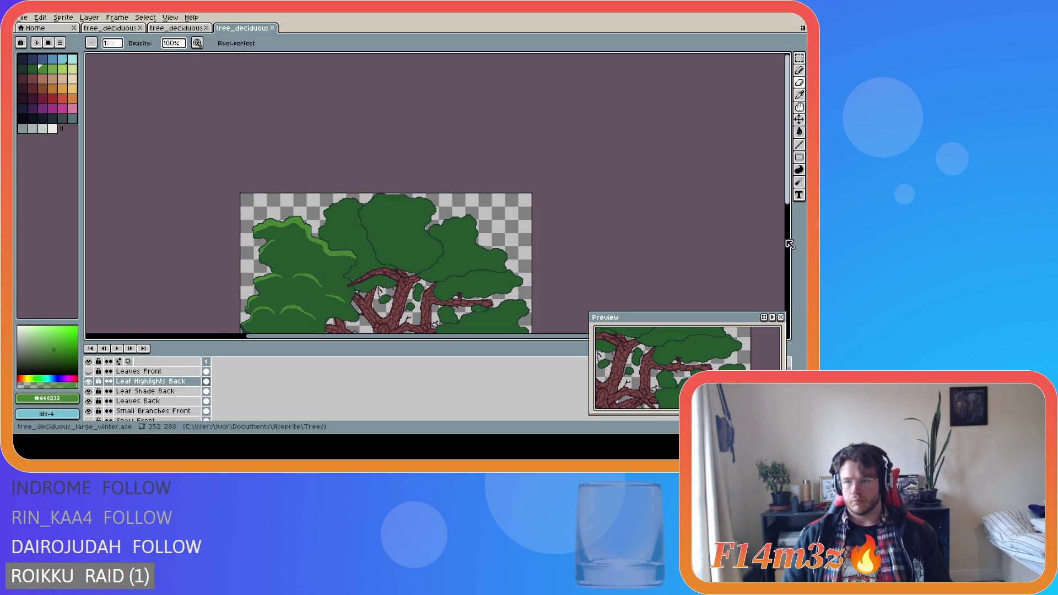
{"action": "left_click_drag", "start_coordinate": [788, 188], "coordinate": [784, 228]}
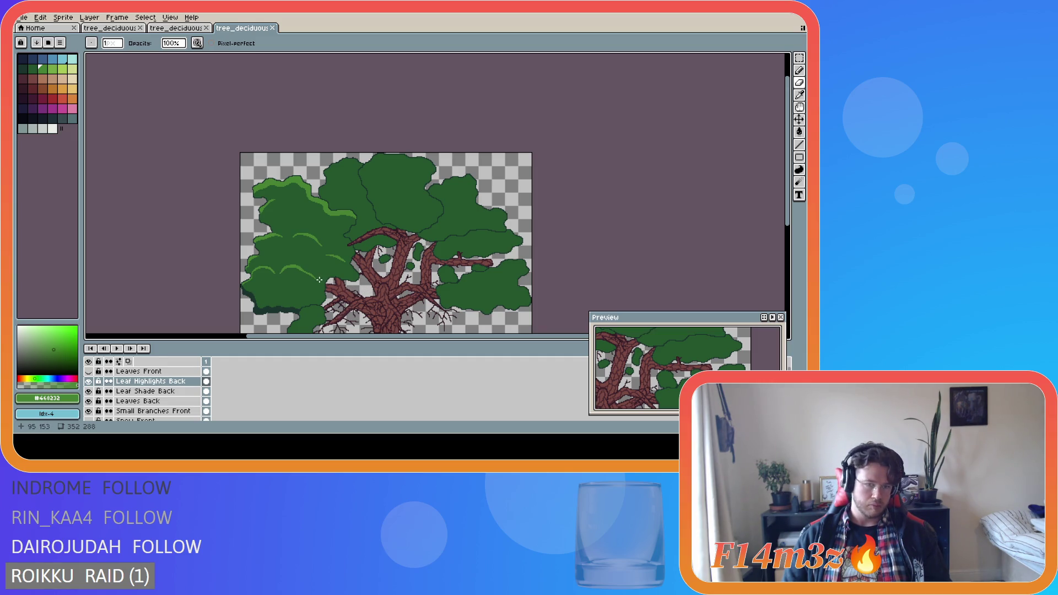
{"action": "left_click", "coordinate": [89, 372]}
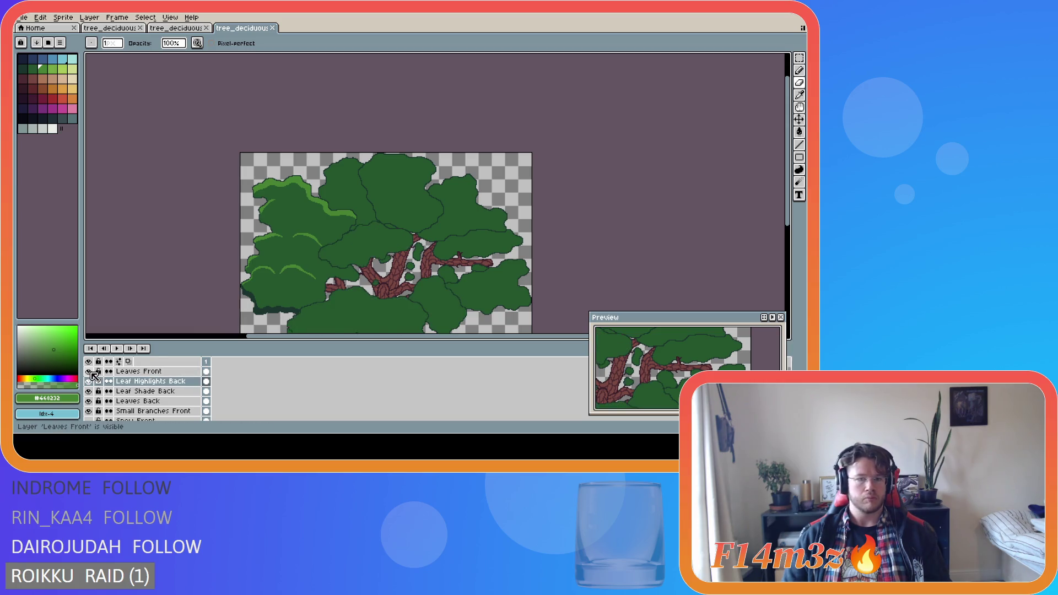
Toggle the Leaves Front layer's visibility several times to compare the look.
{"action": "left_click", "coordinate": [89, 371]}
{"action": "left_click", "coordinate": [90, 372]}
{"action": "left_click", "coordinate": [90, 372]}
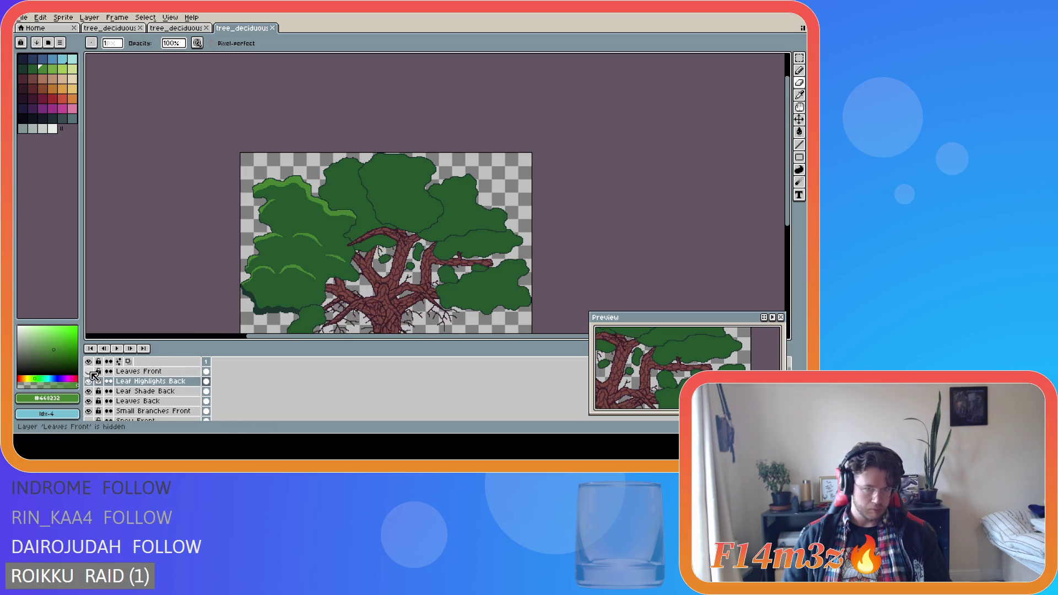
{"action": "left_click", "coordinate": [89, 372]}
{"action": "left_click", "coordinate": [89, 371]}
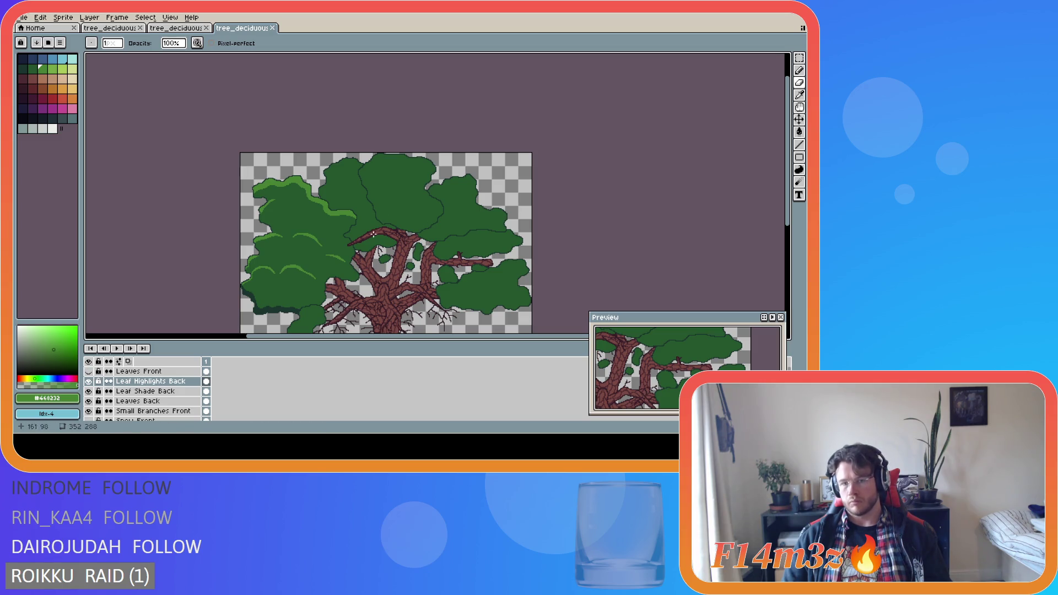
{"action": "scroll", "coordinate": [270, 322], "scroll_direction": "up", "scroll_amount": 2}
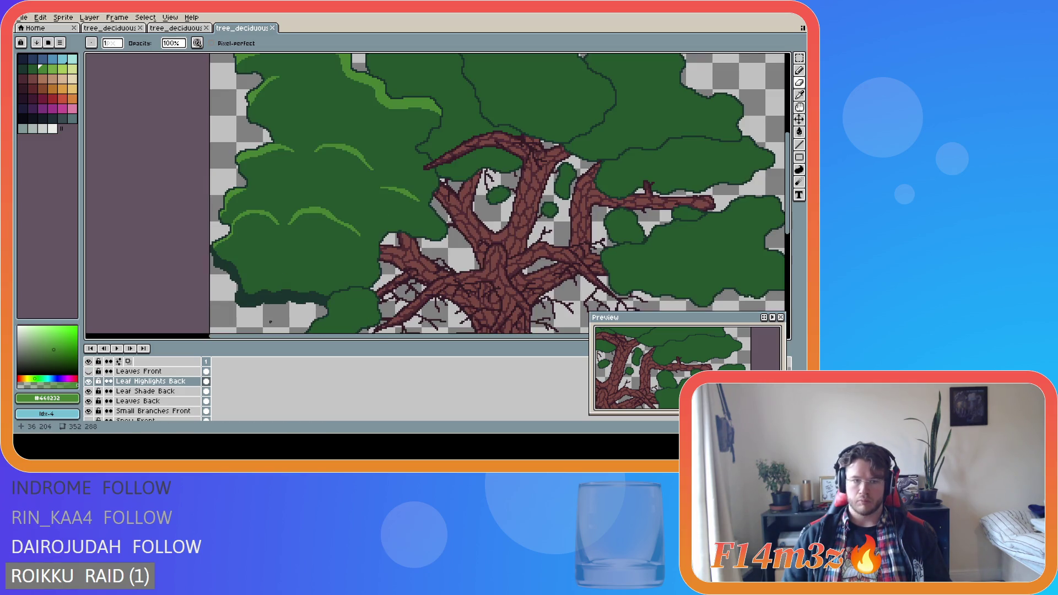
{"action": "scroll", "coordinate": [269, 322], "scroll_direction": "down", "scroll_amount": 2}
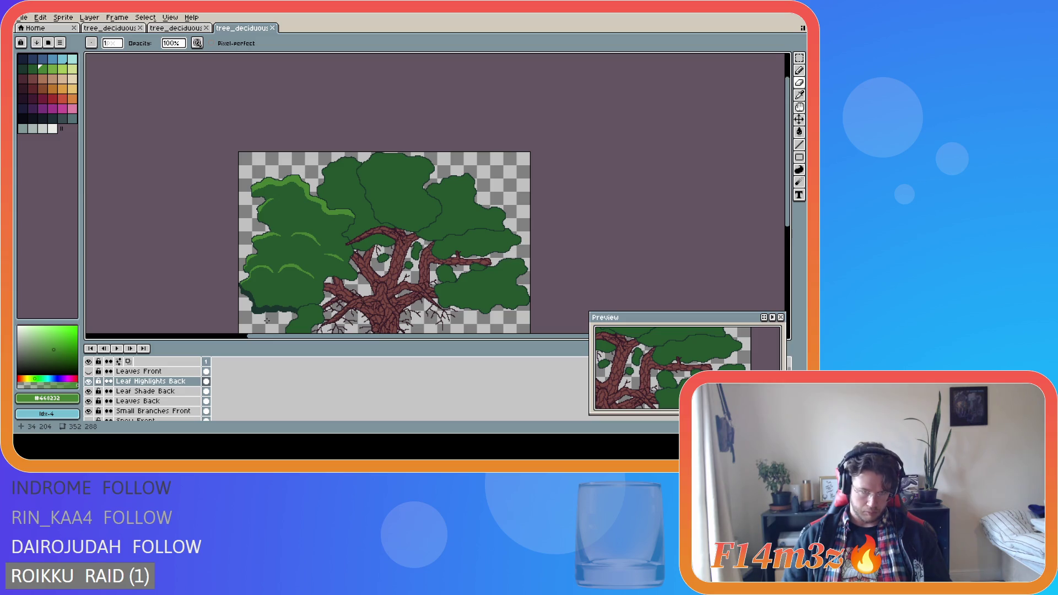
{"action": "scroll", "coordinate": [257, 309], "scroll_direction": "up", "scroll_amount": 2}
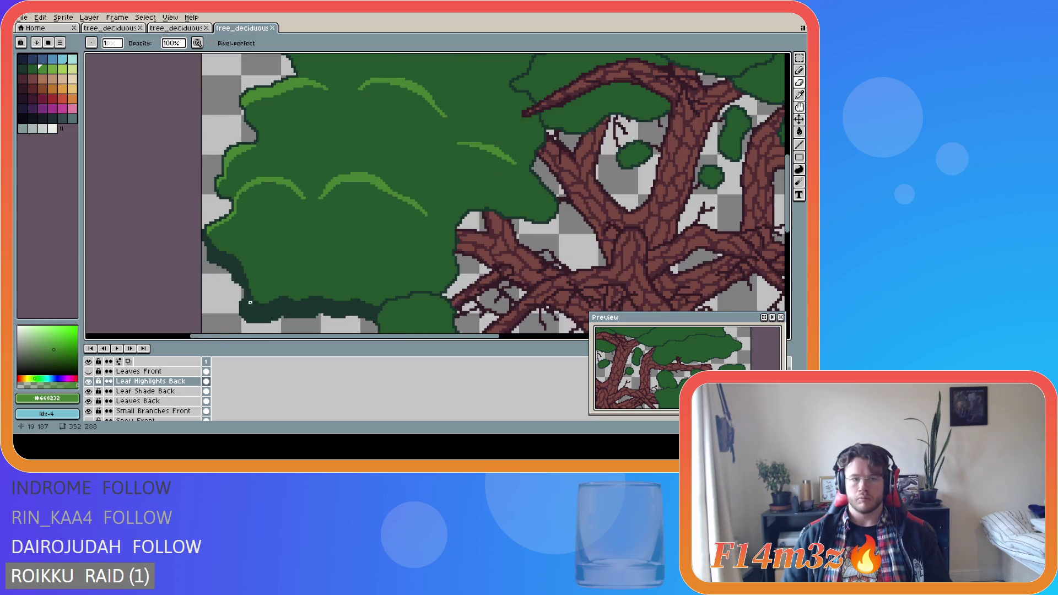
On the Leaf Shade Back layer, paint a shade pixel at the foliage's left edge and save.
{"action": "left_click", "coordinate": [145, 391]}
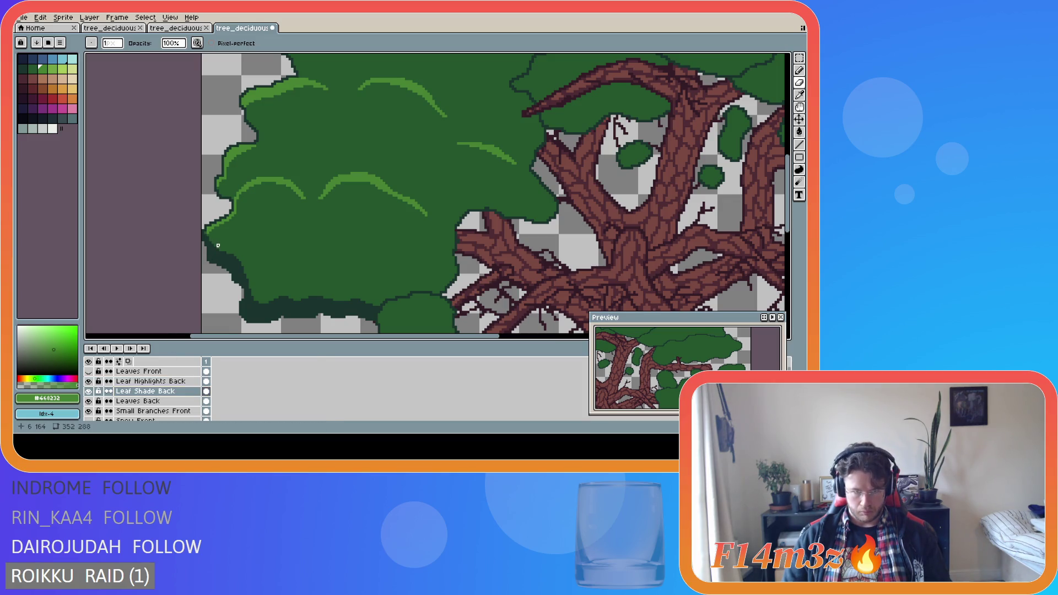
{"action": "left_click", "coordinate": [206, 237]}
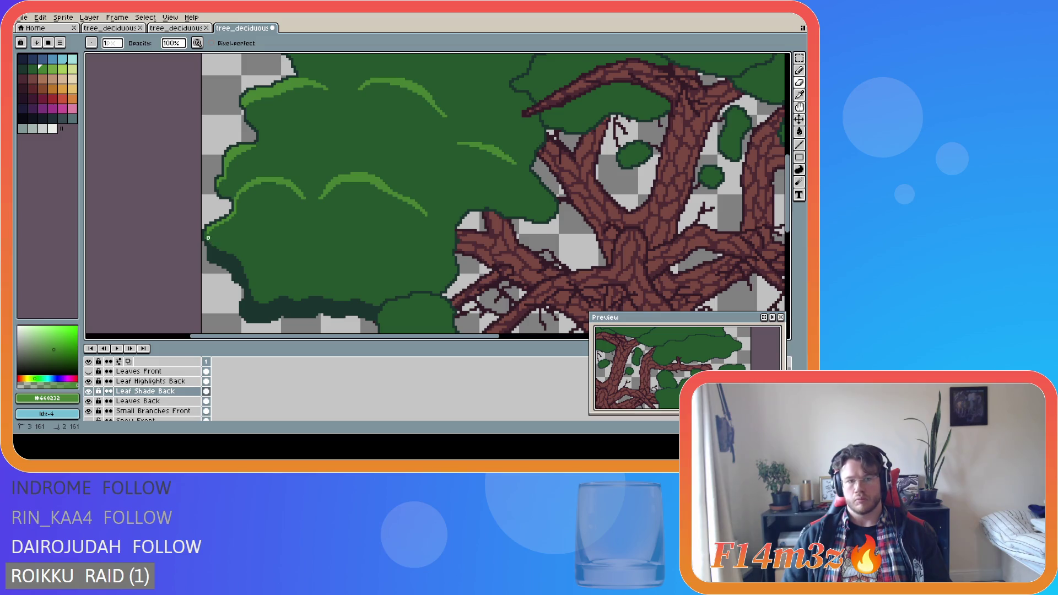
{"action": "scroll", "coordinate": [283, 248], "scroll_direction": "down", "scroll_amount": 3}
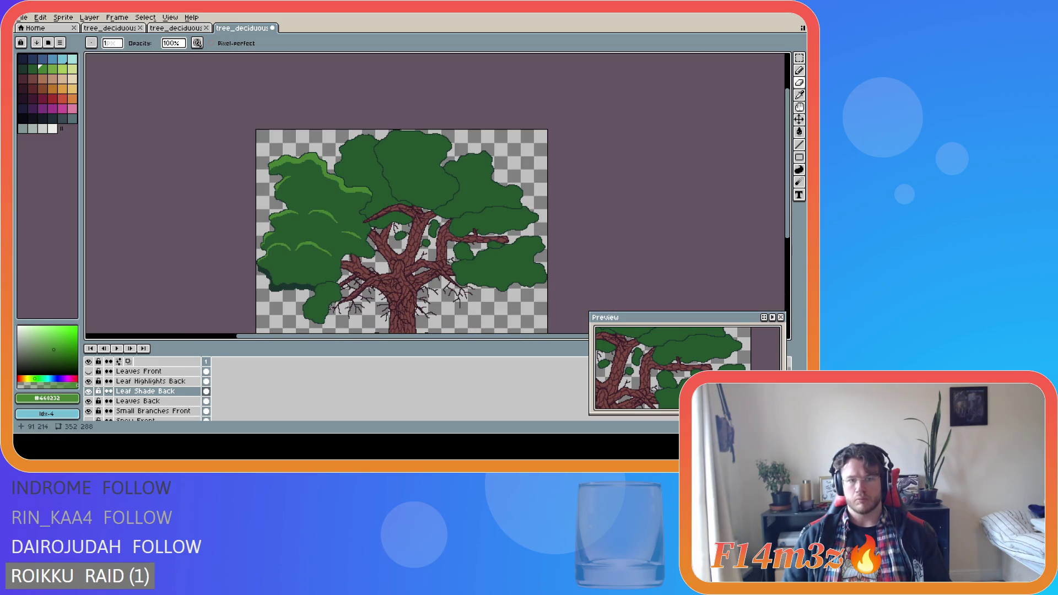
{"action": "scroll", "coordinate": [324, 316], "scroll_direction": "up", "scroll_amount": 2}
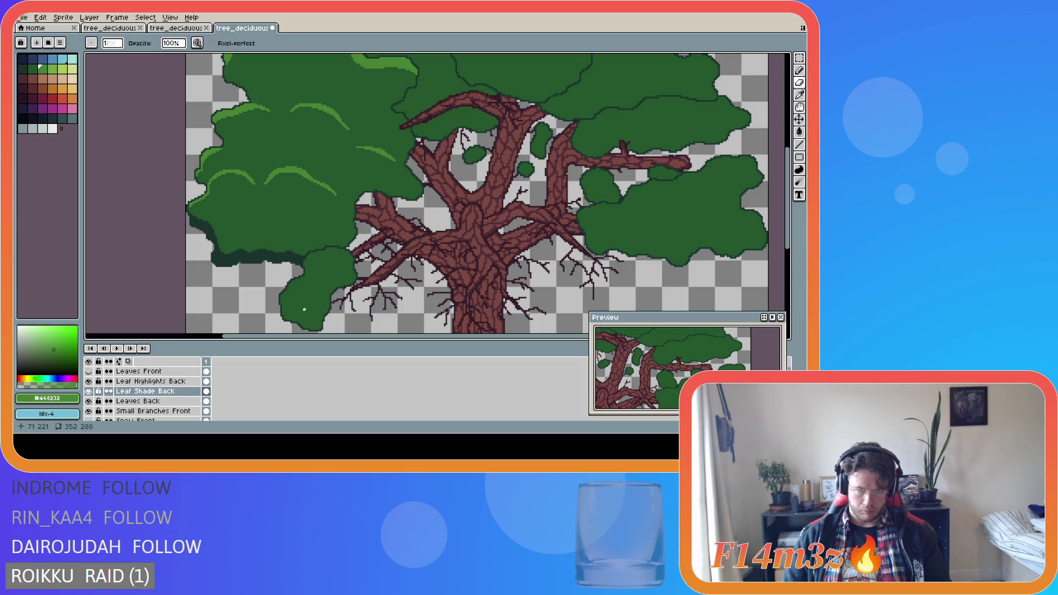
{"action": "scroll", "coordinate": [235, 264], "scroll_direction": "up", "scroll_amount": 2}
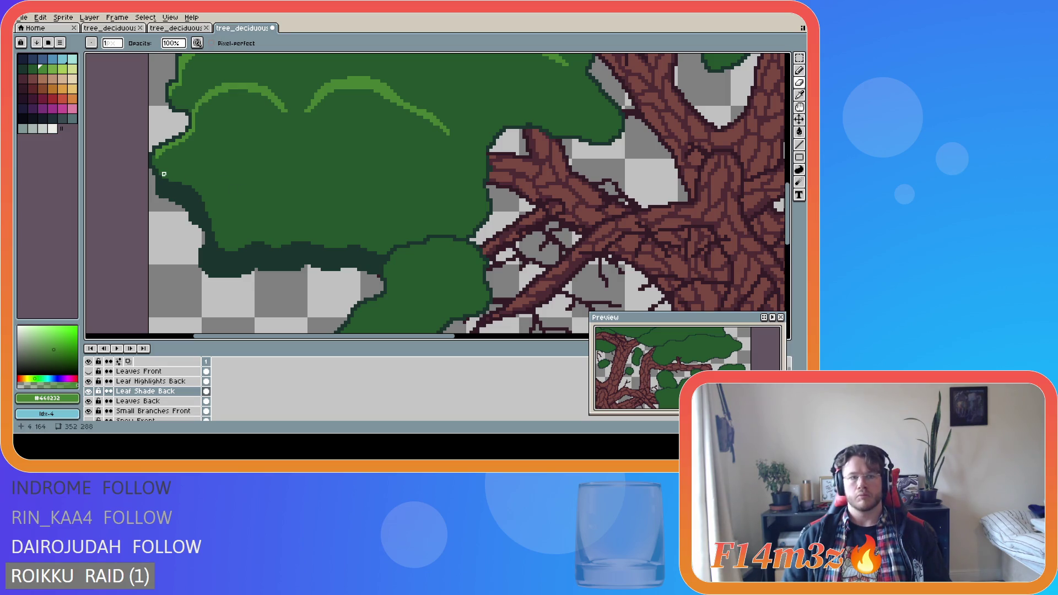
{"action": "scroll", "coordinate": [240, 207], "scroll_direction": "down", "scroll_amount": 2}
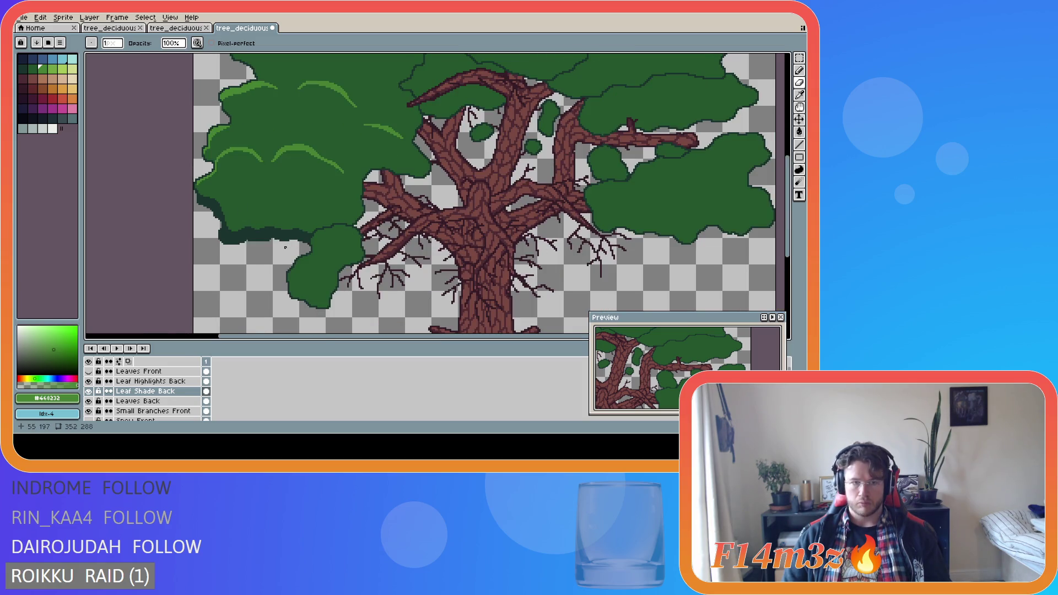
{"action": "key", "text": "ctrl+s"}
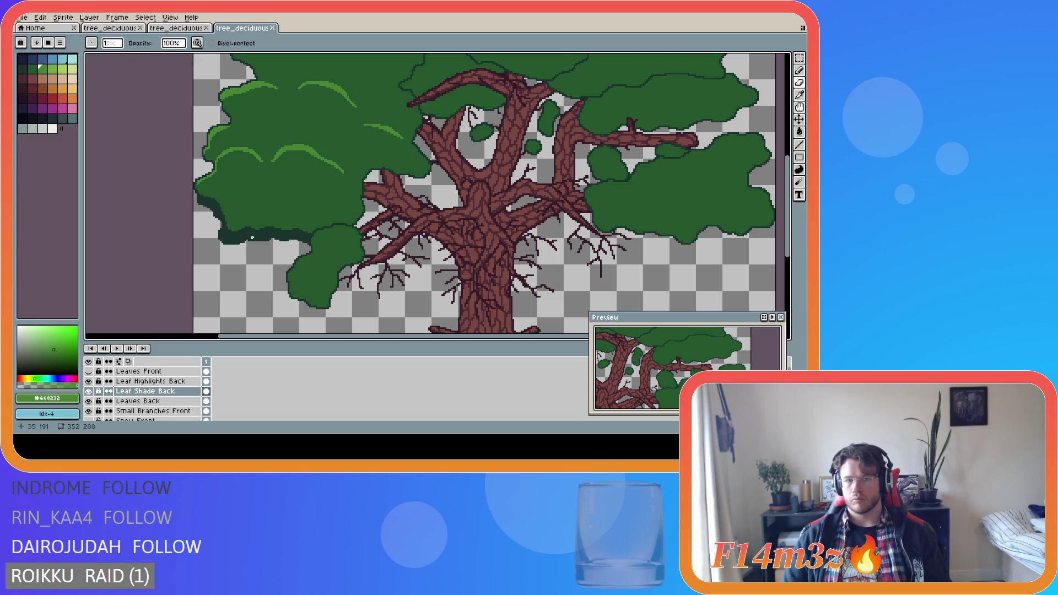
Sample the dark shade green #19332d and draw shading along the lower-left leaf edge, then save.
{"action": "scroll", "coordinate": [252, 238], "scroll_direction": "up", "scroll_amount": 2}
{"action": "left_click", "coordinate": [206, 205], "text": "alt"}
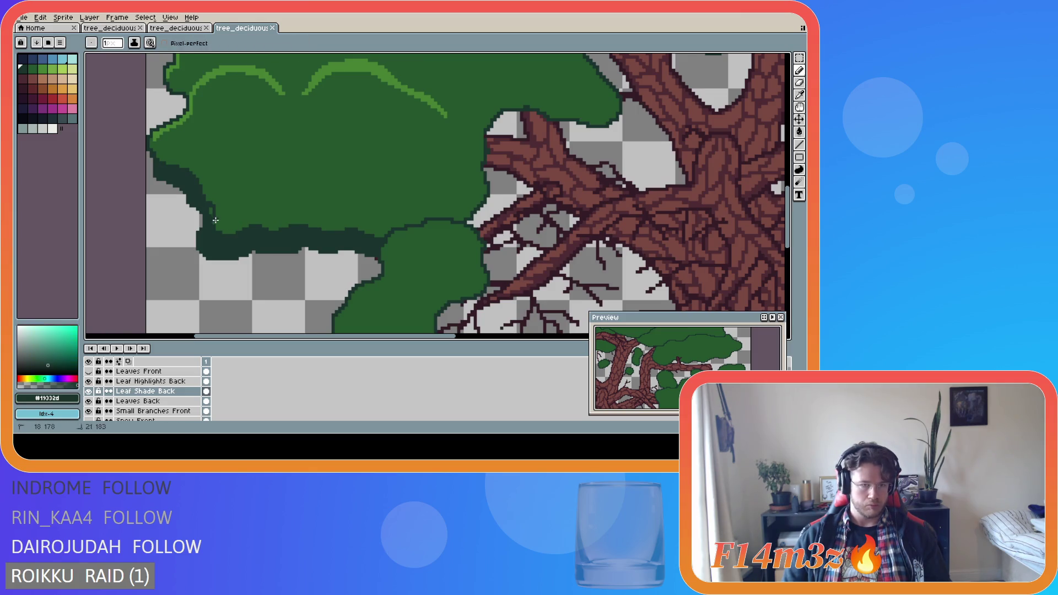
{"action": "left_click_drag", "start_coordinate": [202, 195], "coordinate": [218, 234]}
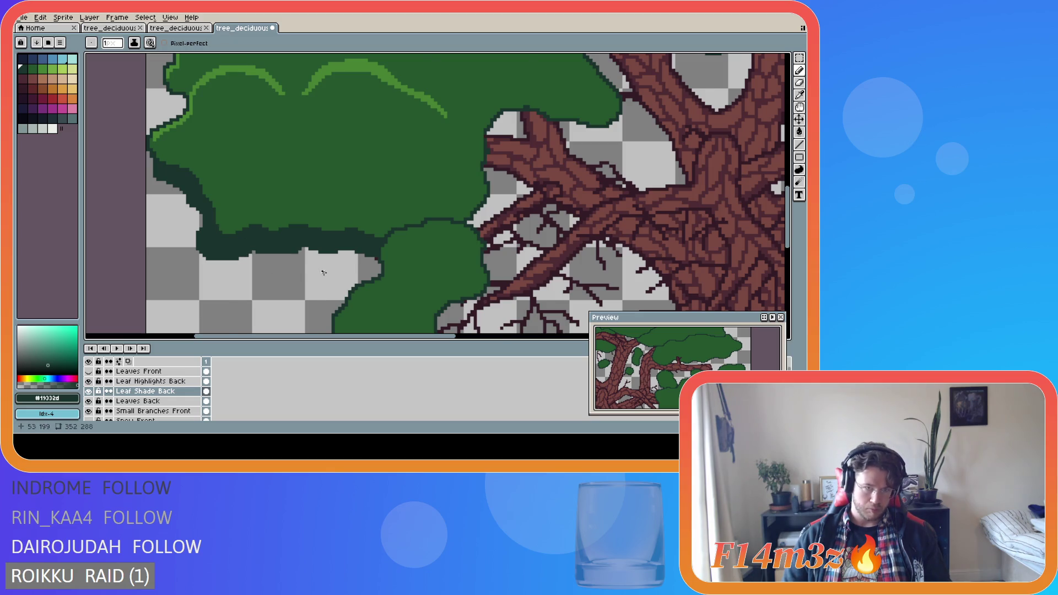
{"action": "scroll", "coordinate": [324, 273], "scroll_direction": "down", "scroll_amount": 2}
{"action": "key", "text": "ctrl+s"}
{"action": "scroll", "coordinate": [353, 287], "scroll_direction": "down", "scroll_amount": 2}
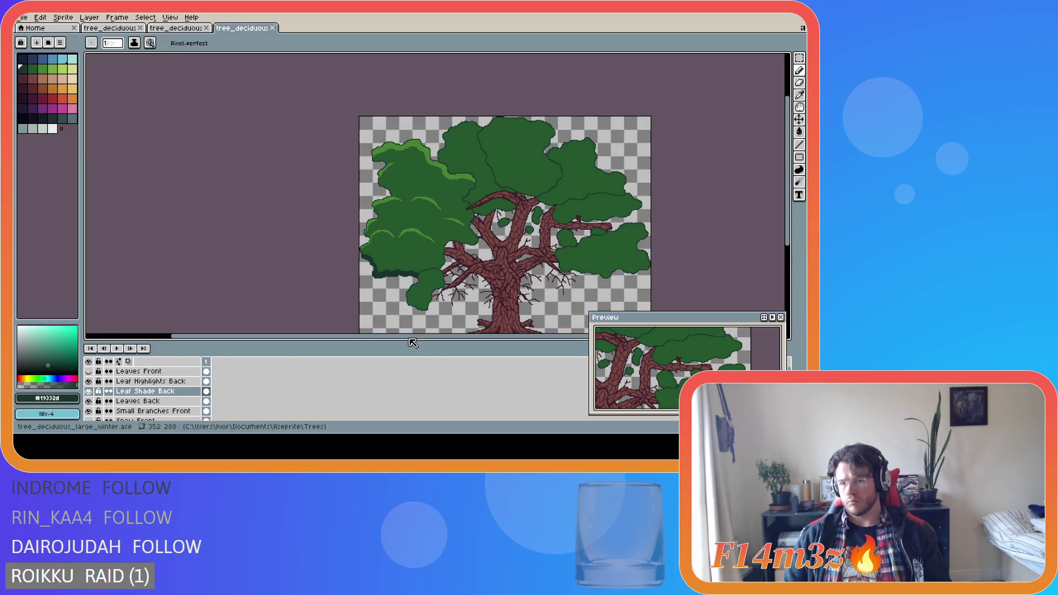
{"action": "left_click_drag", "start_coordinate": [407, 336], "coordinate": [466, 336]}
{"action": "scroll", "coordinate": [350, 270], "scroll_direction": "up", "scroll_amount": 3}
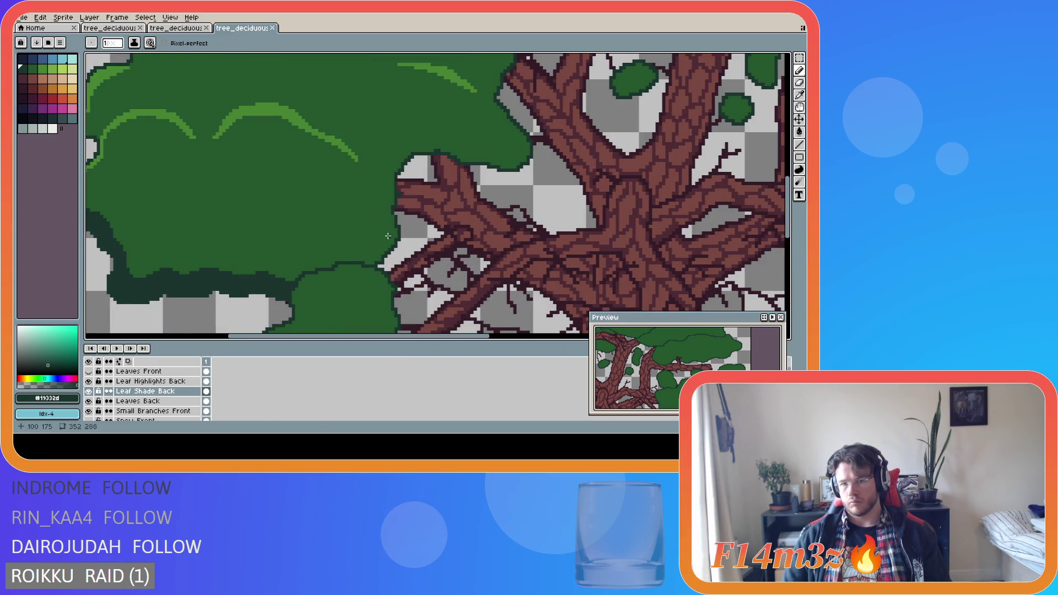
Extend the dark shading along the lower leaf edge and save the tree again.
{"action": "mouse_move", "coordinate": [396, 226]}
{"action": "left_mouse_down"}
{"action": "mouse_move", "coordinate": [357, 261]}
{"action": "mouse_move", "coordinate": [376, 259]}
{"action": "mouse_move", "coordinate": [389, 237]}
{"action": "mouse_move", "coordinate": [350, 260]}
{"action": "left_mouse_up"}
{"action": "key", "text": "l"}
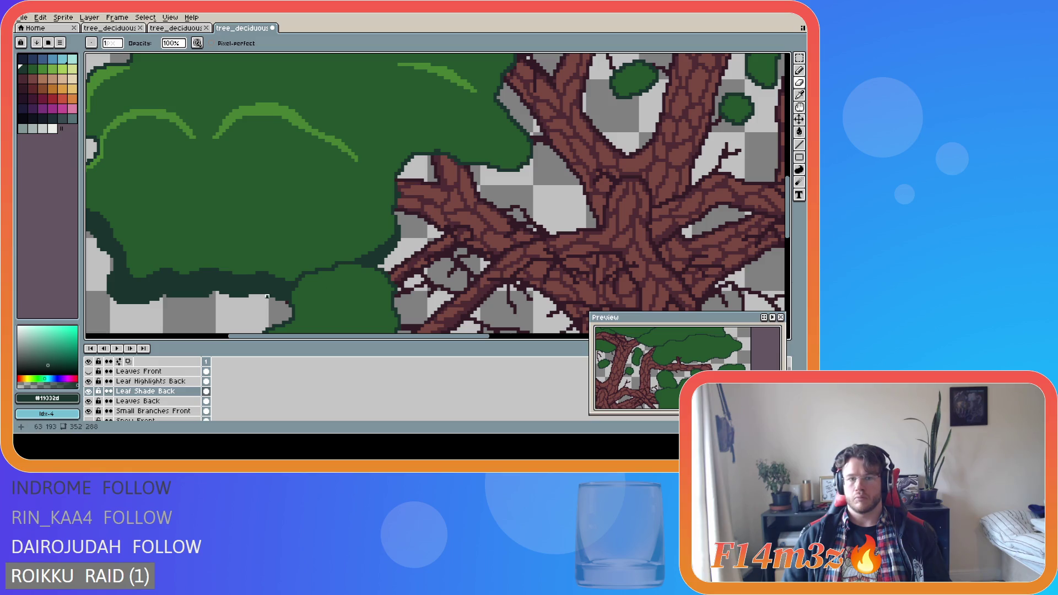
{"action": "scroll", "coordinate": [274, 296], "scroll_direction": "down", "scroll_amount": 4}
{"action": "key", "text": "ctrl+s"}
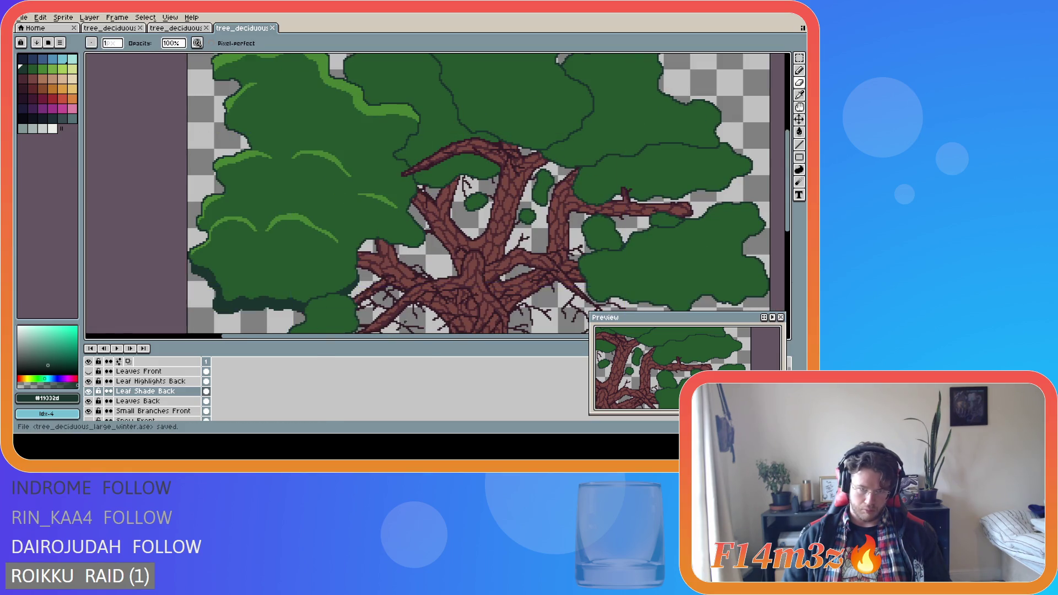
{"action": "scroll", "coordinate": [416, 168], "scroll_direction": "up", "scroll_amount": 3}
{"action": "left_click", "coordinate": [386, 149], "text": "alt"}
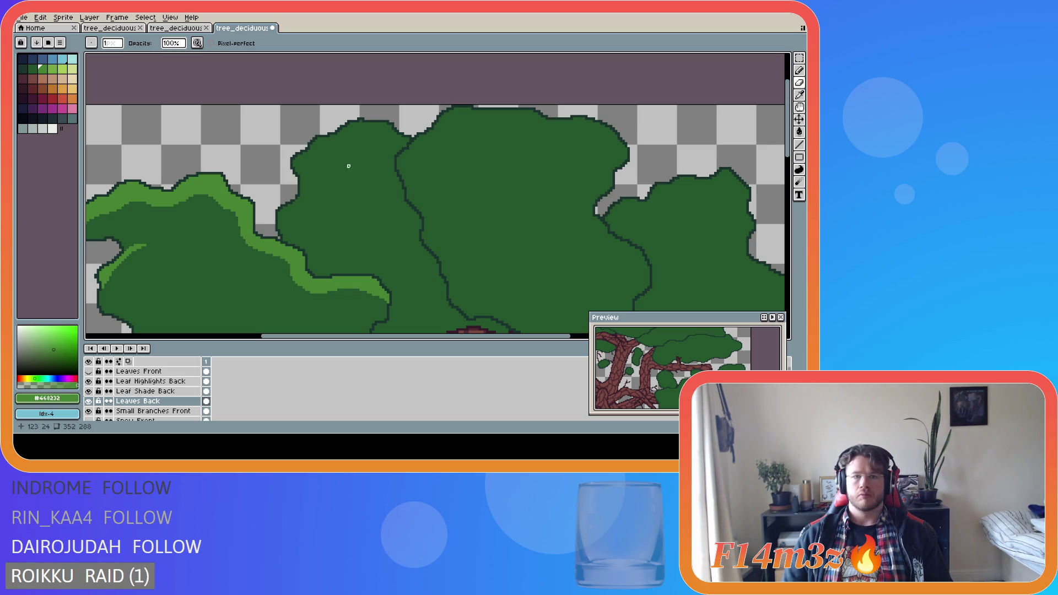
Eyedrop the dark outline colour from the canopy on Leaves Back and save the drawing.
{"action": "scroll", "coordinate": [393, 124], "scroll_direction": "up", "scroll_amount": 2}
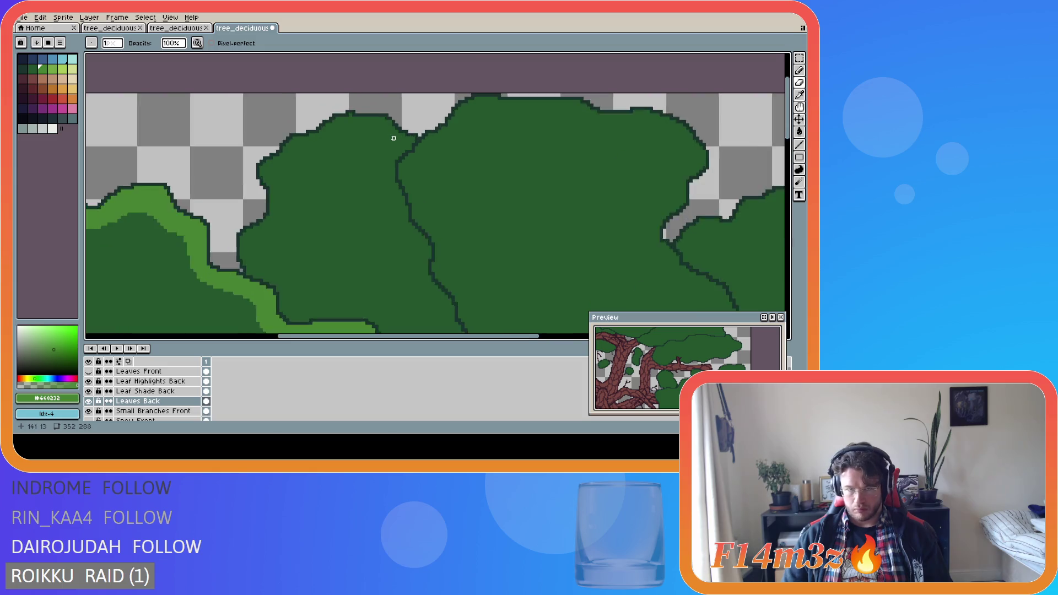
{"action": "key", "text": "v"}
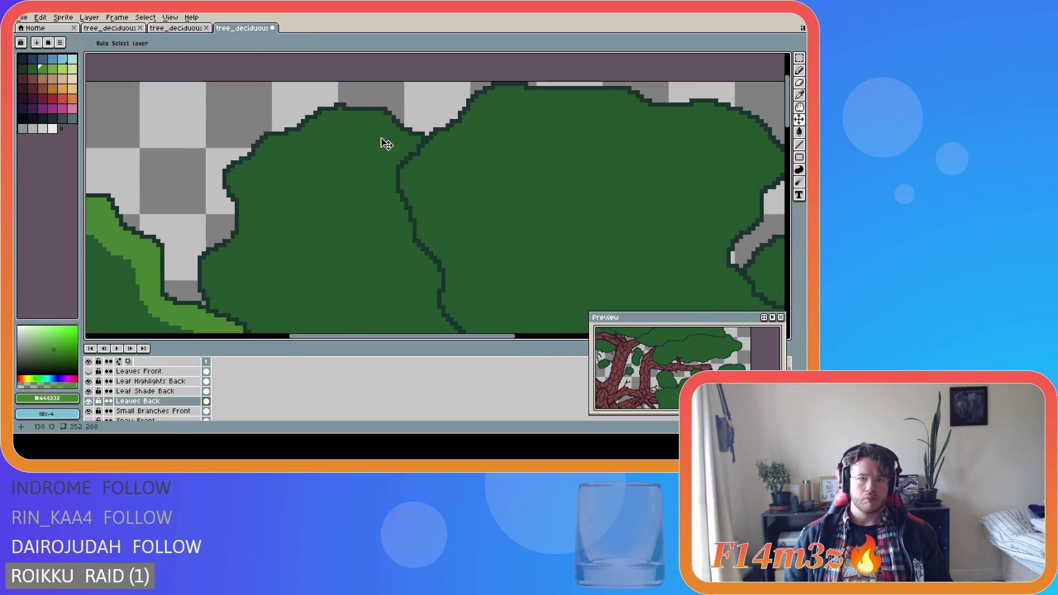
{"action": "key", "text": "b"}
{"action": "left_click", "coordinate": [396, 116], "text": "alt"}
{"action": "key", "text": "ctrl+s"}
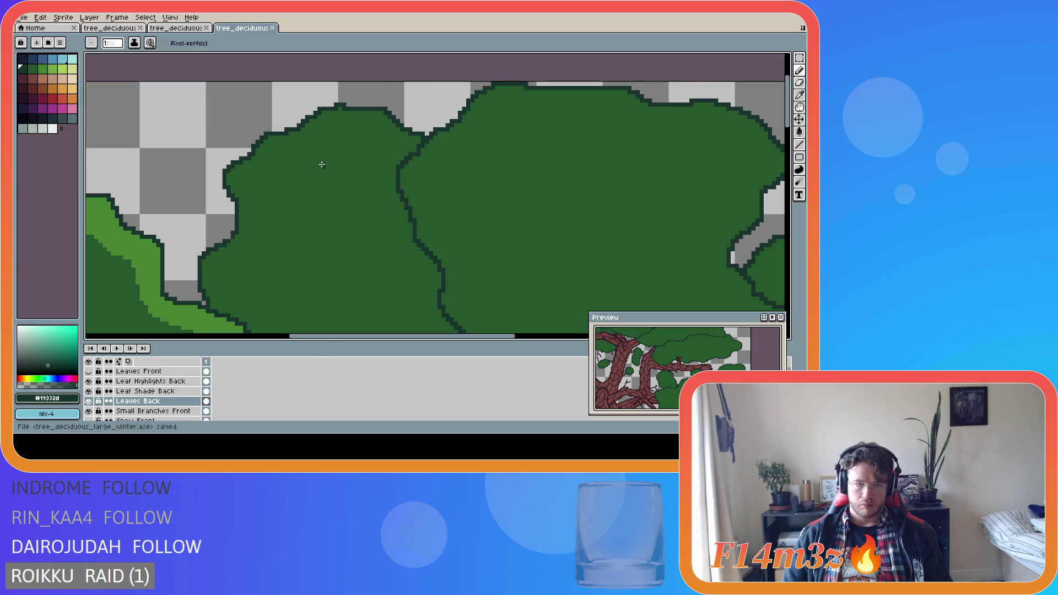
{"action": "scroll", "coordinate": [315, 171], "scroll_direction": "left", "scroll_amount": 1}
{"action": "scroll", "coordinate": [255, 227], "scroll_direction": "down", "scroll_amount": 1}
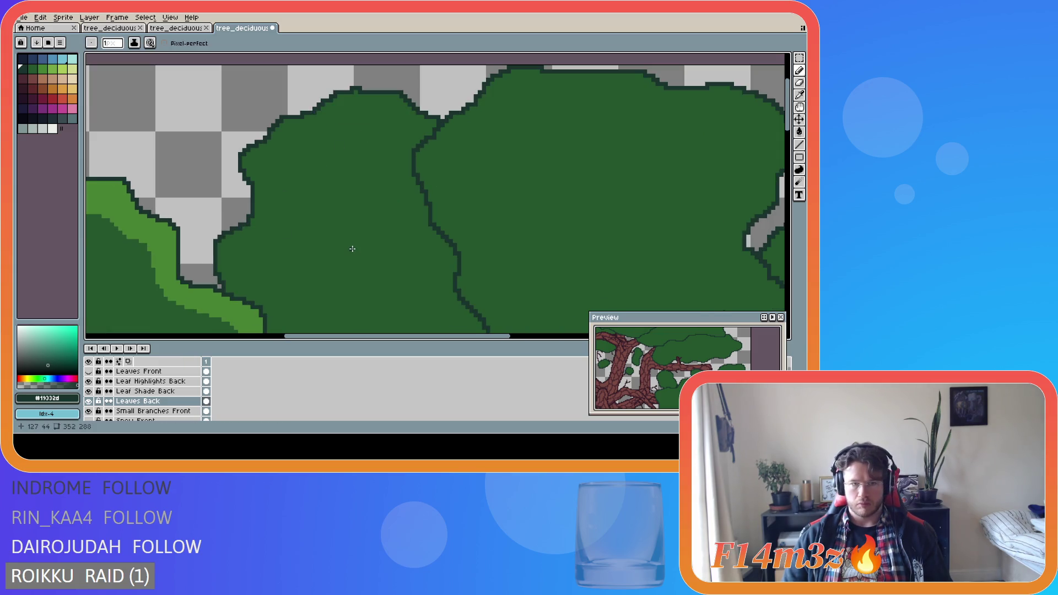
{"action": "key", "text": "ctrl+s"}
{"action": "key", "text": "ctrl+s"}
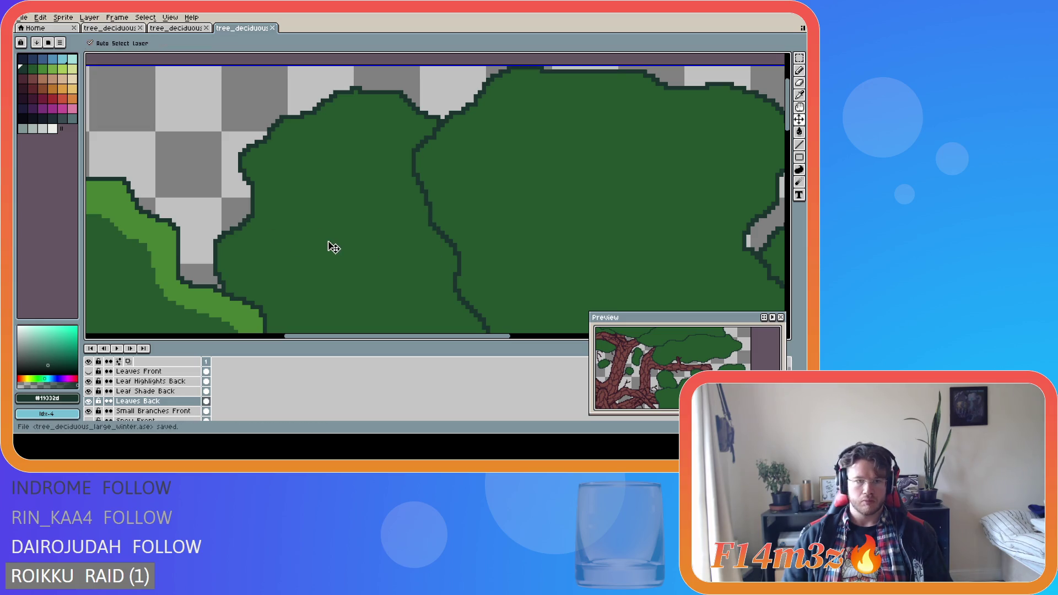
{"action": "scroll", "coordinate": [347, 248], "scroll_direction": "down", "scroll_amount": 1}
{"action": "scroll", "coordinate": [391, 184], "scroll_direction": "up", "scroll_amount": 1}
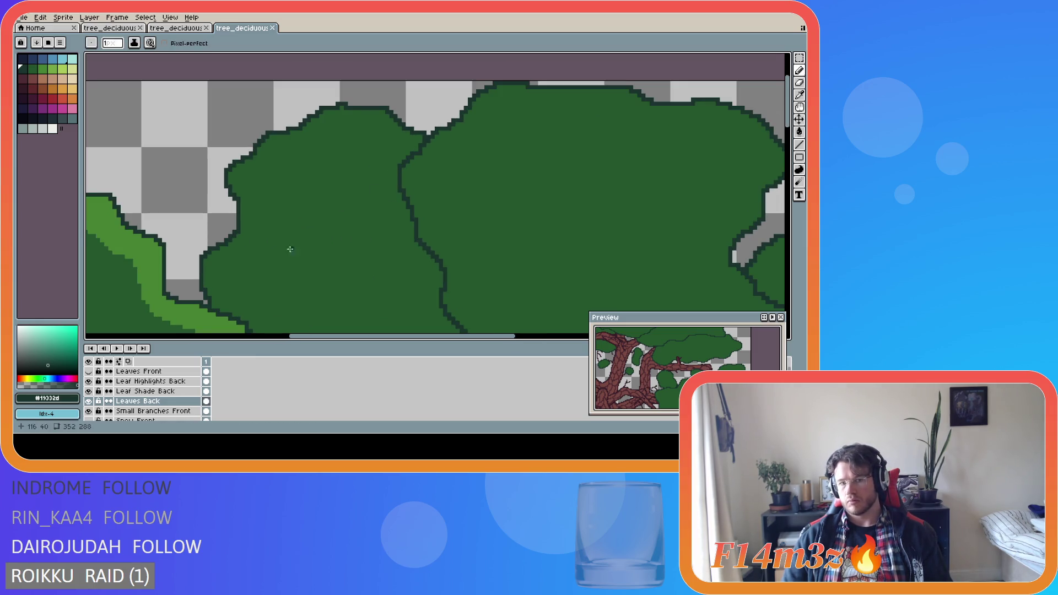
Fix the outline pixel where the two upper clumps meet, then ready mid green #468232 on Leaf Highlights Back.
{"action": "left_click", "coordinate": [155, 279], "text": "alt"}
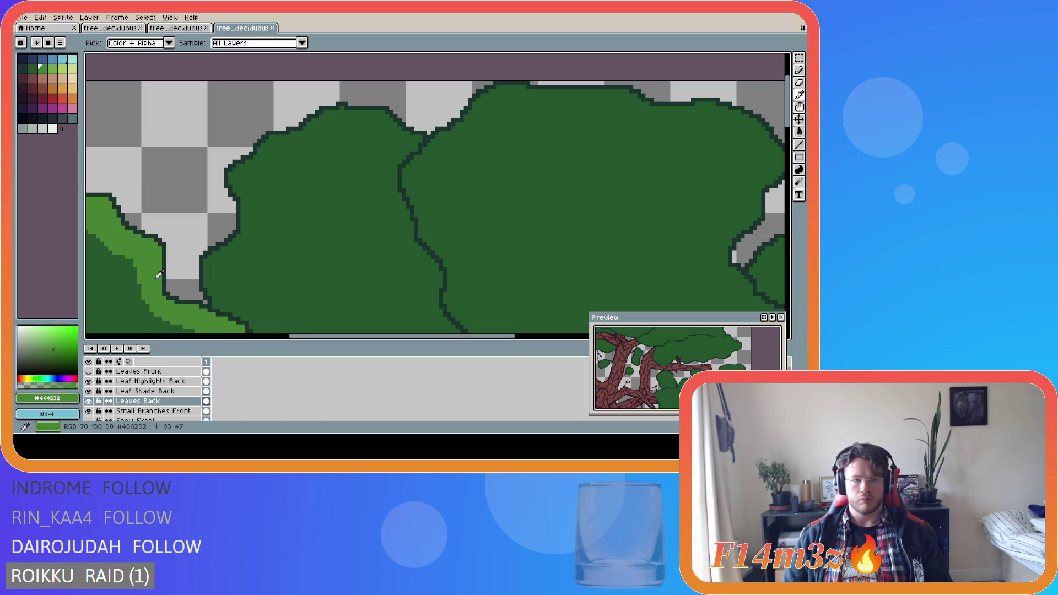
{"action": "key", "text": "e"}
{"action": "key", "text": "b"}
{"action": "left_click", "coordinate": [421, 136], "text": "alt"}
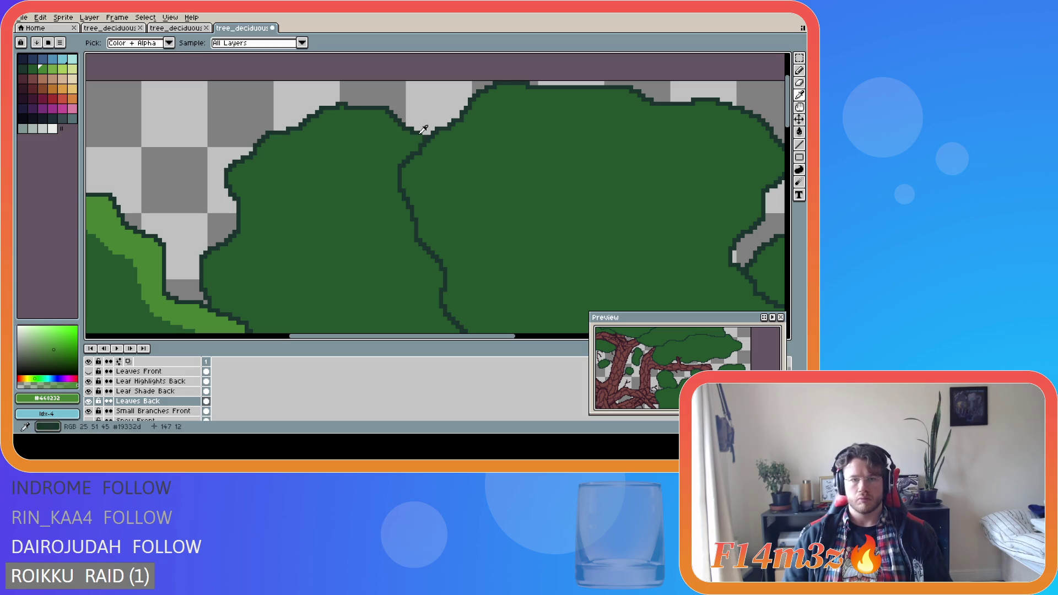
{"action": "key", "text": "ctrl+s"}
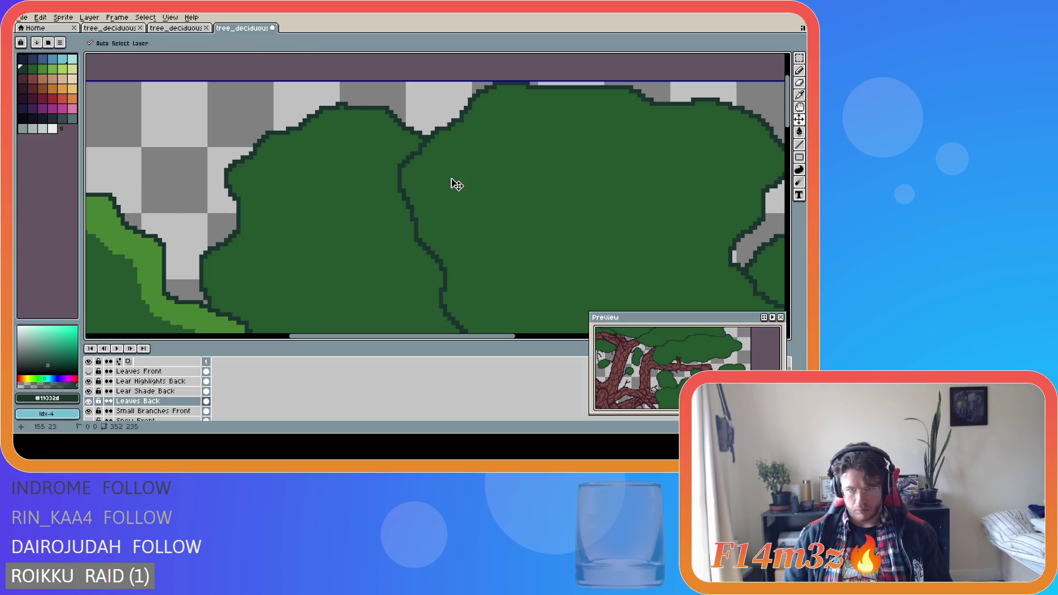
{"action": "left_click", "coordinate": [421, 138]}
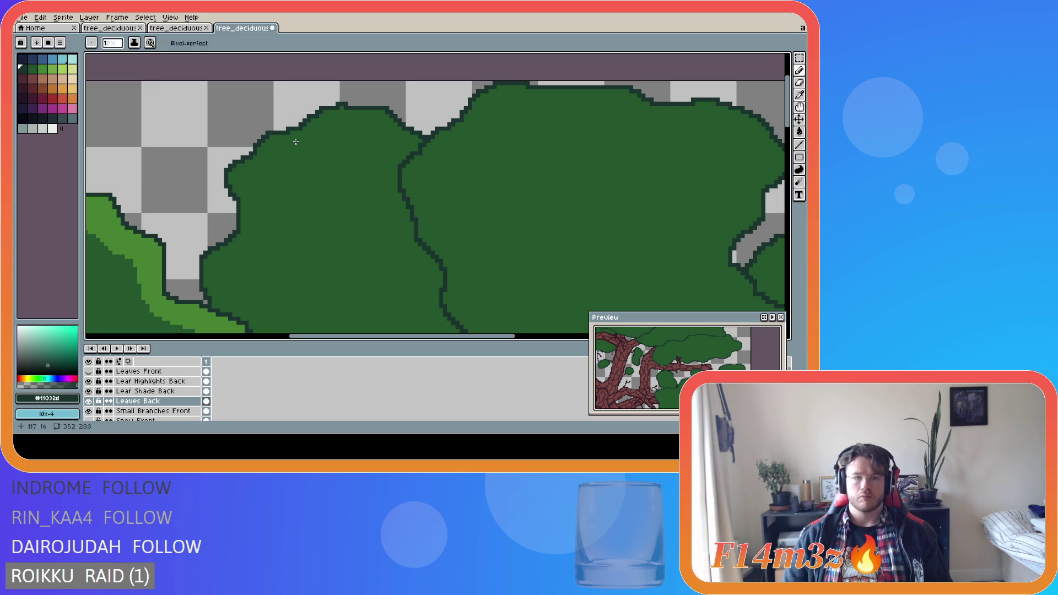
{"action": "left_click", "coordinate": [110, 248], "text": "alt"}
{"action": "left_click", "coordinate": [161, 384]}
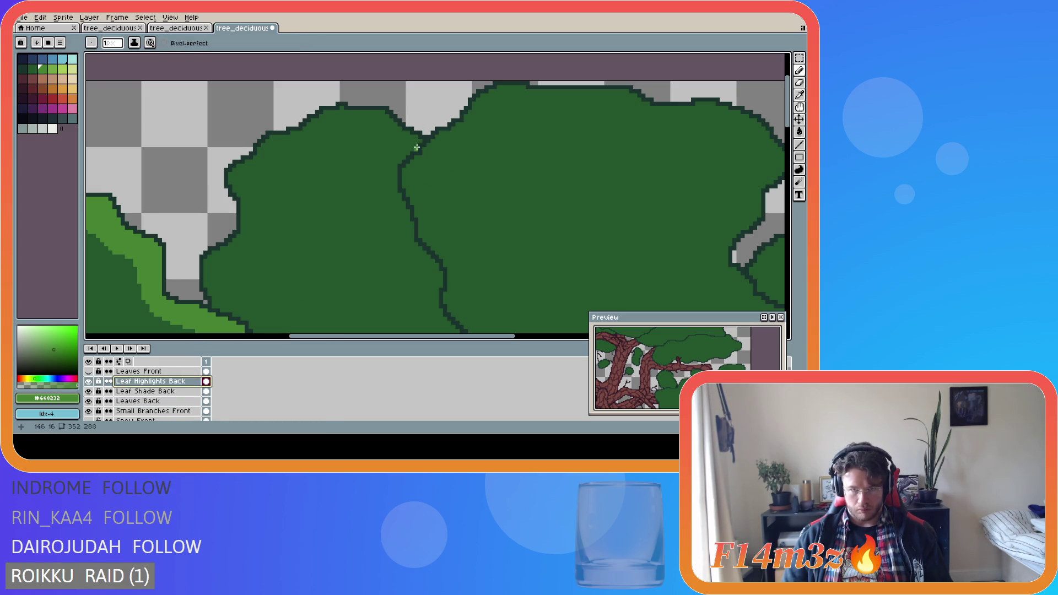
{"action": "mouse_move", "coordinate": [416, 147]}
{"action": "left_mouse_down"}
{"action": "mouse_move", "coordinate": [361, 124]}
{"action": "mouse_move", "coordinate": [330, 128]}
{"action": "mouse_move", "coordinate": [279, 149]}
{"action": "mouse_move", "coordinate": [241, 204]}
{"action": "left_mouse_up"}
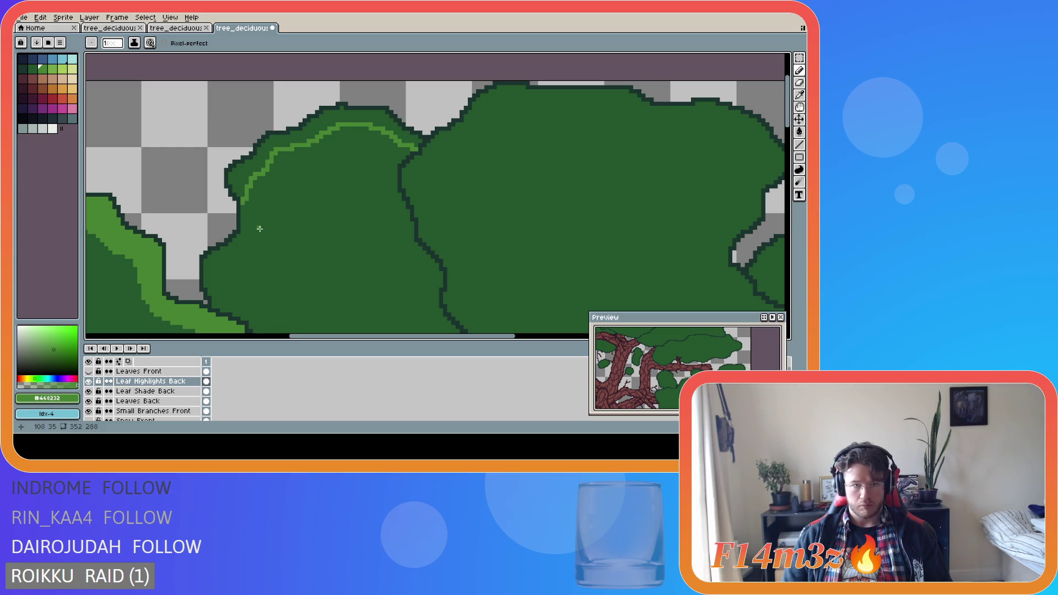
{"action": "scroll", "coordinate": [260, 228], "scroll_direction": "down", "scroll_amount": 1}
{"action": "key", "text": "ctrl+z"}
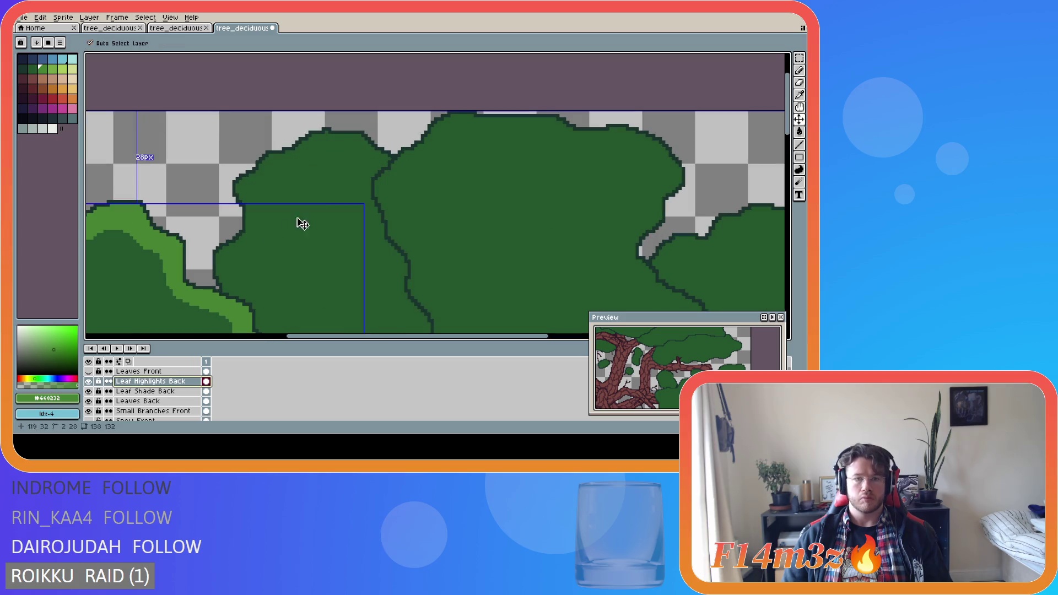
{"action": "scroll", "coordinate": [330, 198], "scroll_direction": "down", "scroll_amount": 1}
{"action": "scroll", "coordinate": [335, 194], "scroll_direction": "up", "scroll_amount": 1}
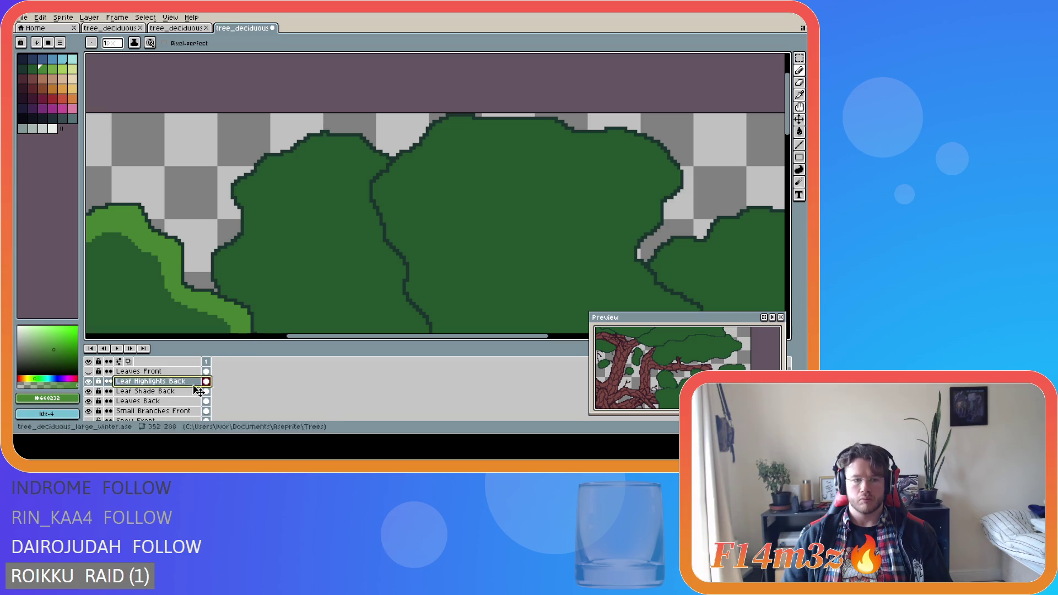
{"action": "left_click", "coordinate": [165, 401]}
{"action": "key", "text": "i"}
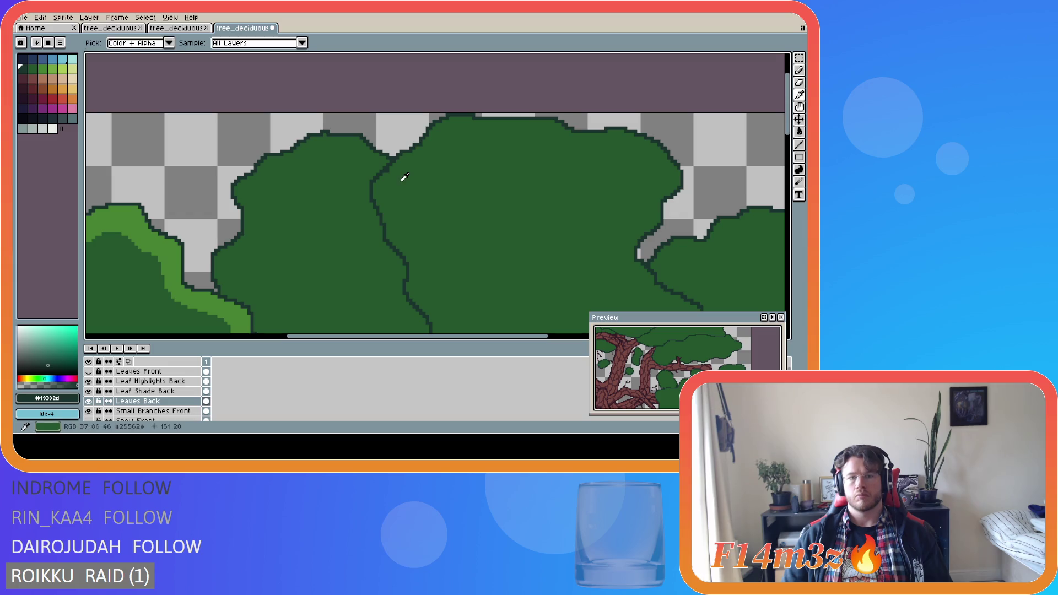
{"action": "left_click", "coordinate": [390, 172]}
{"action": "key", "text": "b"}
{"action": "key", "text": "i"}
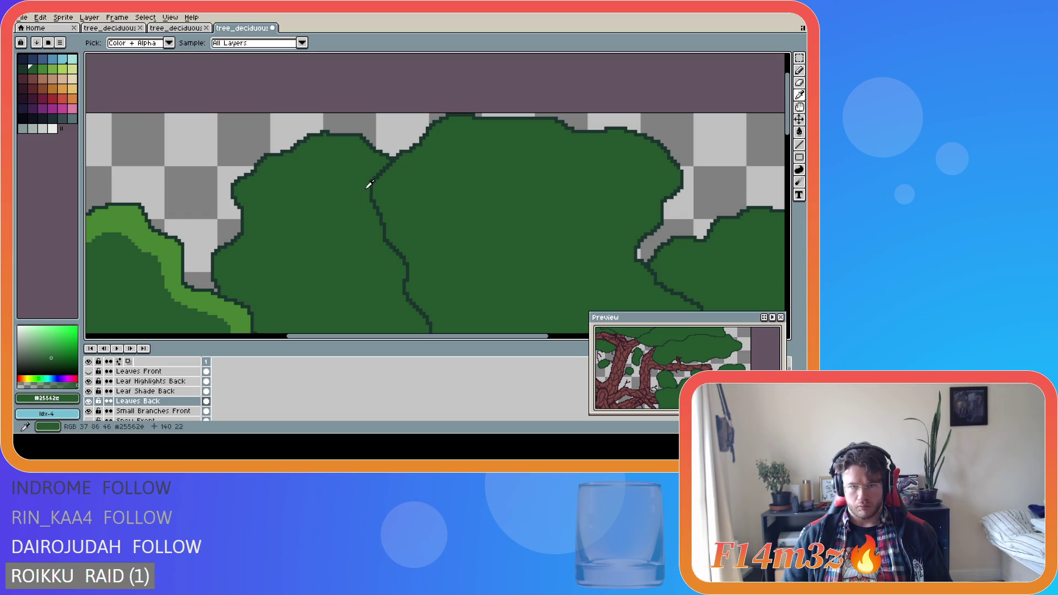
{"action": "left_click", "coordinate": [156, 273]}
{"action": "left_click", "coordinate": [150, 382]}
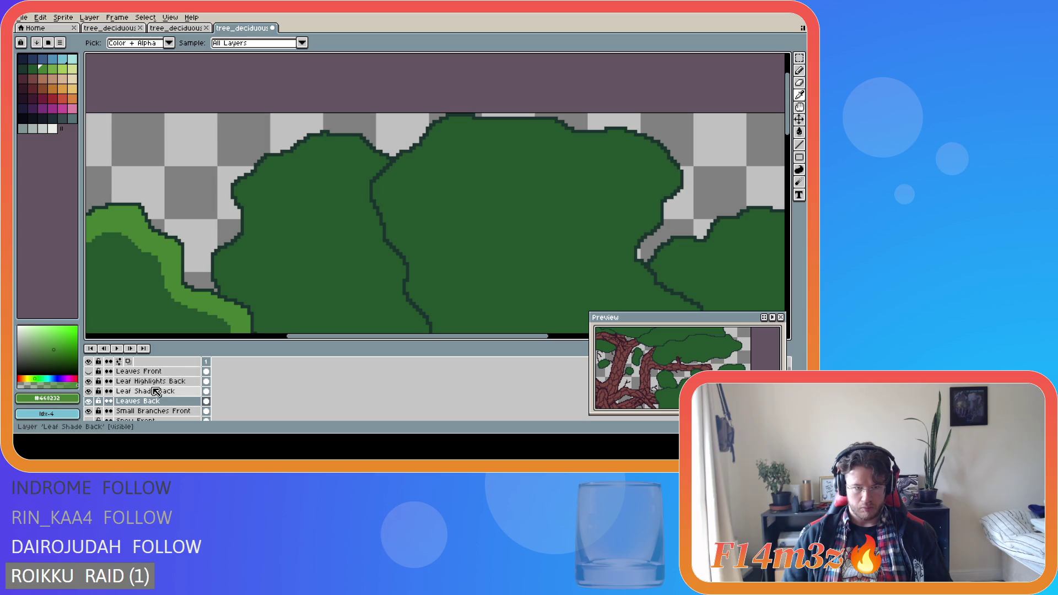
{"action": "key", "text": "b"}
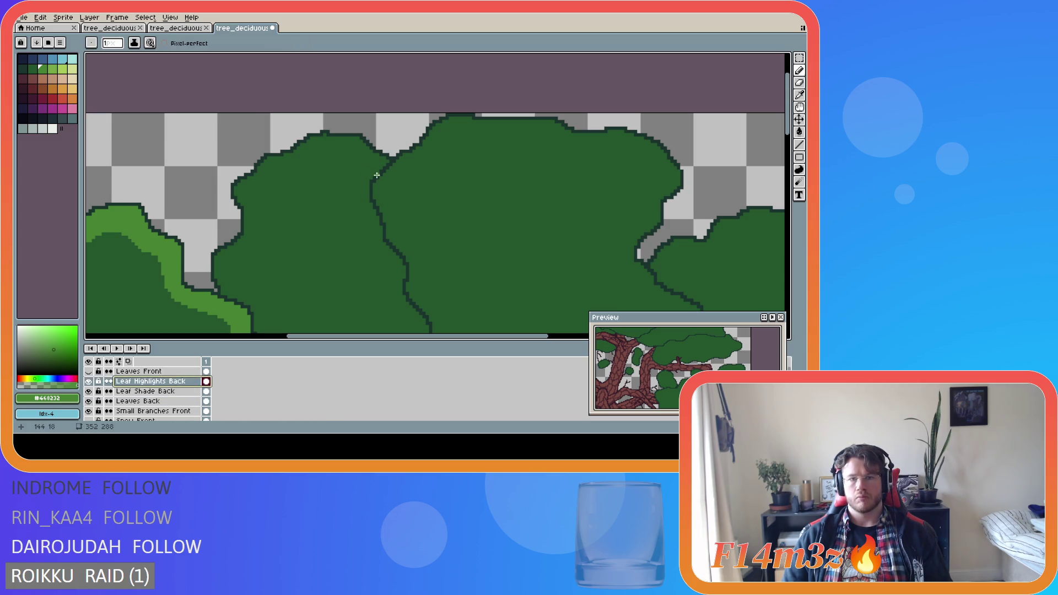
Draw a light-green highlight line across the left bush and delete its unwanted lower part.
{"action": "mouse_move", "coordinate": [377, 175]}
{"action": "left_mouse_down"}
{"action": "mouse_move", "coordinate": [326, 154]}
{"action": "mouse_move", "coordinate": [280, 177]}
{"action": "mouse_move", "coordinate": [242, 237]}
{"action": "left_mouse_up"}
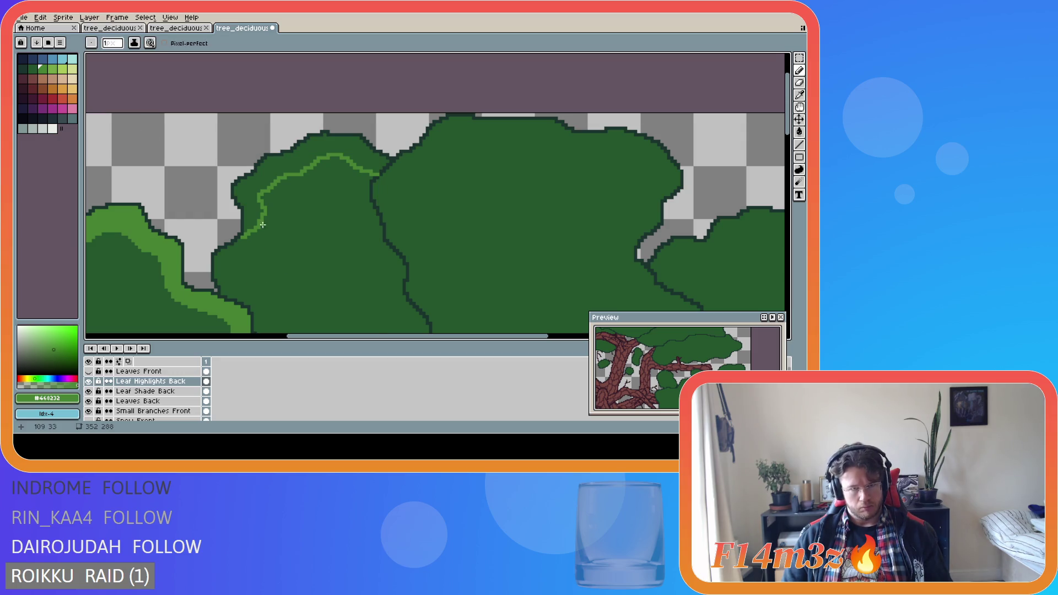
{"action": "key", "text": "m"}
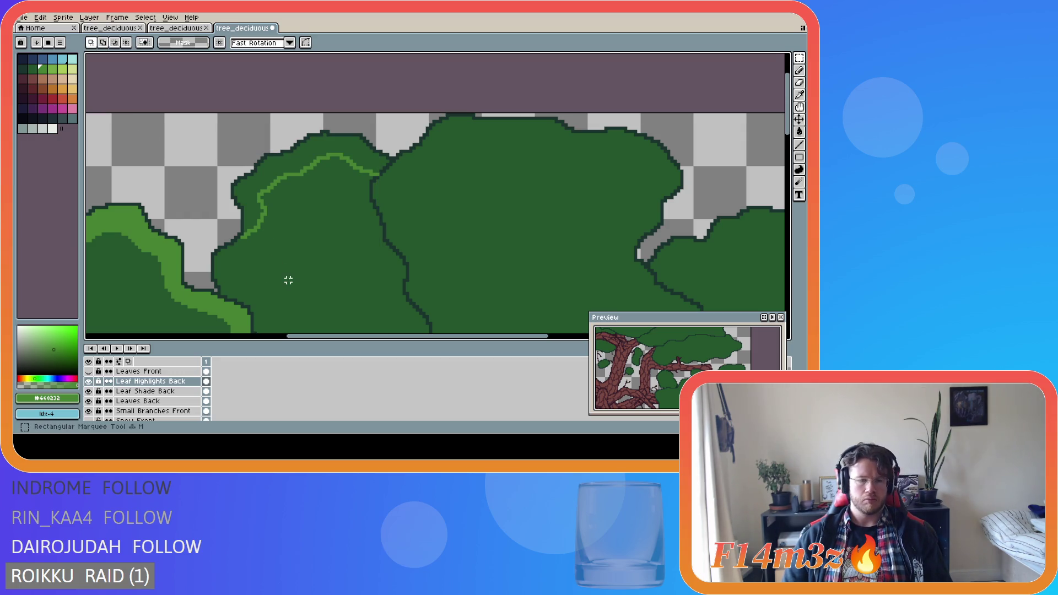
{"action": "left_click_drag", "start_coordinate": [292, 284], "coordinate": [219, 197]}
{"action": "key", "text": "Delete"}
{"action": "key", "text": "i"}
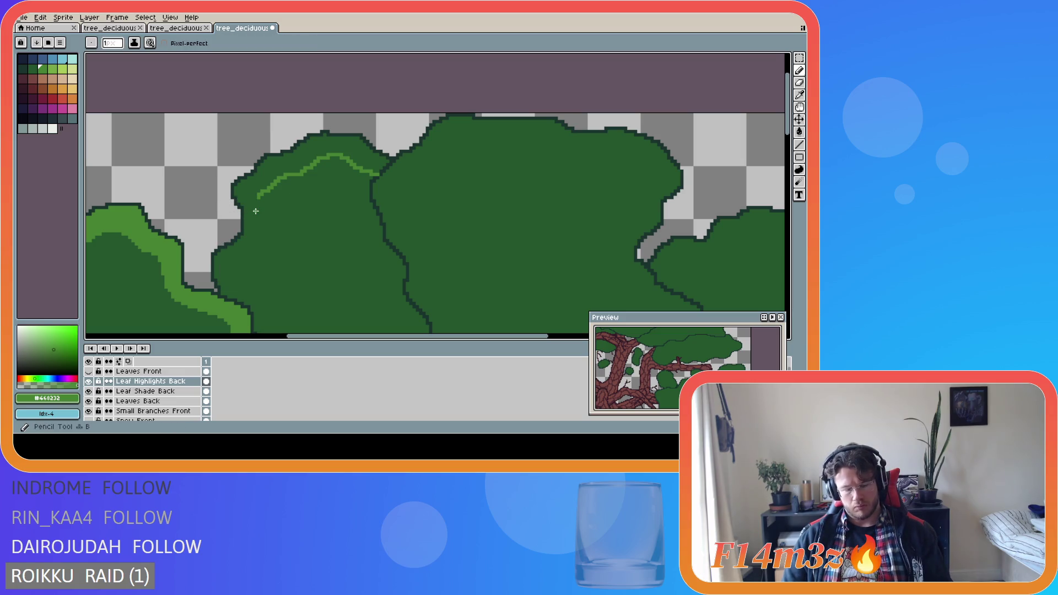
{"action": "key", "text": "b"}
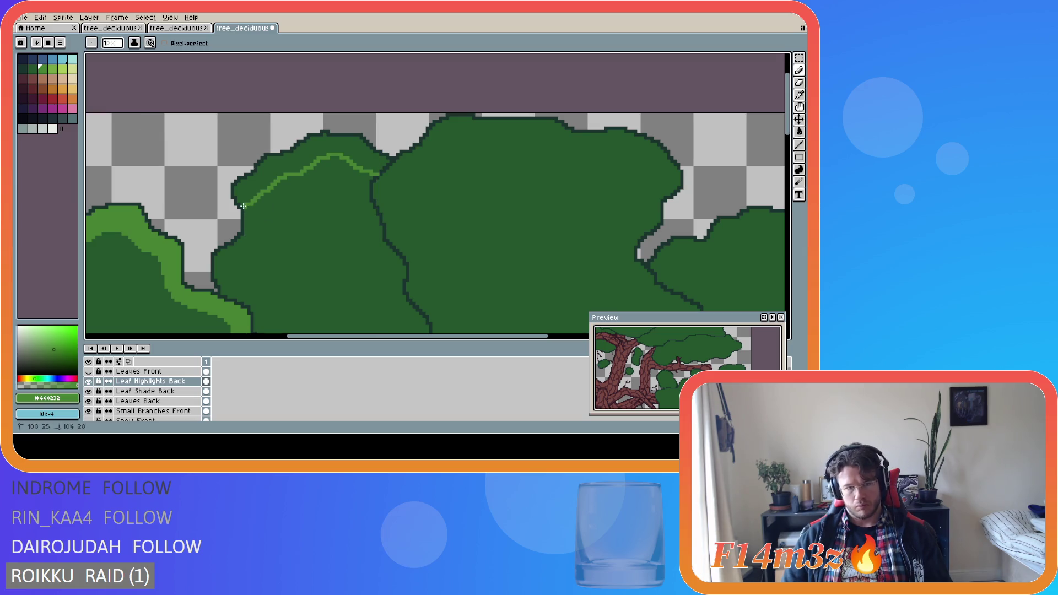
Add light-green highlight pixels and strokes down the bush's left edge.
{"action": "key", "text": "e"}
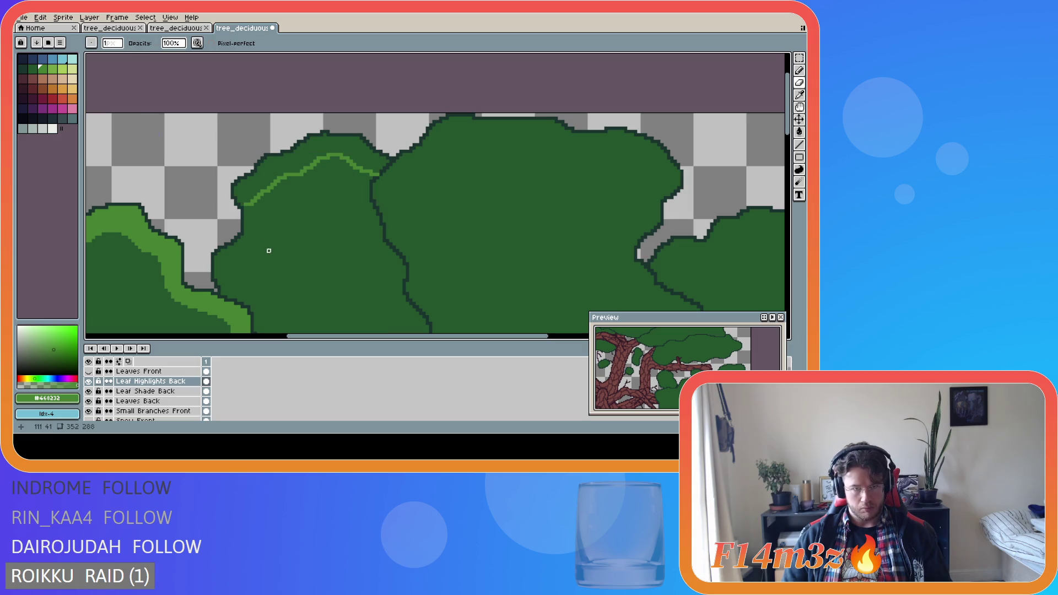
{"action": "key", "text": "b"}
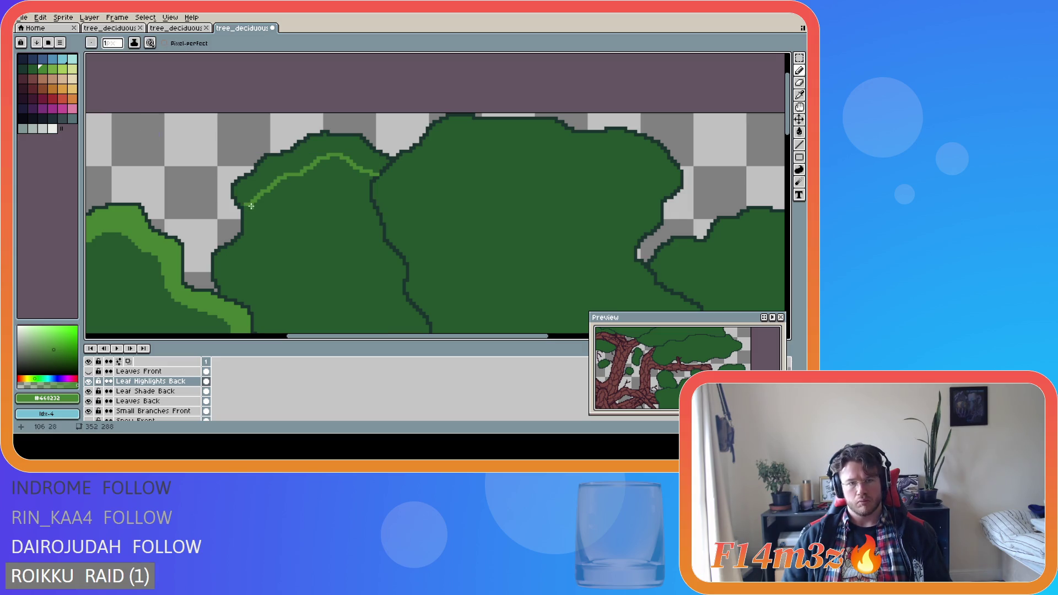
{"action": "key", "text": "e"}
{"action": "key", "text": "b"}
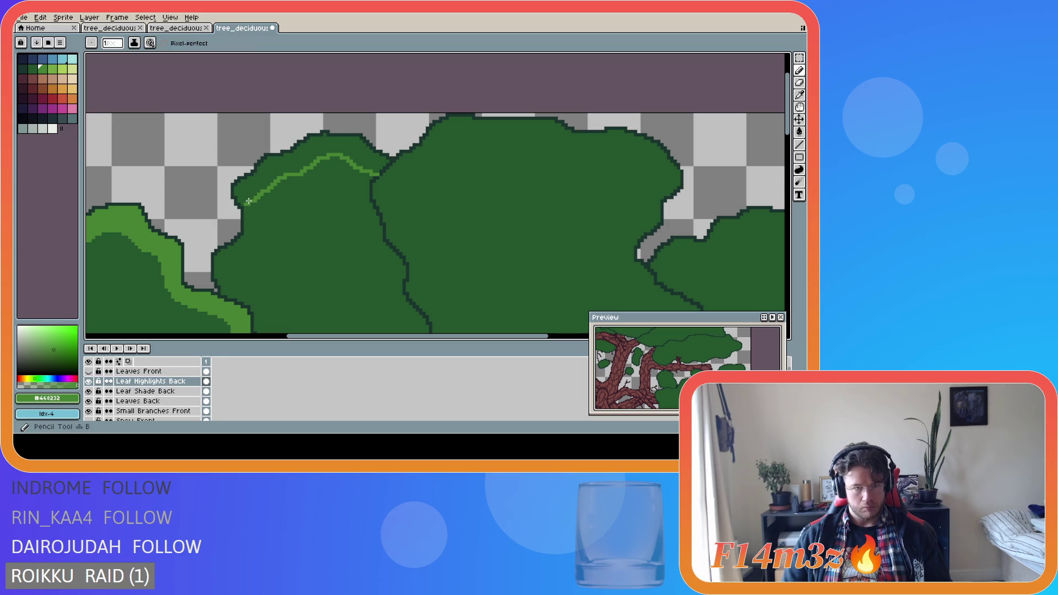
{"action": "left_click", "coordinate": [243, 205]}
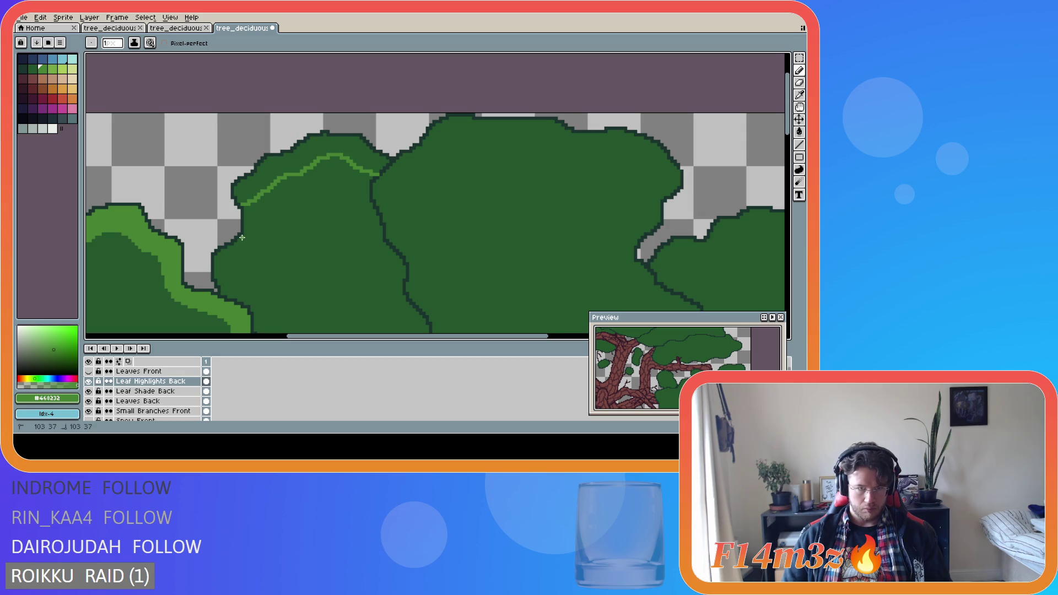
{"action": "left_click_drag", "start_coordinate": [242, 238], "coordinate": [215, 271]}
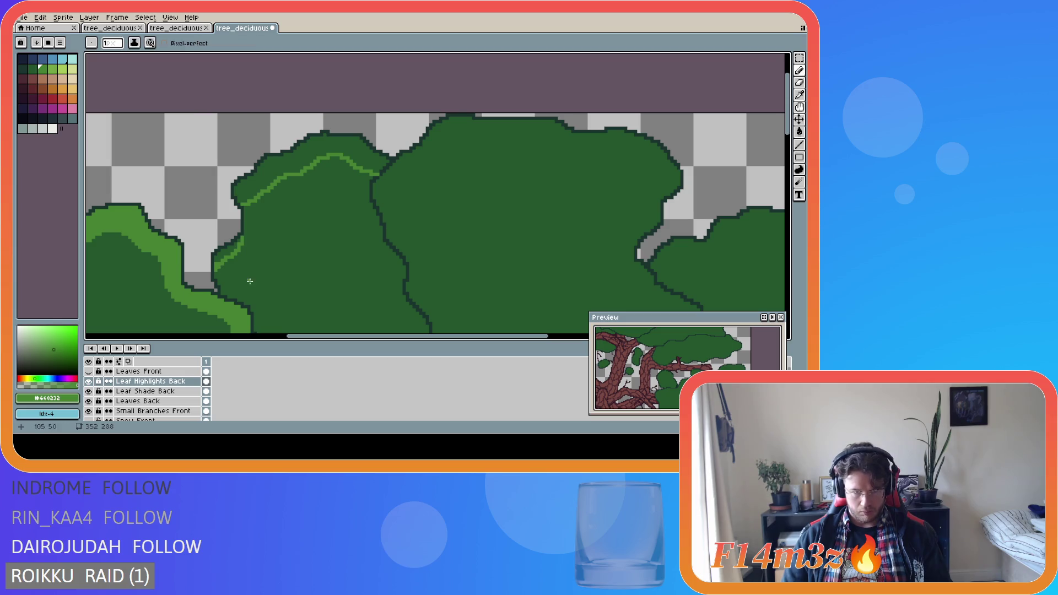
{"action": "left_click", "coordinate": [217, 263]}
{"action": "left_click_drag", "start_coordinate": [221, 264], "coordinate": [218, 258]}
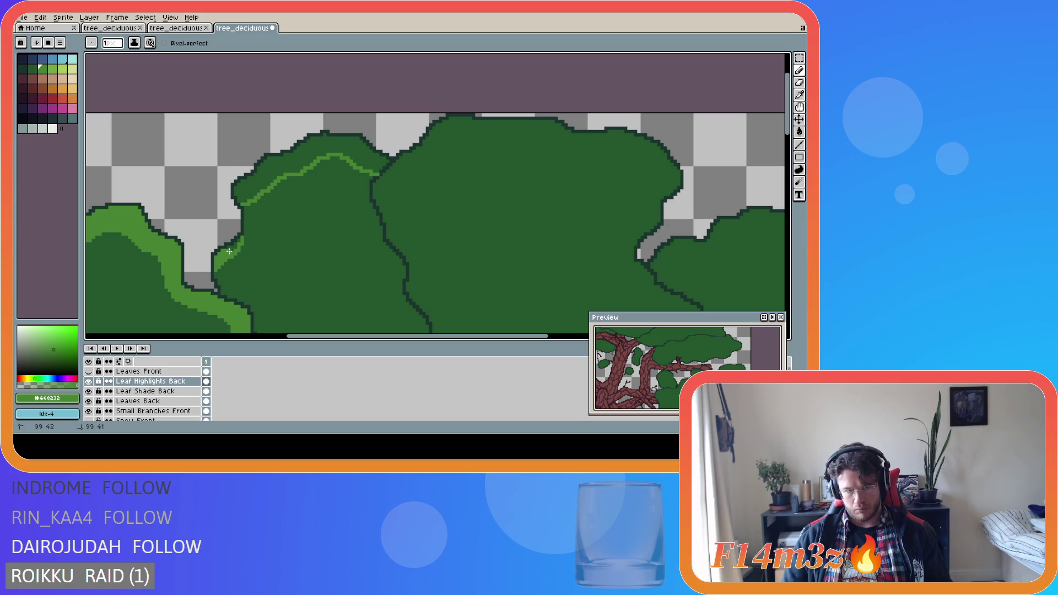
{"action": "left_click", "coordinate": [241, 242]}
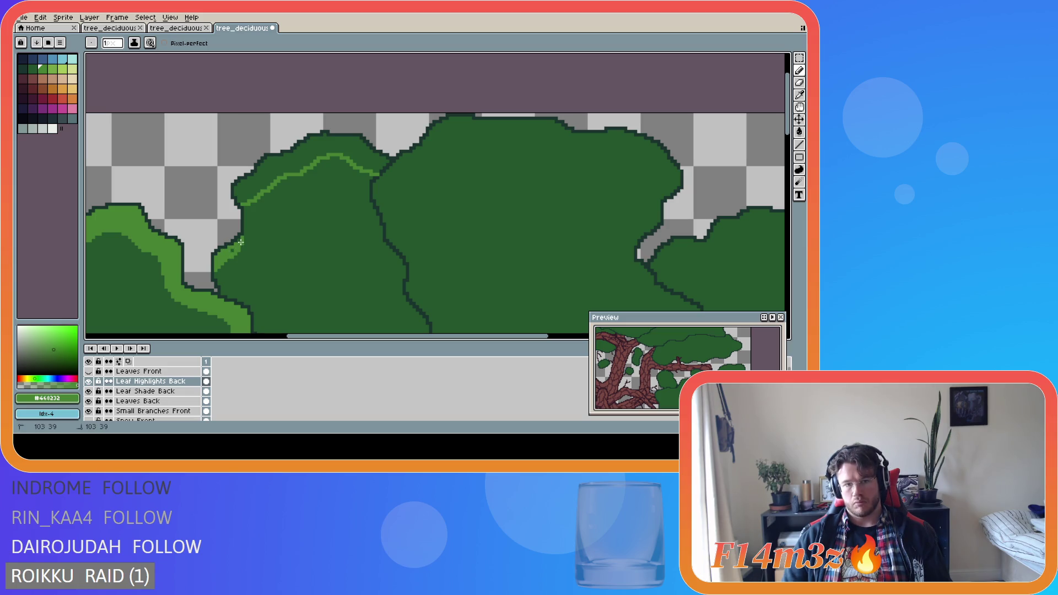
Outline a highlight band along the bush's top edge and fill it with light green.
{"action": "left_click", "coordinate": [235, 193]}
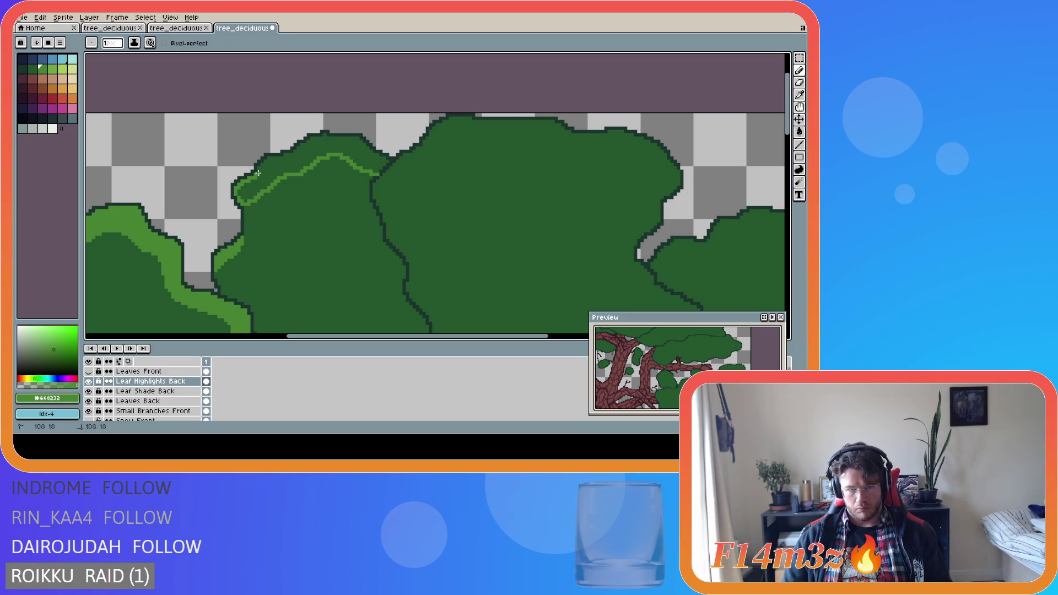
{"action": "left_click_drag", "start_coordinate": [258, 168], "coordinate": [261, 166]}
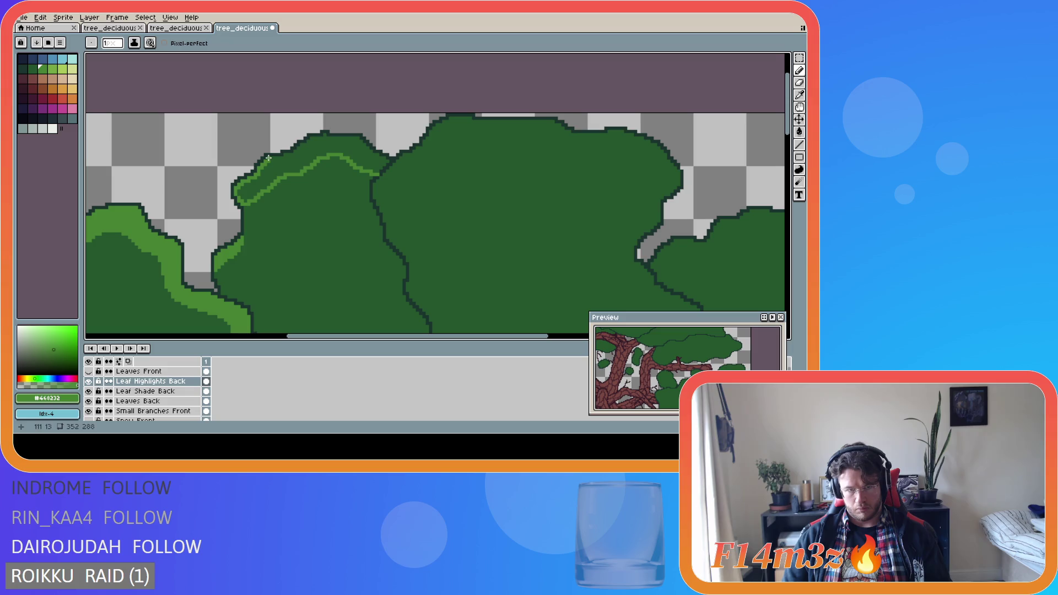
{"action": "left_click_drag", "start_coordinate": [269, 158], "coordinate": [281, 158]}
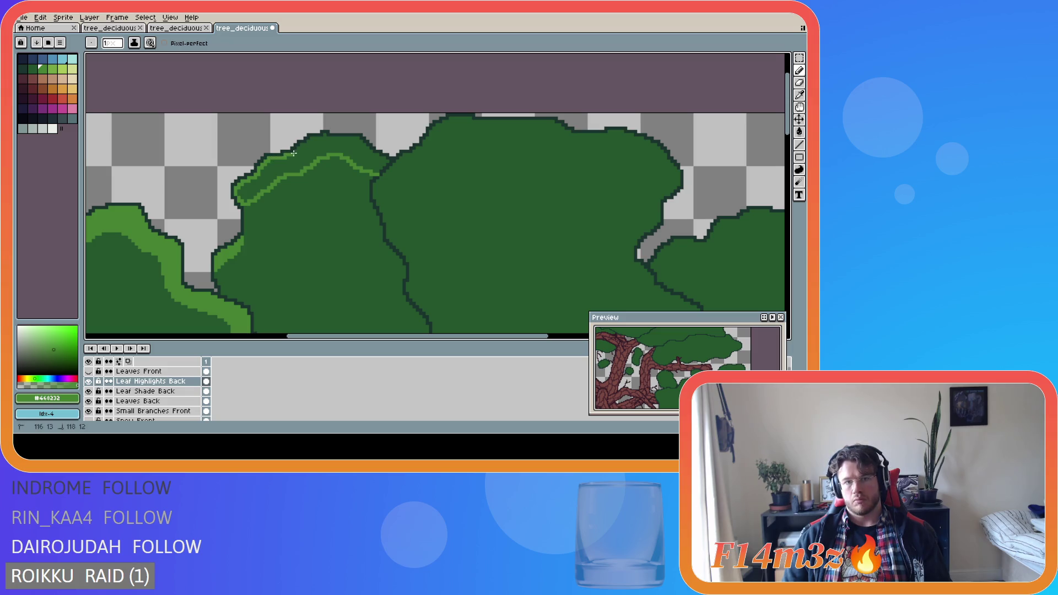
{"action": "mouse_move", "coordinate": [296, 149]}
{"action": "left_mouse_down"}
{"action": "mouse_move", "coordinate": [325, 135]}
{"action": "mouse_move", "coordinate": [358, 142]}
{"action": "left_mouse_up"}
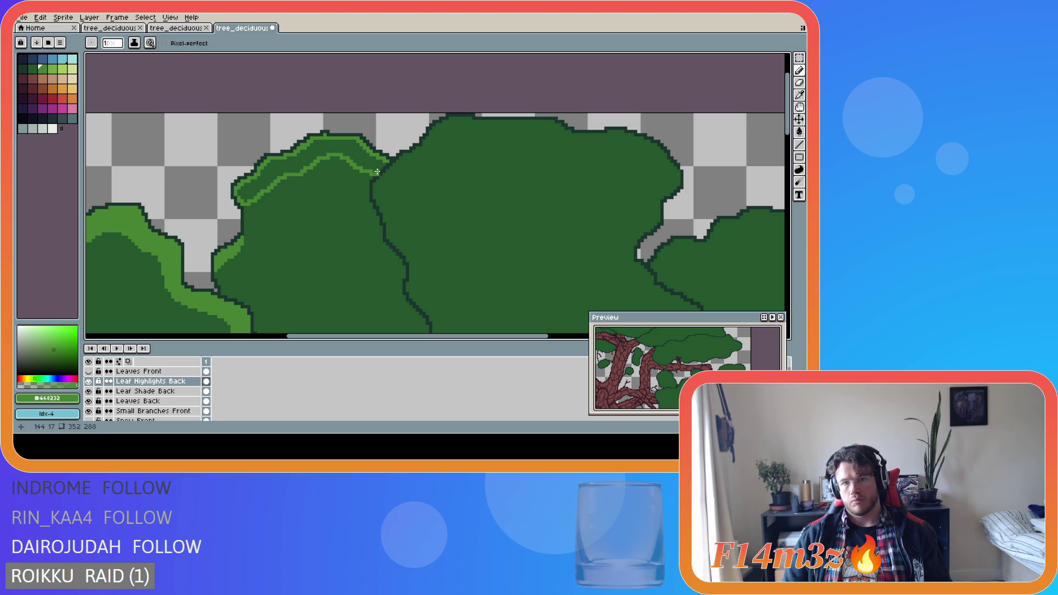
{"action": "left_click_drag", "start_coordinate": [376, 171], "coordinate": [376, 168]}
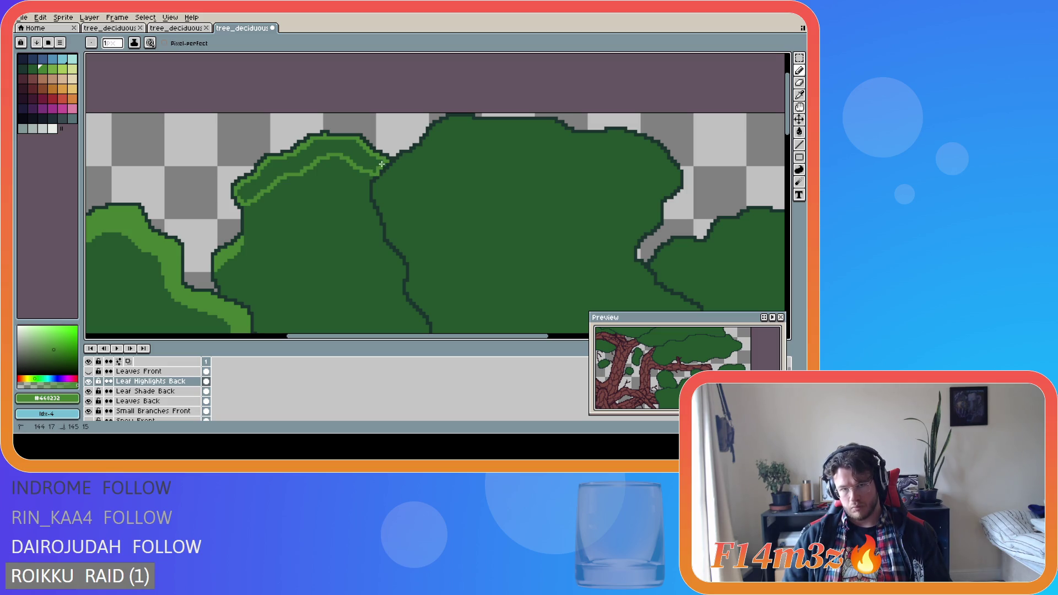
{"action": "key", "text": "g"}
{"action": "left_click", "coordinate": [341, 146]}
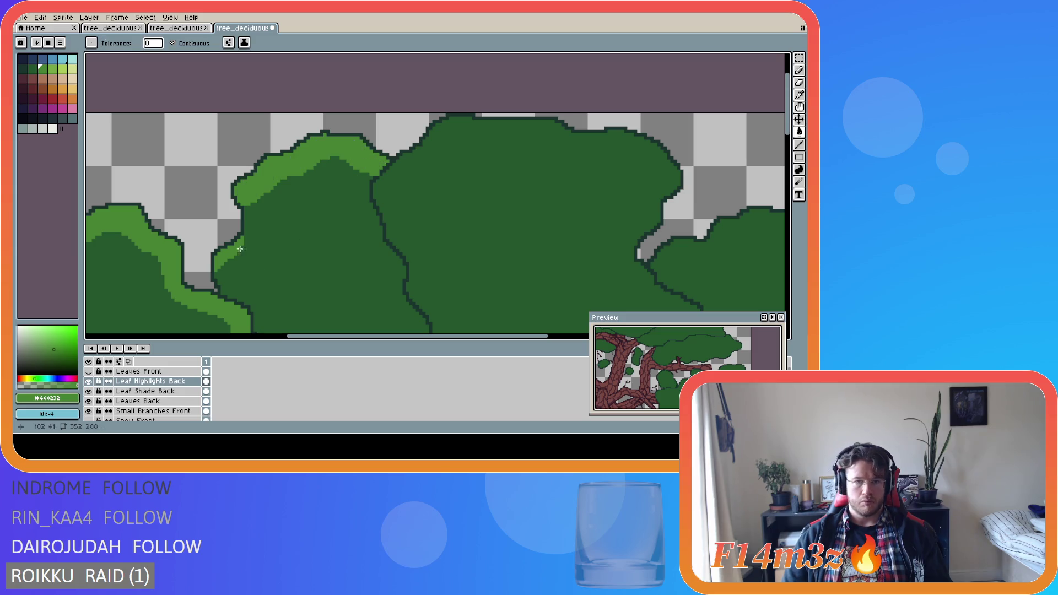
{"action": "scroll", "coordinate": [325, 193], "scroll_direction": "up", "scroll_amount": 2}
{"action": "key", "text": "b"}
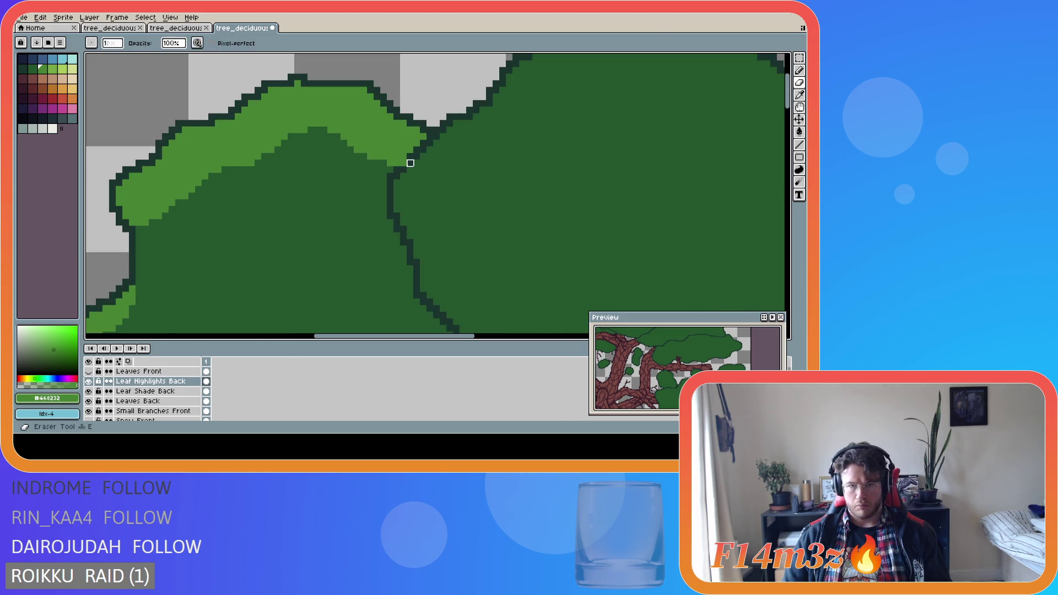
Save tree_deciduous_large_winter.ase with the new top-edge highlight band.
{"action": "scroll", "coordinate": [331, 246], "scroll_direction": "down", "scroll_amount": 3}
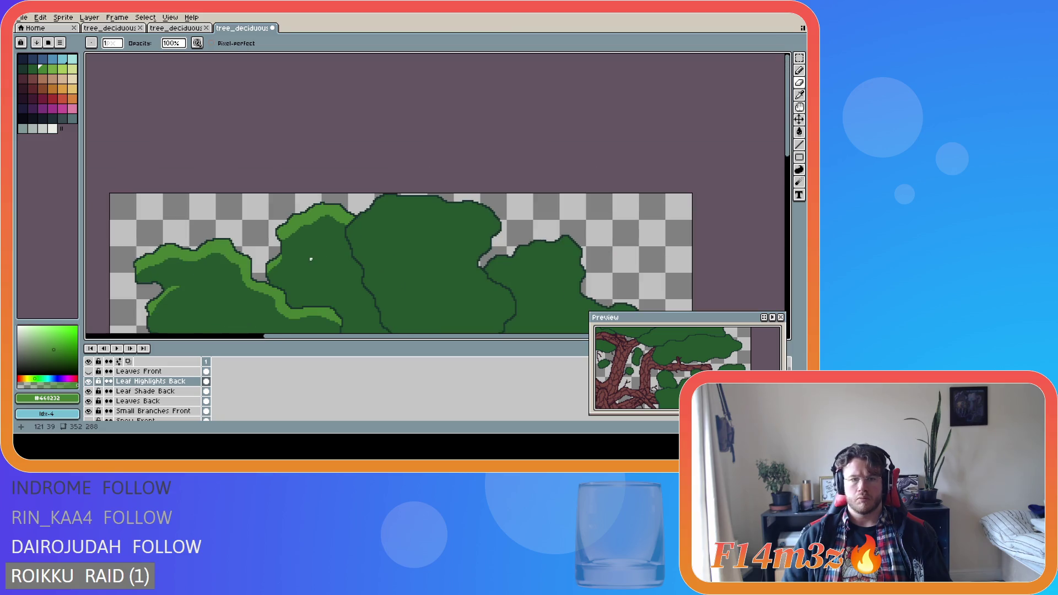
{"action": "scroll", "coordinate": [306, 260], "scroll_direction": "down", "scroll_amount": 2}
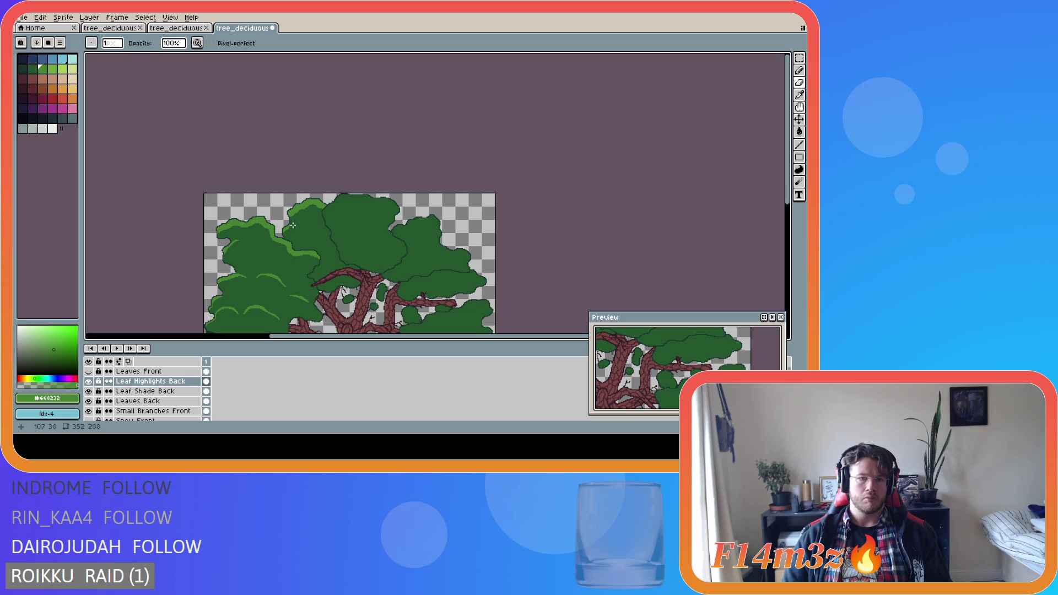
{"action": "scroll", "coordinate": [292, 225], "scroll_direction": "up", "scroll_amount": 4}
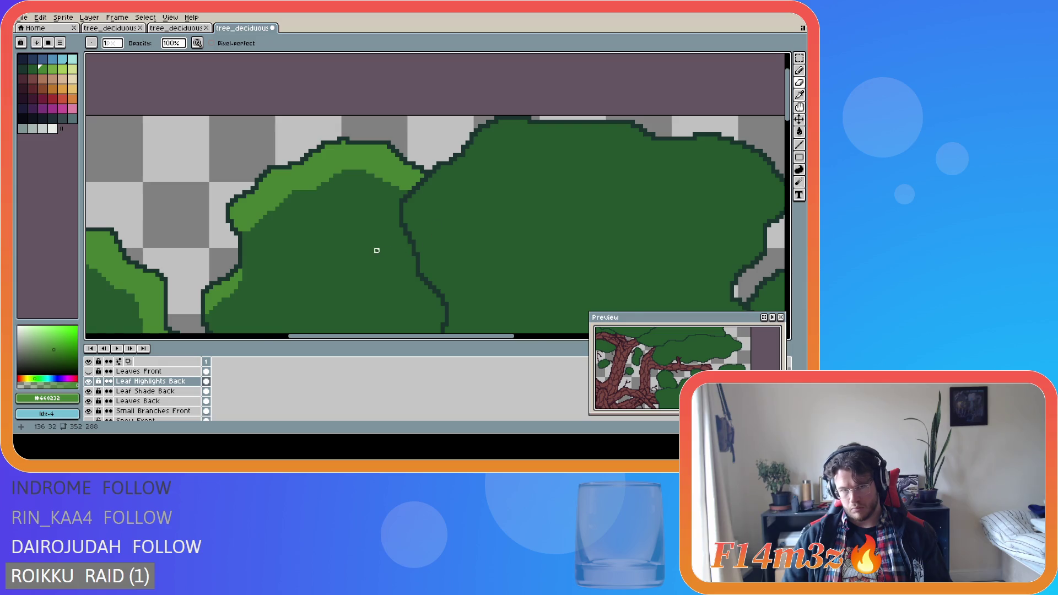
{"action": "scroll", "coordinate": [377, 250], "scroll_direction": "down", "scroll_amount": 3}
{"action": "key", "text": "ctrl+s"}
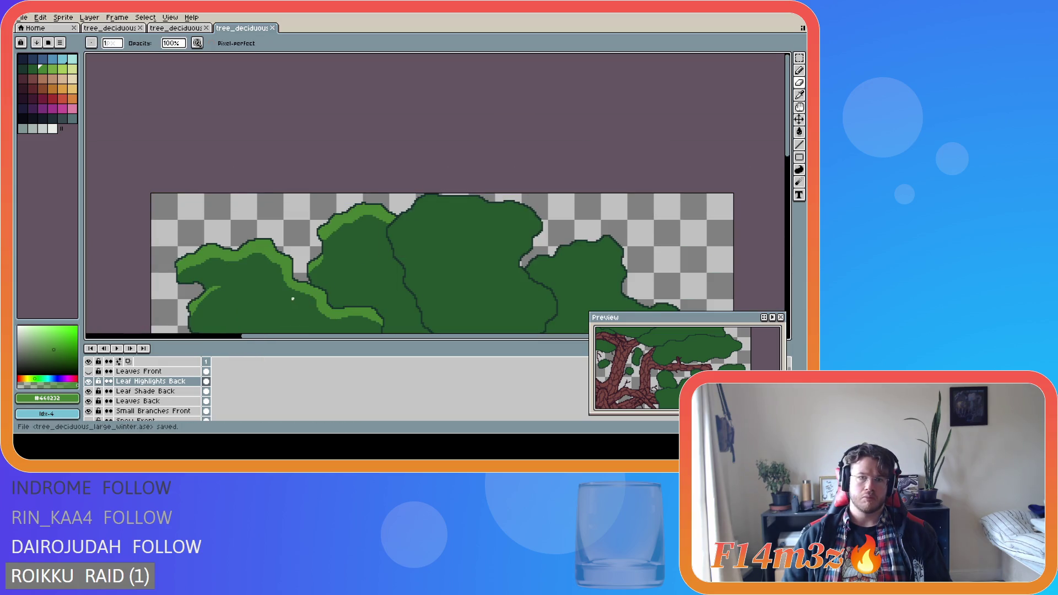
{"action": "scroll", "coordinate": [293, 290], "scroll_direction": "up", "scroll_amount": 3}
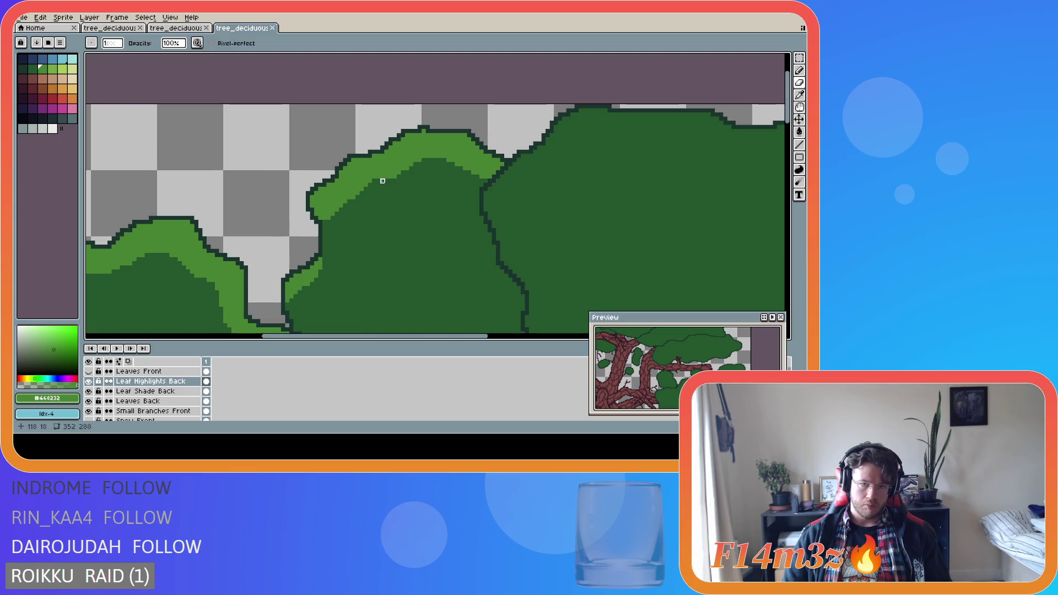
{"action": "key", "text": "i"}
{"action": "key", "text": "v"}
{"action": "scroll", "coordinate": [390, 263], "scroll_direction": "down", "scroll_amount": 2}
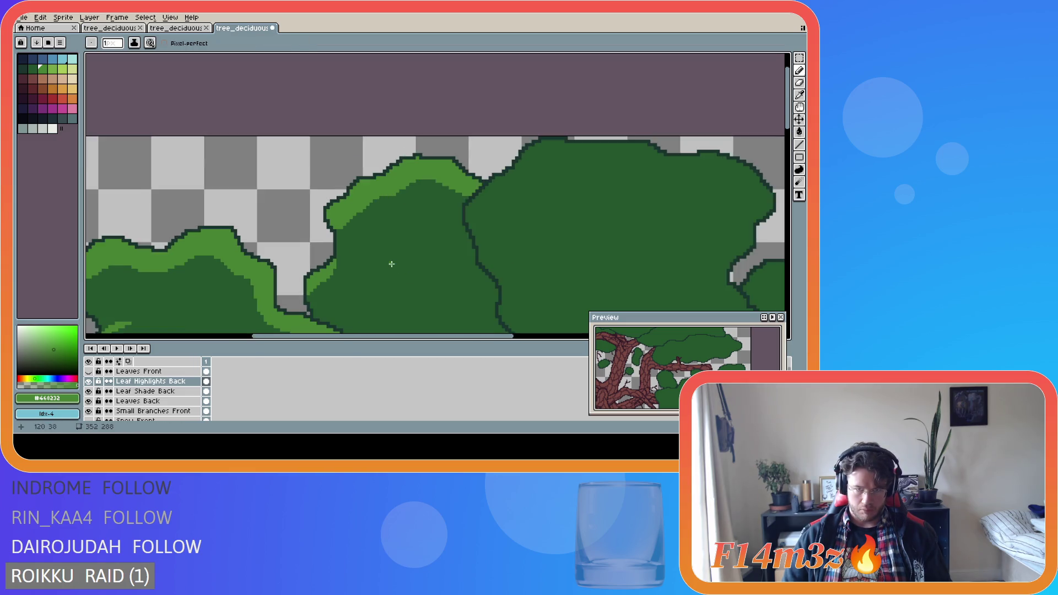
{"action": "key", "text": "b"}
{"action": "key", "text": "ctrl+s"}
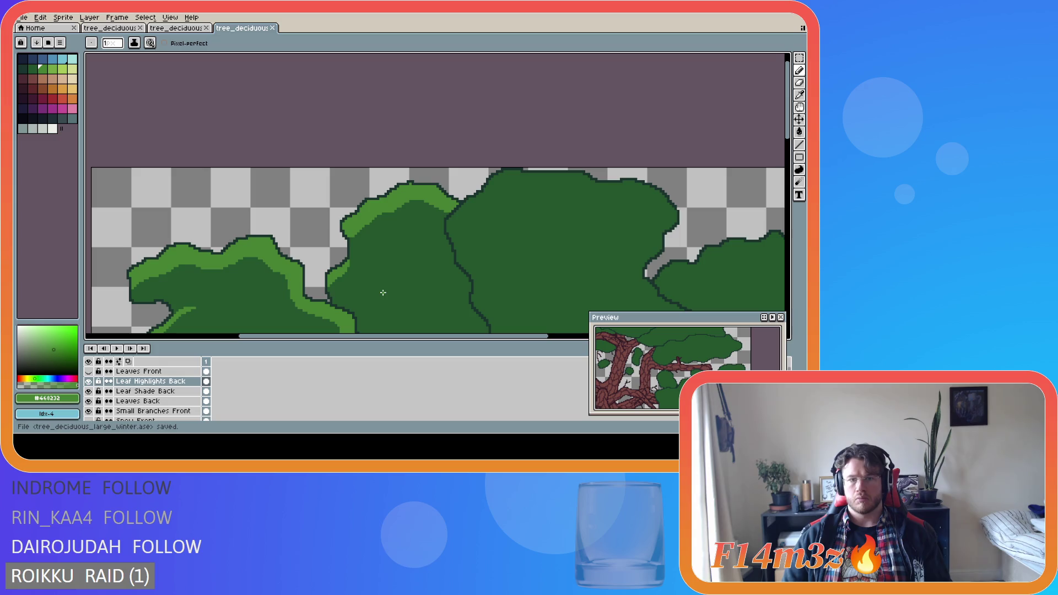
Touch up the light-green highlight on the middle bush and save.
{"action": "scroll", "coordinate": [348, 259], "scroll_direction": "up", "scroll_amount": 2}
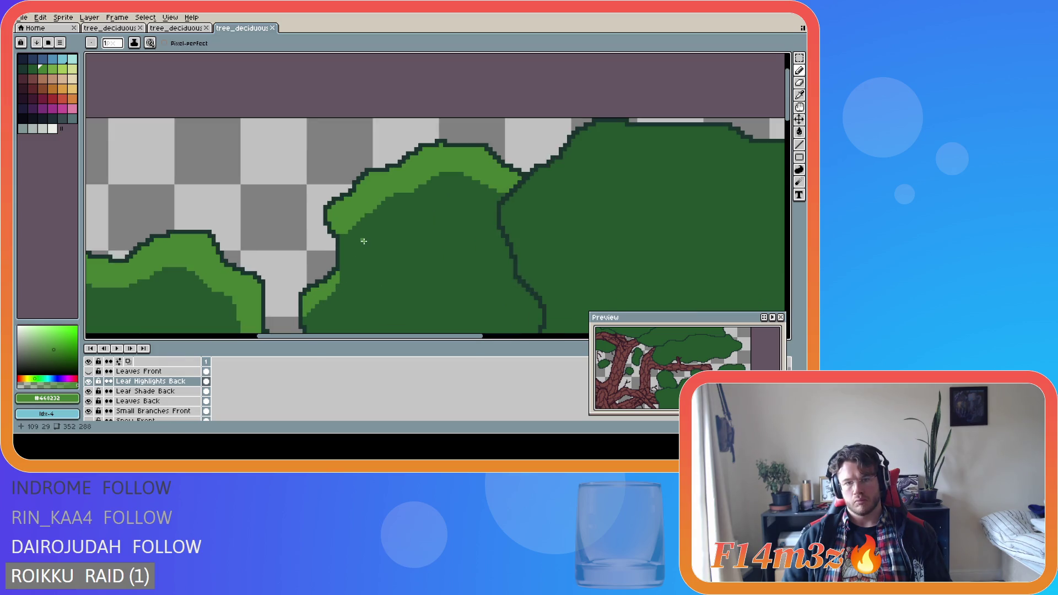
{"action": "left_click_drag", "start_coordinate": [357, 213], "coordinate": [371, 213]}
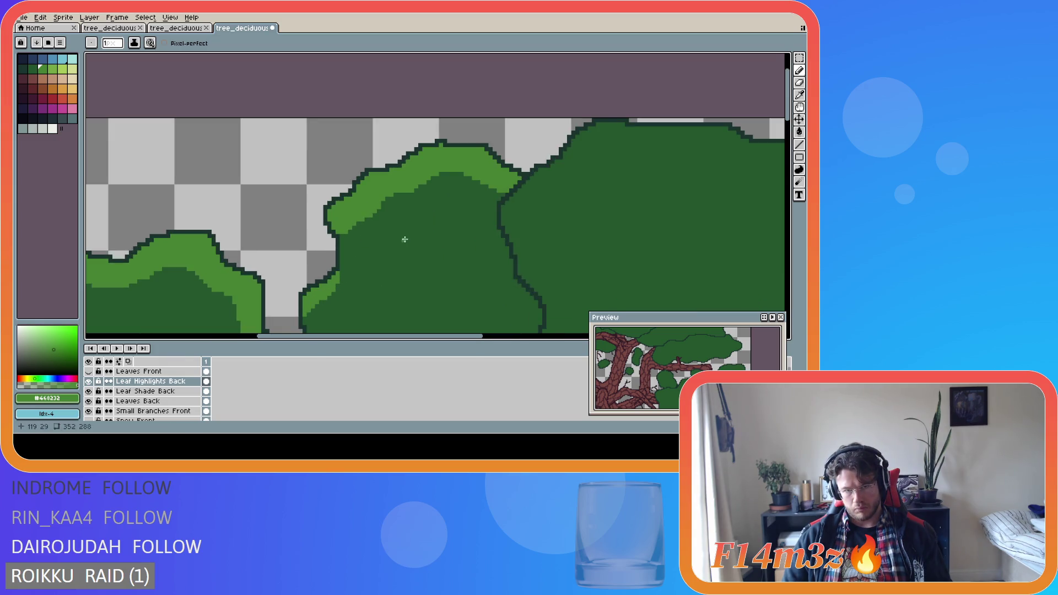
{"action": "scroll", "coordinate": [399, 261], "scroll_direction": "down", "scroll_amount": 1}
{"action": "scroll", "coordinate": [398, 261], "scroll_direction": "down", "scroll_amount": 1}
{"action": "key", "text": "ctrl+s"}
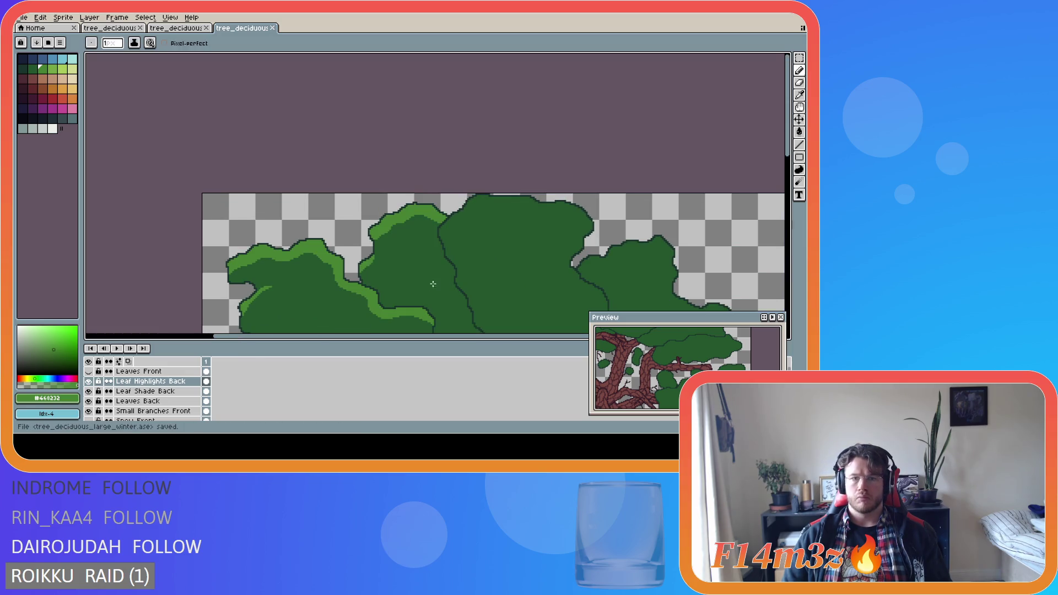
Draw a light-green highlight down the middle clump's left edge and save.
{"action": "scroll", "coordinate": [370, 262], "scroll_direction": "up", "scroll_amount": 2}
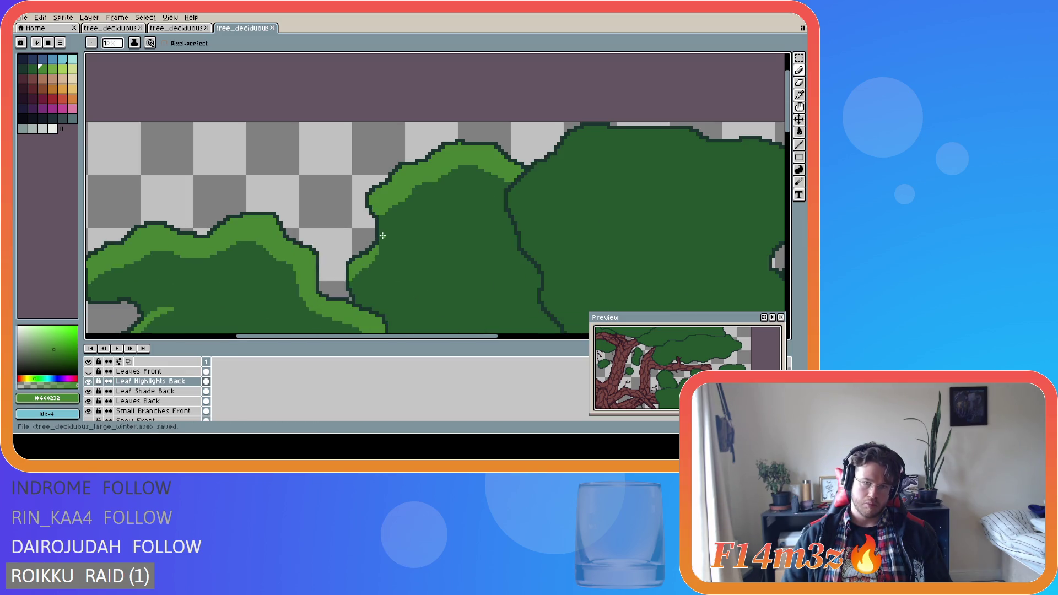
{"action": "key", "text": "v"}
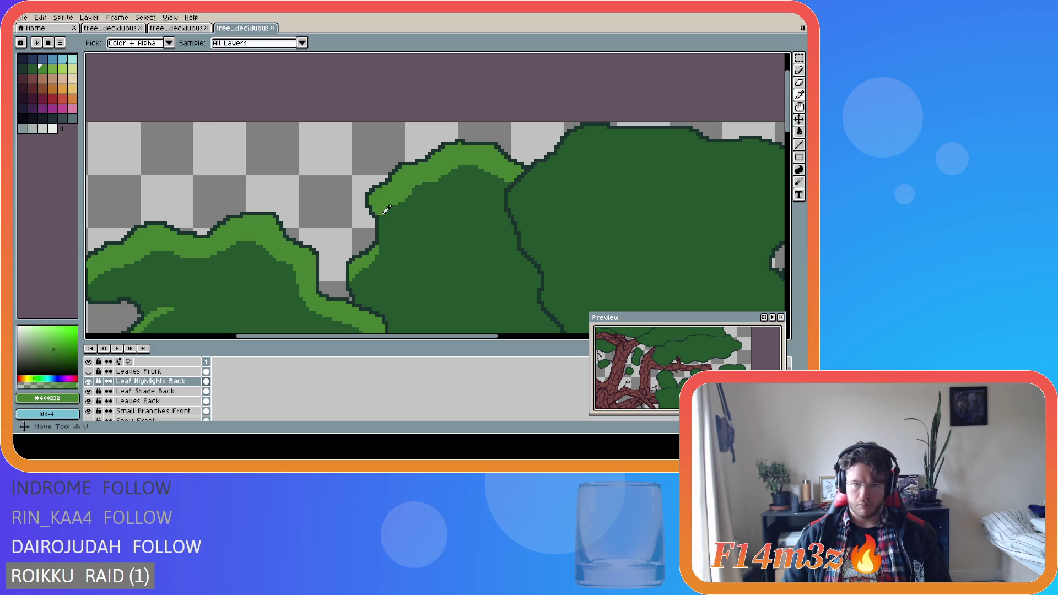
{"action": "key", "text": "b"}
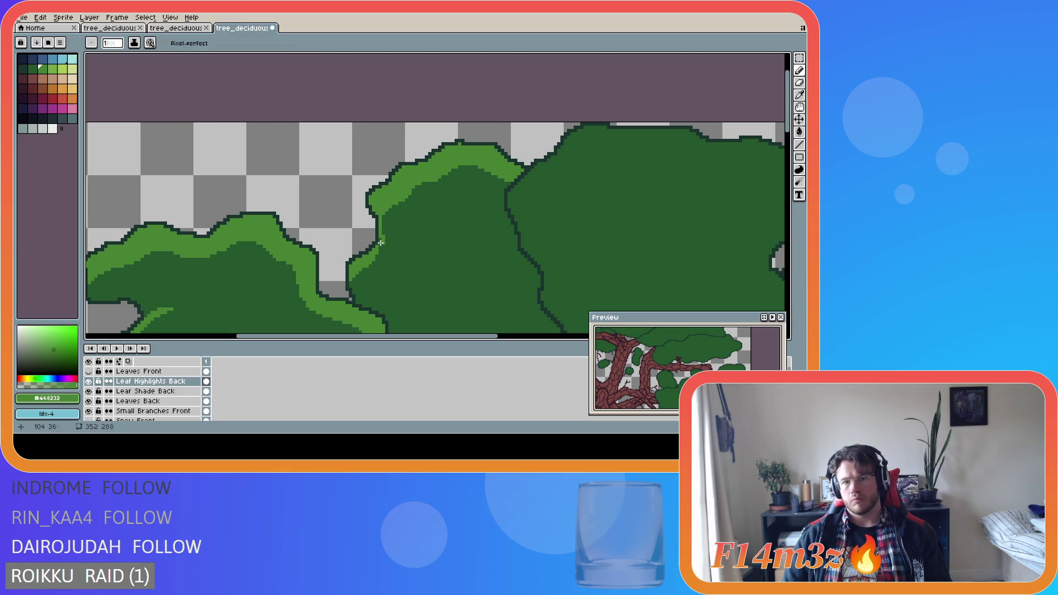
{"action": "left_click_drag", "start_coordinate": [379, 221], "coordinate": [378, 250]}
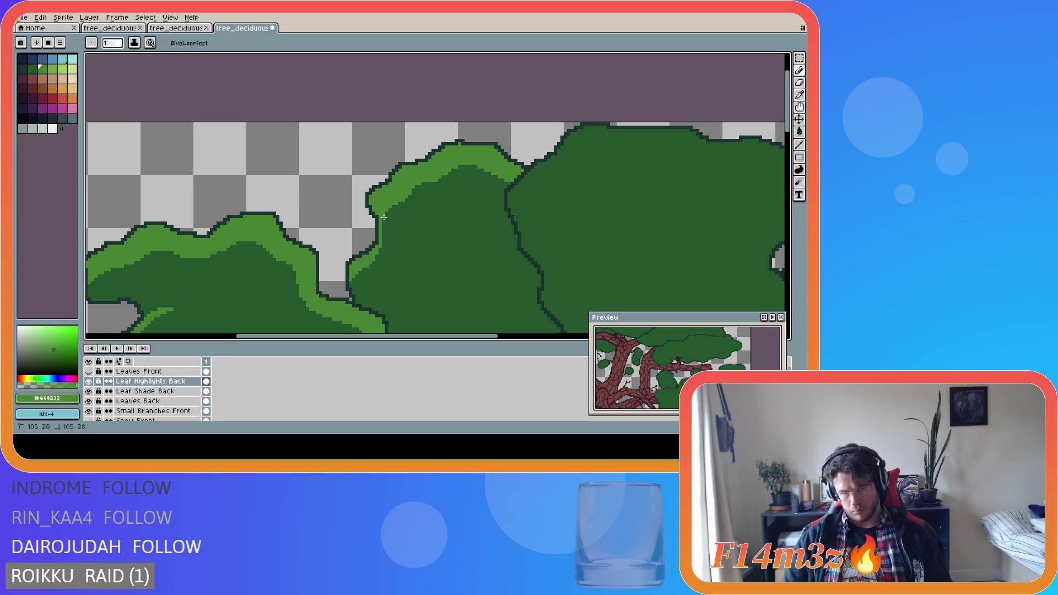
{"action": "scroll", "coordinate": [466, 288], "scroll_direction": "down", "scroll_amount": 3}
{"action": "key", "text": "ctrl+s"}
{"action": "scroll", "coordinate": [507, 296], "scroll_direction": "down", "scroll_amount": 2}
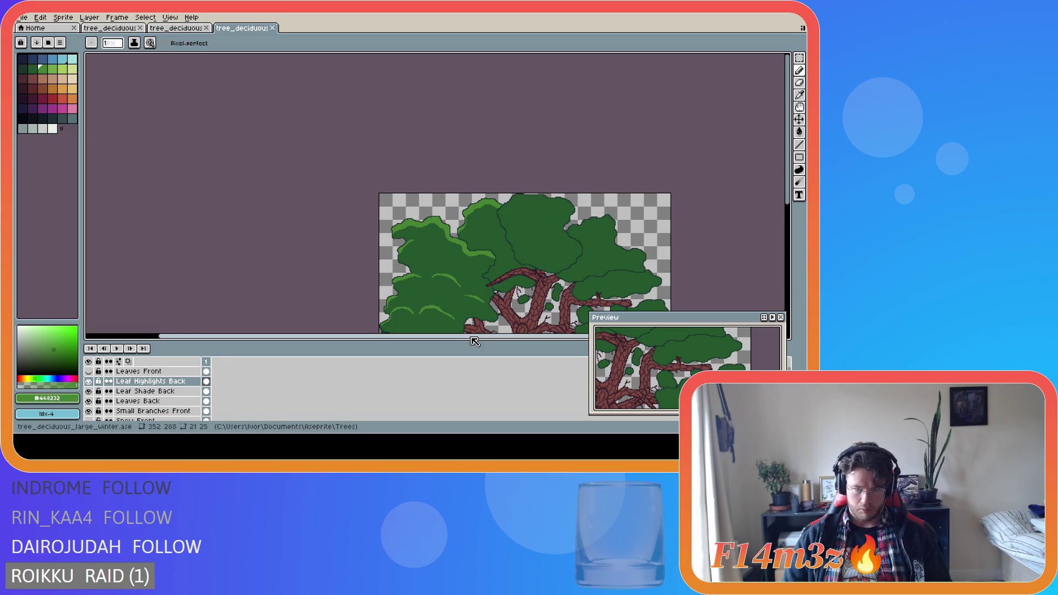
Erase a small patch of the light-green highlight on the left canopy with the Eraser.
{"action": "left_click_drag", "start_coordinate": [458, 339], "coordinate": [537, 338]}
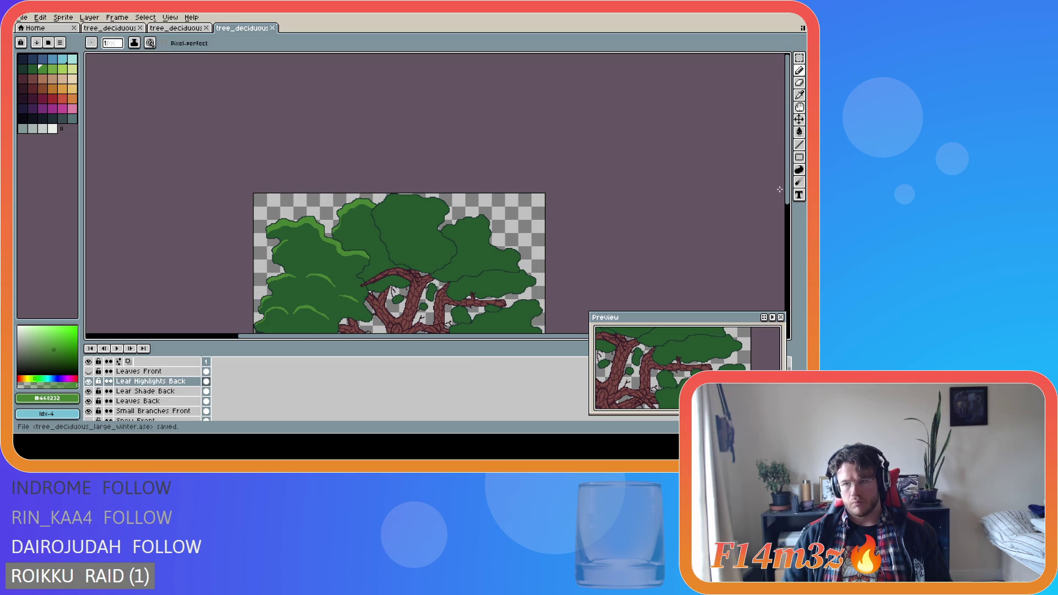
{"action": "left_click_drag", "start_coordinate": [779, 189], "coordinate": [783, 236]}
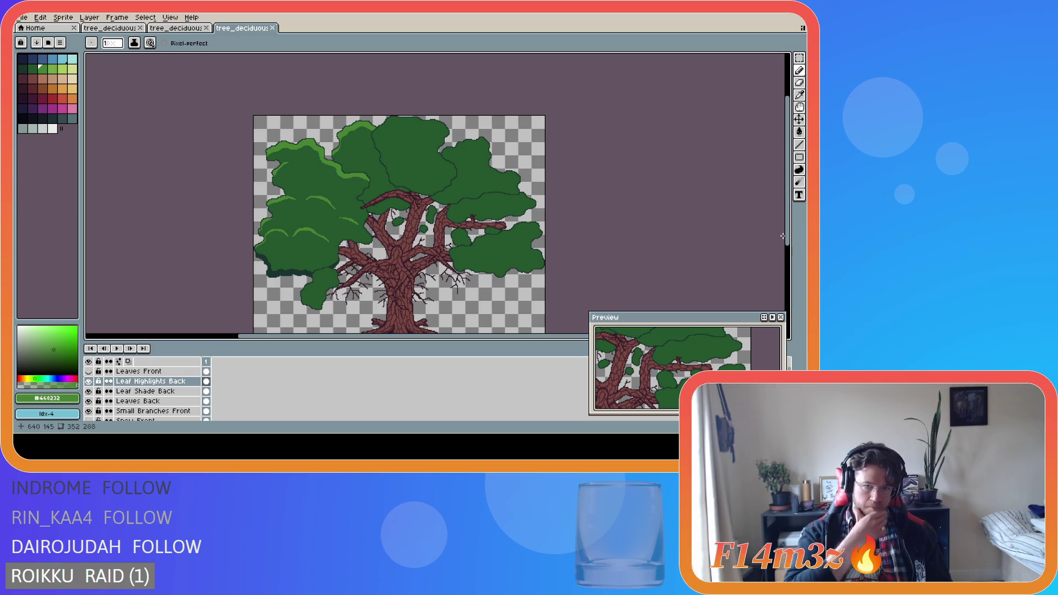
{"action": "scroll", "coordinate": [544, 139], "scroll_direction": "up", "scroll_amount": 4}
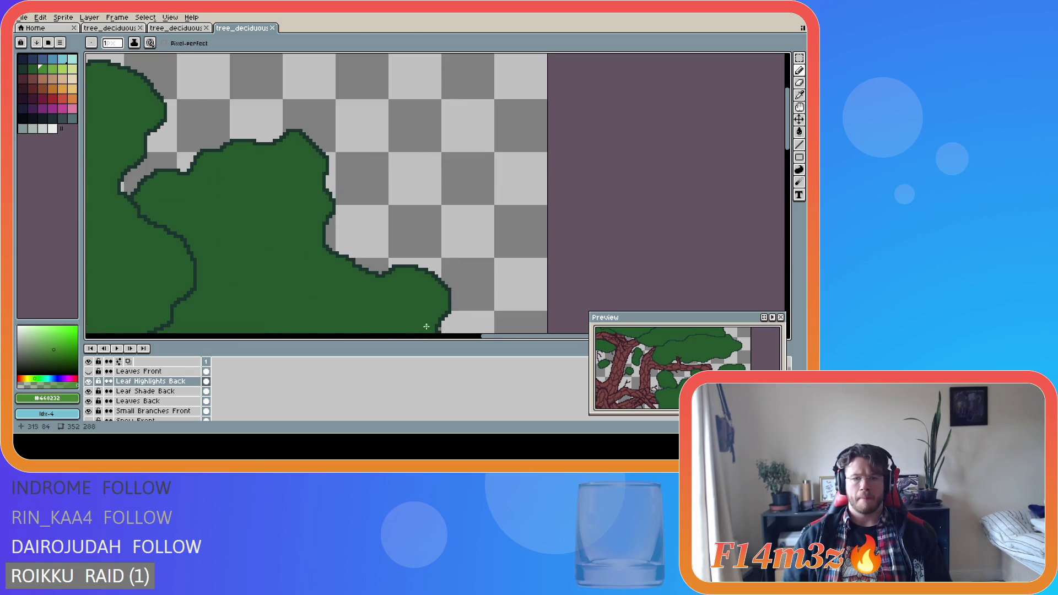
{"action": "scroll", "coordinate": [426, 326], "scroll_direction": "down", "scroll_amount": 4}
{"action": "scroll", "coordinate": [285, 225], "scroll_direction": "up", "scroll_amount": 4}
{"action": "key", "text": "e"}
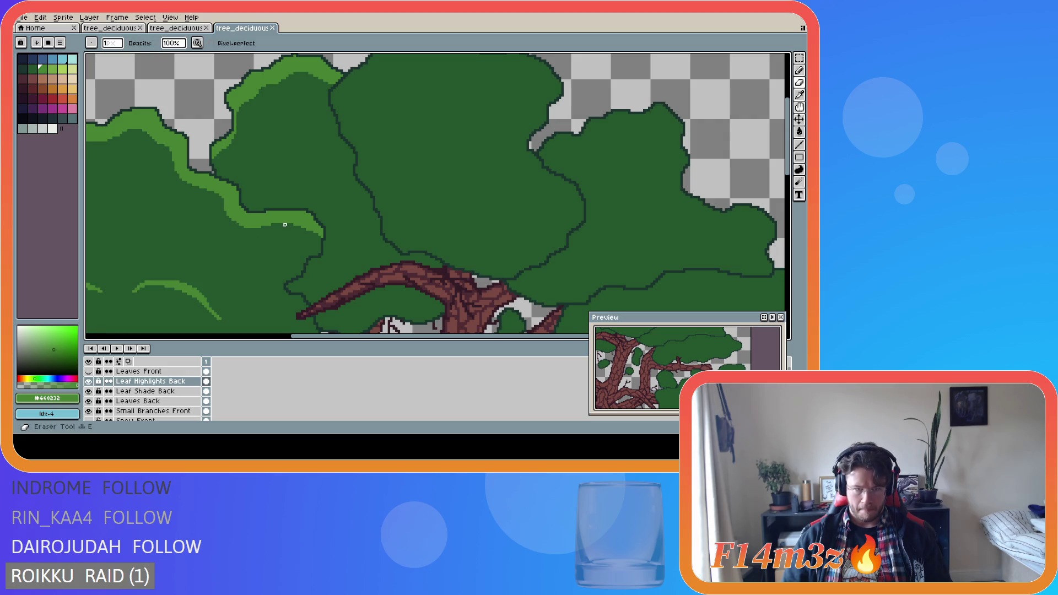
{"action": "left_click", "coordinate": [288, 227]}
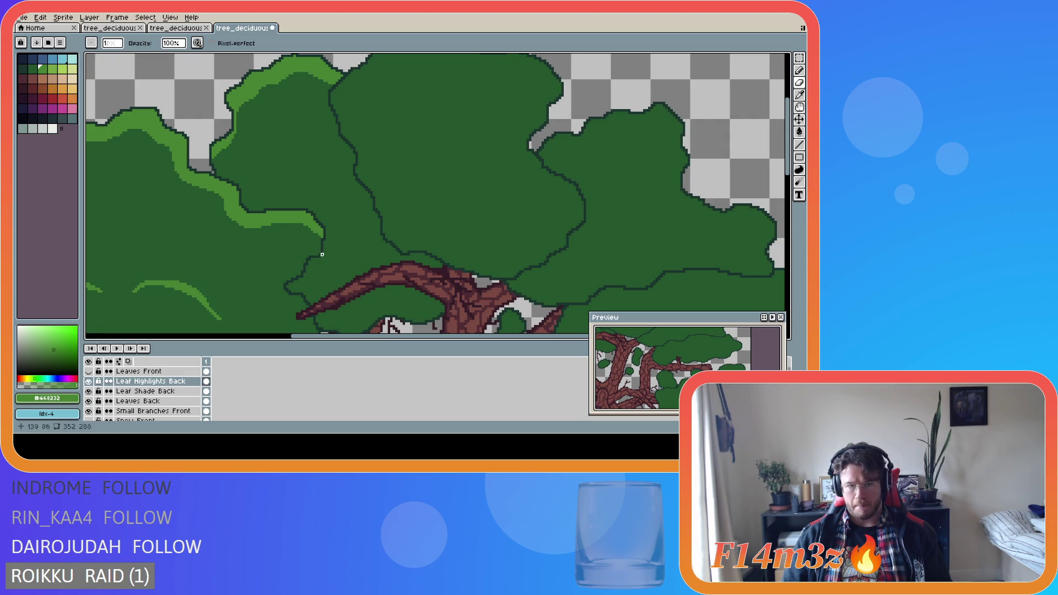
{"action": "key", "text": "ctrl+s"}
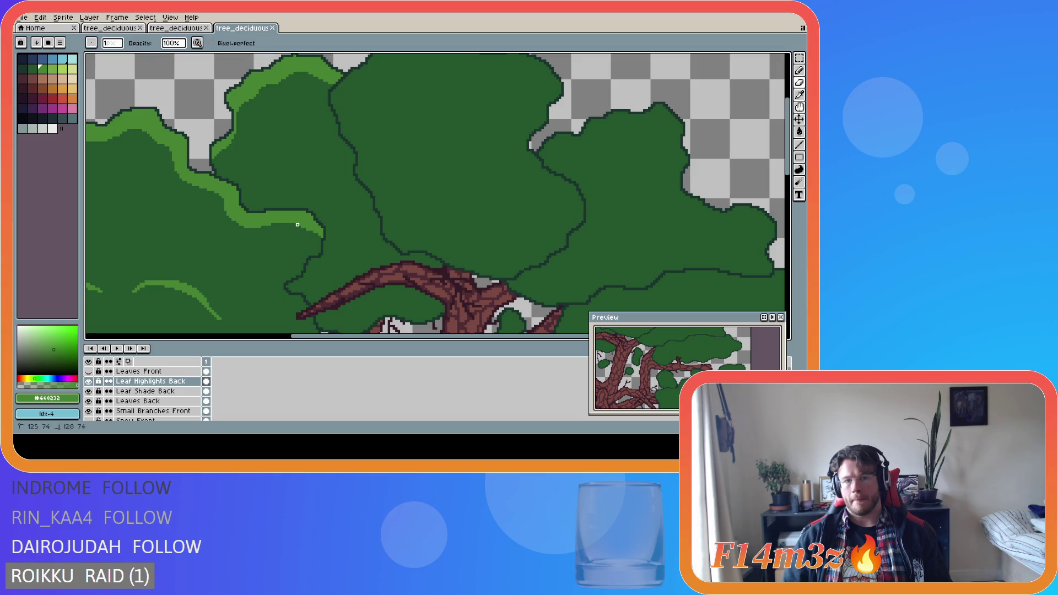
{"action": "left_click", "coordinate": [303, 227]}
Save tree_deciduous_large_winter.ase after the highlight erasing.
{"action": "scroll", "coordinate": [264, 289], "scroll_direction": "down", "scroll_amount": 4}
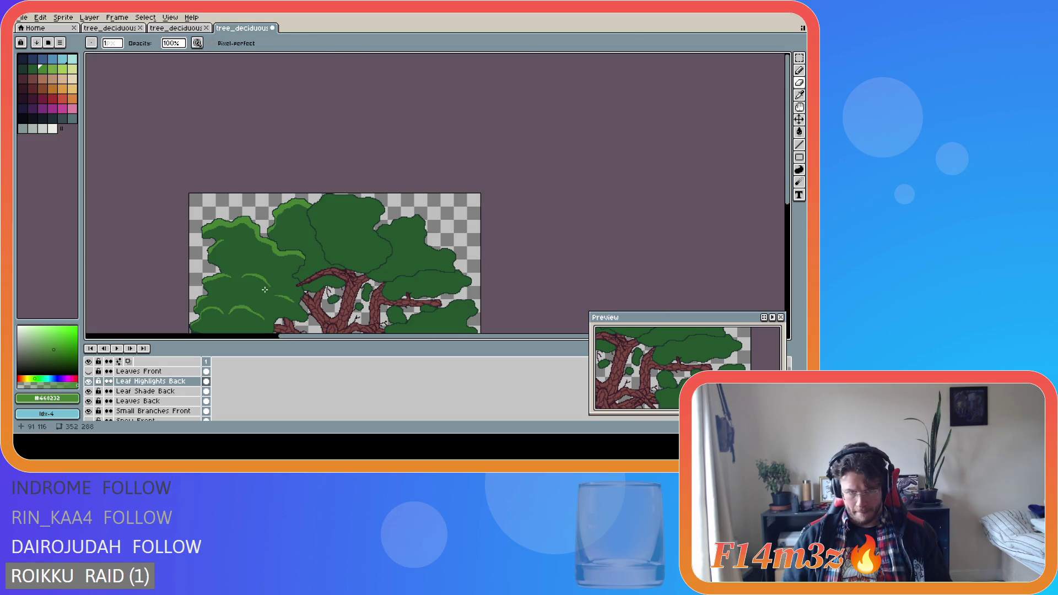
{"action": "key", "text": "ctrl+s"}
{"action": "scroll", "coordinate": [289, 270], "scroll_direction": "up", "scroll_amount": 4}
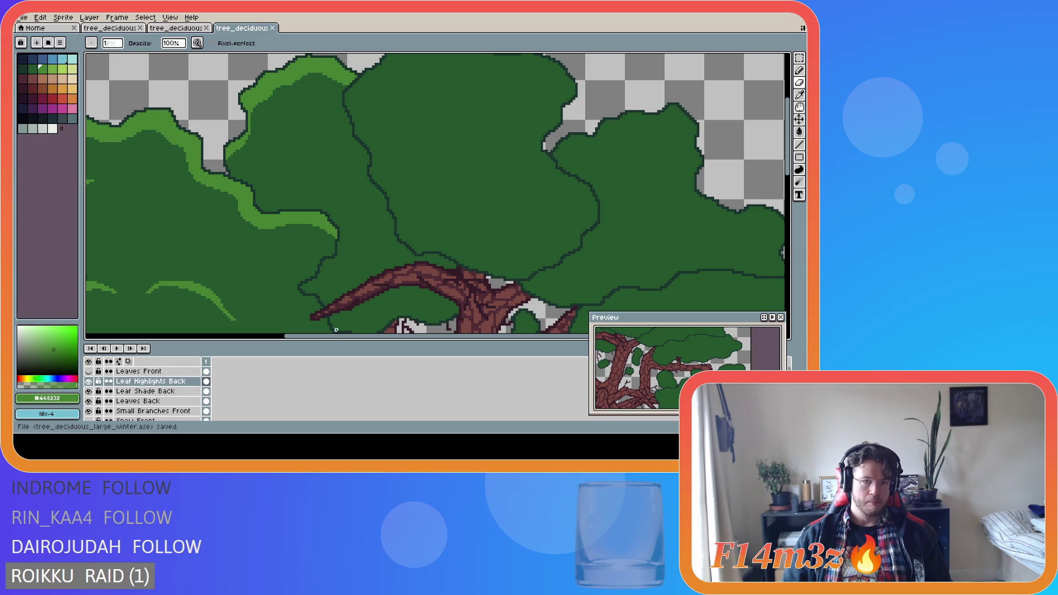
{"action": "scroll", "coordinate": [337, 326], "scroll_direction": "down", "scroll_amount": 1}
{"action": "scroll", "coordinate": [336, 316], "scroll_direction": "up", "scroll_amount": 1}
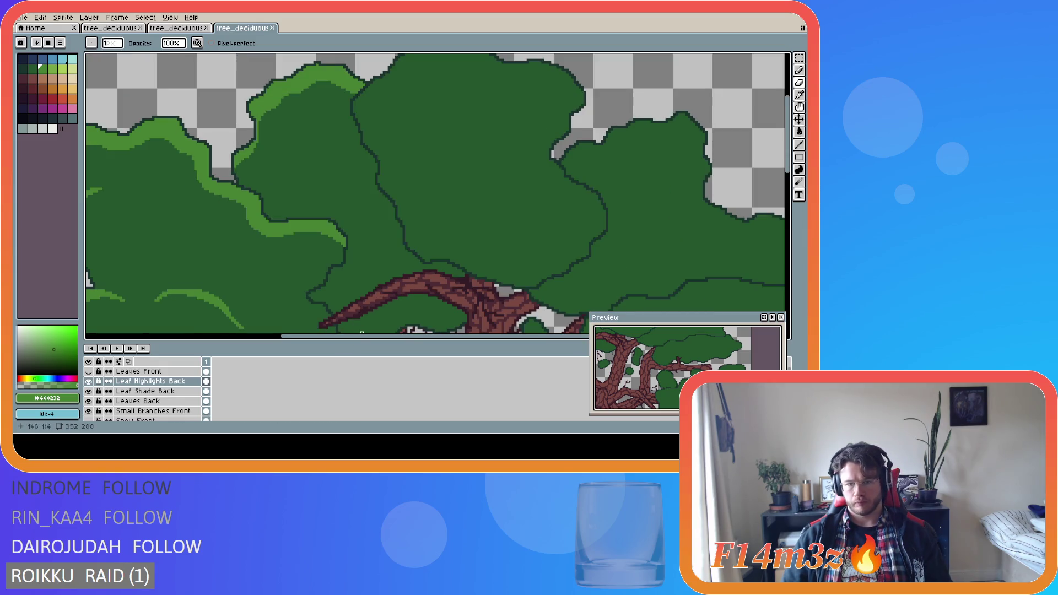
{"action": "scroll", "coordinate": [362, 332], "scroll_direction": "down", "scroll_amount": 5}
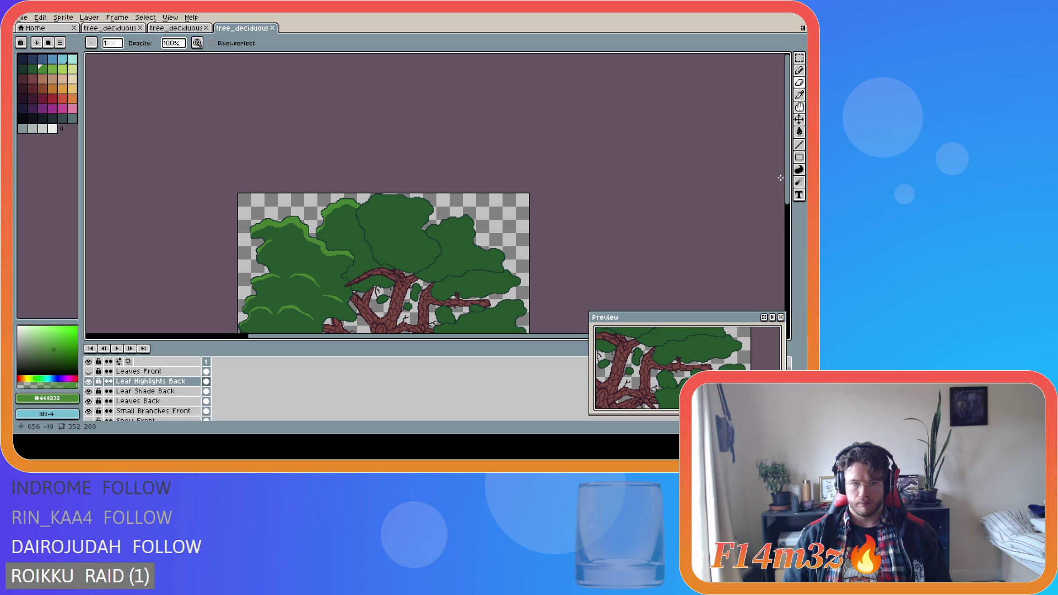
{"action": "left_click_drag", "start_coordinate": [788, 196], "coordinate": [788, 256]}
{"action": "key", "text": "ctrl"}
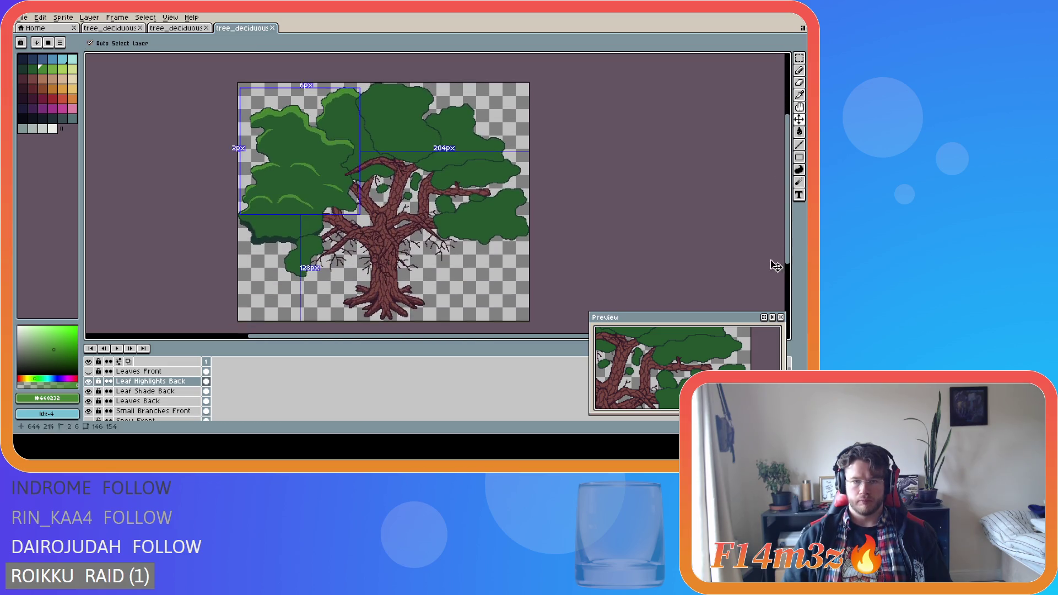
{"action": "key", "text": "ctrl+s"}
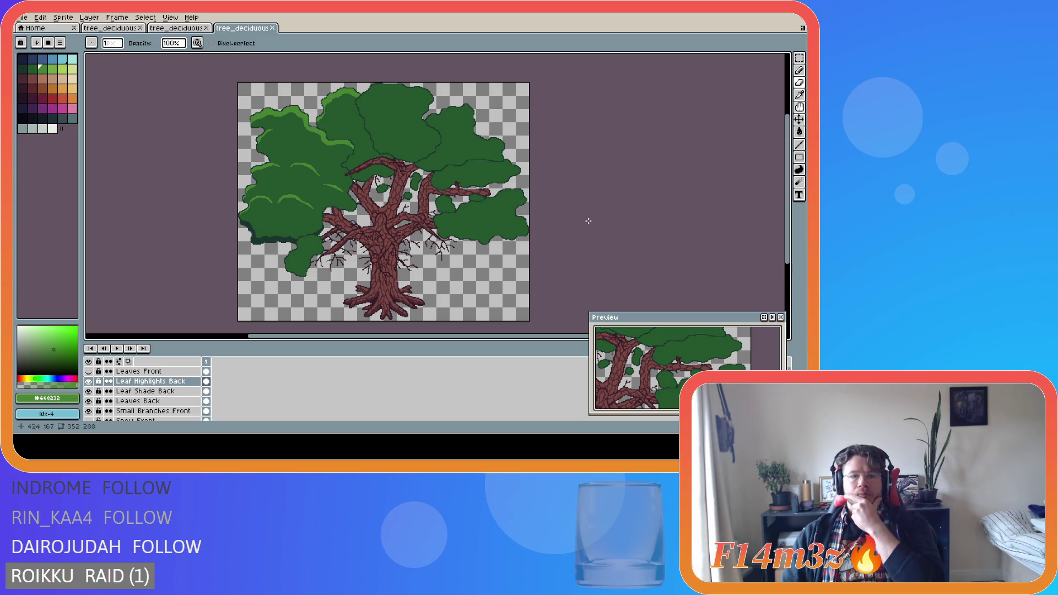
{"action": "scroll", "coordinate": [274, 187], "scroll_direction": "up", "scroll_amount": 2}
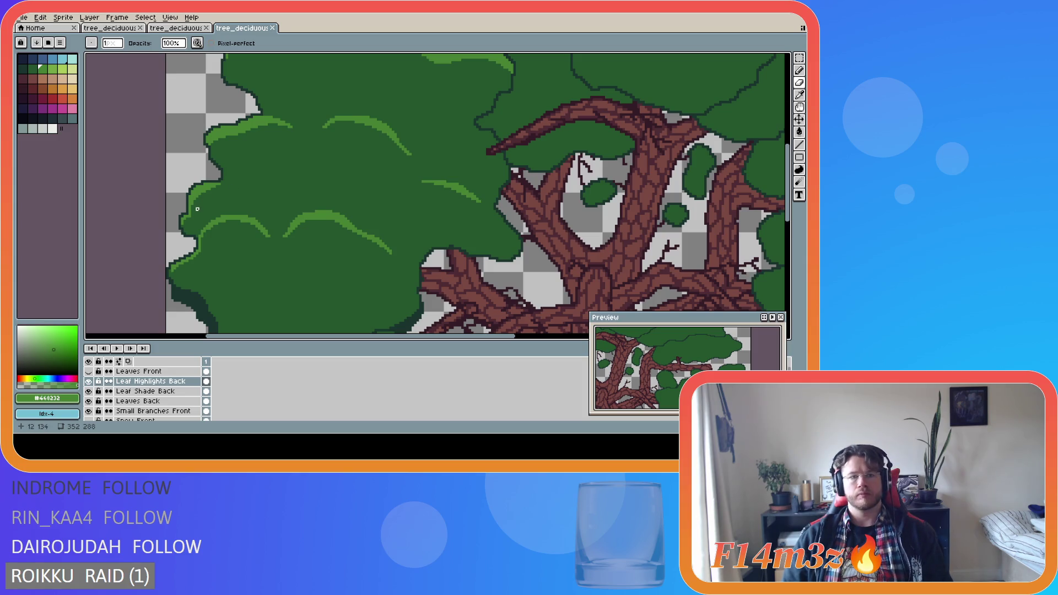
Redraw the lower-left clump's light-green highlight stroke further right with the Pencil, then save.
{"action": "key", "text": "b"}
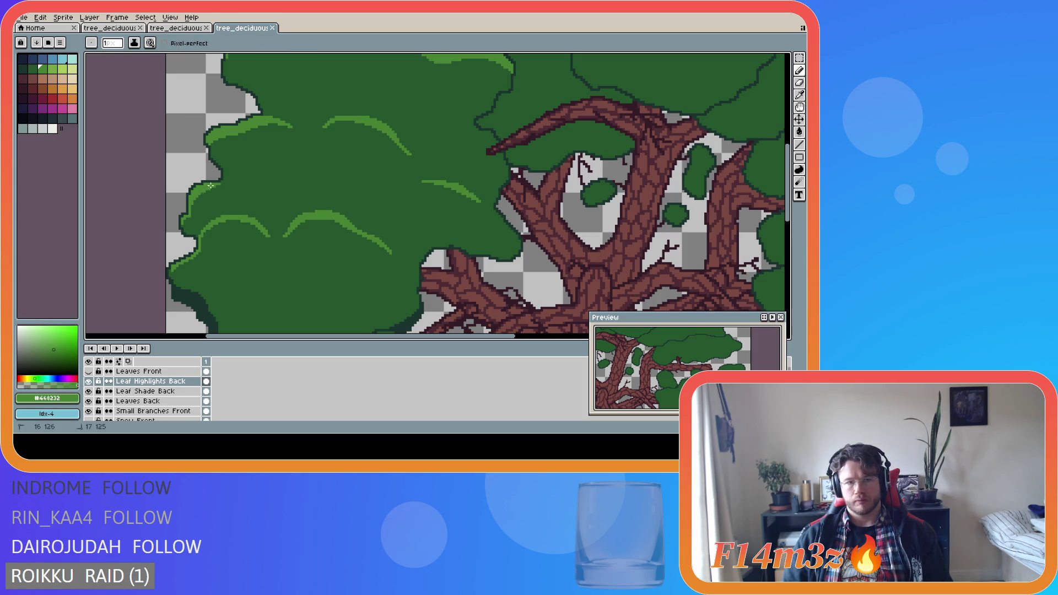
{"action": "left_click_drag", "start_coordinate": [220, 186], "coordinate": [245, 192]}
{"action": "key", "text": "ctrl+z"}
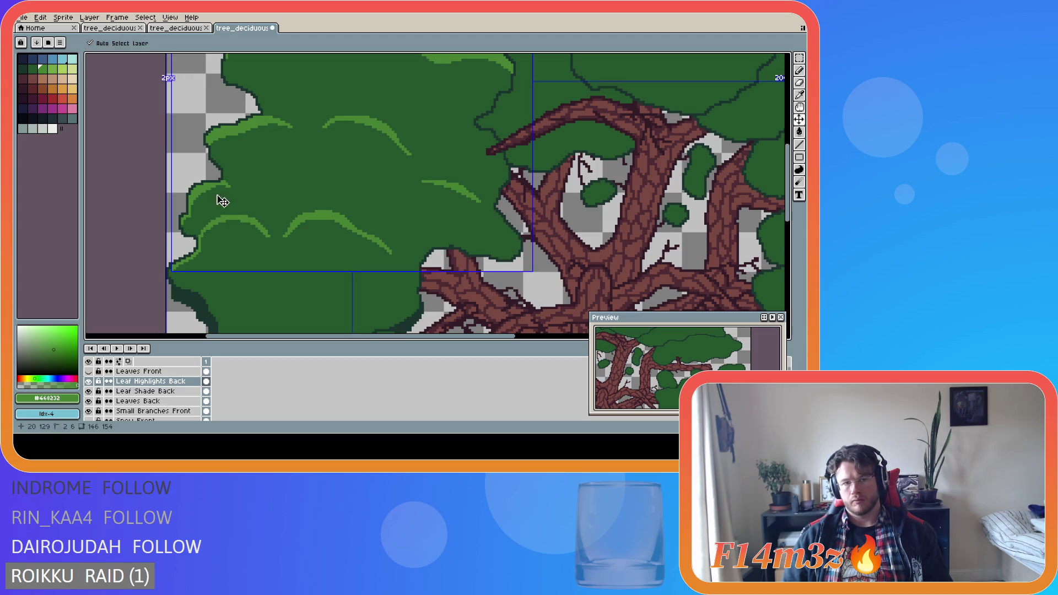
{"action": "left_click_drag", "start_coordinate": [221, 185], "coordinate": [241, 191]}
{"action": "key", "text": "ctrl+z"}
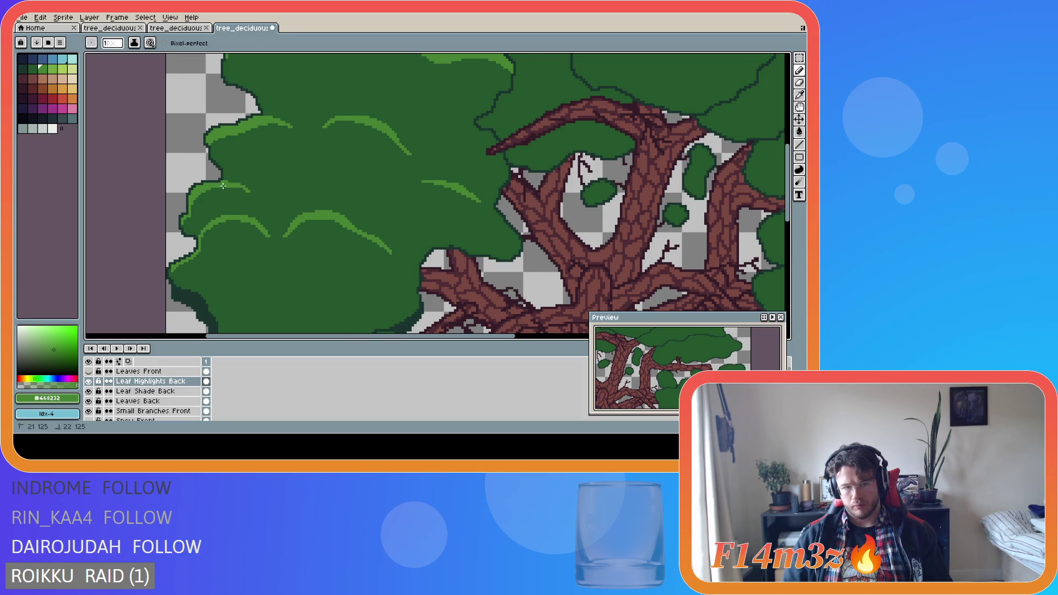
{"action": "scroll", "coordinate": [282, 231], "scroll_direction": "down", "scroll_amount": 4}
{"action": "key", "text": "ctrl+s"}
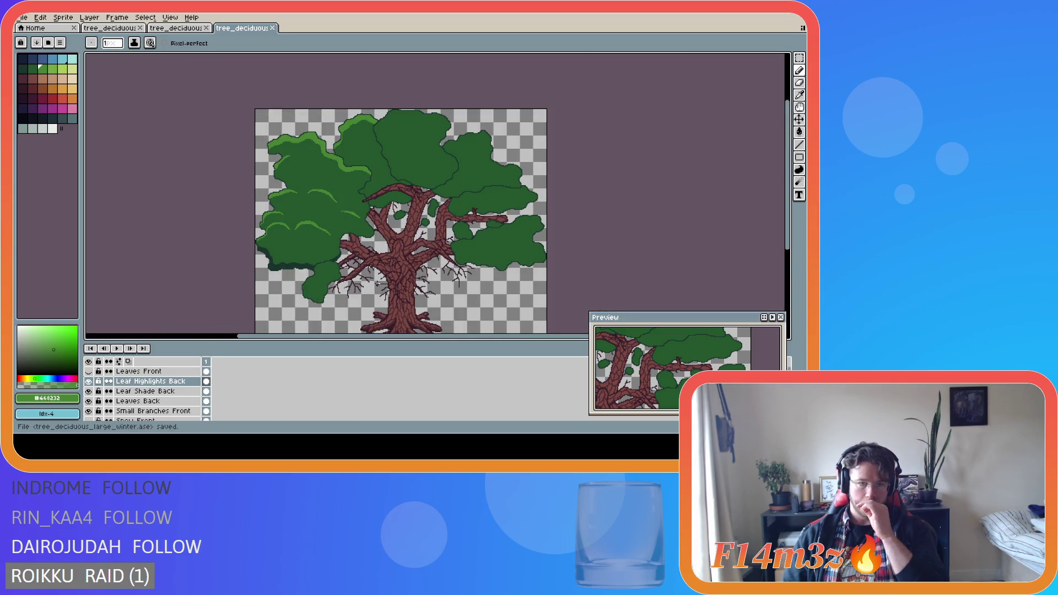
{"action": "scroll", "coordinate": [304, 234], "scroll_direction": "up", "scroll_amount": 4}
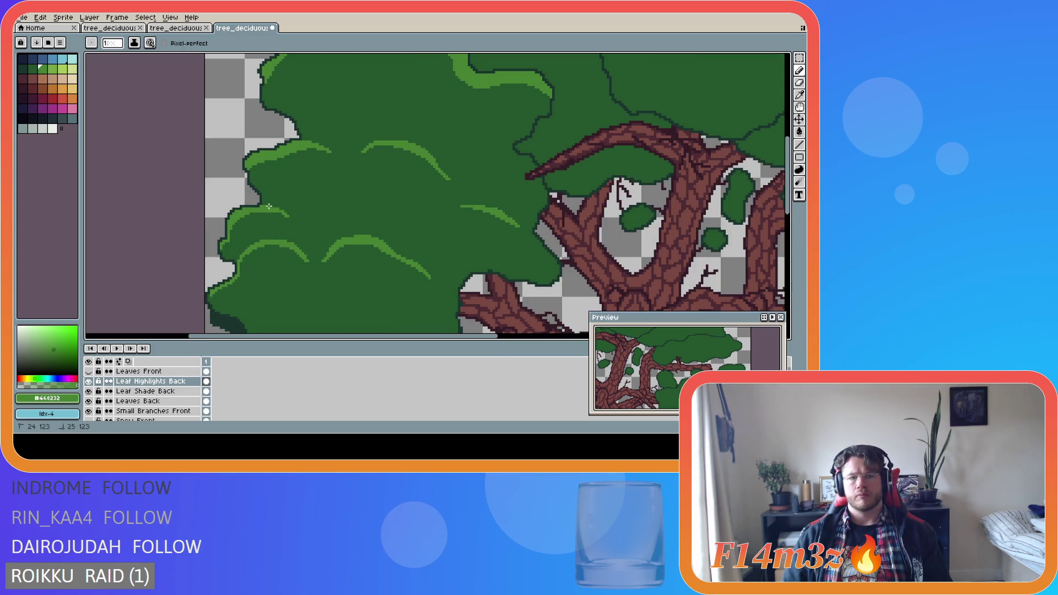
{"action": "scroll", "coordinate": [352, 270], "scroll_direction": "down", "scroll_amount": 4}
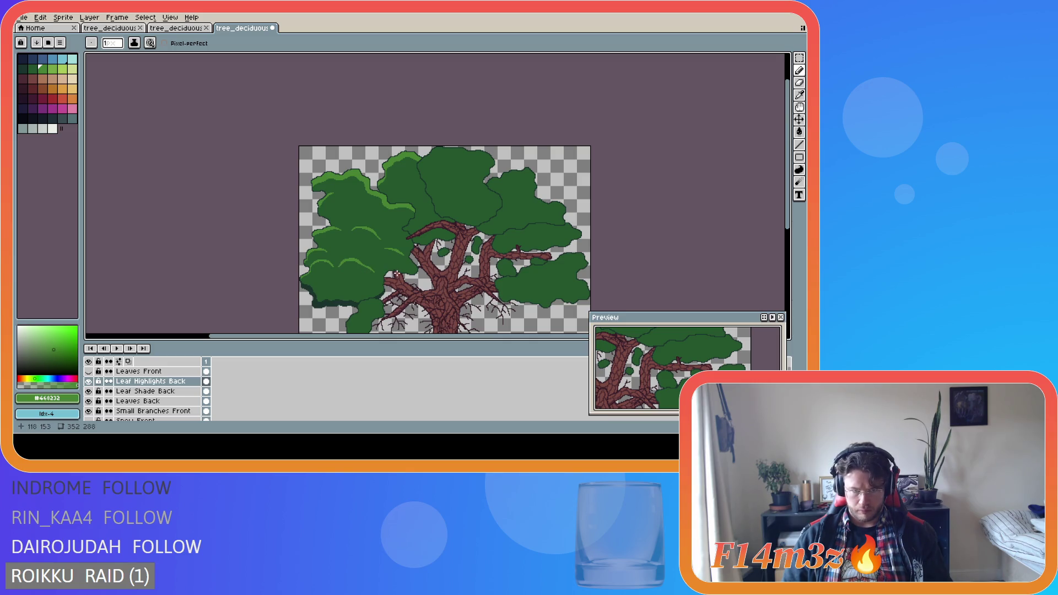
Save the tree and scroll the canvas so the whole sprite, including trunk and roots, is centred.
{"action": "key", "text": "ctrl+s"}
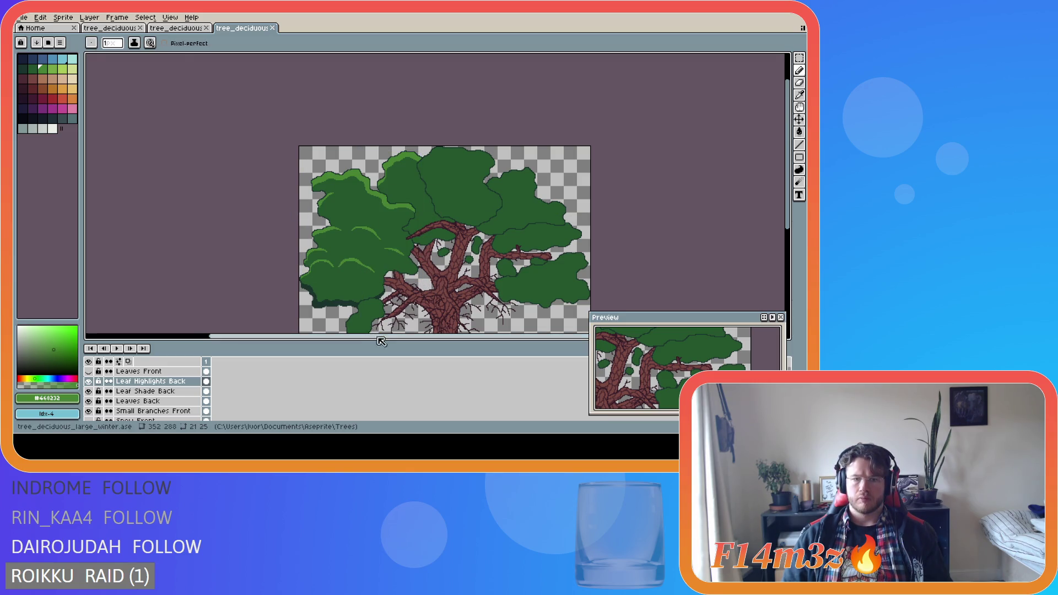
{"action": "mouse_move", "coordinate": [87, 206]}
{"action": "left_mouse_down"}
{"action": "mouse_move", "coordinate": [128, 207]}
{"action": "mouse_move", "coordinate": [80, 200]}
{"action": "left_mouse_up"}
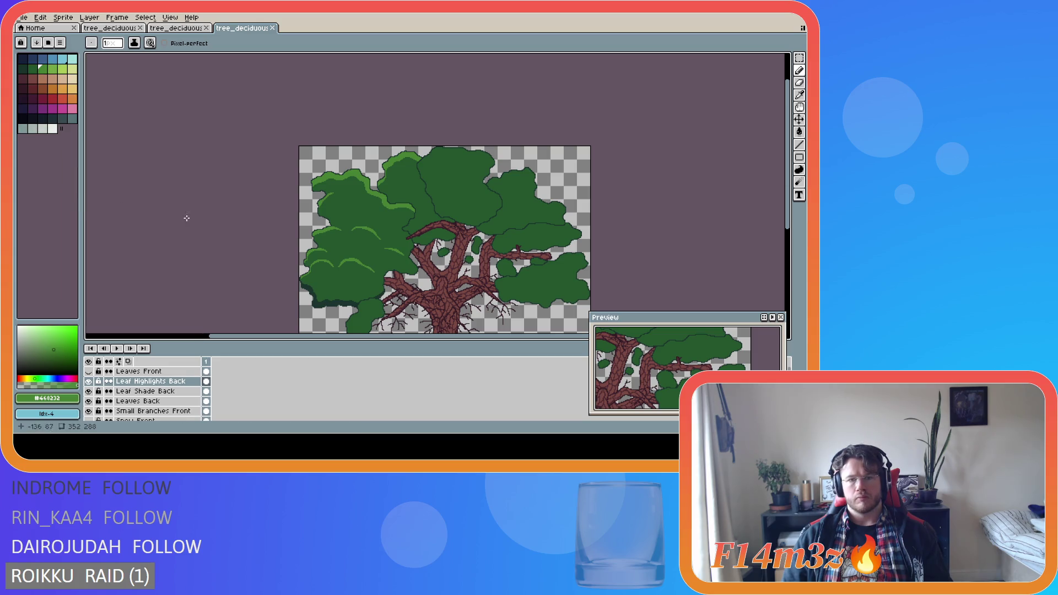
{"action": "left_click_drag", "start_coordinate": [791, 180], "coordinate": [790, 217]}
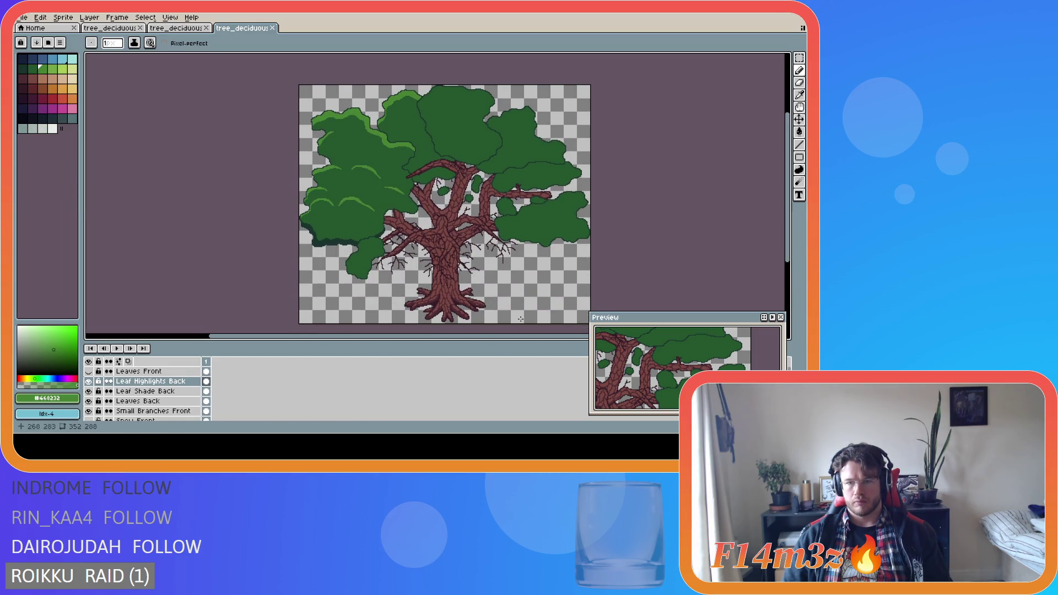
{"action": "left_click_drag", "start_coordinate": [496, 345], "coordinate": [531, 345]}
{"action": "key", "text": "ctrl+s"}
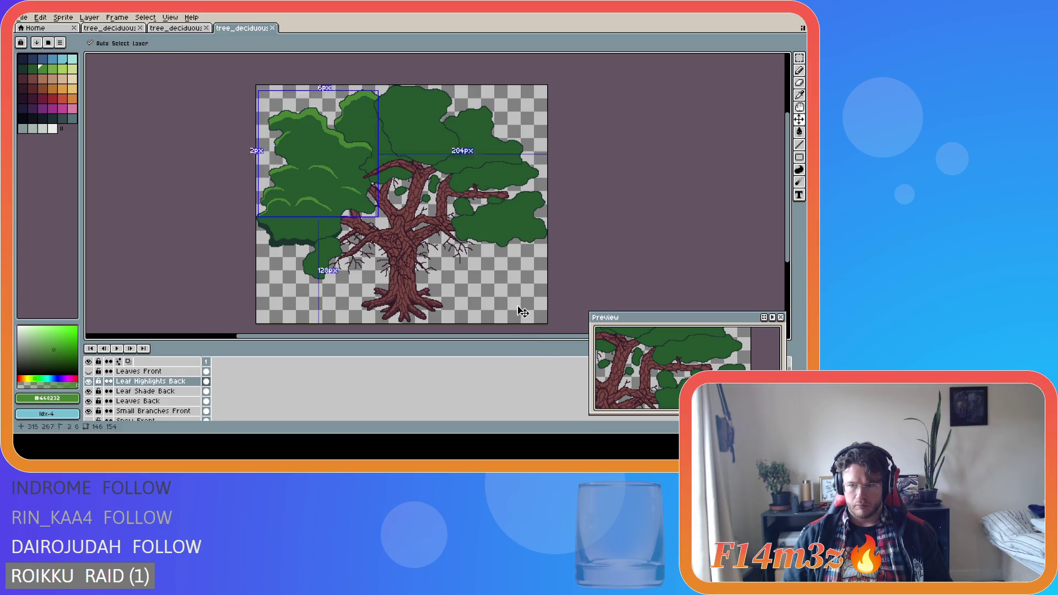